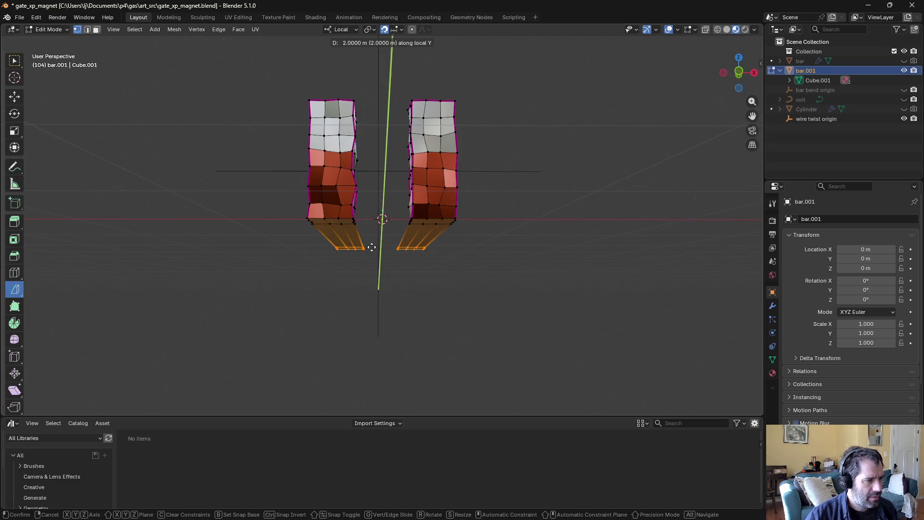
Step: Extrude the bottom rows of both bars downward along Z, twice
key("z")
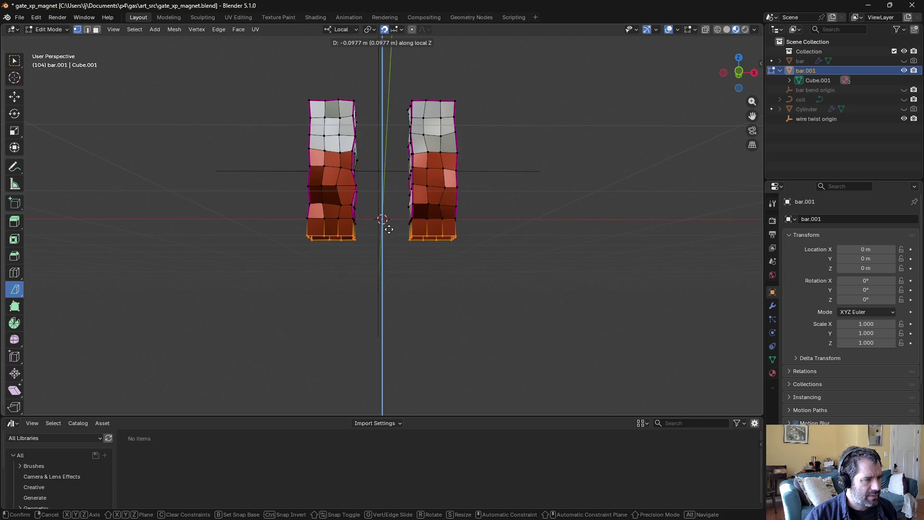
left_click(389, 230)
middle_click_drag(386, 226, 389, 234)
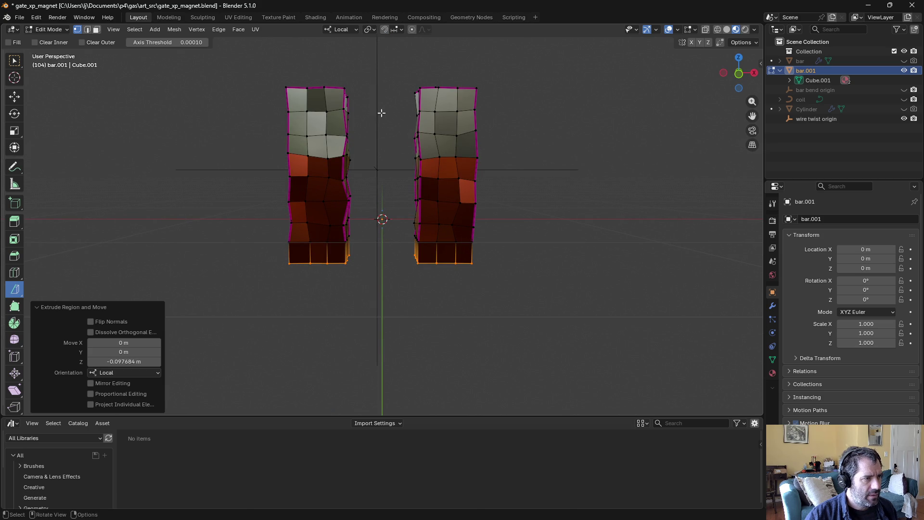
key("e")
key("y")
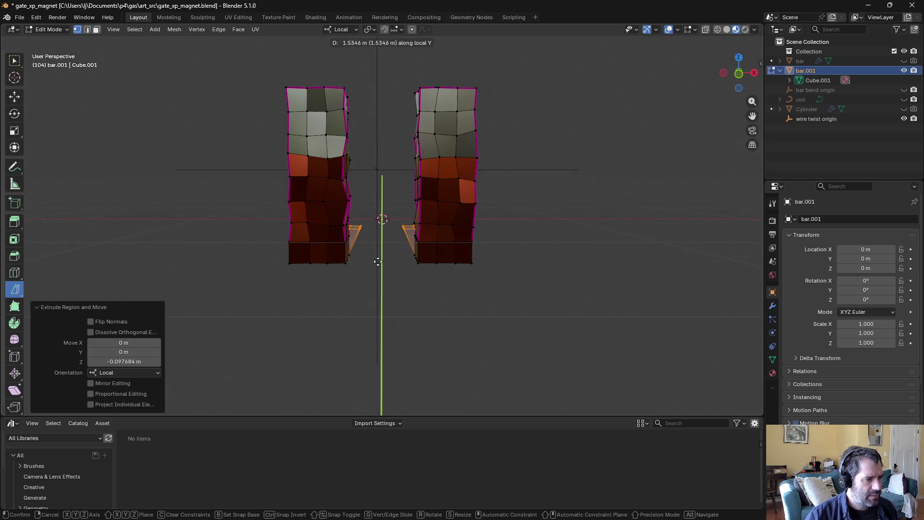
key("z")
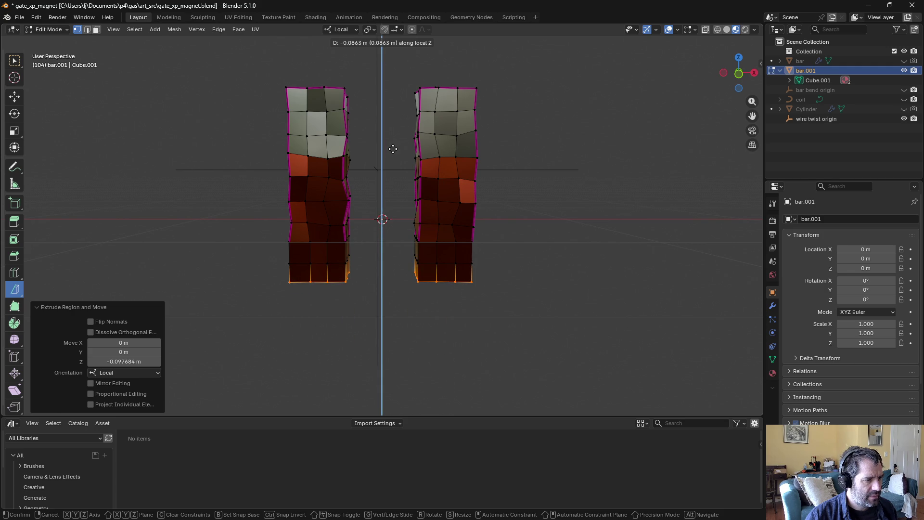
key("z")
key("z")
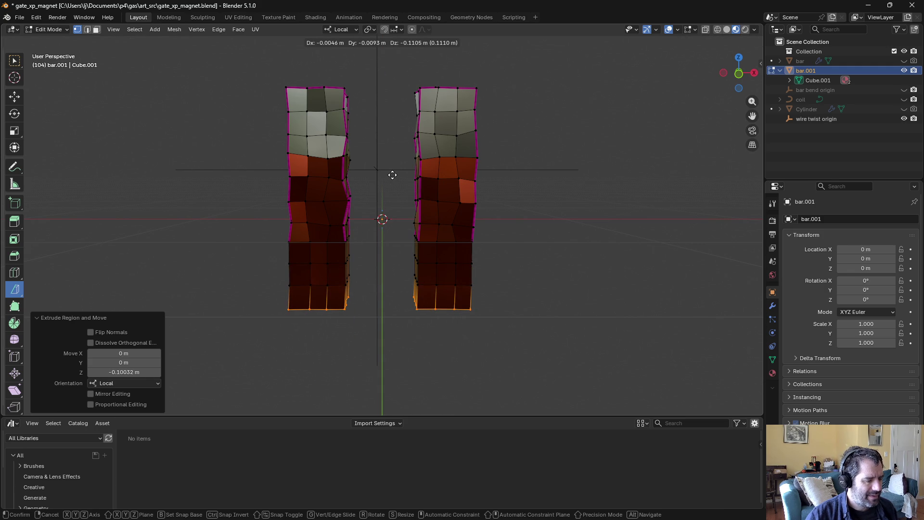
key("y")
key("z")
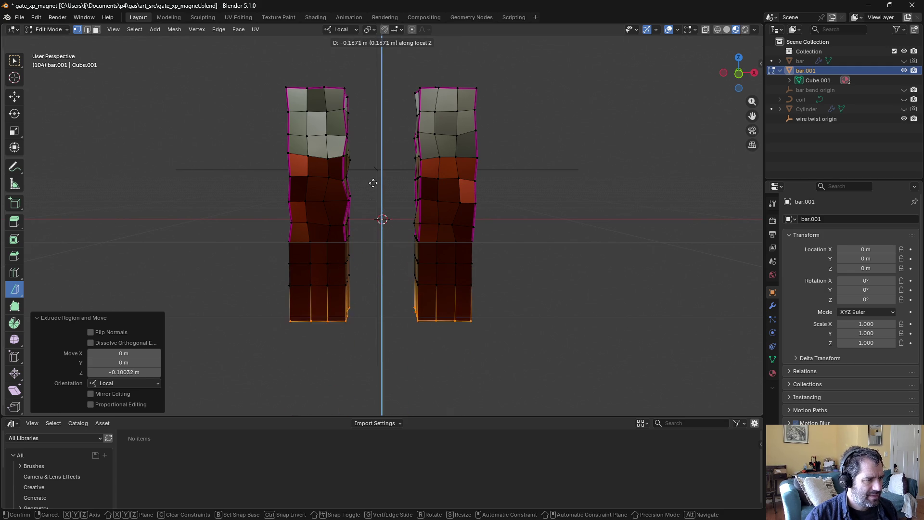
left_click(380, 173)
mouse_move(381, 173)
middle_mouse_down()
mouse_move(384, 153)
mouse_move(372, 284)
mouse_move(382, 183)
middle_mouse_up()
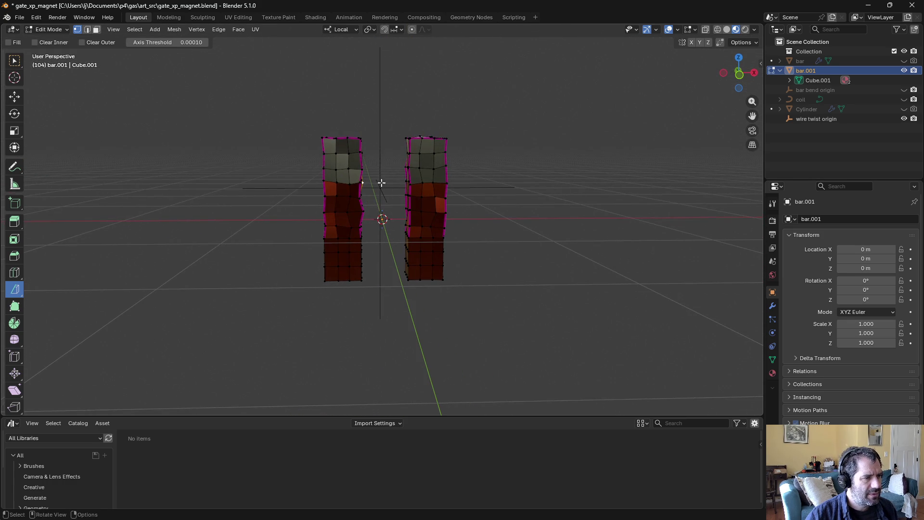
Step: Box-select the right bar and move it 1 m outward along local X
left_click(391, 108)
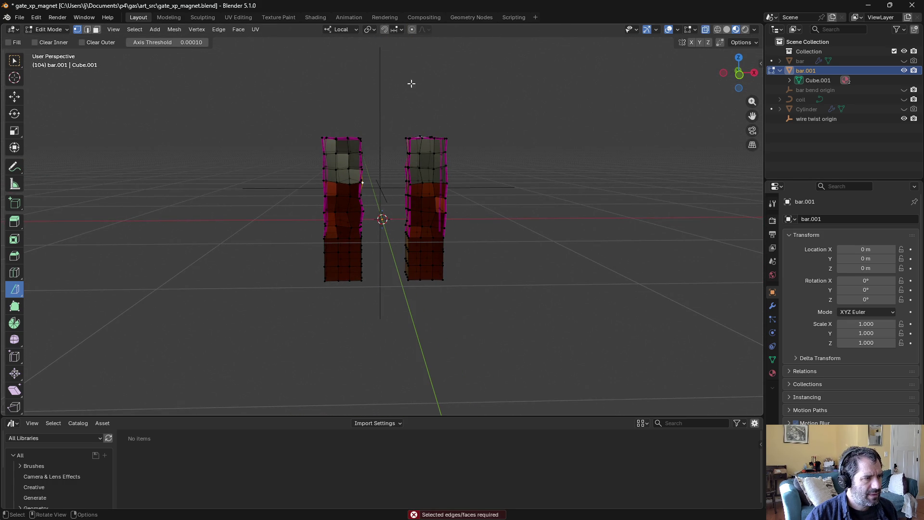
left_click(396, 90)
left_click(14, 60)
mouse_move(389, 117)
left_mouse_down()
mouse_move(481, 247)
mouse_move(553, 374)
left_mouse_up()
key("g")
key("x")
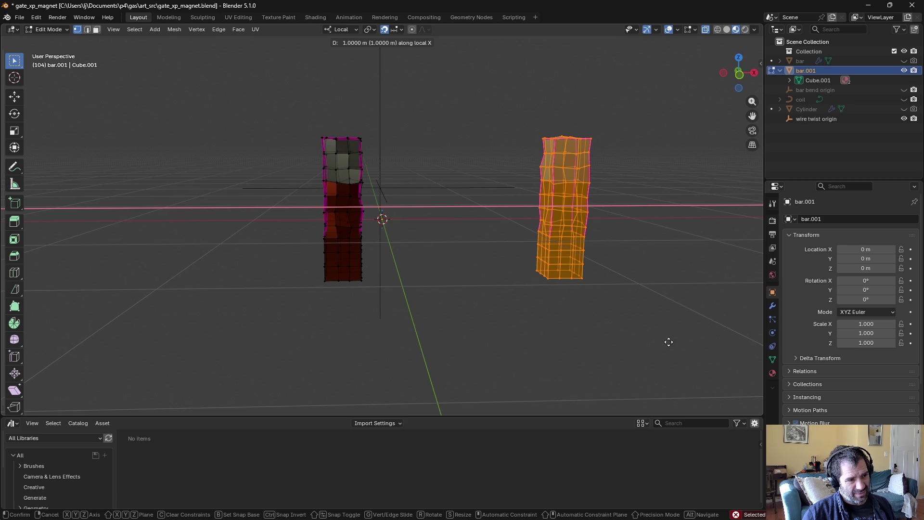
key("Return")
mouse_move(650, 278)
middle_mouse_down()
mouse_move(640, 309)
mouse_move(642, 243)
middle_mouse_up()
Step: Push the bottom vertex rows of both bars down twice, about 0.11 m lower
key("Tab")
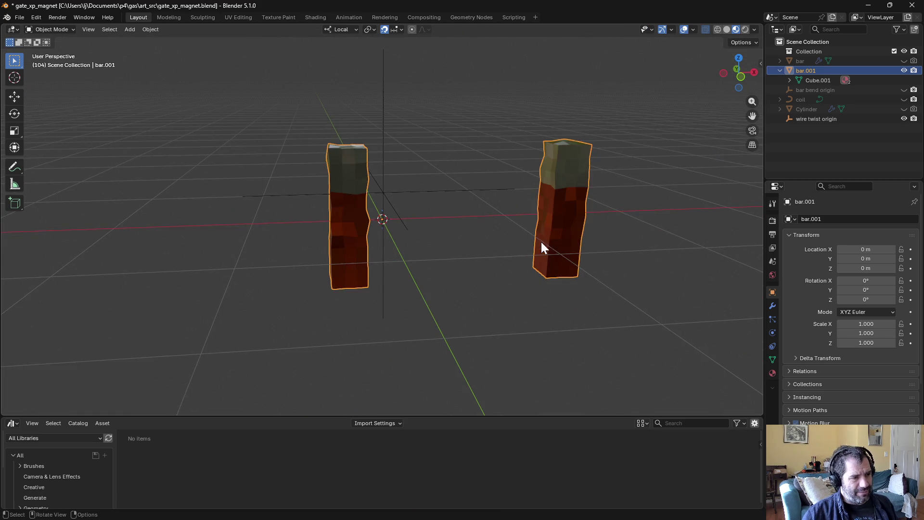
mouse_move(586, 260)
middle_mouse_down()
mouse_move(510, 264)
mouse_move(533, 260)
mouse_move(495, 283)
mouse_move(494, 315)
mouse_move(513, 240)
mouse_move(433, 231)
mouse_move(454, 311)
mouse_move(459, 212)
mouse_move(386, 253)
mouse_move(484, 256)
mouse_move(487, 337)
mouse_move(466, 230)
mouse_move(270, 233)
mouse_move(429, 236)
mouse_move(444, 227)
mouse_move(450, 246)
mouse_move(447, 238)
mouse_move(339, 238)
middle_mouse_up()
key("ctrl+Tab")
left_click(481, 252)
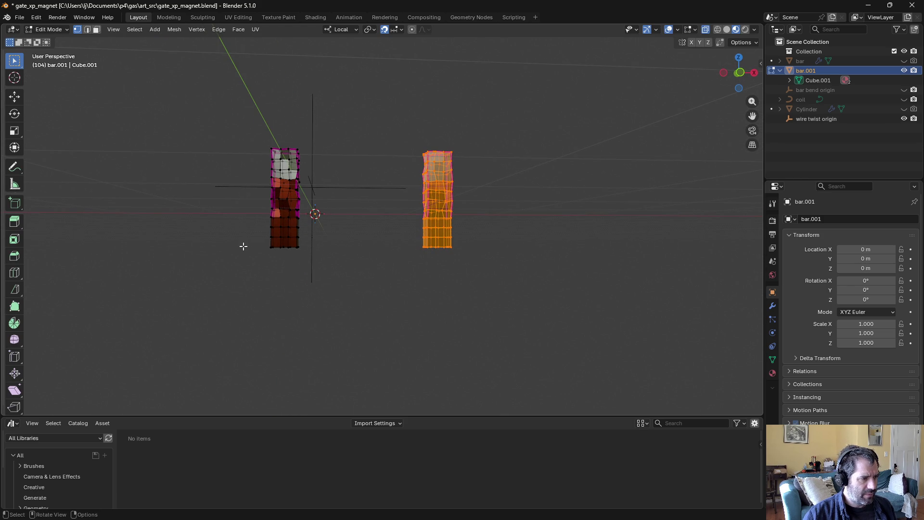
left_click_drag(251, 245, 514, 279)
middle_click_drag(510, 275, 485, 269)
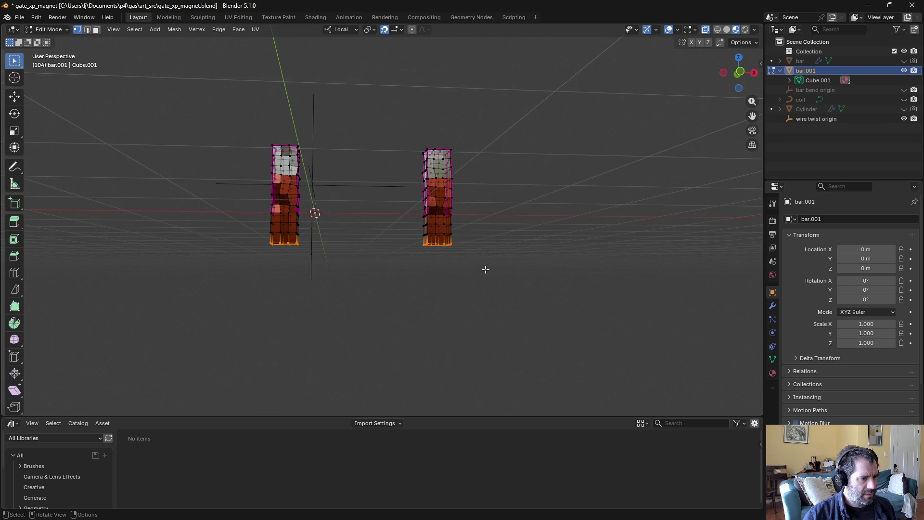
key("g")
key("z")
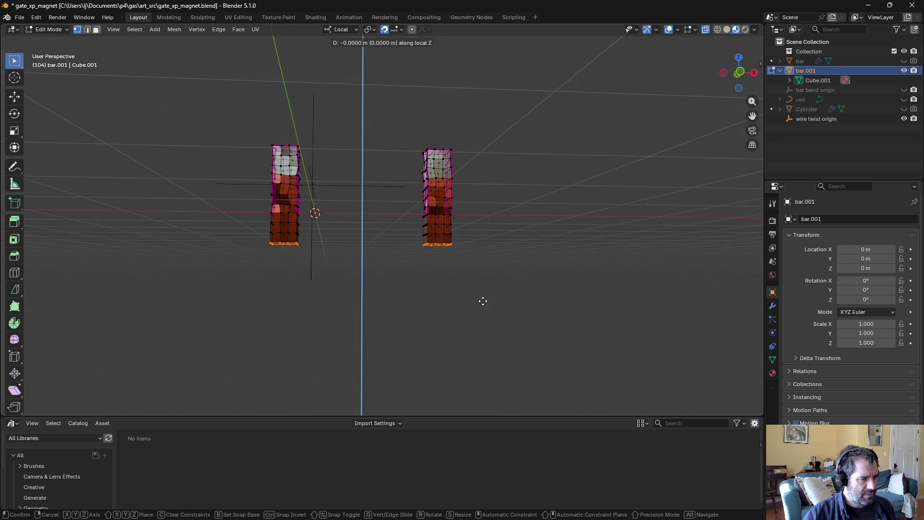
left_click(504, 280)
key("g")
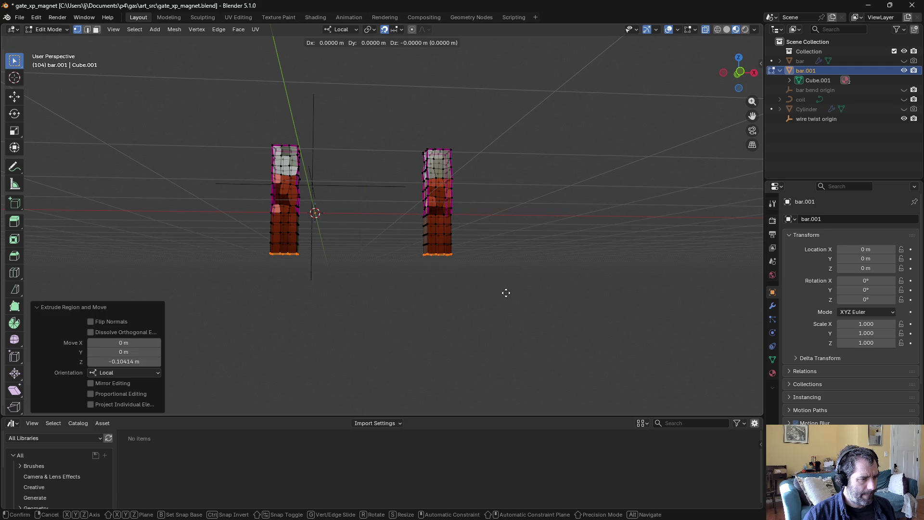
key("z")
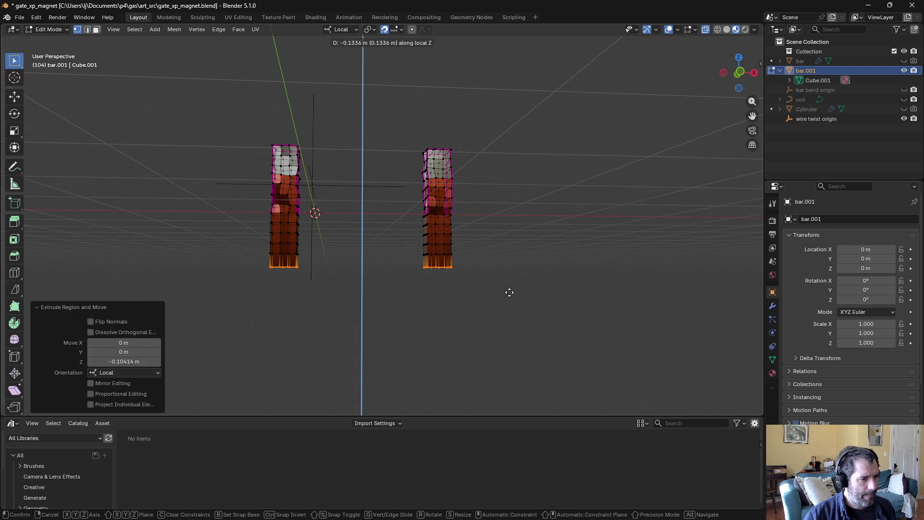
left_click(511, 290)
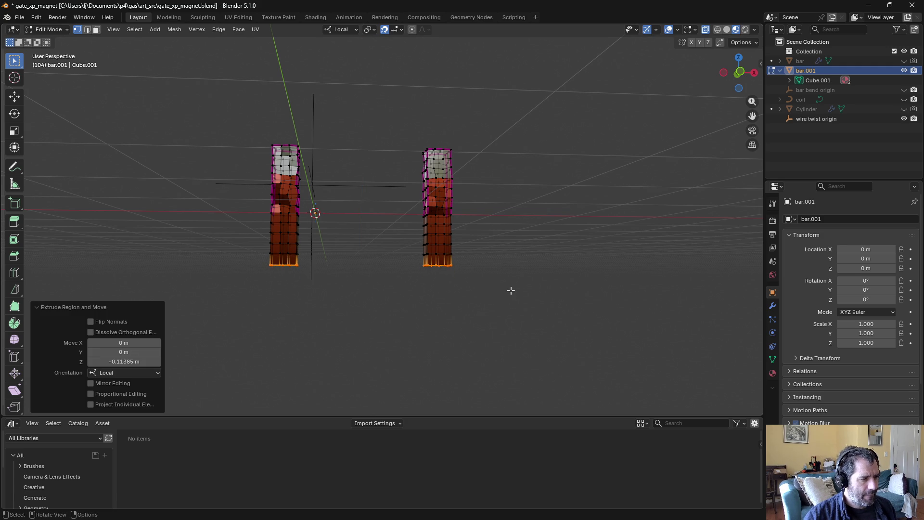
Step: Box-select the lower halves of both bars' vertices in Edit Mode
key("Tab")
mouse_move(475, 294)
middle_mouse_down()
mouse_move(528, 238)
mouse_move(508, 230)
mouse_move(513, 218)
middle_mouse_up()
key("ctrl+Tab")
left_click(519, 211)
left_click_drag(195, 231, 575, 383)
left_click_drag(193, 220, 551, 287)
mouse_move(551, 287)
middle_mouse_down()
mouse_move(550, 259)
mouse_move(183, 46)
middle_mouse_up()
Step: Randomize the selected lower vertices by 0.02 m, then return to Object Mode
left_click(167, 30)
mouse_move(197, 40)
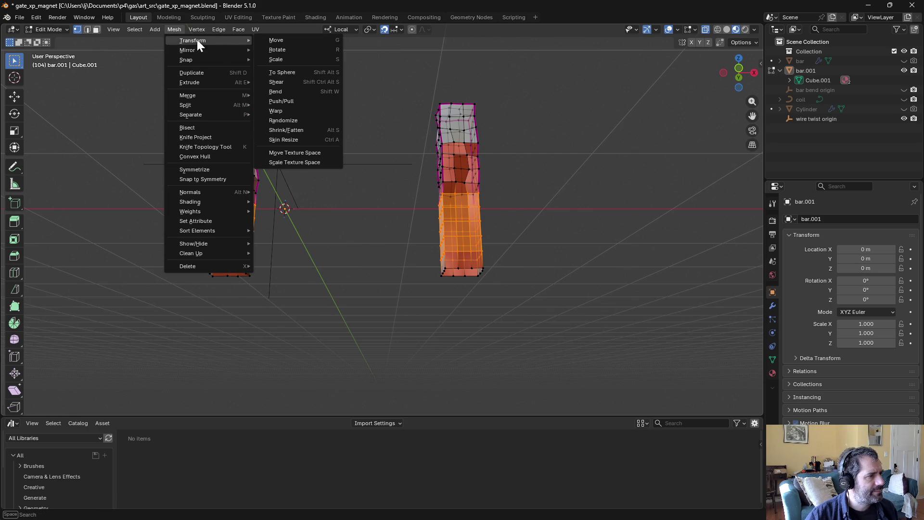
left_click(296, 120)
middle_click_drag(320, 132, 386, 156)
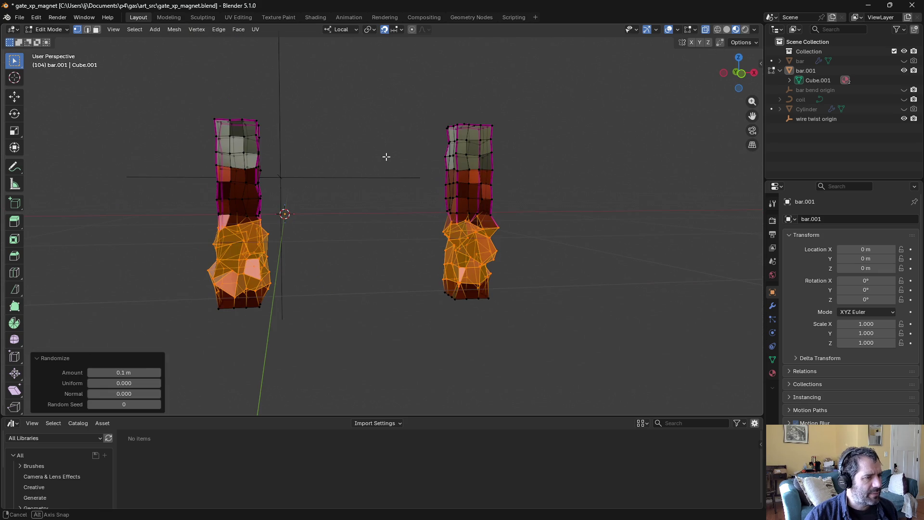
mouse_move(136, 371)
left_mouse_down()
mouse_move(119, 372)
mouse_move(116, 388)
mouse_move(131, 385)
mouse_move(114, 386)
left_mouse_up()
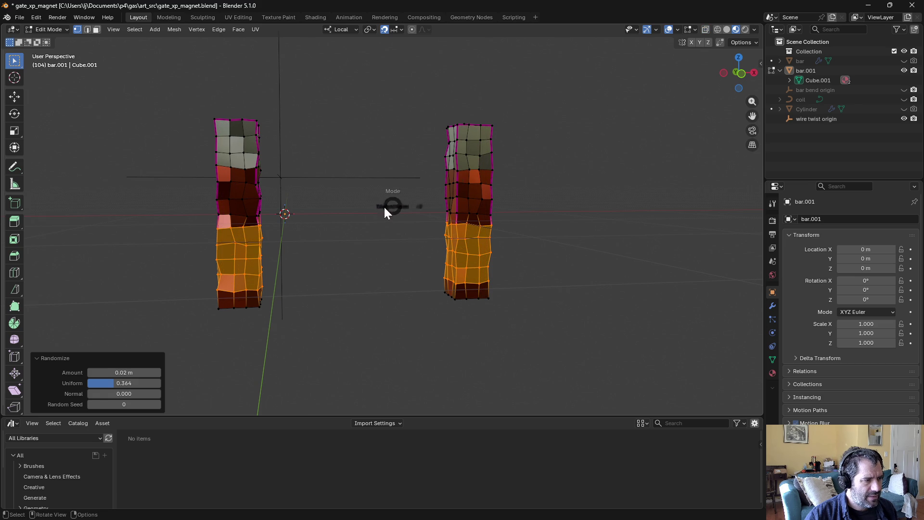
left_click(366, 207)
mouse_move(366, 207)
middle_mouse_down()
mouse_move(406, 210)
mouse_move(433, 187)
mouse_move(370, 192)
mouse_move(316, 237)
mouse_move(64, 215)
mouse_move(703, 243)
mouse_move(662, 192)
mouse_move(699, 239)
mouse_move(769, 226)
middle_mouse_up()
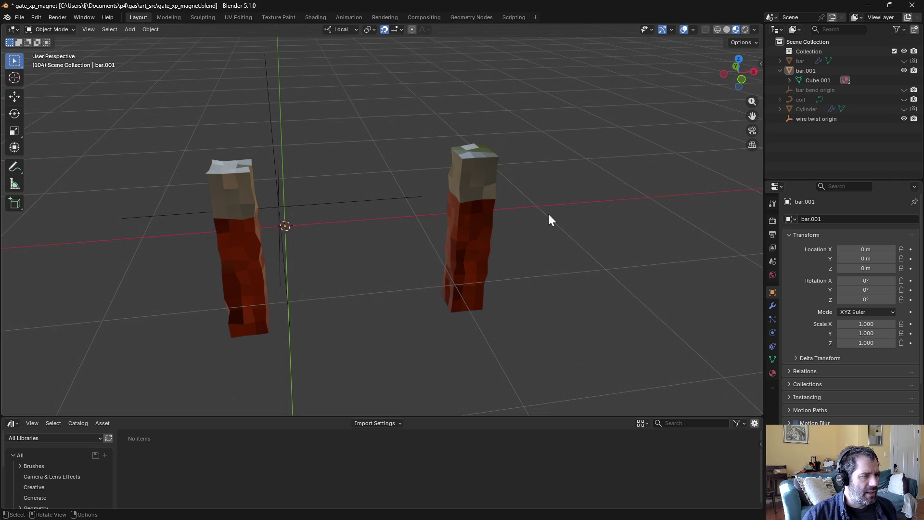
mouse_move(549, 219)
middle_mouse_down()
mouse_move(455, 140)
mouse_move(458, 95)
mouse_move(455, 176)
mouse_move(437, 169)
middle_mouse_up()
Step: Snap the 3D cursor to bar.001's bottom face loop
left_click(461, 174)
key("ctrl+Tab")
left_click(469, 182)
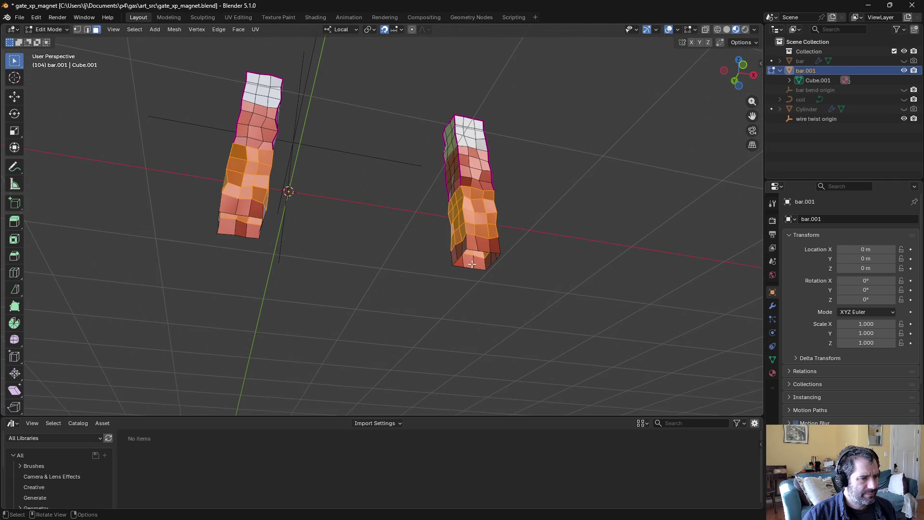
left_click(475, 262)
left_click(476, 251, "alt")
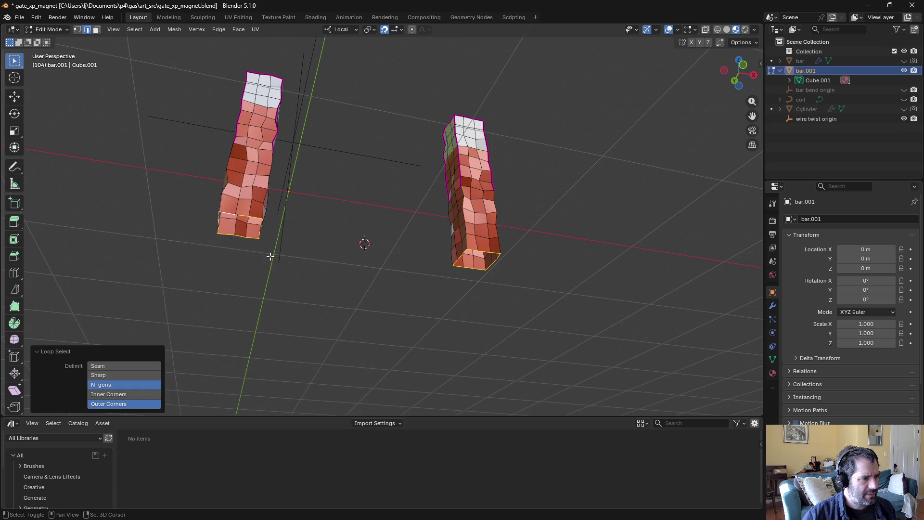
key("shift+s")
mouse_move(288, 269)
middle_mouse_down()
mouse_move(339, 233)
mouse_move(336, 261)
middle_mouse_up()
Step: Set bar.001's origin to the 3D cursor and zero its location on all axes
key("ctrl+Tab")
left_click(316, 258)
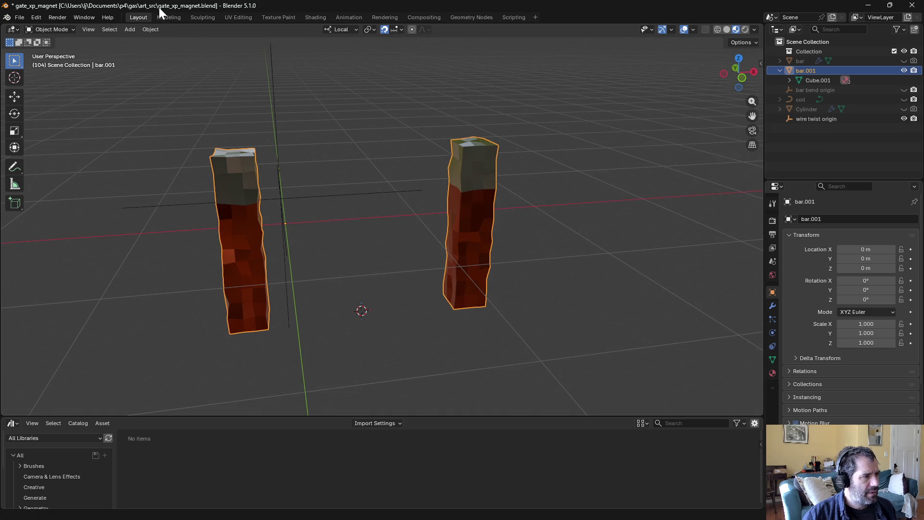
left_click(146, 30)
mouse_move(161, 51)
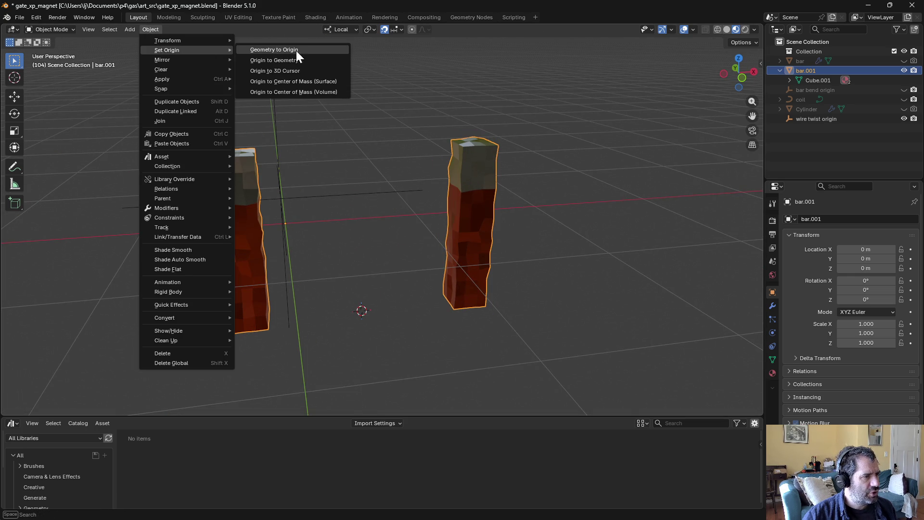
left_click(305, 71)
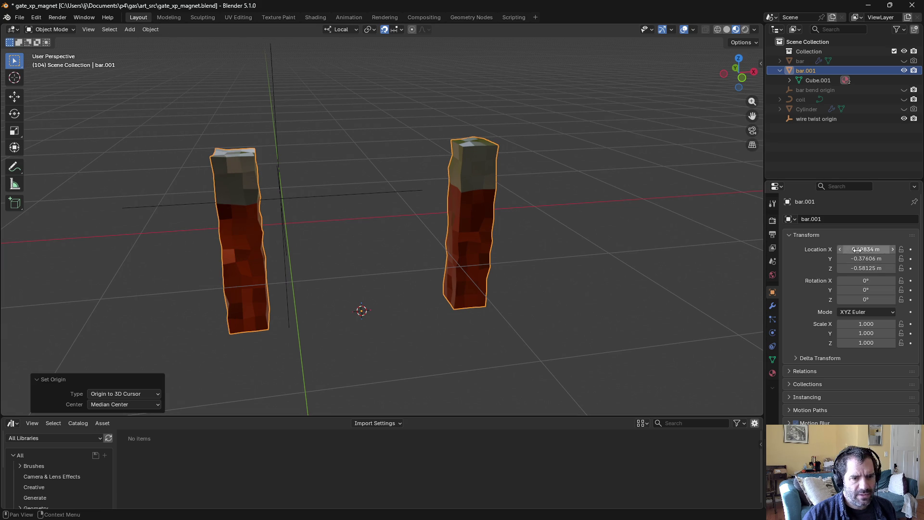
type("0")
key("Return")
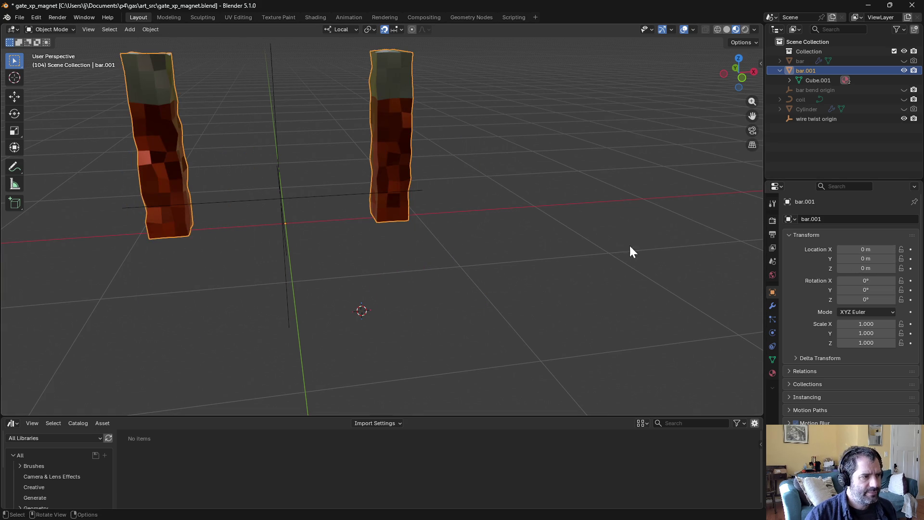
mouse_move(629, 244)
middle_mouse_down()
mouse_move(398, 290)
mouse_move(342, 184)
mouse_move(372, 175)
mouse_move(436, 244)
mouse_move(388, 285)
mouse_move(329, 230)
mouse_move(206, 274)
mouse_move(382, 256)
mouse_move(444, 268)
mouse_move(550, 253)
mouse_move(659, 256)
mouse_move(402, 192)
mouse_move(357, 215)
mouse_move(400, 222)
middle_mouse_up()
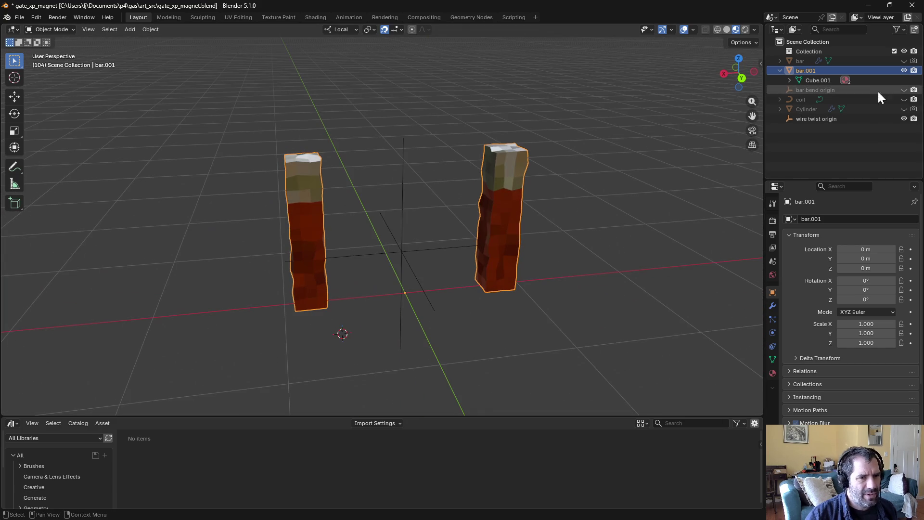
Step: Select the coil and save the file as gate_xp_magnet.blend
left_click(904, 99)
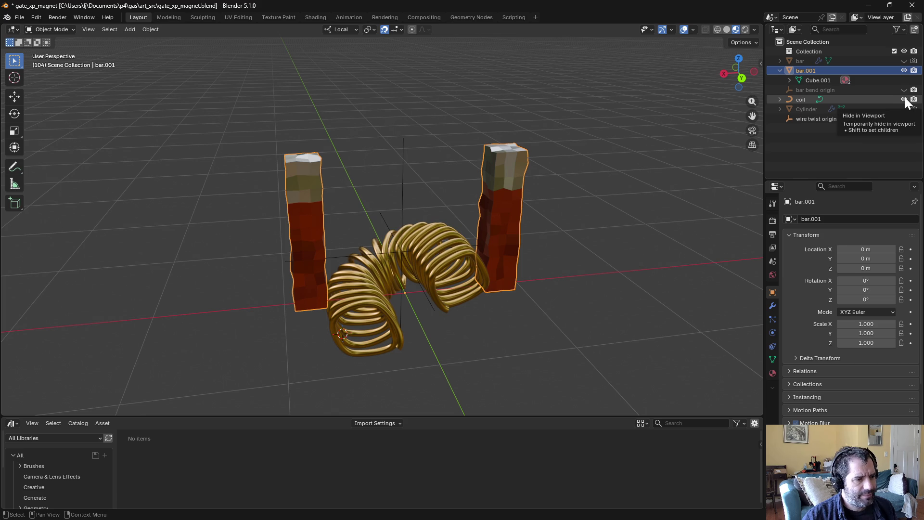
left_click(905, 99)
left_click(804, 98)
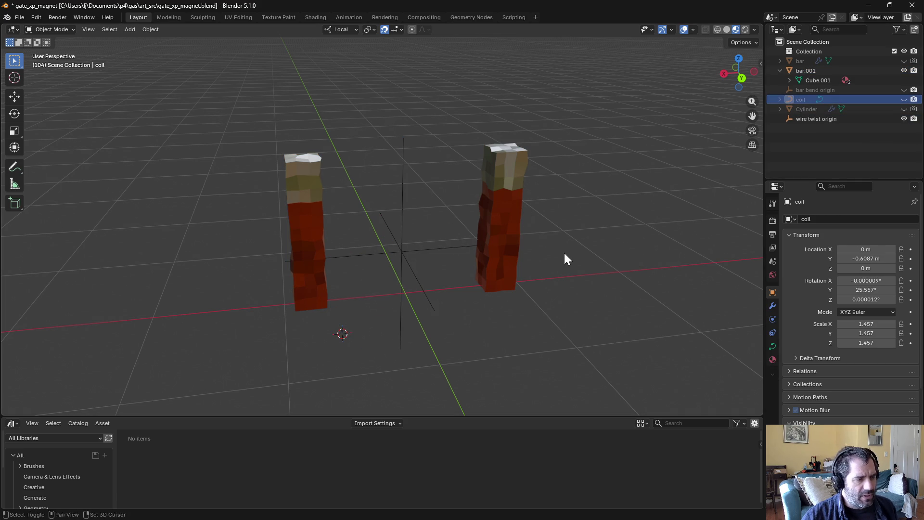
middle_click_drag(565, 254, 501, 243, "shift")
key("ctrl+s")
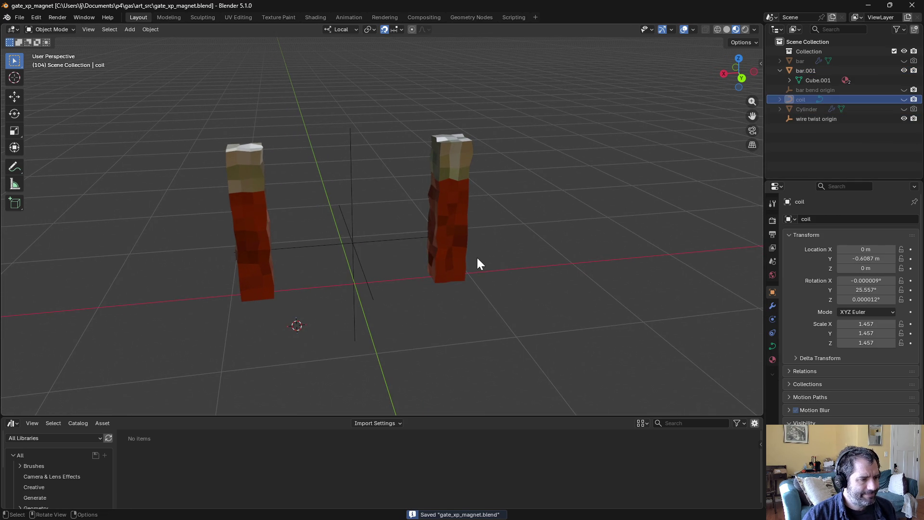
Step: Unhide the gold coil and show its Curve Data settings
left_click(904, 99)
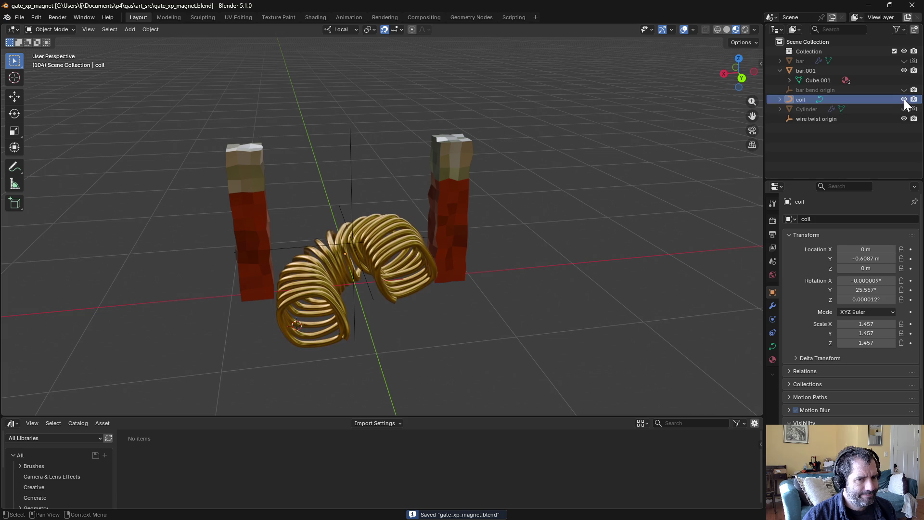
left_click(772, 310)
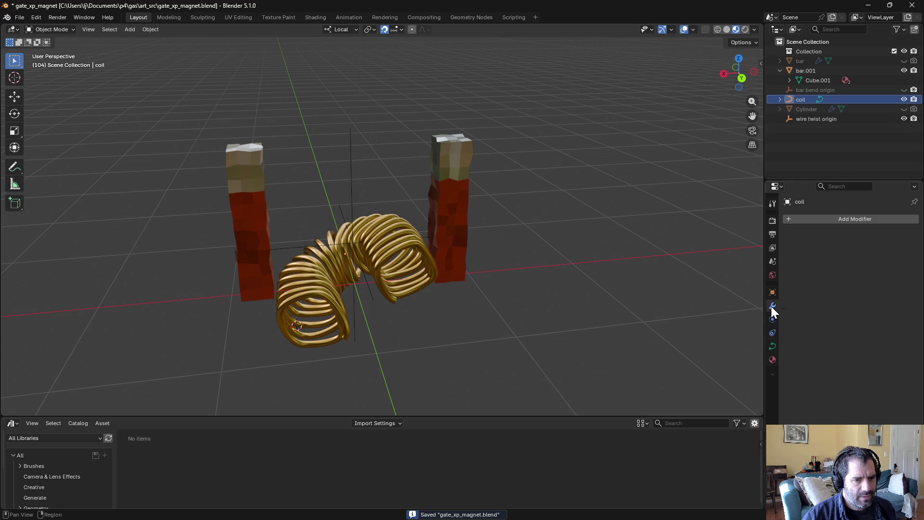
left_click(772, 346)
left_click(811, 100)
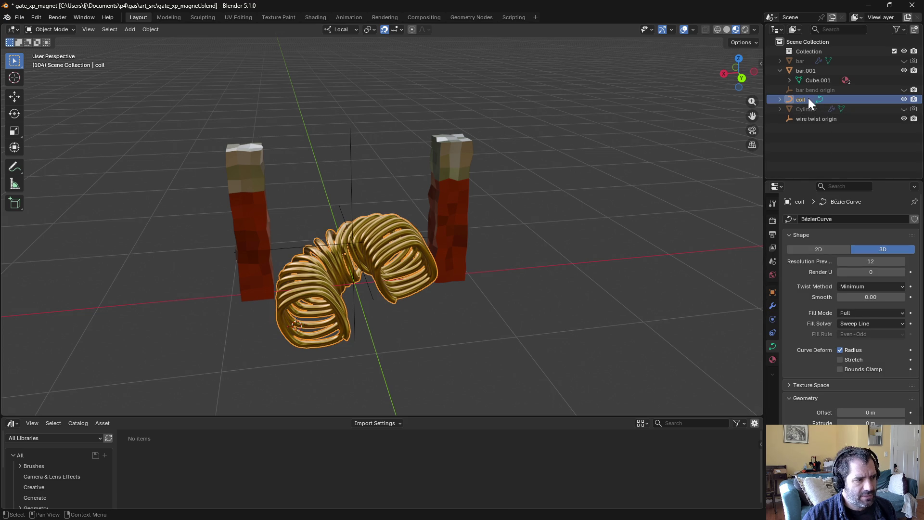
mouse_move(549, 195)
middle_mouse_down()
mouse_move(542, 348)
mouse_move(528, 223)
mouse_move(554, 202)
middle_mouse_up()
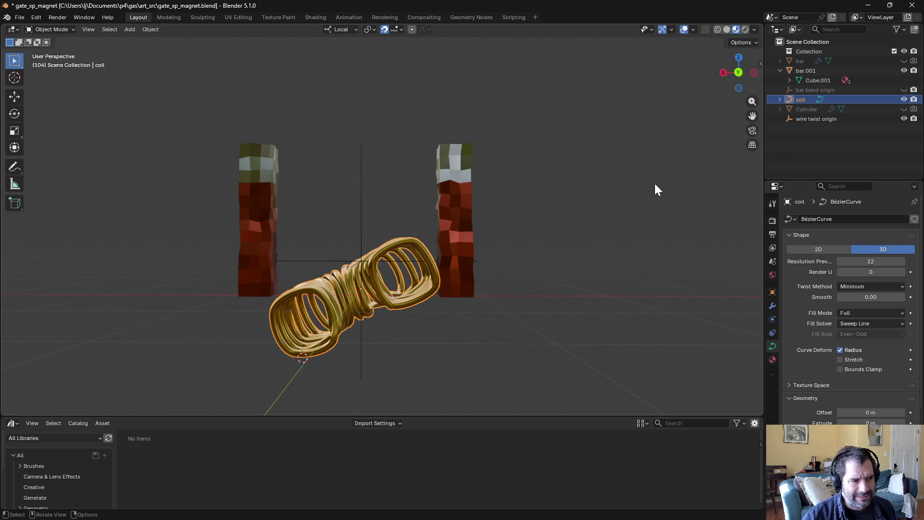
Step: Delete the right half and other unwanted control points of the coil
key("ctrl+Tab")
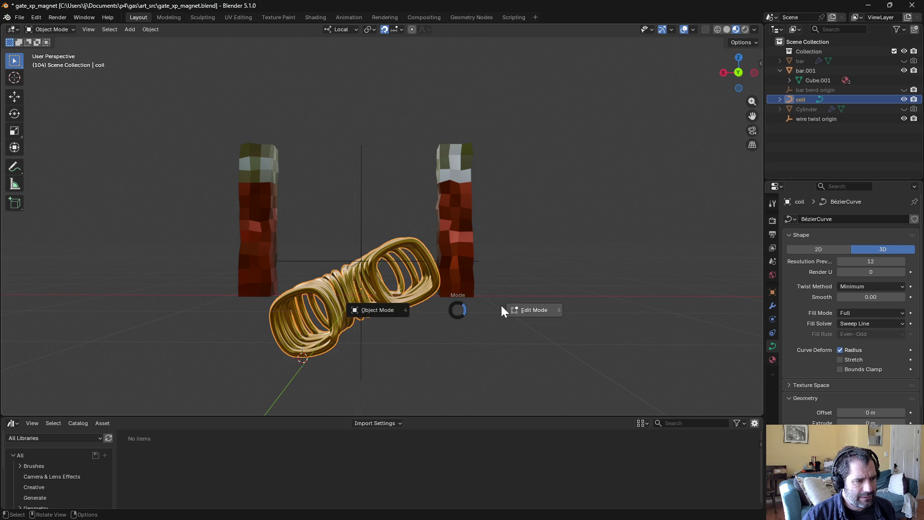
left_click(501, 305)
mouse_move(502, 306)
middle_mouse_down()
mouse_move(454, 350)
mouse_move(457, 330)
mouse_move(452, 340)
mouse_move(414, 319)
mouse_move(418, 356)
mouse_move(430, 333)
mouse_move(429, 363)
mouse_move(425, 328)
middle_mouse_up()
mouse_move(362, 295)
left_mouse_down()
mouse_move(450, 107)
mouse_move(450, 82)
left_mouse_up()
key("x")
left_click(433, 128)
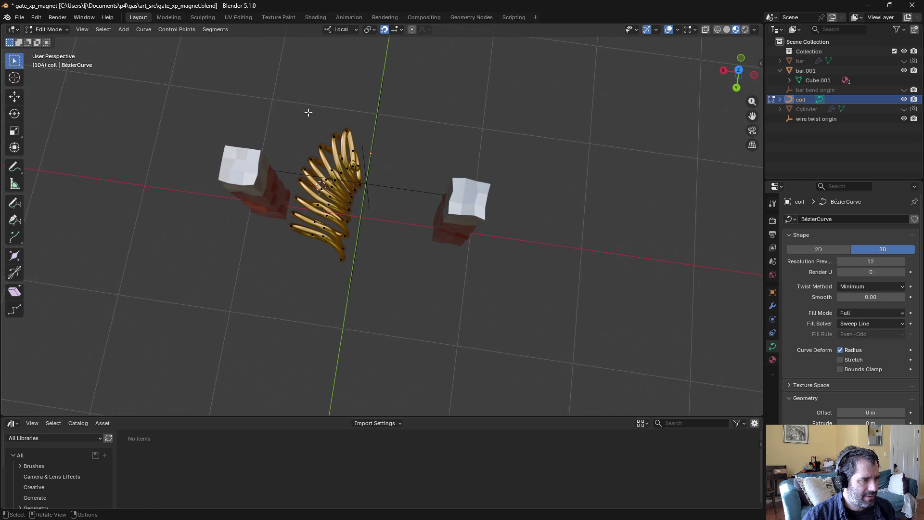
left_click_drag(285, 114, 409, 208)
key("x")
left_click(409, 207)
mouse_move(410, 208)
middle_mouse_down()
mouse_move(402, 186)
mouse_move(413, 186)
mouse_move(338, 208)
middle_mouse_up()
Step: Delete the coil's top end point, leaving only a few turns
key("x")
left_click(345, 192)
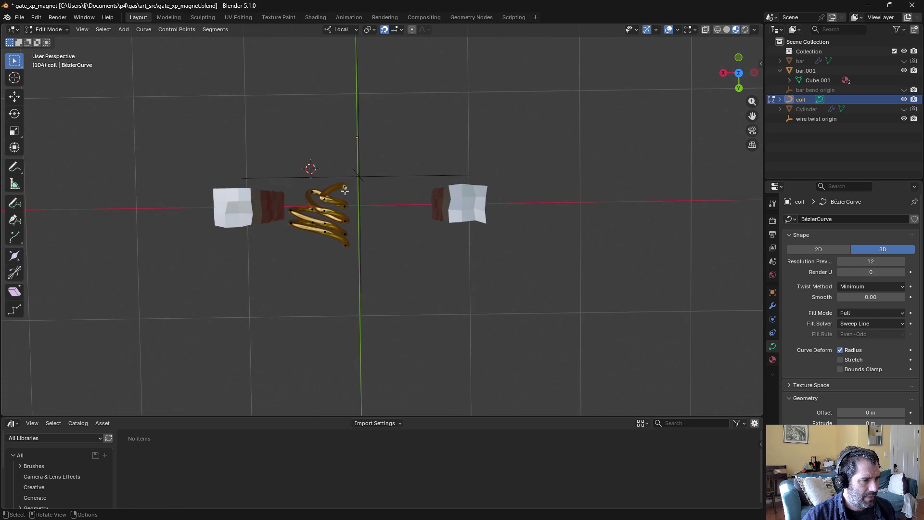
mouse_move(346, 190)
middle_mouse_down()
mouse_move(398, 132)
mouse_move(405, 89)
mouse_move(454, 92)
mouse_move(304, 89)
mouse_move(301, 103)
middle_mouse_up()
key("ctrl+Tab")
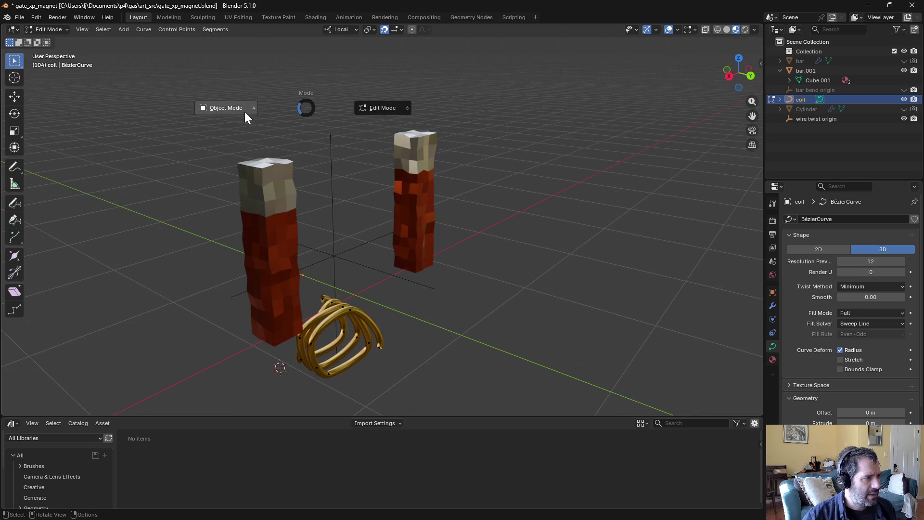
left_click(245, 112)
mouse_move(395, 245)
middle_mouse_down()
mouse_move(363, 241)
mouse_move(367, 305)
mouse_move(372, 295)
mouse_move(348, 290)
middle_mouse_up()
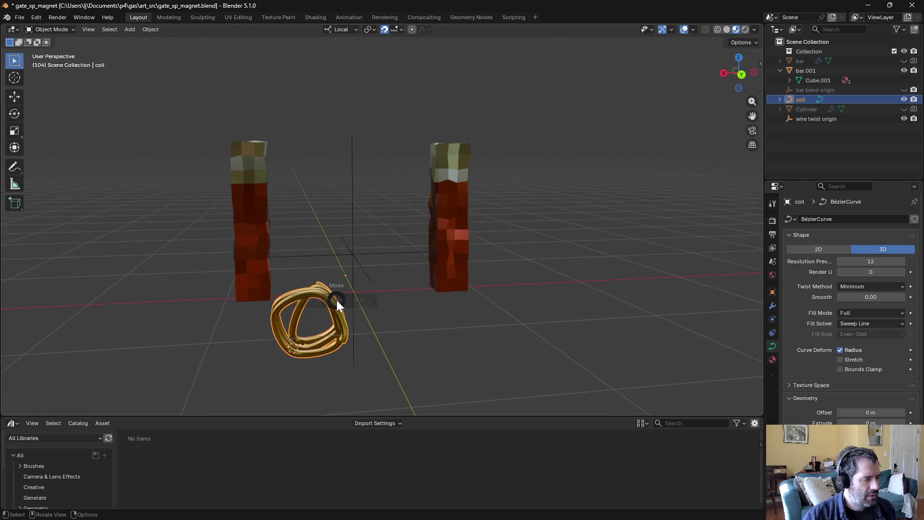
key("Tab")
Step: Snap the cursor to all the coil's points and move the coil's origin there
key("a")
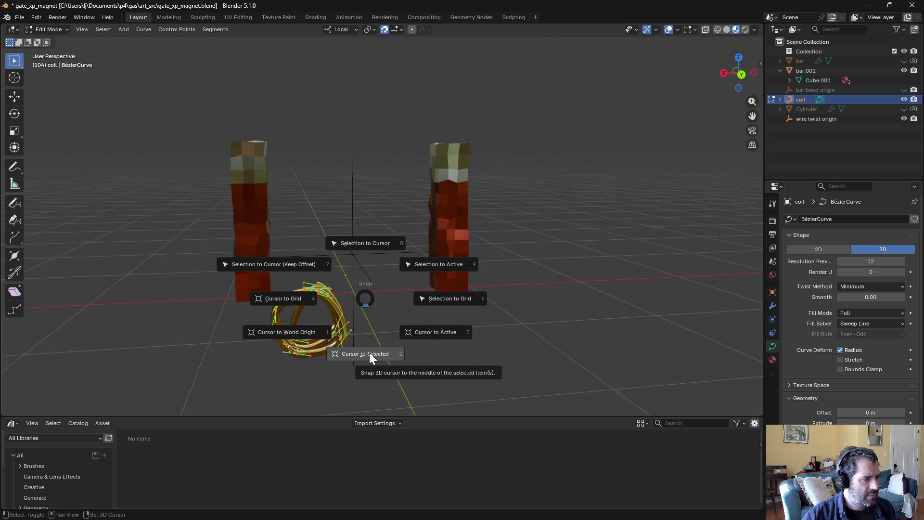
left_click(369, 353)
key("Tab")
left_click(150, 29)
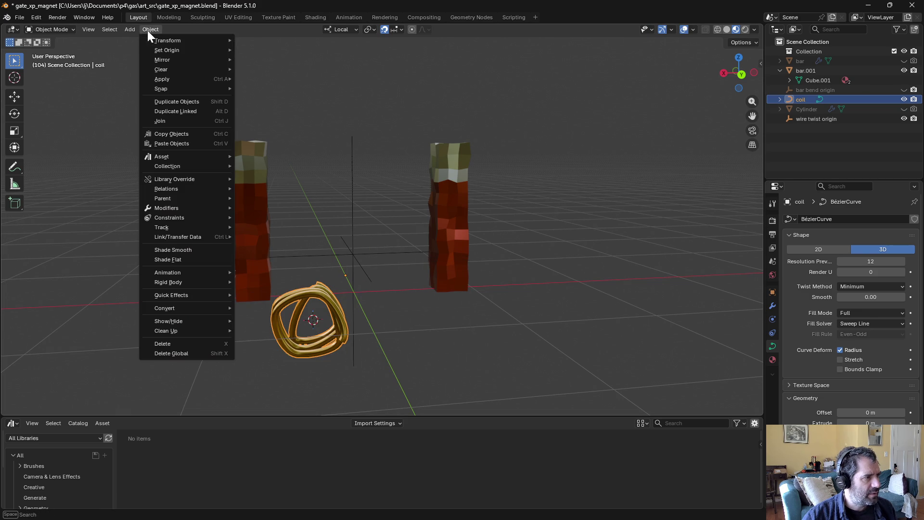
mouse_move(162, 47)
left_click(287, 71)
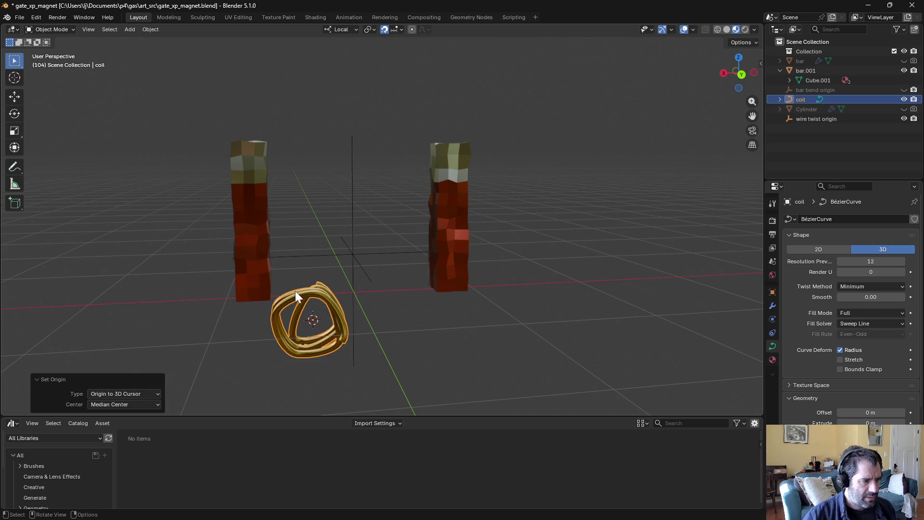
Step: Tilt the coil around X, then apply its rotation so it reads 0°
key("r")
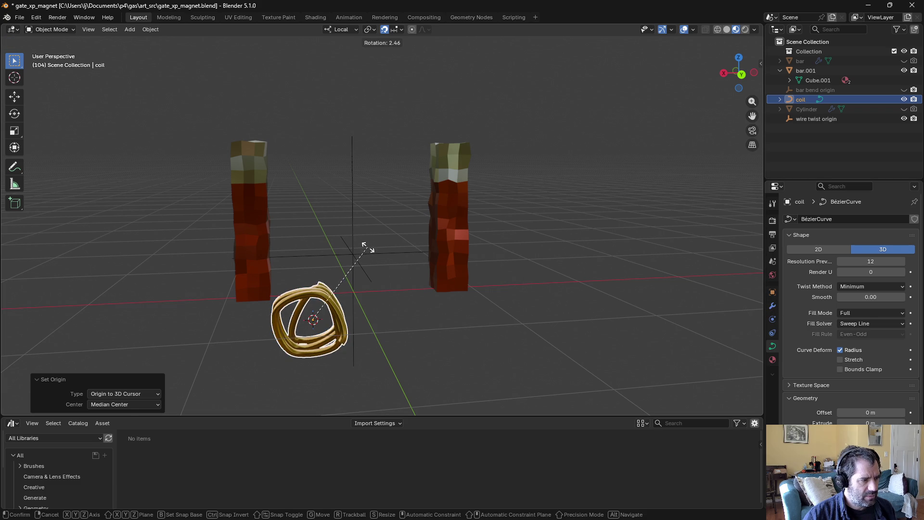
key("x")
key("x")
left_click(367, 342)
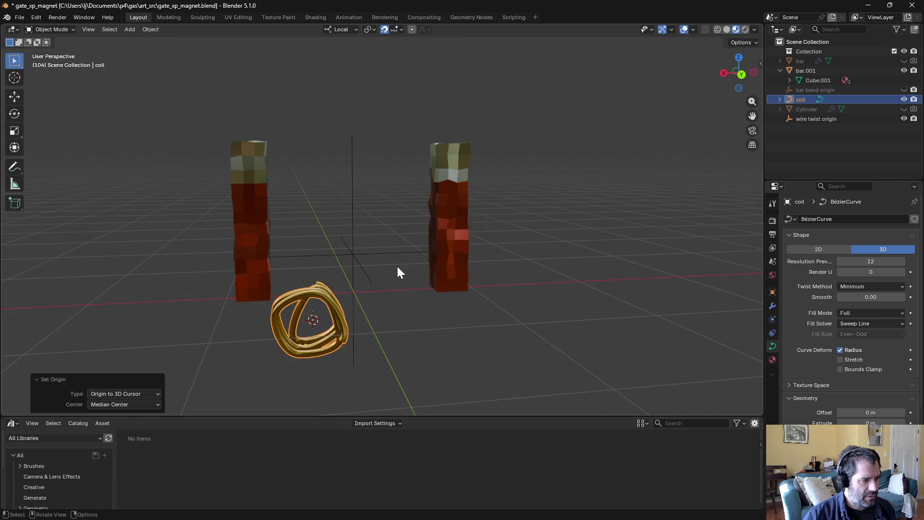
left_click(770, 294)
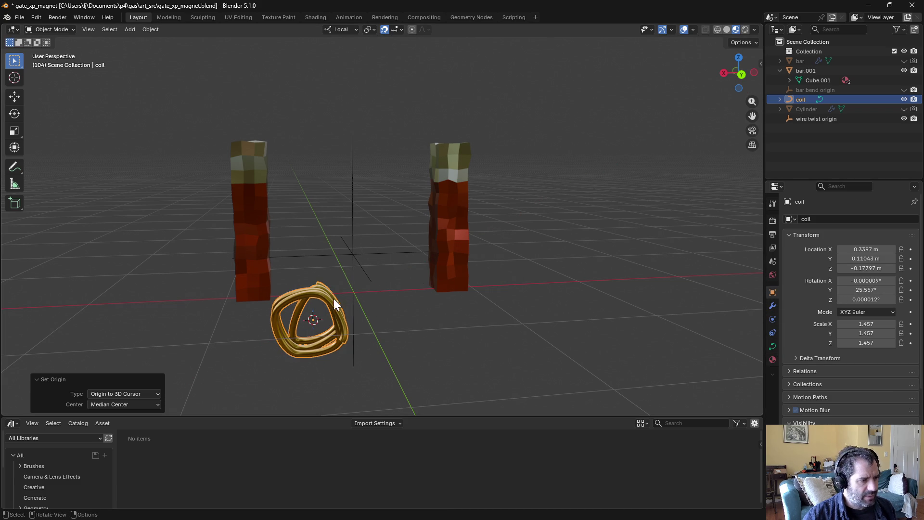
left_click(146, 30)
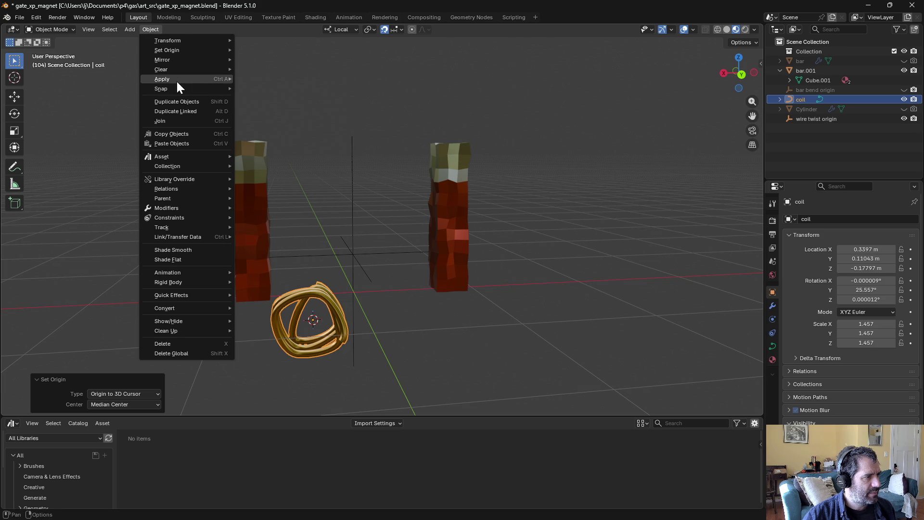
mouse_move(176, 80)
left_click(262, 87)
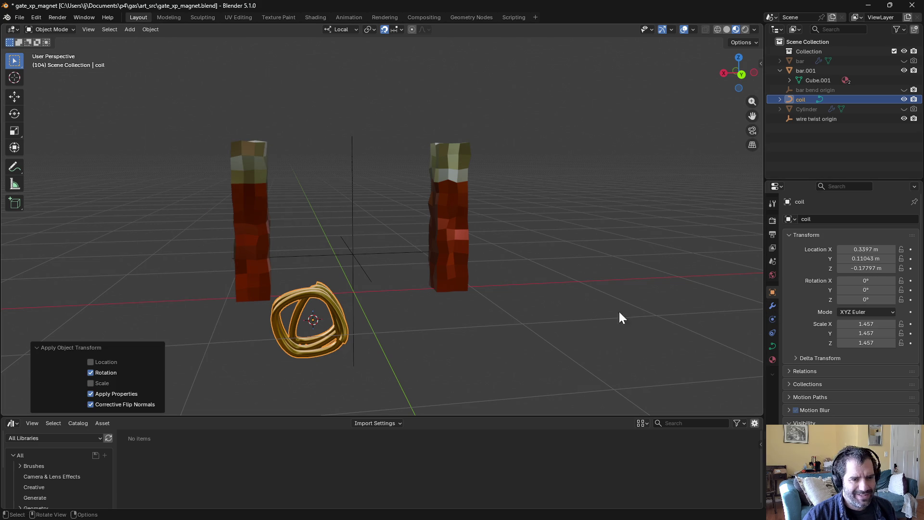
Step: Rotate the coil 90° on X and place it over the left bar from top view
key("r")
type("zx")
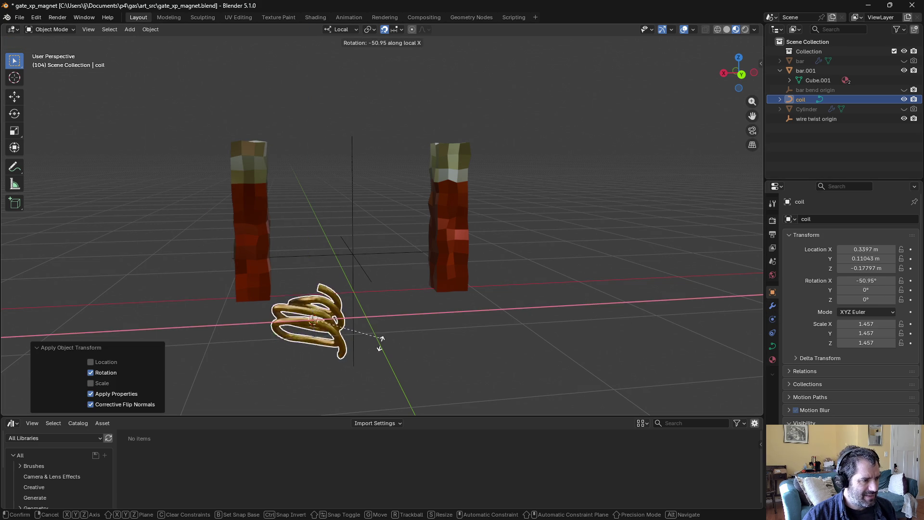
type("90")
key("Return")
mouse_move(376, 359)
middle_mouse_down()
mouse_move(380, 378)
mouse_move(389, 362)
mouse_move(402, 403)
middle_mouse_up()
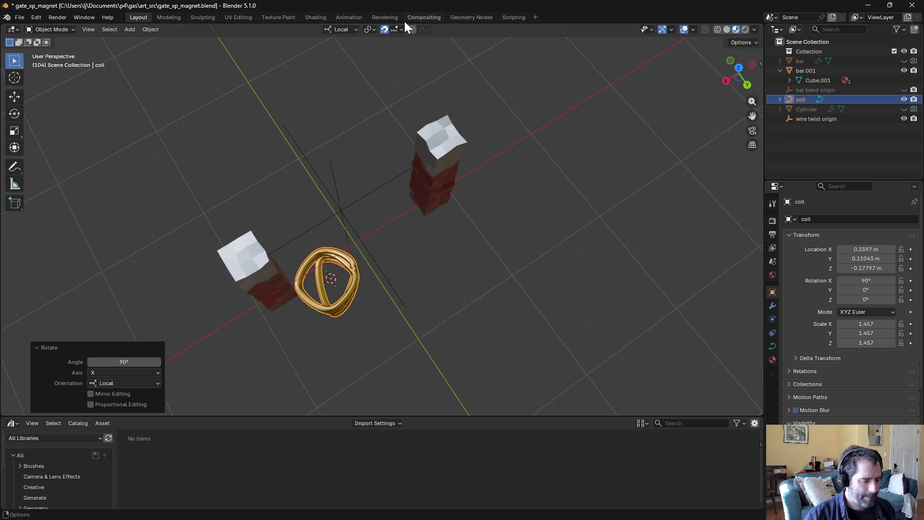
key("KP_7")
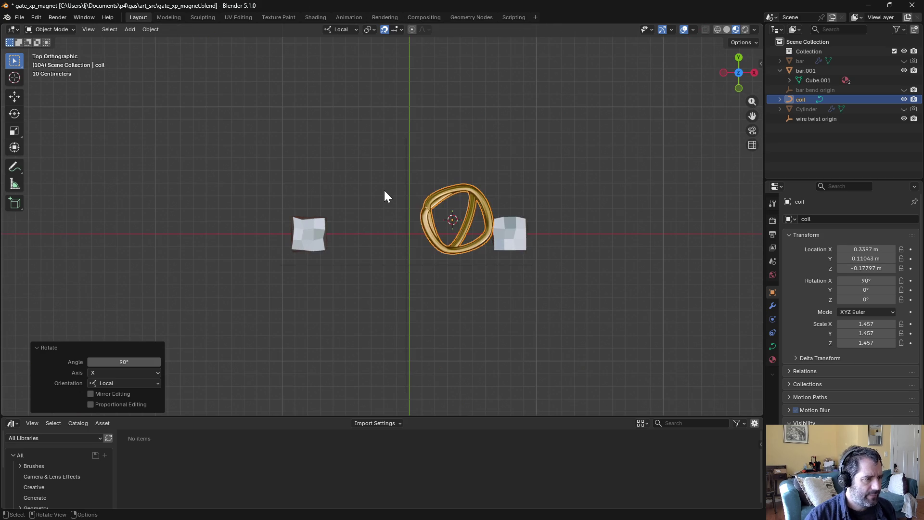
key("g")
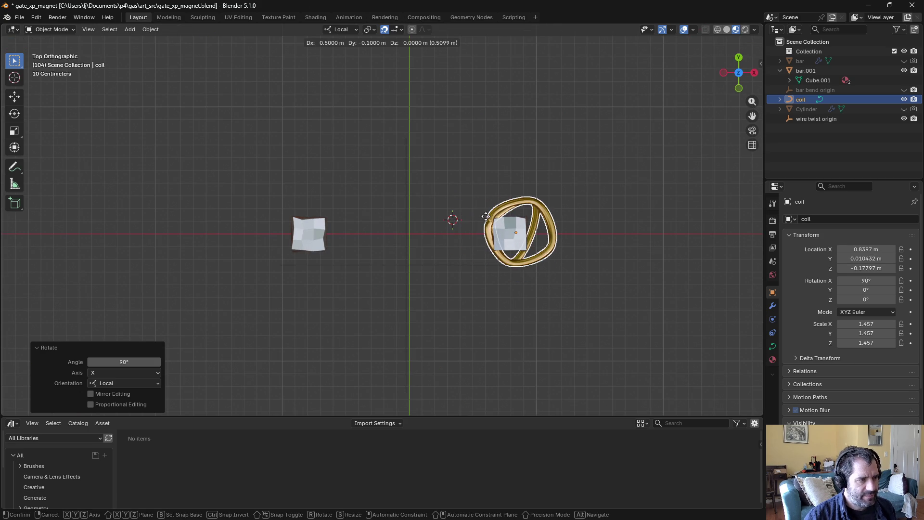
left_click(485, 212)
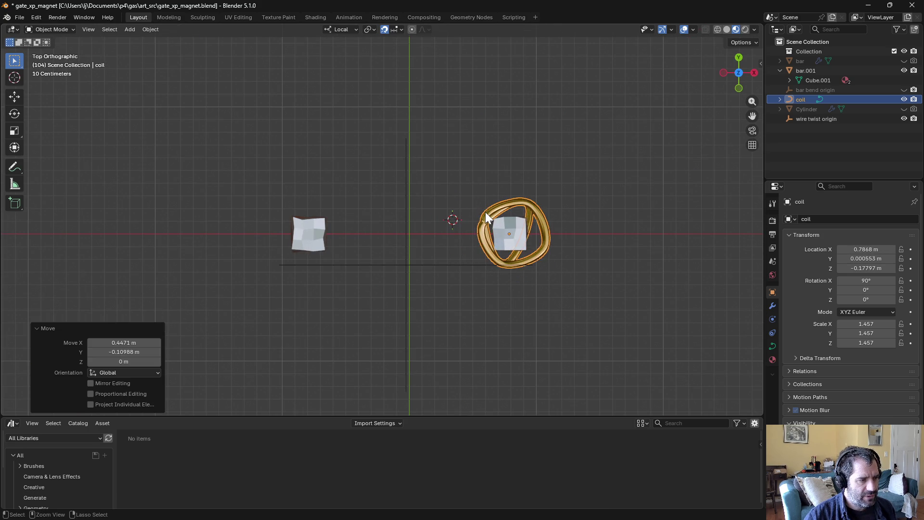
mouse_move(485, 212)
middle_mouse_down()
mouse_move(496, 239)
mouse_move(357, 158)
mouse_move(313, 227)
middle_mouse_up()
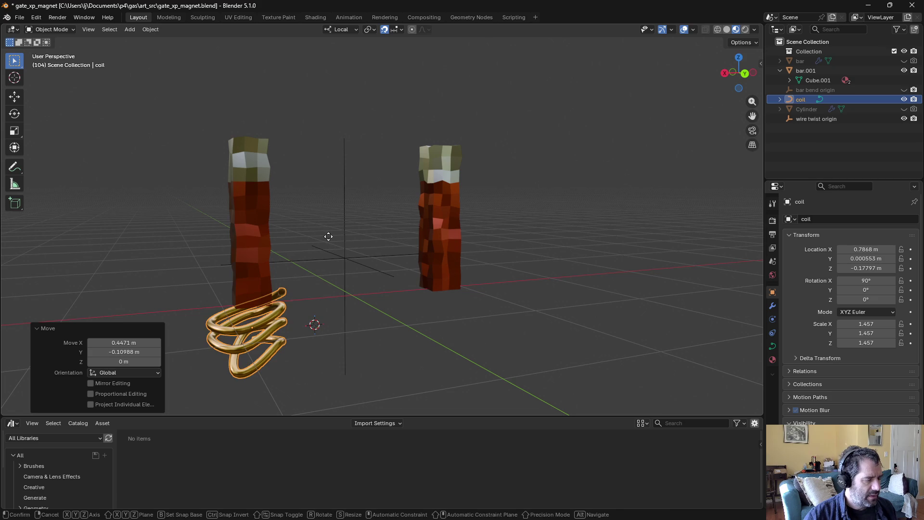
Step: Switch to Global orientation and raise the coil along Z to 0.2089 m
key("g")
key("z")
key("z")
key("Escape")
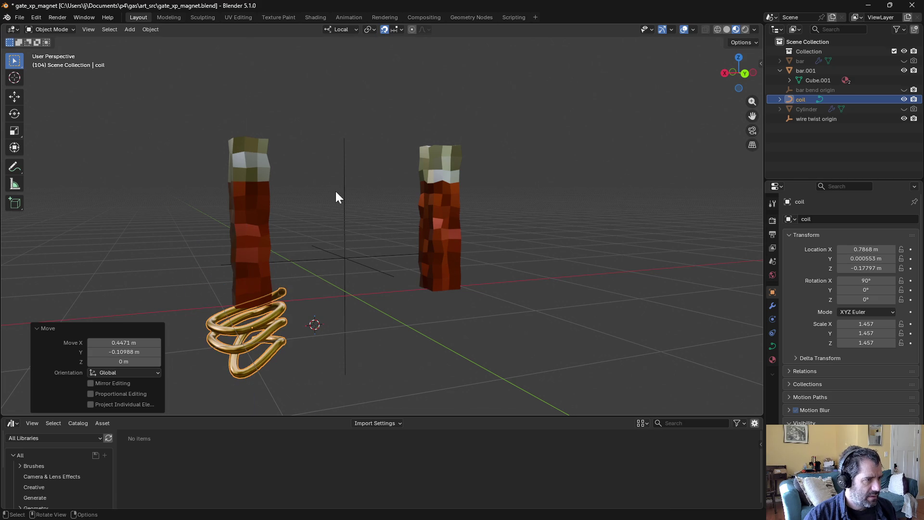
key("g")
key("z")
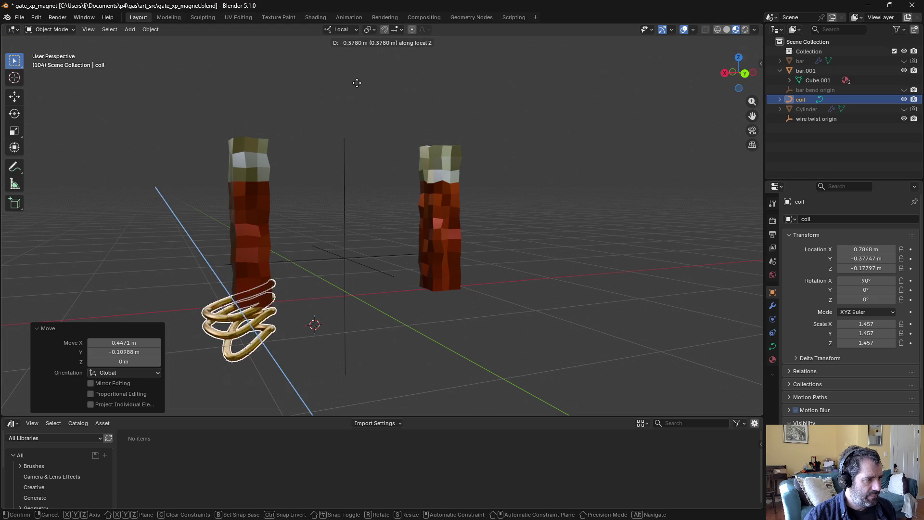
key("Escape")
left_click(341, 30)
left_click(337, 60)
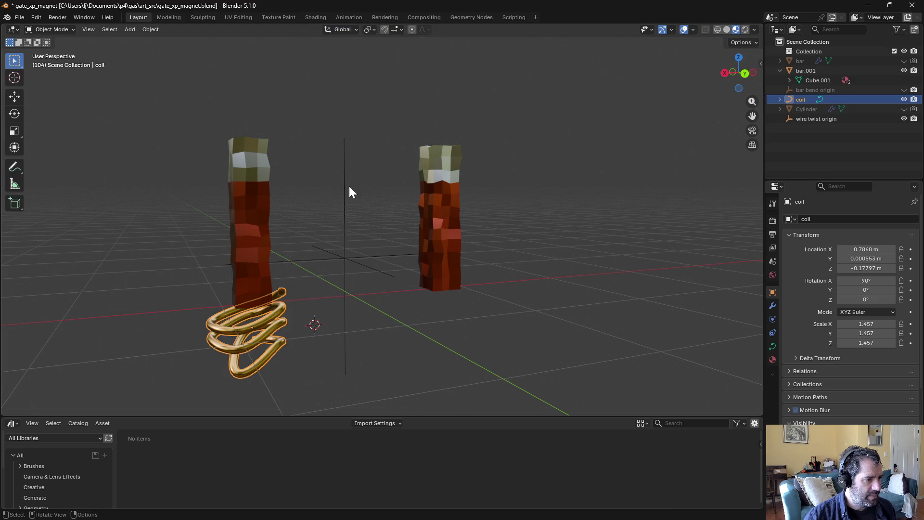
key("g")
key("z")
left_click(364, 156)
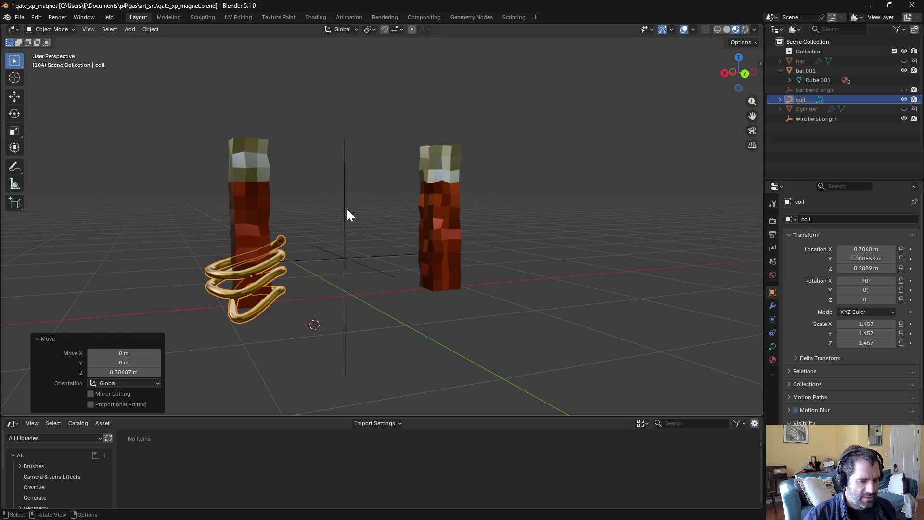
key("KP_Decimal")
mouse_move(442, 203)
middle_mouse_down()
mouse_move(567, 186)
mouse_move(475, 184)
mouse_move(453, 197)
mouse_move(568, 220)
mouse_move(553, 333)
mouse_move(528, 230)
mouse_move(532, 191)
middle_mouse_up()
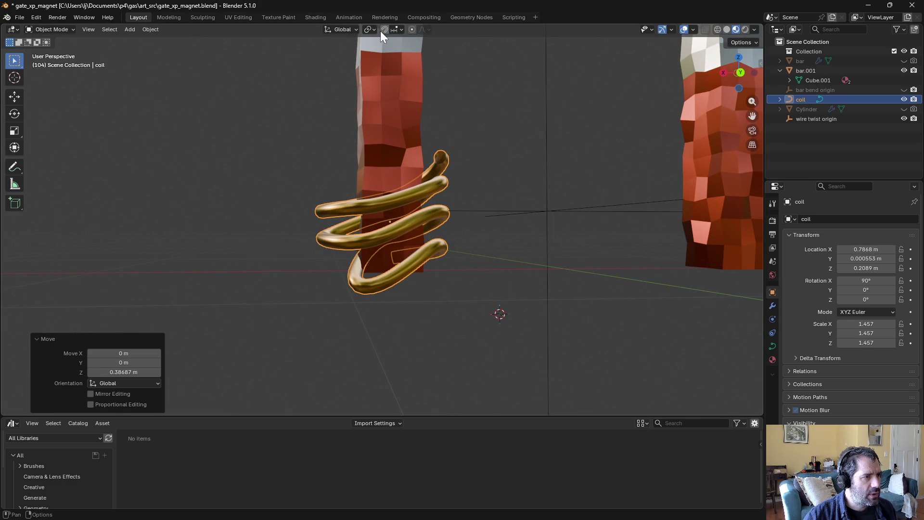
Step: Set the snap target to Edge and turn snapping on
left_click(398, 29)
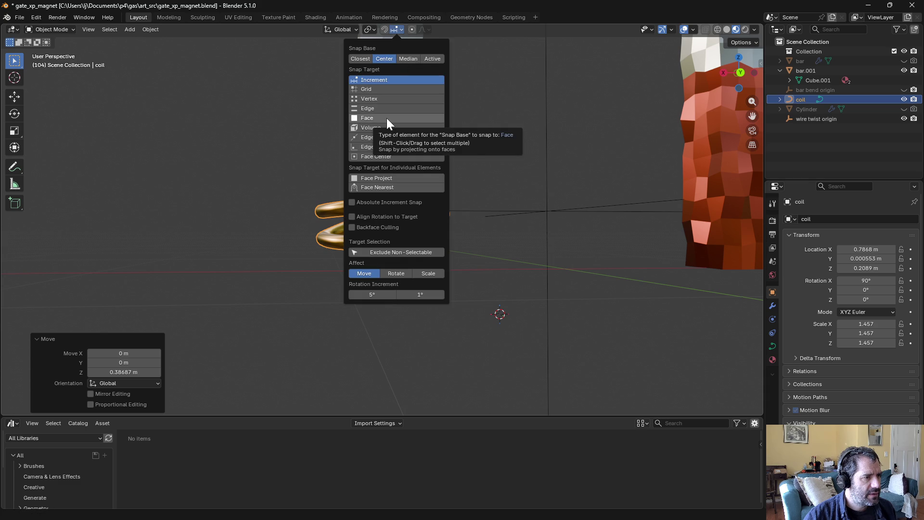
left_click(391, 109)
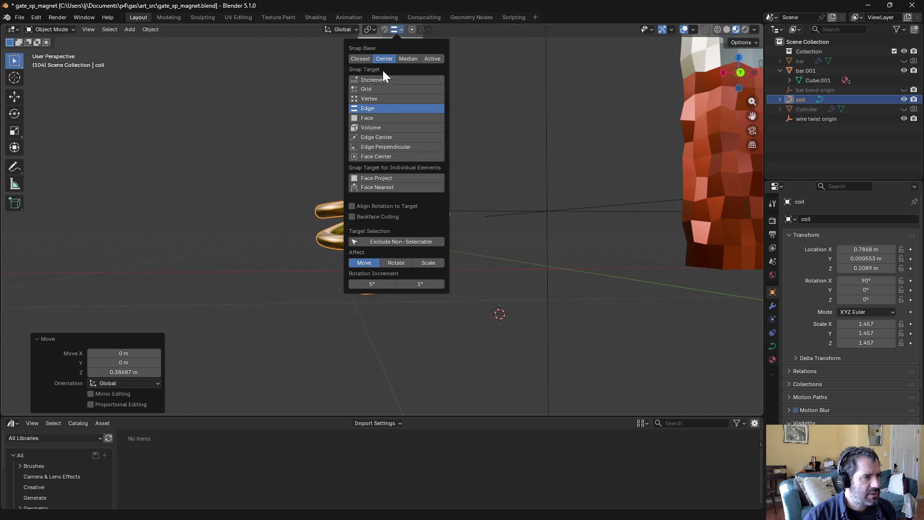
left_click(385, 29)
mouse_move(406, 67)
middle_mouse_down()
mouse_move(435, 167)
mouse_move(318, 149)
mouse_move(278, 158)
middle_mouse_up()
Step: In Edit Mode, pull the coil's bottom end point against the bar
key("Tab")
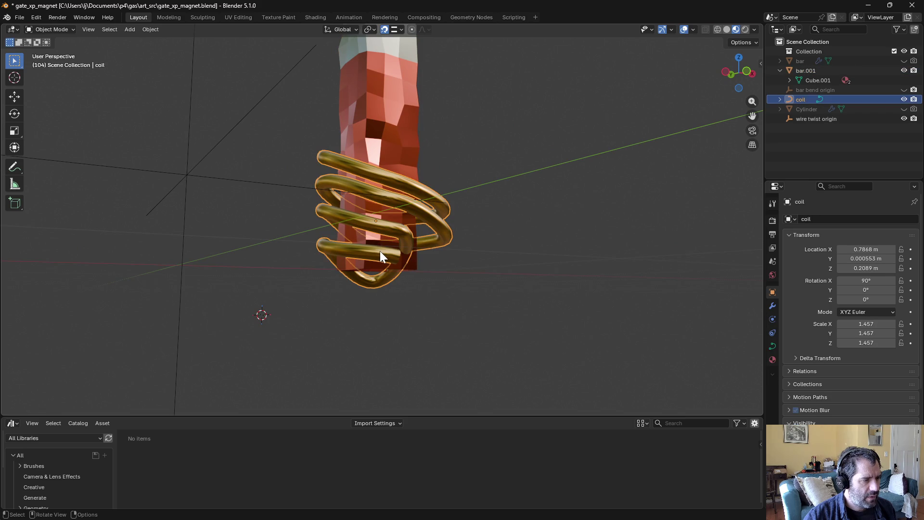
mouse_move(409, 252)
middle_mouse_down()
mouse_move(419, 268)
mouse_move(450, 278)
mouse_move(376, 283)
middle_mouse_up()
left_click(420, 268)
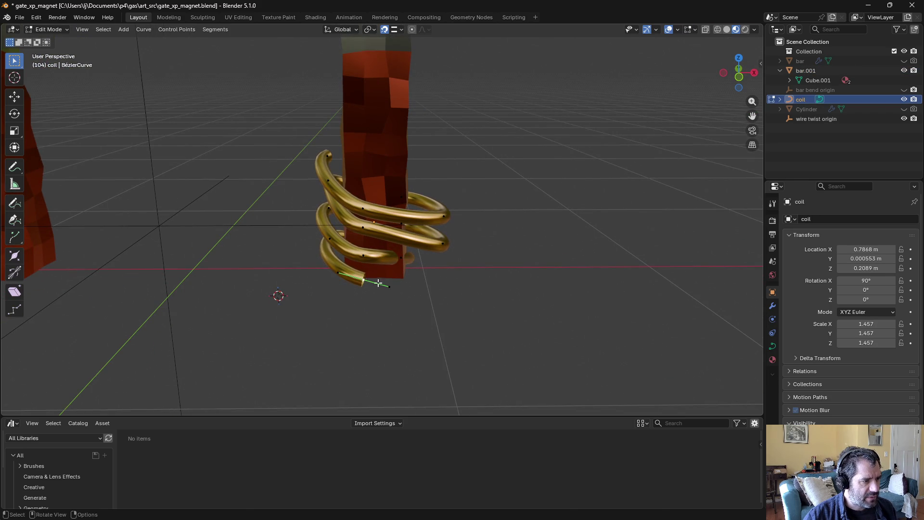
left_click_drag(364, 279, 398, 278)
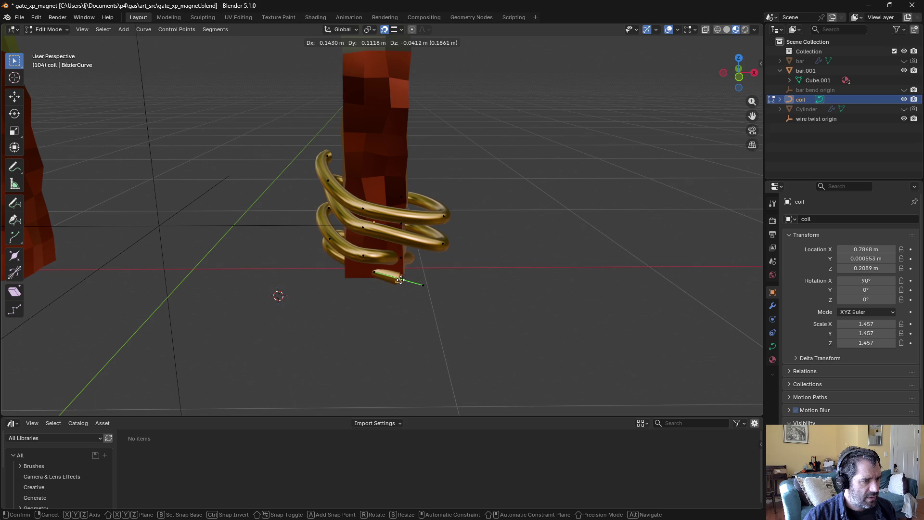
left_click_drag(405, 280, 406, 280)
mouse_move(406, 280)
middle_mouse_down()
mouse_move(395, 270)
mouse_move(414, 268)
middle_mouse_up()
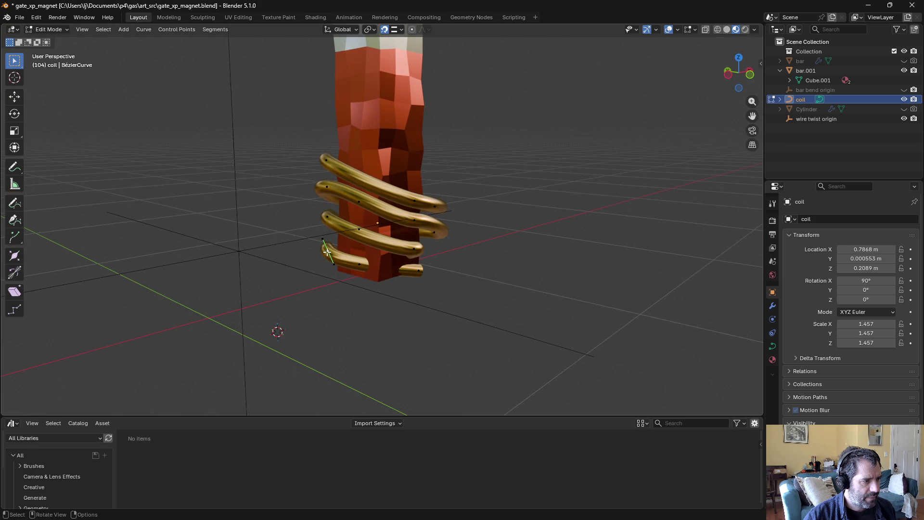
left_click_drag(328, 257, 413, 279)
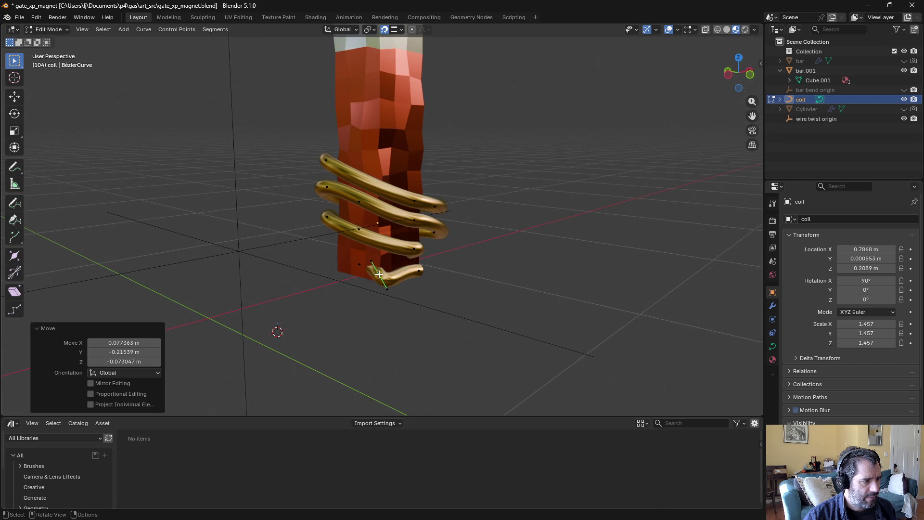
mouse_move(412, 279)
middle_mouse_down()
mouse_move(378, 299)
mouse_move(413, 280)
mouse_move(370, 280)
middle_mouse_up()
scroll(378, 300, "up", 5)
scroll(413, 281, "down", 5)
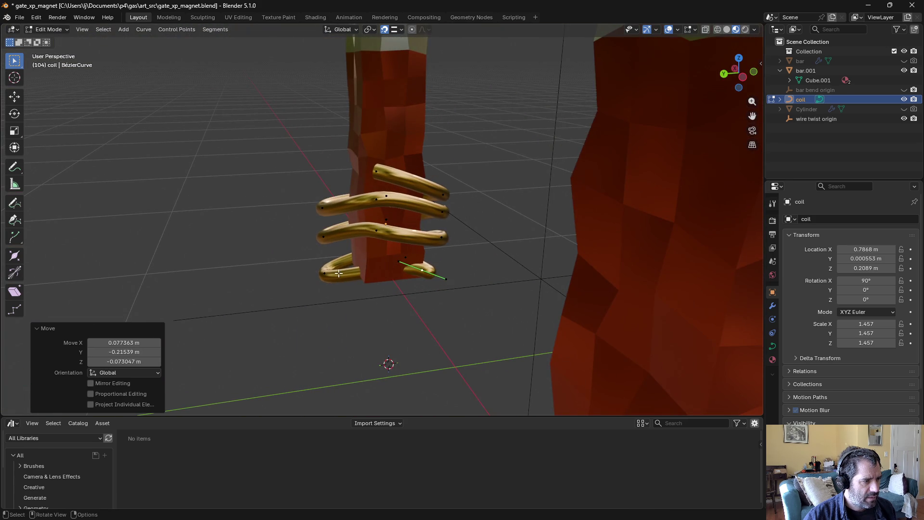
left_click(365, 278)
left_click_drag(365, 279, 365, 281)
Step: Snap more coil points from the left side onto the bar's surface
mouse_move(365, 281)
middle_mouse_down()
mouse_move(440, 264)
mouse_move(518, 182)
mouse_move(551, 205)
middle_mouse_up()
left_click(317, 246)
middle_click_drag(317, 246, 273, 272)
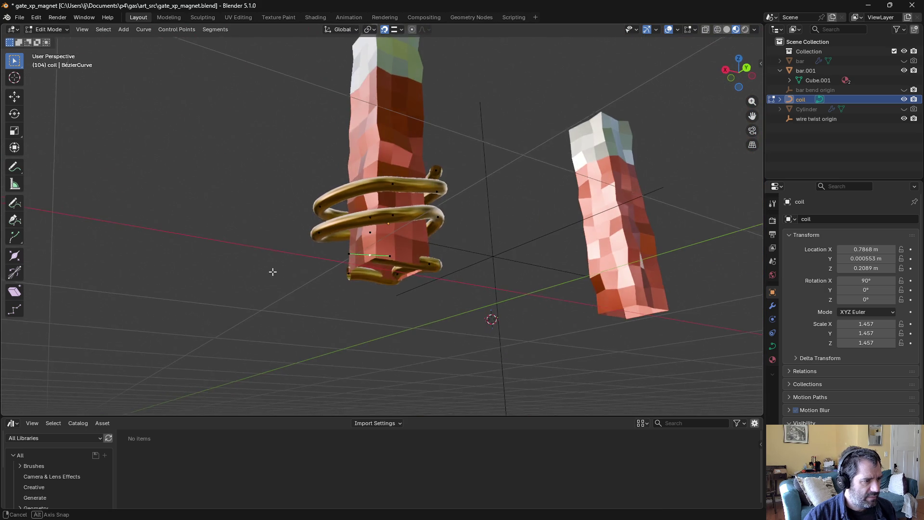
left_click_drag(369, 254, 378, 246)
mouse_move(378, 246)
middle_mouse_down()
mouse_move(320, 267)
mouse_move(330, 258)
middle_mouse_up()
left_click(337, 213)
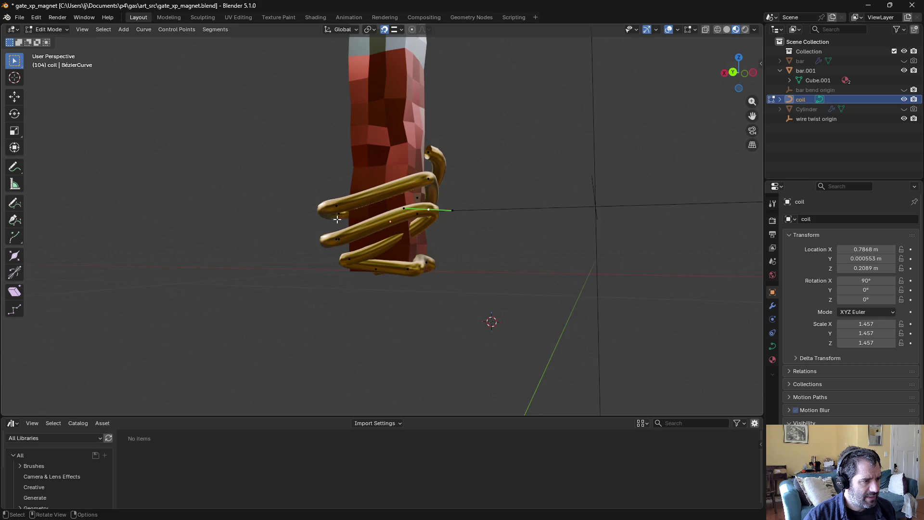
middle_click_drag(337, 212, 458, 208)
key("g")
left_click(343, 246)
middle_click_drag(343, 247, 278, 251)
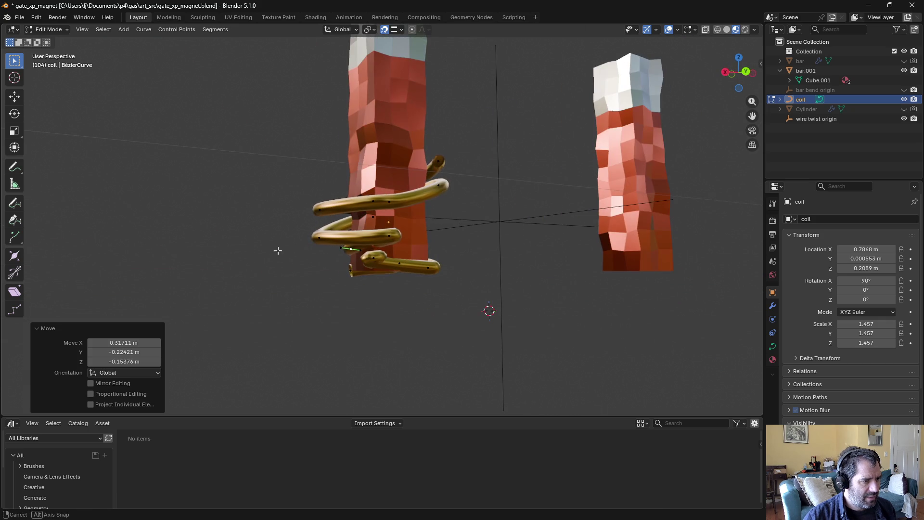
Step: Select the coil's top loop and delete its vertices
mouse_move(402, 143)
left_mouse_down()
mouse_move(299, 212)
mouse_move(301, 204)
left_mouse_up()
key("x")
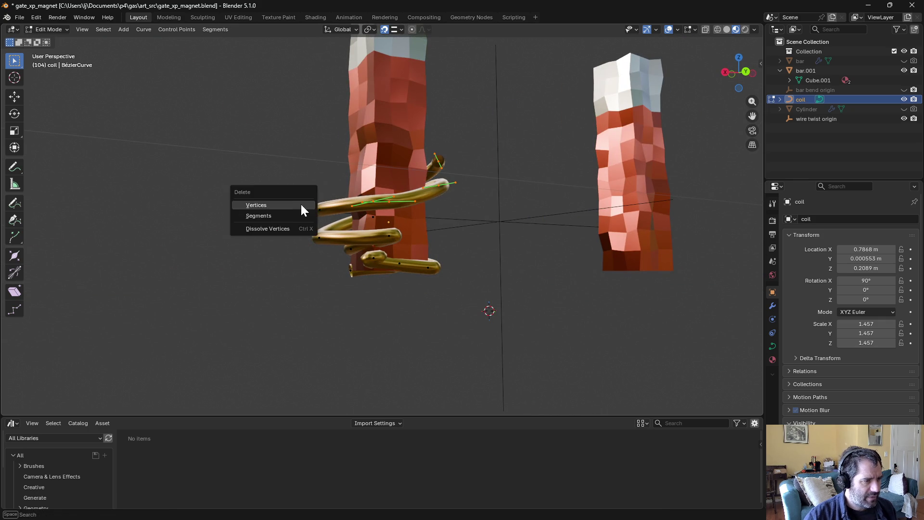
left_click(304, 204)
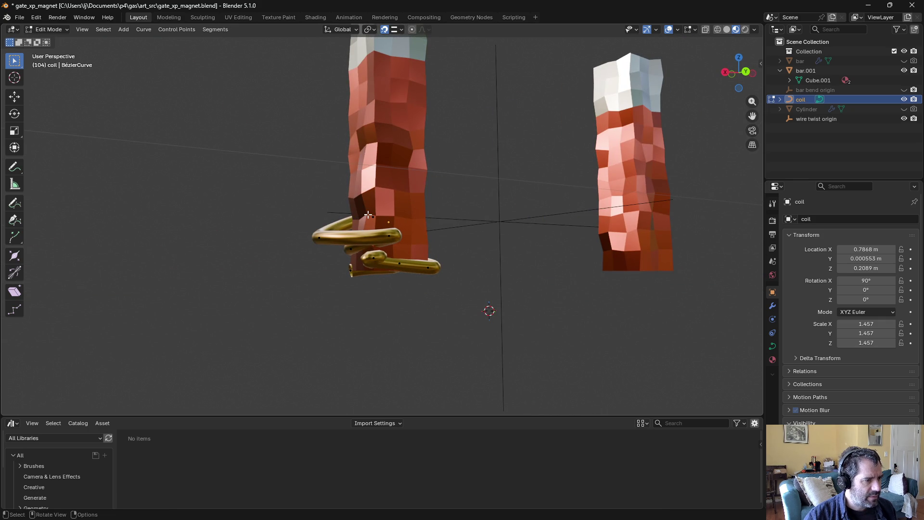
middle_click_drag(382, 222, 395, 185)
mouse_move(375, 223)
middle_mouse_down()
mouse_move(441, 173)
mouse_move(452, 140)
middle_mouse_up()
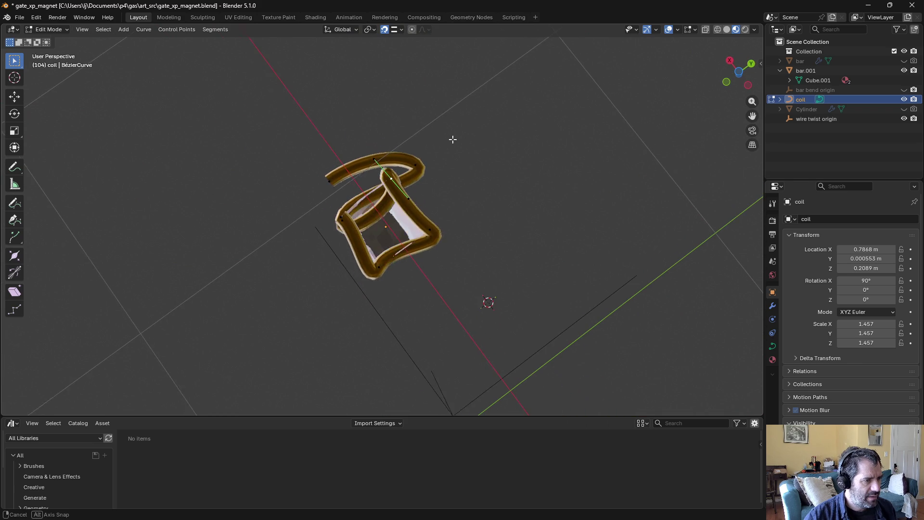
Step: Rotate three curve points, one by 74.9°, to tighten the loop around the bar
key("r")
left_click(371, 302)
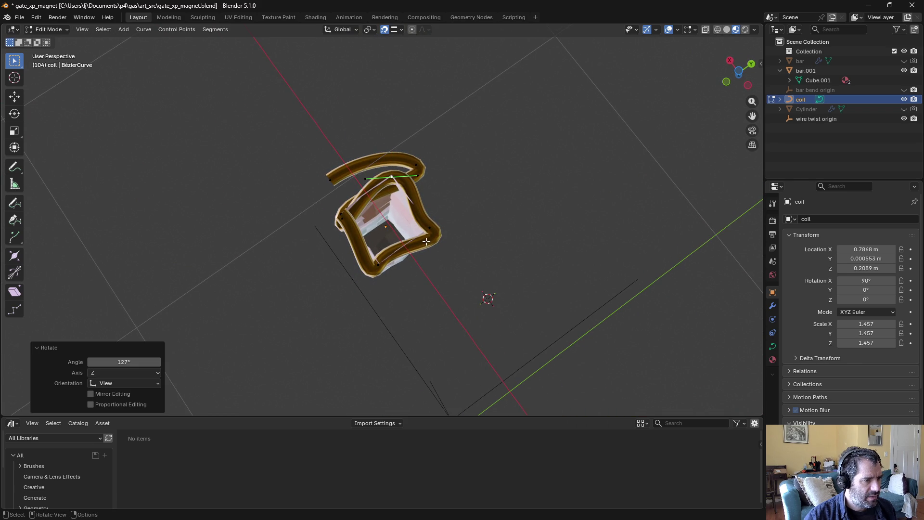
left_click(473, 215)
key("r")
left_click(477, 273)
middle_click_drag(477, 273, 458, 268)
left_click(381, 274)
key("r")
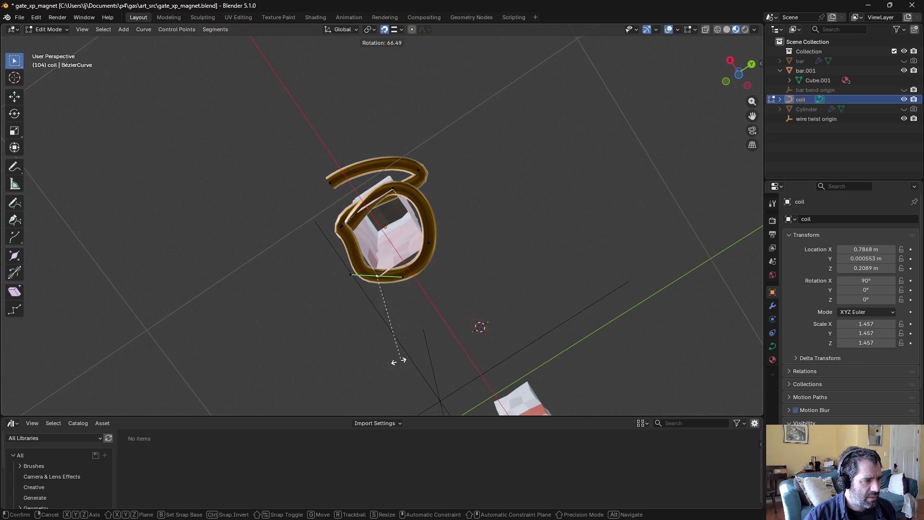
left_click(388, 353)
mouse_move(388, 353)
middle_mouse_down()
mouse_move(423, 321)
mouse_move(296, 330)
mouse_move(368, 285)
mouse_move(331, 274)
middle_mouse_up()
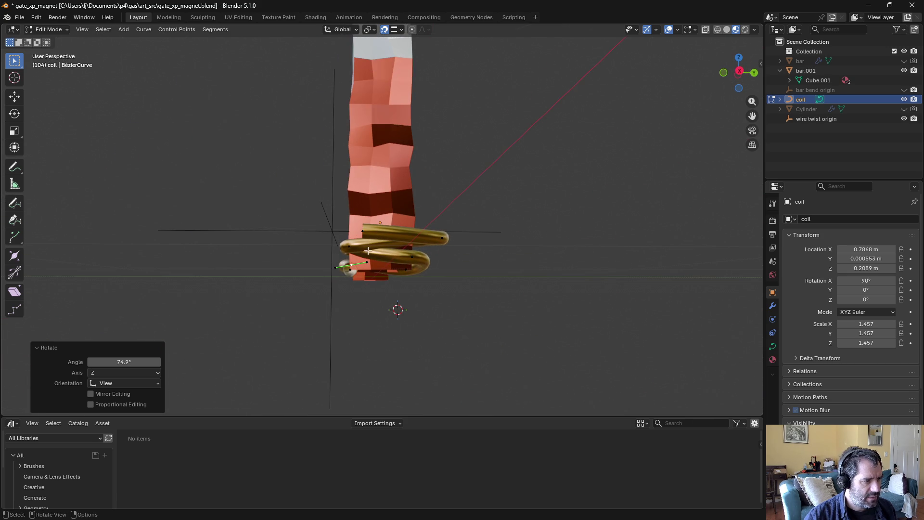
Step: Move the coil's end point -0.41 m in X and 0.19 m in Y to form a lead
mouse_move(368, 251)
middle_mouse_down()
mouse_move(386, 297)
mouse_move(371, 233)
mouse_move(463, 239)
middle_mouse_up()
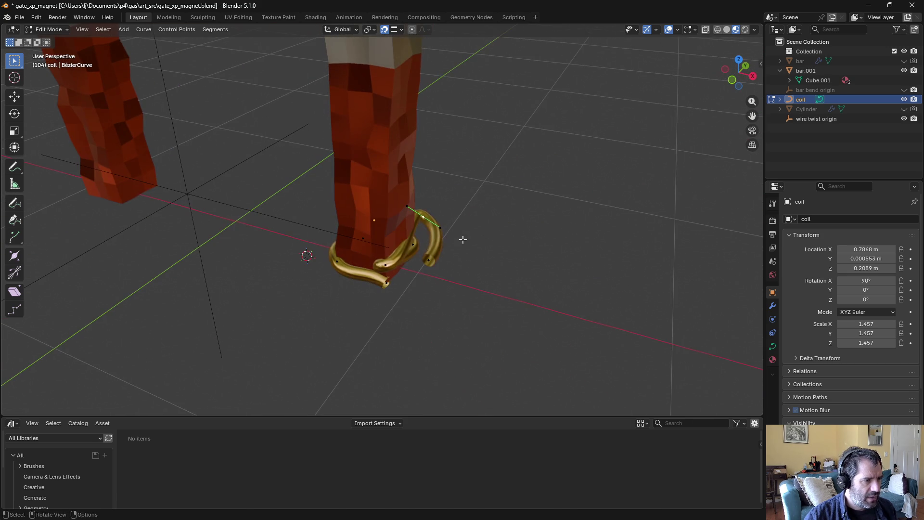
key("g")
left_click(382, 238)
mouse_move(381, 237)
middle_mouse_down()
mouse_move(206, 229)
mouse_move(244, 238)
middle_mouse_up()
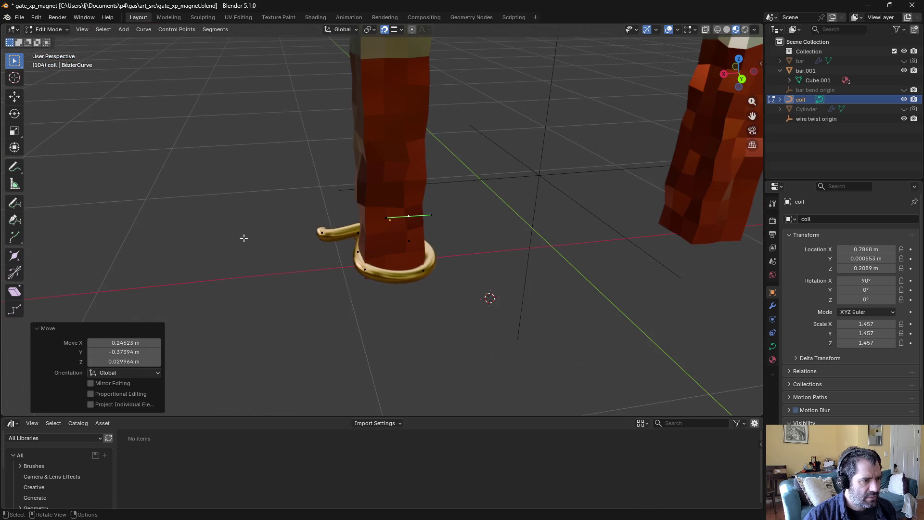
mouse_move(321, 231)
middle_mouse_down()
mouse_move(249, 219)
mouse_move(371, 233)
mouse_move(320, 299)
mouse_move(335, 316)
mouse_move(388, 299)
mouse_move(382, 207)
mouse_move(363, 180)
mouse_move(330, 227)
mouse_move(369, 252)
middle_mouse_up()
key("g")
left_click(367, 238)
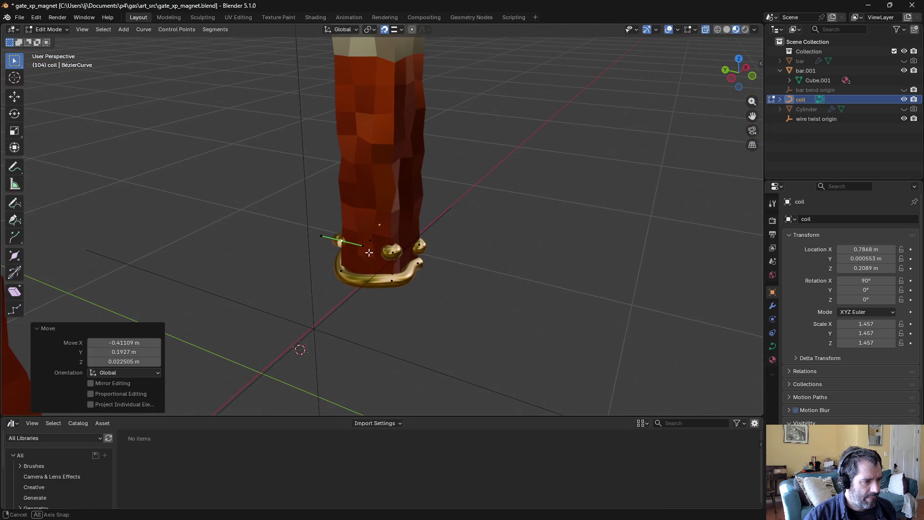
Step: Switch to solid shading and discard a trial extrusion from the coil's bottom point
left_click(728, 29)
mouse_move(497, 159)
middle_mouse_down()
mouse_move(443, 210)
mouse_move(440, 245)
middle_mouse_up()
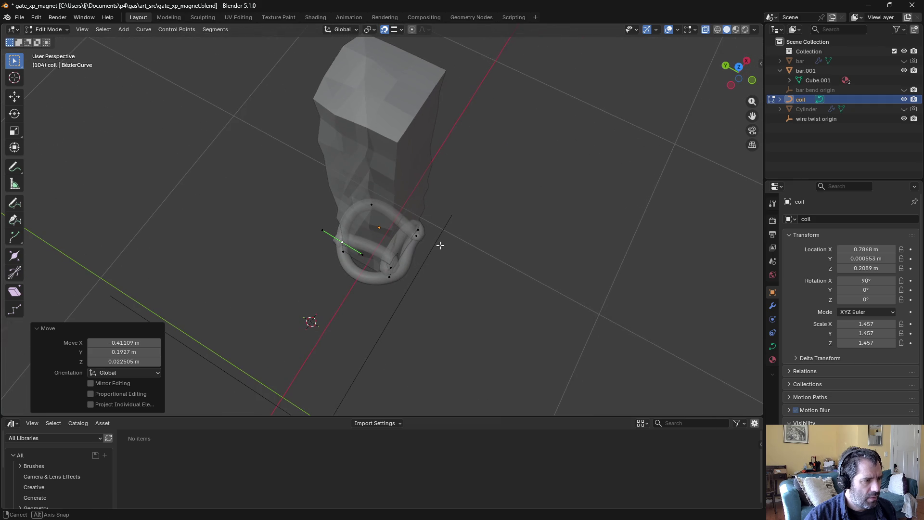
left_click(389, 274)
key("g")
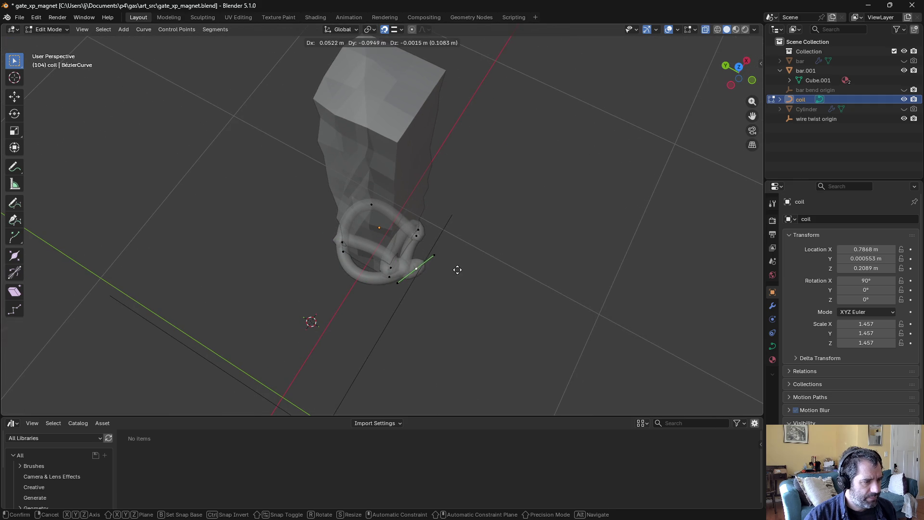
right_click(488, 276)
key("r")
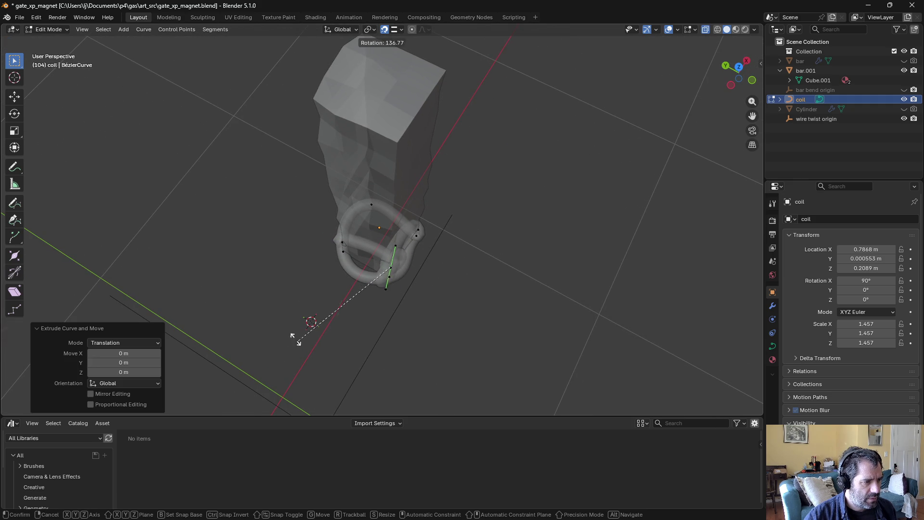
right_click(296, 339)
mouse_move(417, 294)
middle_mouse_down()
mouse_move(417, 252)
mouse_move(385, 269)
middle_mouse_up()
key("x")
left_click(417, 252)
key("r")
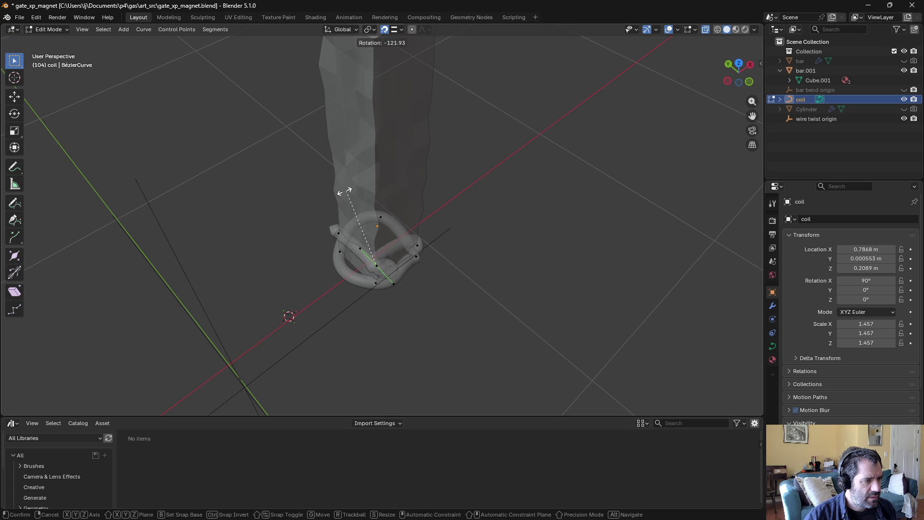
right_click(327, 198)
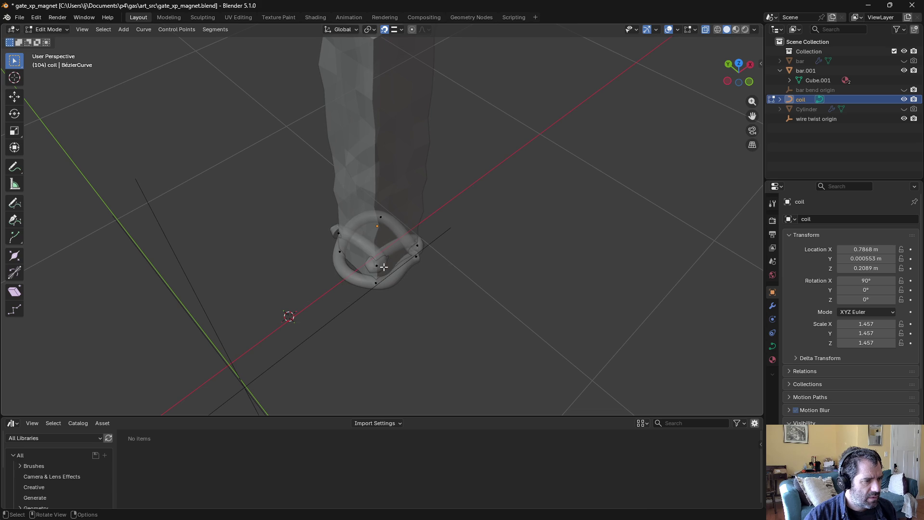
Step: Rotate the coil end point's handle so the curve wraps around the bar
middle_click_drag(478, 282, 483, 305)
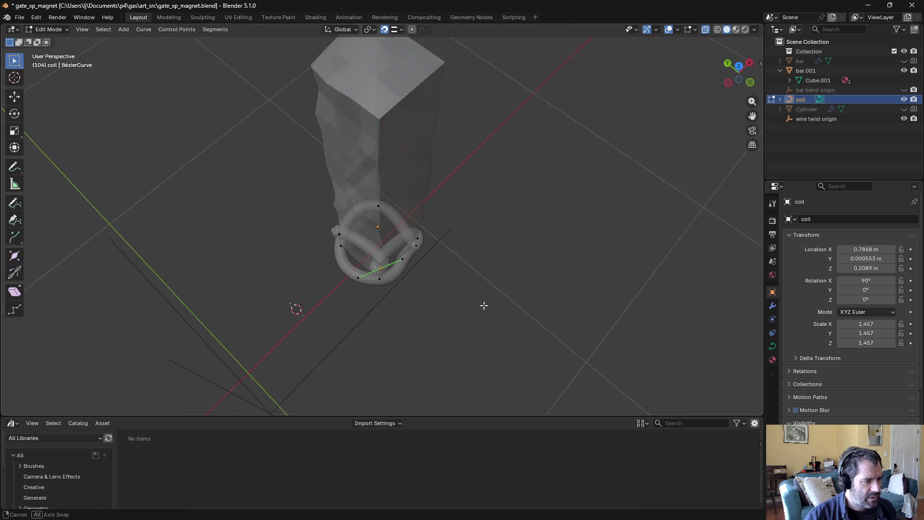
key("r")
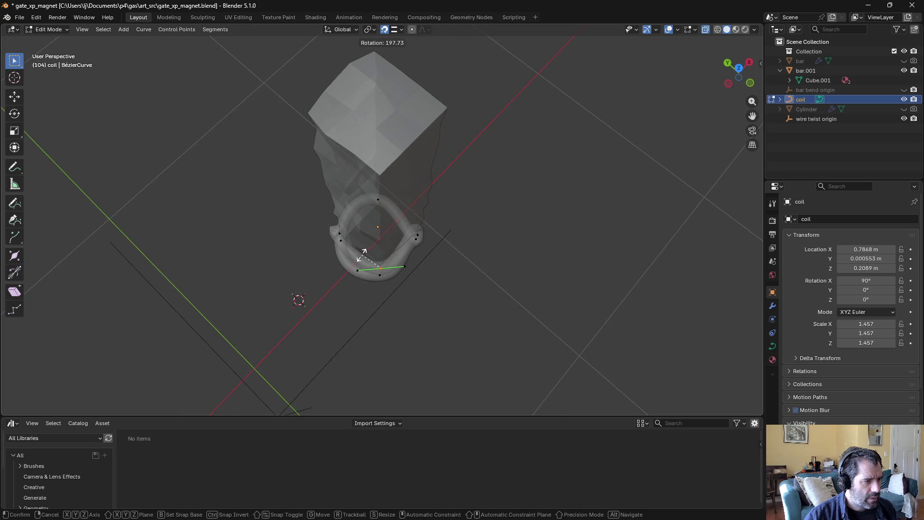
left_click(364, 255)
mouse_move(364, 255)
middle_mouse_down()
mouse_move(371, 226)
mouse_move(385, 305)
middle_mouse_up()
key("r")
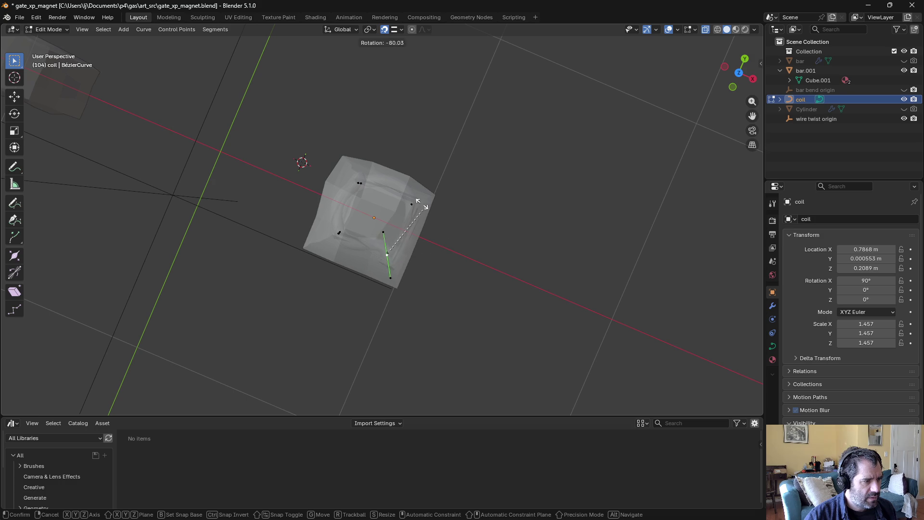
left_click(313, 207)
mouse_move(313, 208)
middle_mouse_down()
mouse_move(319, 169)
mouse_move(309, 140)
mouse_move(439, 146)
mouse_move(450, 116)
mouse_move(320, 175)
mouse_move(262, 128)
mouse_move(374, 223)
middle_mouse_up()
left_click(363, 254)
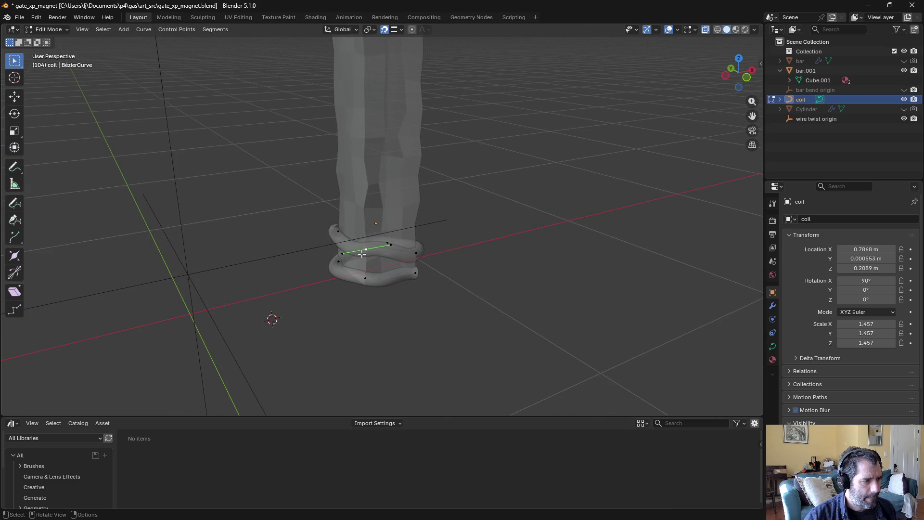
mouse_move(363, 254)
middle_mouse_down()
mouse_move(348, 304)
mouse_move(365, 295)
mouse_move(355, 374)
mouse_move(472, 259)
mouse_move(419, 289)
middle_mouse_up()
key("r")
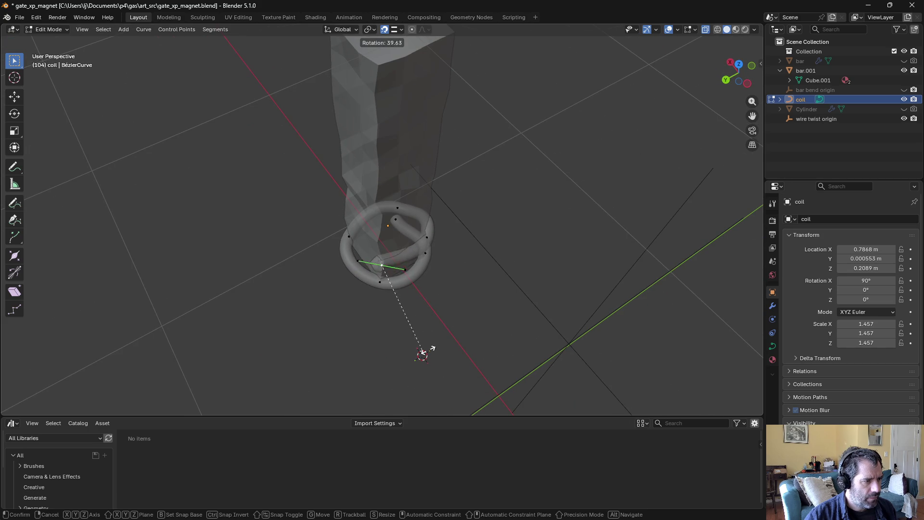
left_click(336, 183)
Step: Fine-tune the end point's position and handle angle against the bar
mouse_move(336, 182)
middle_mouse_down()
mouse_move(376, 155)
mouse_move(429, 169)
middle_mouse_up()
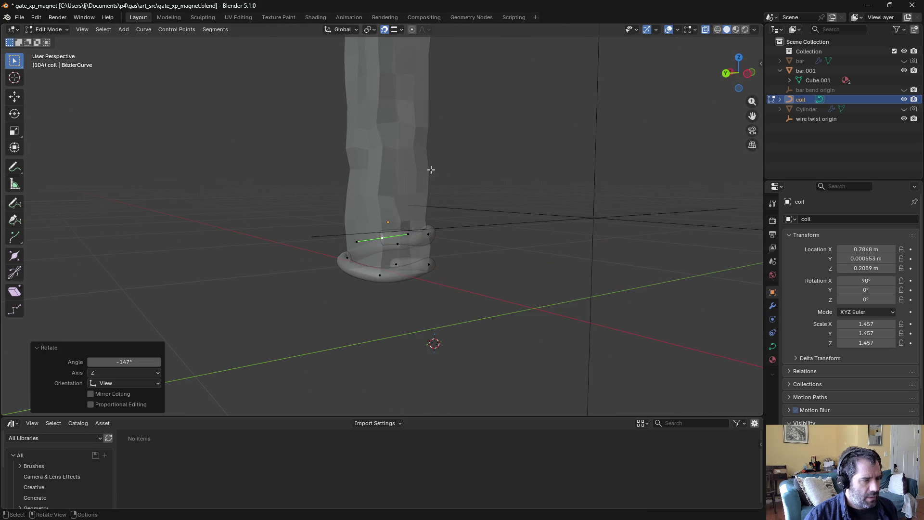
mouse_move(529, 176)
middle_mouse_down()
mouse_move(289, 171)
mouse_move(147, 153)
mouse_move(430, 183)
mouse_move(371, 234)
middle_mouse_up()
left_click(372, 234)
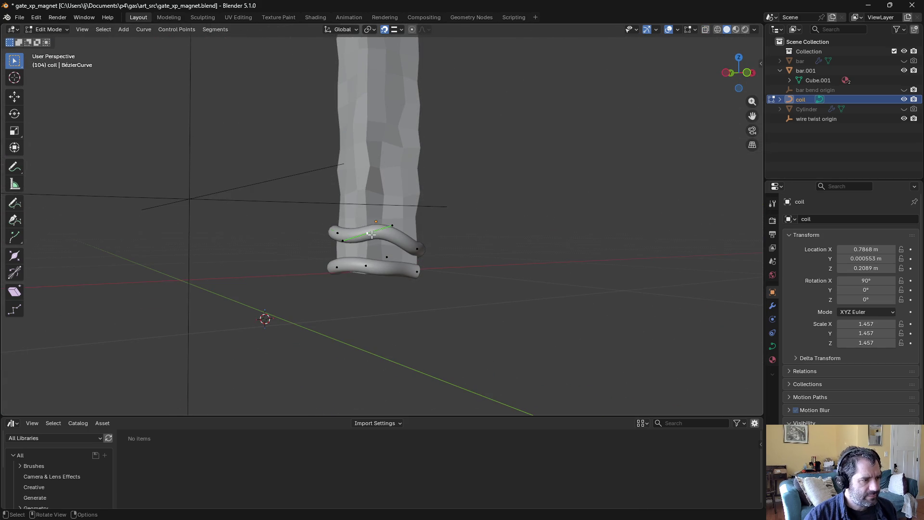
left_click(448, 232)
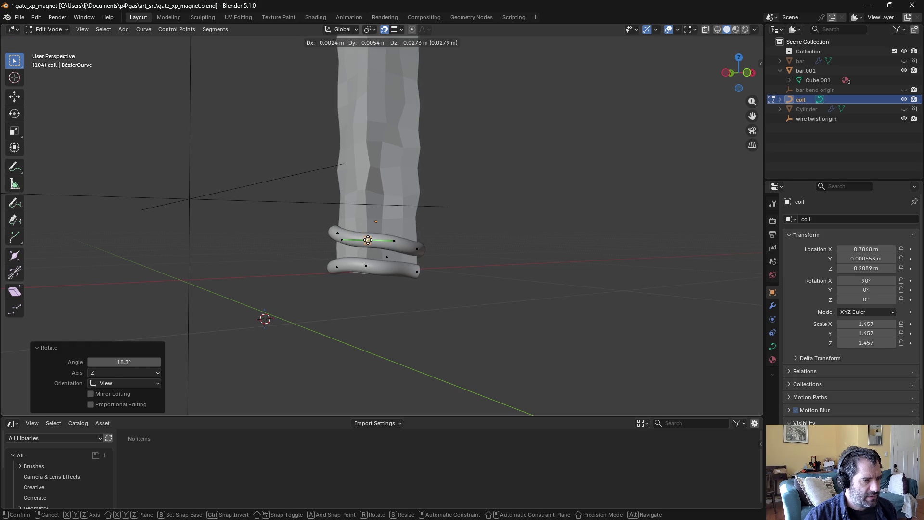
left_click(368, 239)
middle_click_drag(368, 239, 81, 234)
key("g")
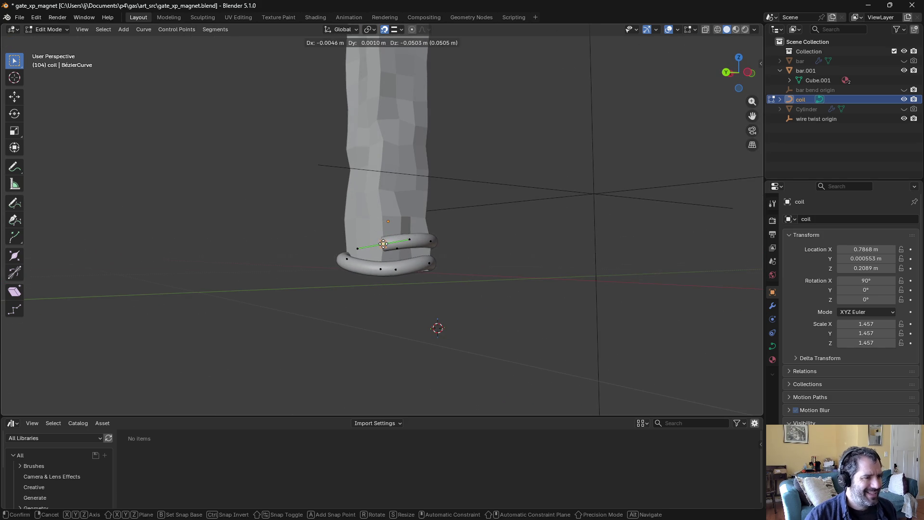
left_click(408, 241)
key("r")
left_click(399, 241)
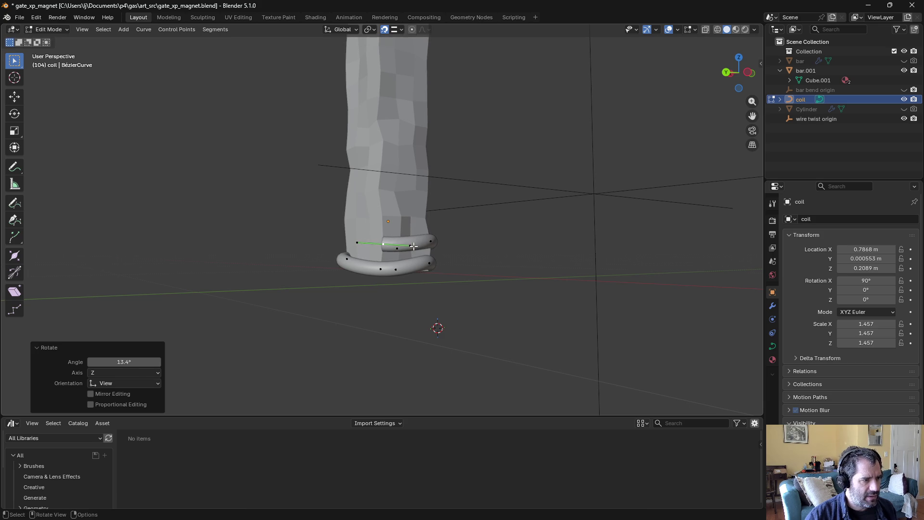
key("g")
left_click(380, 235)
Step: Add a new coil point around the bar and turn its handle
middle_click_drag(379, 235, 308, 234)
key("g")
left_click(368, 233)
middle_click_drag(368, 234, 427, 299)
key("r")
left_click(320, 305)
mouse_move(320, 304)
middle_mouse_down()
mouse_move(376, 216)
mouse_move(366, 251)
mouse_move(371, 278)
mouse_move(392, 285)
mouse_move(391, 308)
middle_mouse_up()
Step: Add two more coil points, rotating each handle to follow the bar
key("g")
left_click(362, 228)
key("r")
left_click(271, 279)
mouse_move(275, 254)
middle_mouse_down()
mouse_move(412, 192)
mouse_move(382, 299)
middle_mouse_up()
left_click(387, 244)
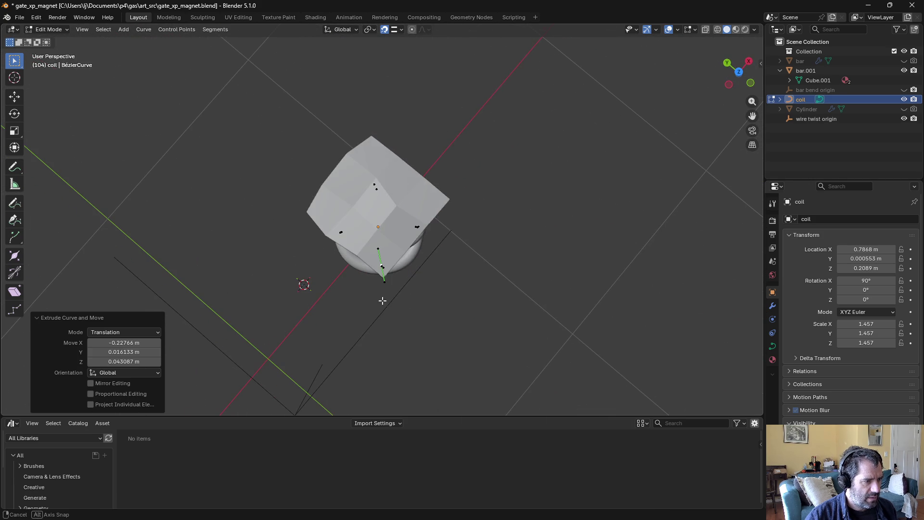
key("r")
left_click(294, 265)
mouse_move(294, 266)
middle_mouse_down()
mouse_move(365, 202)
mouse_move(385, 226)
mouse_move(370, 205)
mouse_move(439, 206)
mouse_move(418, 196)
middle_mouse_up()
Step: Extrude three more coil points climbing around the bar
key("e")
left_click(381, 228)
key("g")
left_click(390, 212)
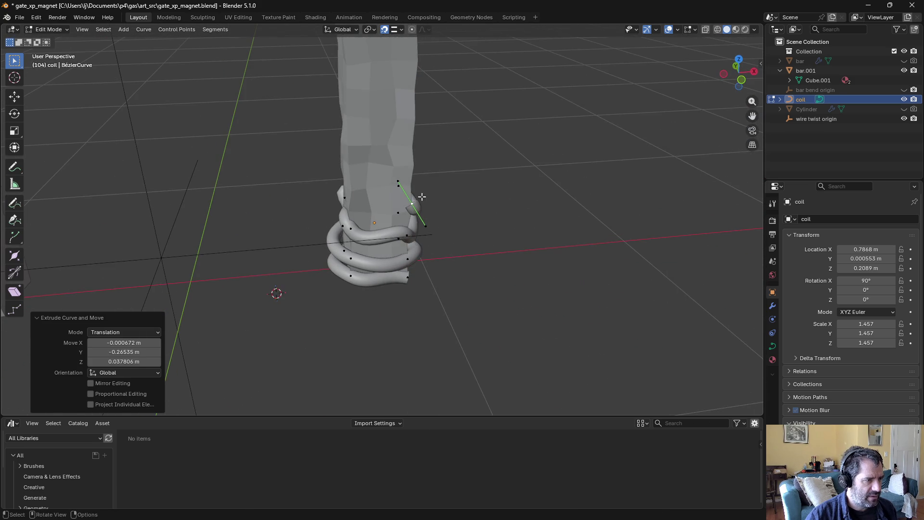
key("g")
left_click(353, 195)
mouse_move(353, 195)
middle_mouse_down()
mouse_move(475, 192)
mouse_move(349, 165)
mouse_move(407, 157)
middle_mouse_up()
Step: Extrude further coil points to continue the winding up the bar
key("g")
left_click(370, 194)
key("g")
left_click(360, 189)
left_click(436, 177)
key("e")
left_click(352, 171)
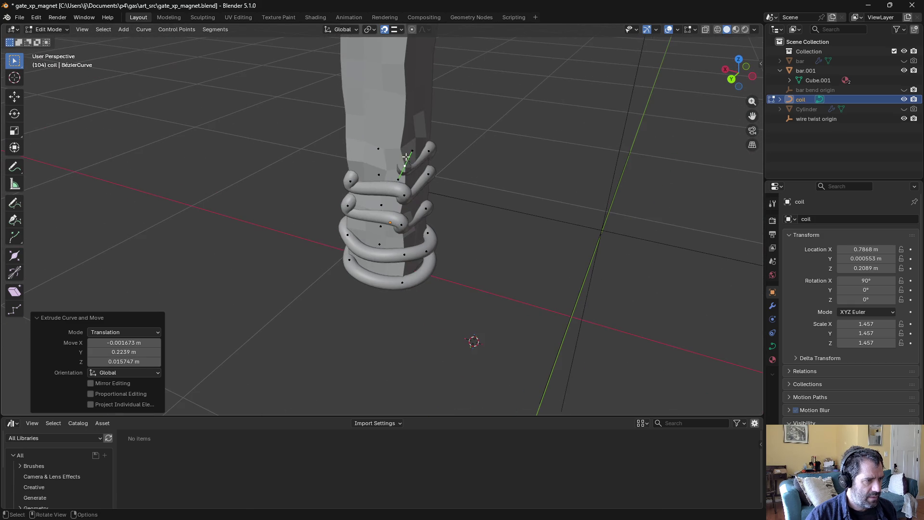
Step: Place more extruded points to complete another turn around the bar
middle_click_drag(343, 152, 482, 155)
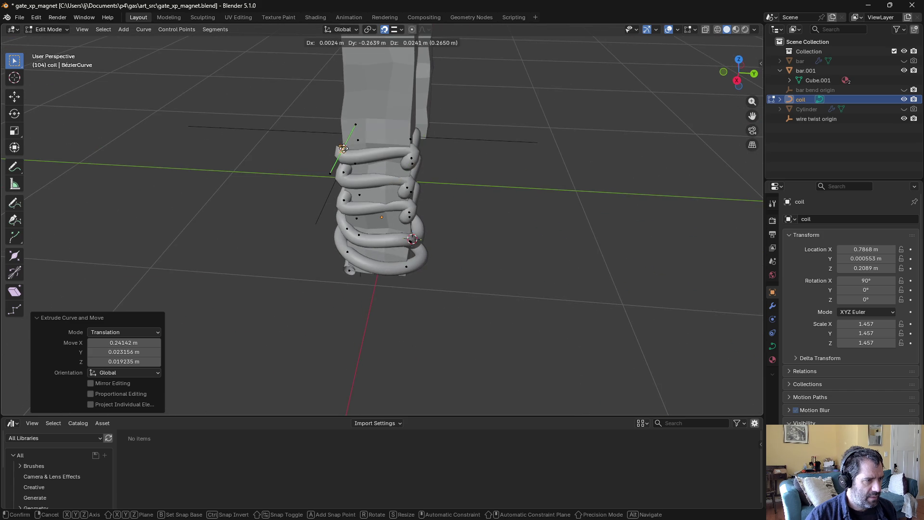
left_click(345, 147)
middle_click_drag(346, 147, 458, 132)
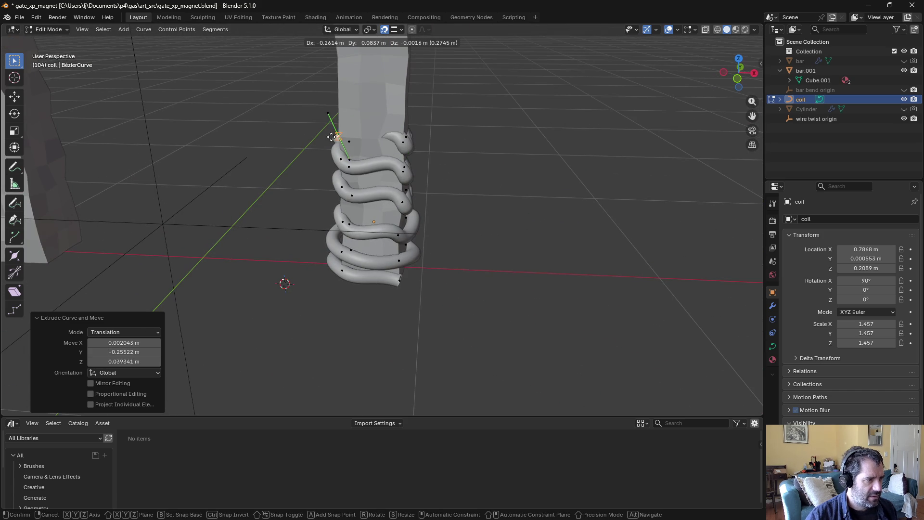
left_click(340, 128)
mouse_move(340, 128)
middle_mouse_down()
mouse_move(346, 118)
mouse_move(406, 144)
mouse_move(387, 128)
middle_mouse_up()
left_click(355, 115)
key("e")
left_click(406, 144)
Step: Extrude the last few points, winding the coil higher up the bar
key("e")
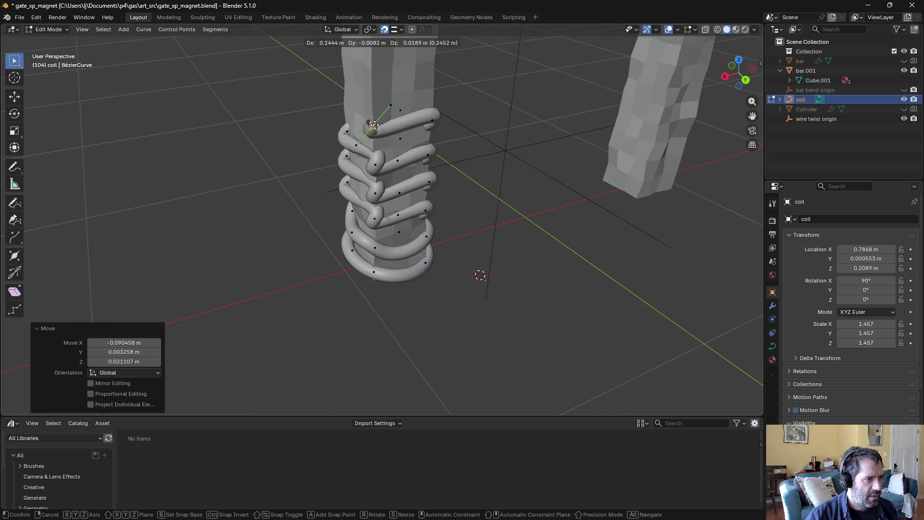
left_click(374, 129)
mouse_move(374, 129)
middle_mouse_down()
mouse_move(347, 104)
mouse_move(434, 93)
middle_mouse_up()
key("e")
left_click(354, 101)
key("e")
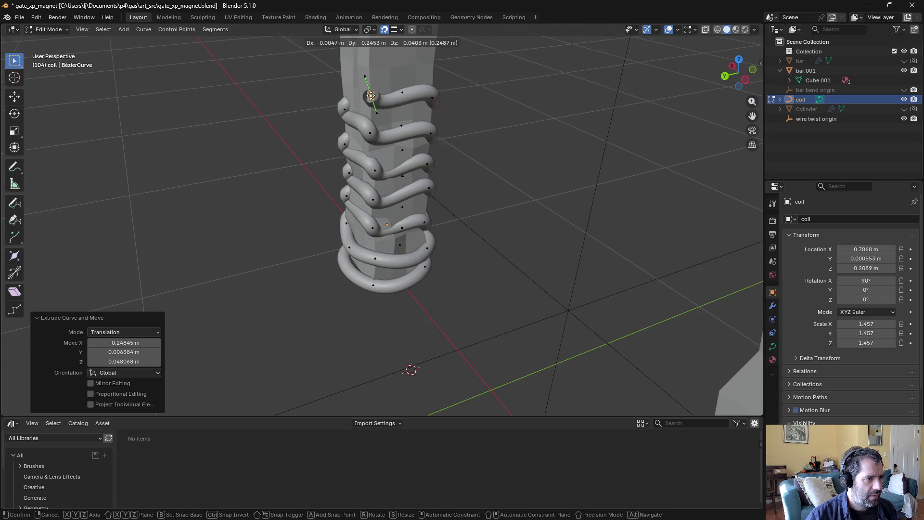
left_click(371, 93)
middle_click_drag(371, 92, 506, 101)
key("e")
left_click(381, 87)
mouse_move(382, 88)
middle_mouse_down()
mouse_move(400, 94)
mouse_move(379, 97)
middle_mouse_up()
mouse_move(476, 140)
middle_mouse_down()
mouse_move(489, 120)
mouse_move(487, 133)
middle_mouse_up()
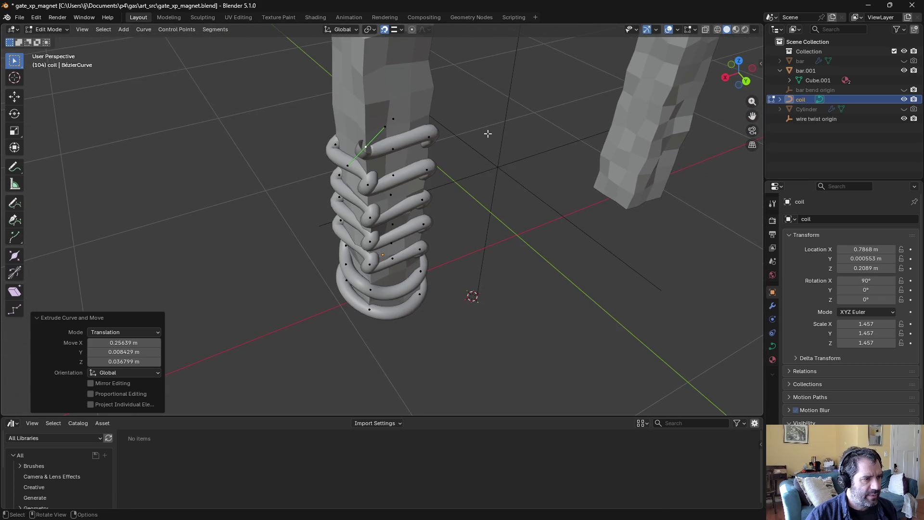
Step: Rotate the handles of the first selected coil points so the turns wrap tighter around the bar
mouse_move(368, 230)
middle_mouse_down()
mouse_move(462, 207)
mouse_move(449, 258)
mouse_move(400, 300)
mouse_move(448, 263)
mouse_move(464, 264)
middle_mouse_up()
left_click(384, 280)
key("r")
left_click(320, 266)
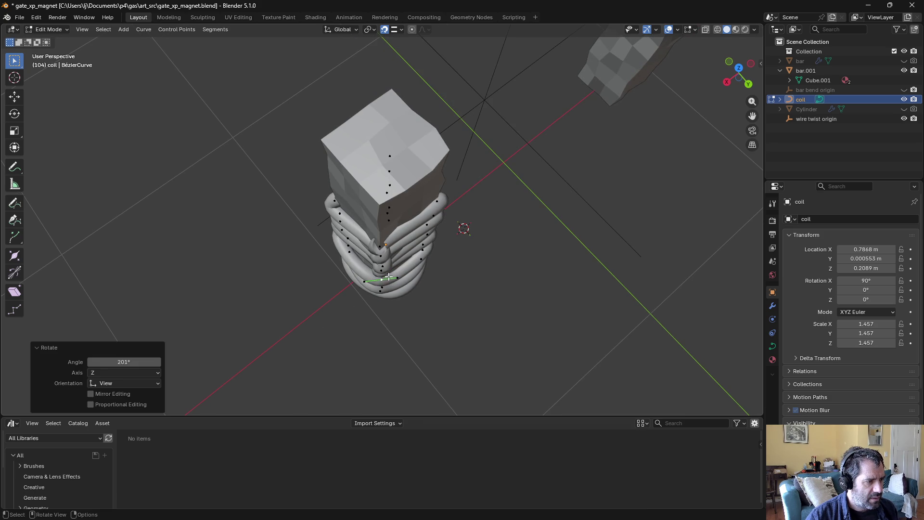
key("r")
left_click(291, 264)
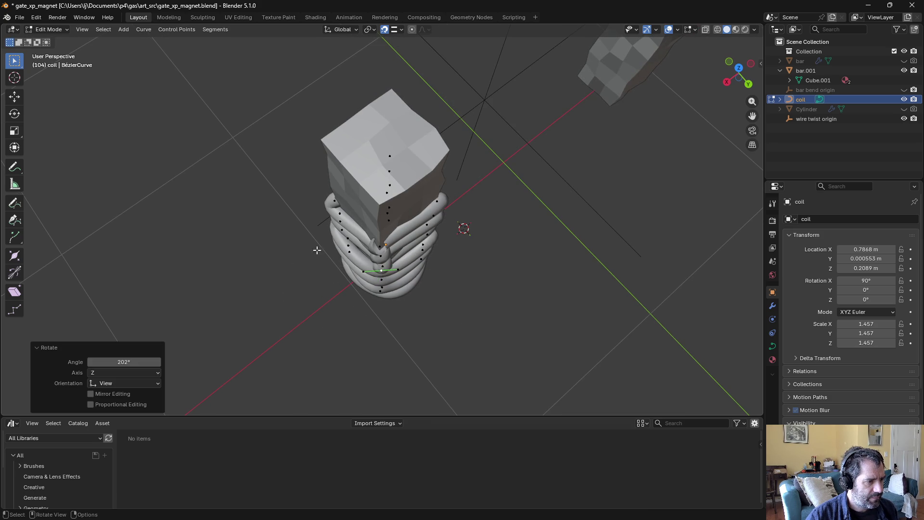
key("r")
left_click(305, 193)
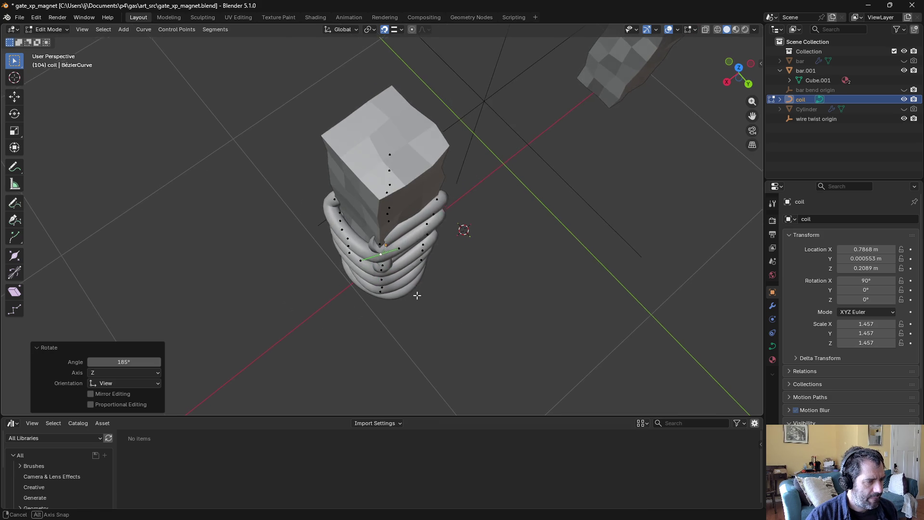
middle_click_drag(417, 295, 389, 236)
middle_click_drag(415, 240, 424, 293)
key("r")
left_click(308, 210)
middle_click_drag(309, 211, 435, 259)
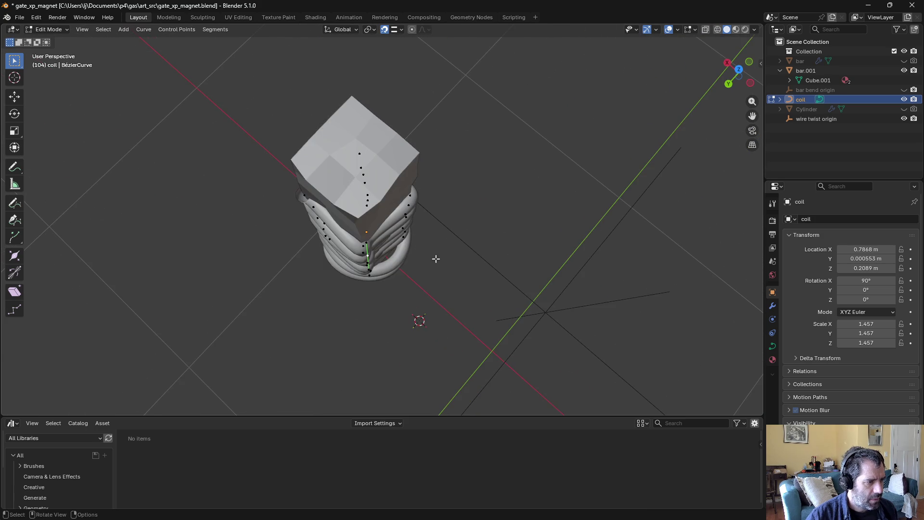
left_click(275, 308)
mouse_move(274, 308)
middle_mouse_down()
mouse_move(328, 299)
mouse_move(368, 146)
mouse_move(434, 229)
middle_mouse_up()
Step: Rotate the handles of successive coil points near the top, one by one, to smooth the turns
key("r")
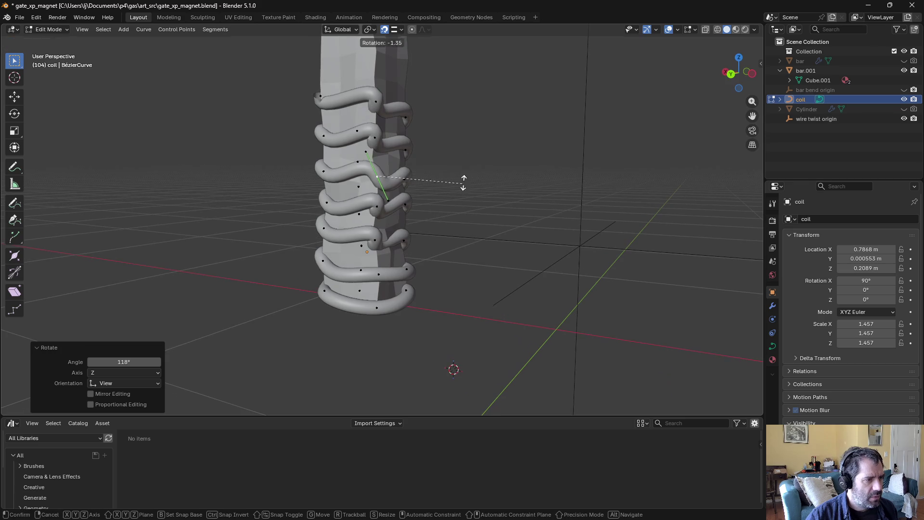
key("r")
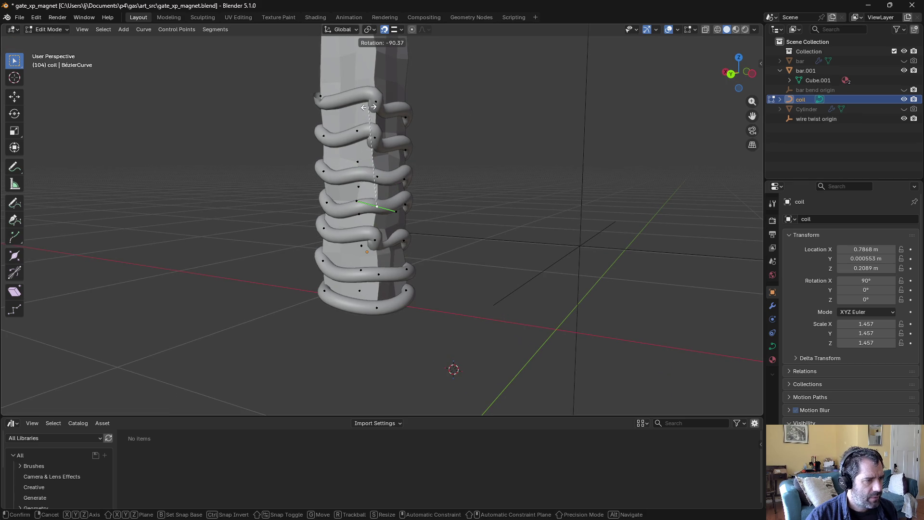
left_click(369, 107)
left_click(375, 240)
left_click(353, 123)
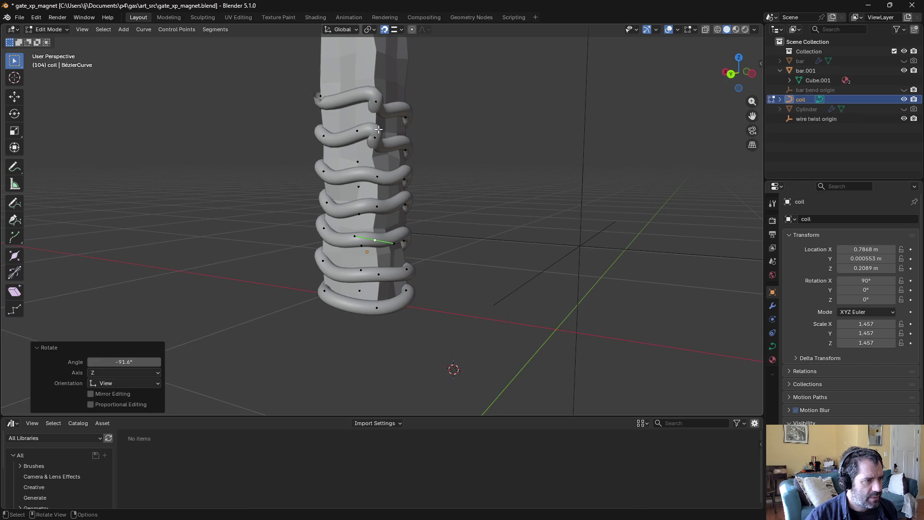
left_click(375, 137)
key("r")
left_click(369, 58)
left_click(377, 103)
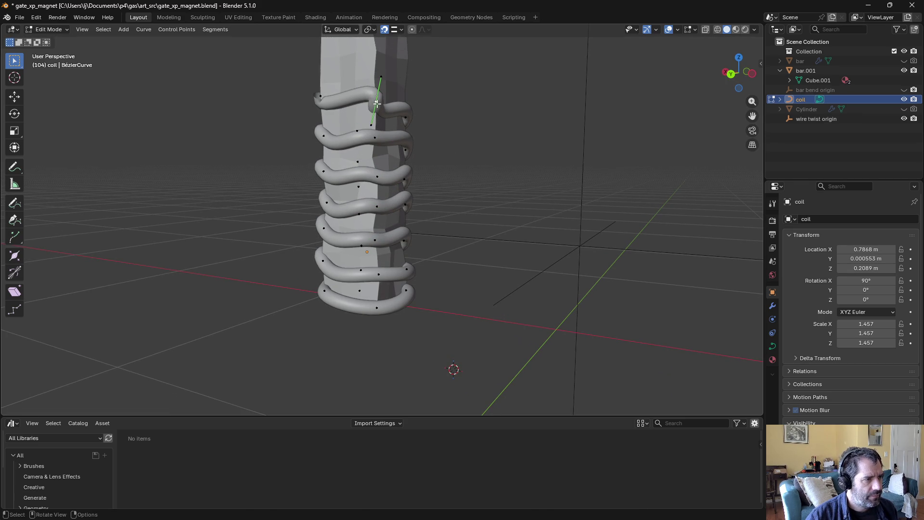
left_click(376, 42)
middle_click_drag(422, 138, 407, 91)
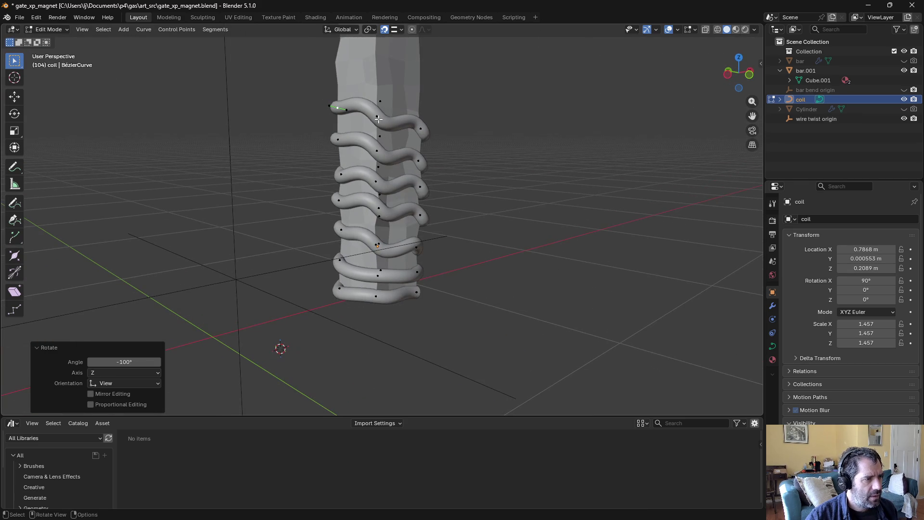
key("r")
left_click(404, 88)
left_click(377, 151)
key("r")
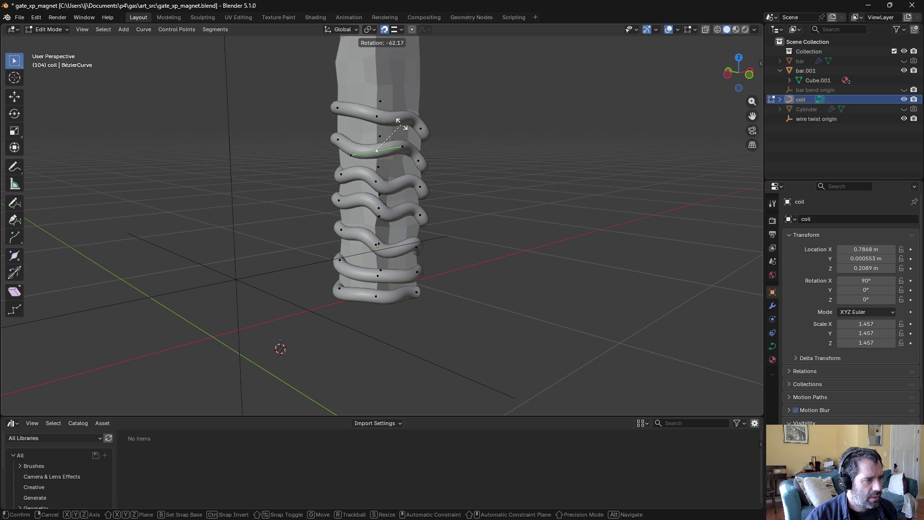
left_click(401, 139)
left_click(372, 188)
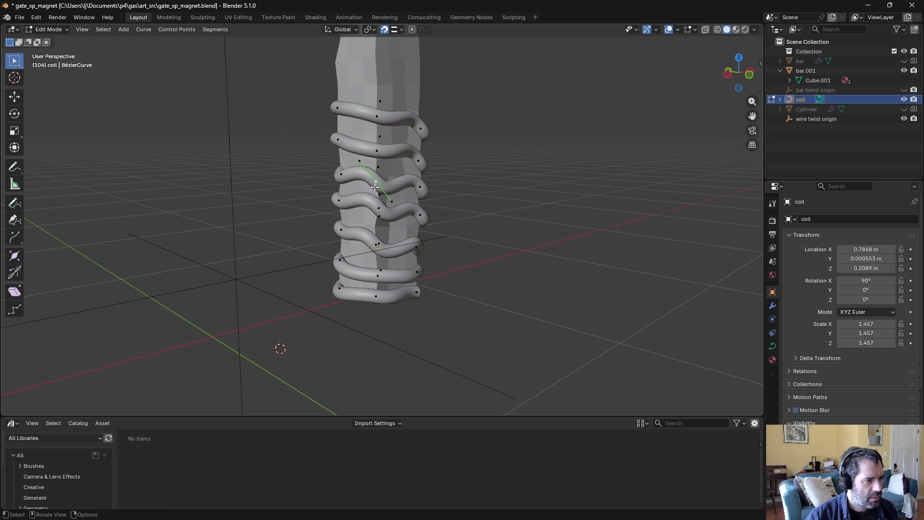
key("r")
left_click(398, 224)
left_click(377, 210)
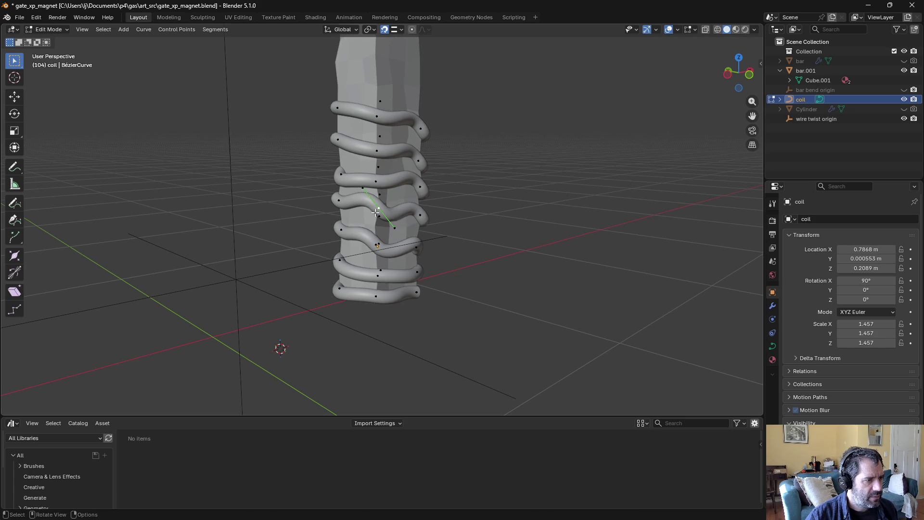
left_click(407, 203)
left_click(380, 243)
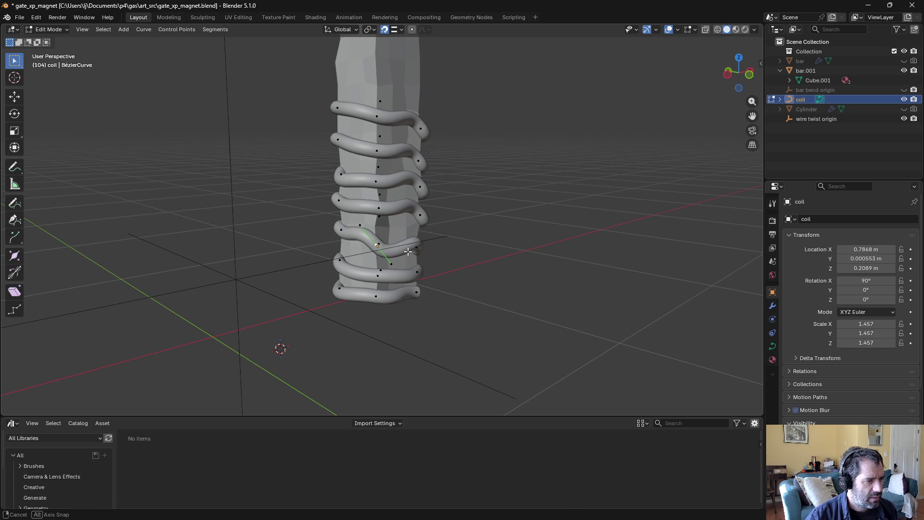
Step: Rotate the remaining coil points' handles up to the top point, then switch to Material Preview shading
mouse_move(407, 251)
middle_mouse_down()
mouse_move(429, 233)
mouse_move(337, 216)
middle_mouse_up()
key("r")
left_click(429, 233)
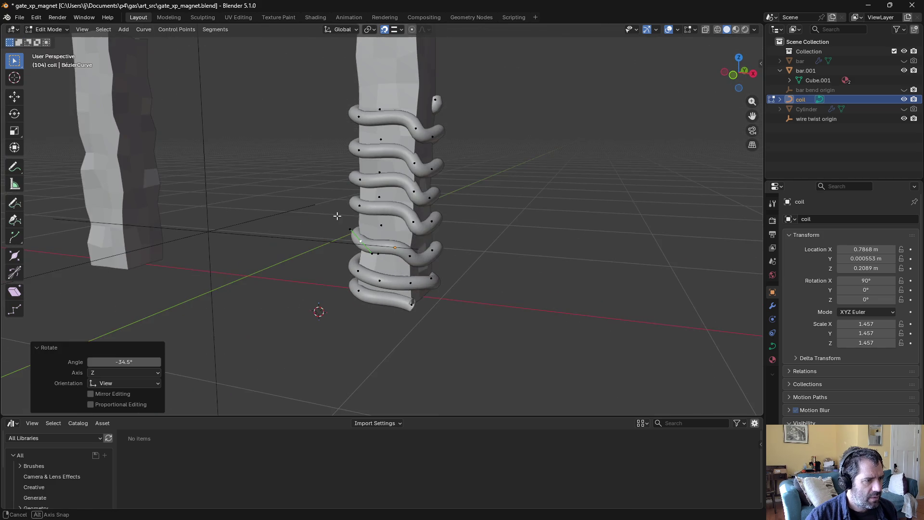
left_click(414, 222)
key("r")
left_click(497, 158)
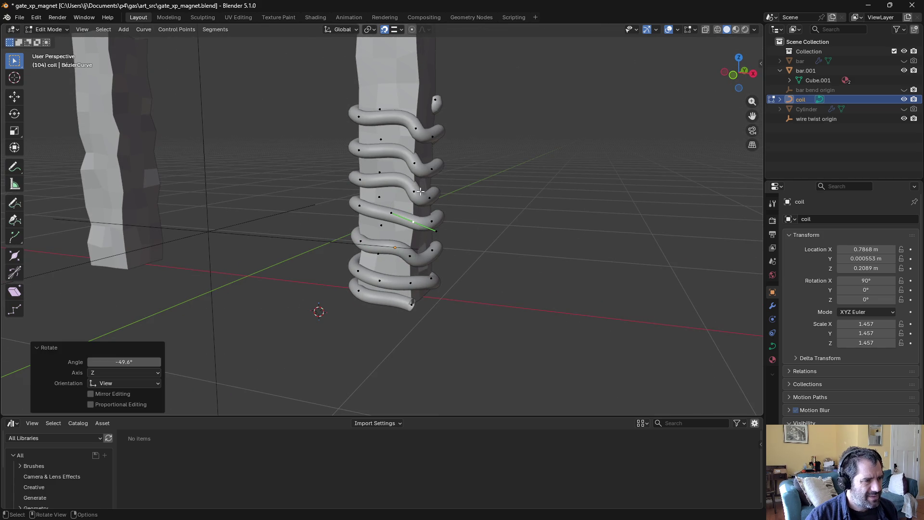
key("r")
left_click(515, 113)
middle_click_drag(516, 114, 485, 136)
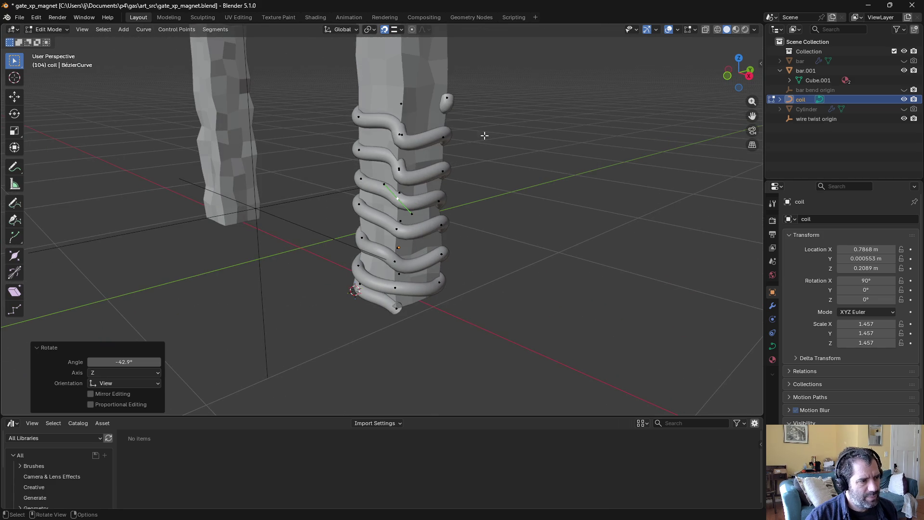
left_click(406, 168)
middle_click_drag(406, 168, 419, 189)
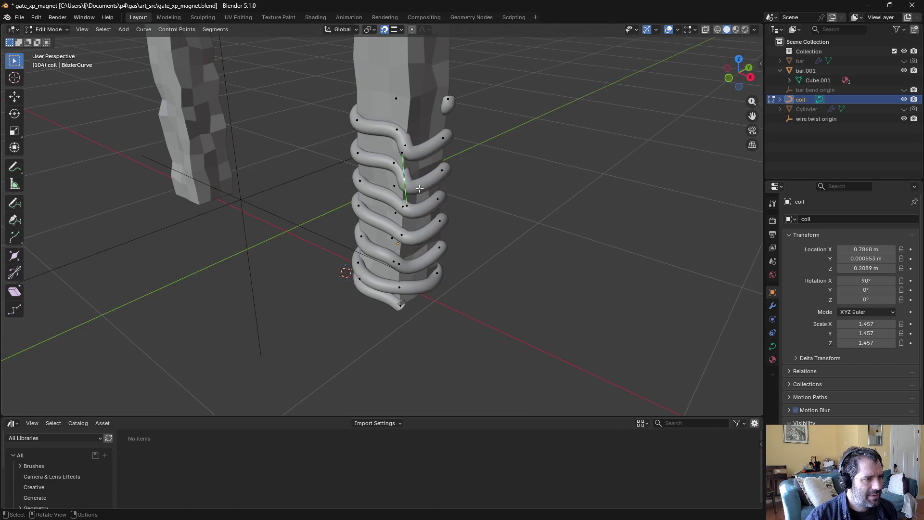
left_click(474, 117)
left_click(406, 145)
middle_click_drag(509, 188, 523, 142)
key("r")
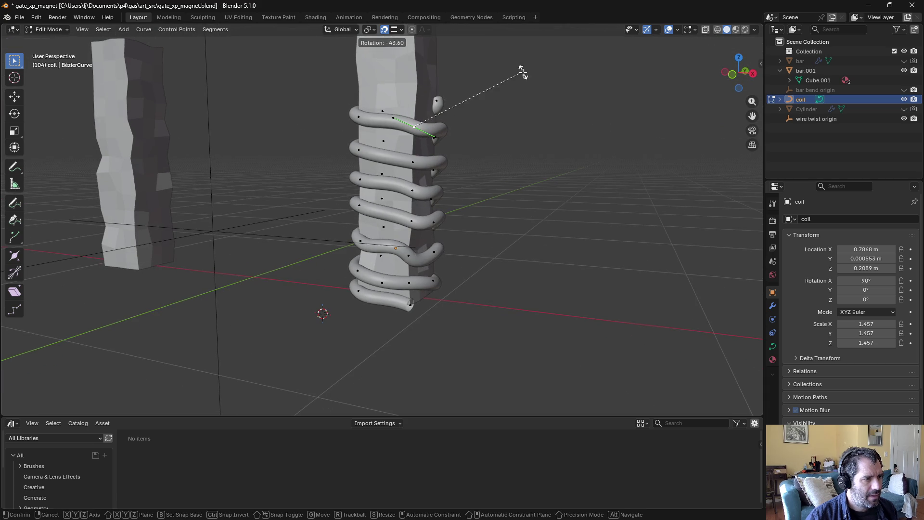
left_click(523, 73)
mouse_move(522, 72)
middle_mouse_down()
mouse_move(434, 145)
mouse_move(316, 206)
mouse_move(328, 202)
middle_mouse_up()
left_click(369, 102)
key("r")
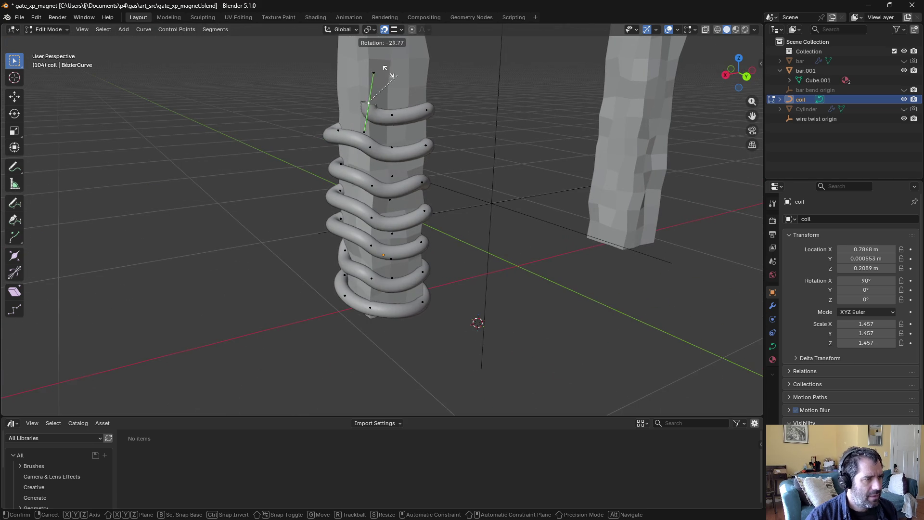
left_click(311, 85)
mouse_move(310, 85)
middle_mouse_down()
mouse_move(367, 178)
mouse_move(307, 186)
mouse_move(482, 191)
middle_mouse_up()
left_click(738, 30)
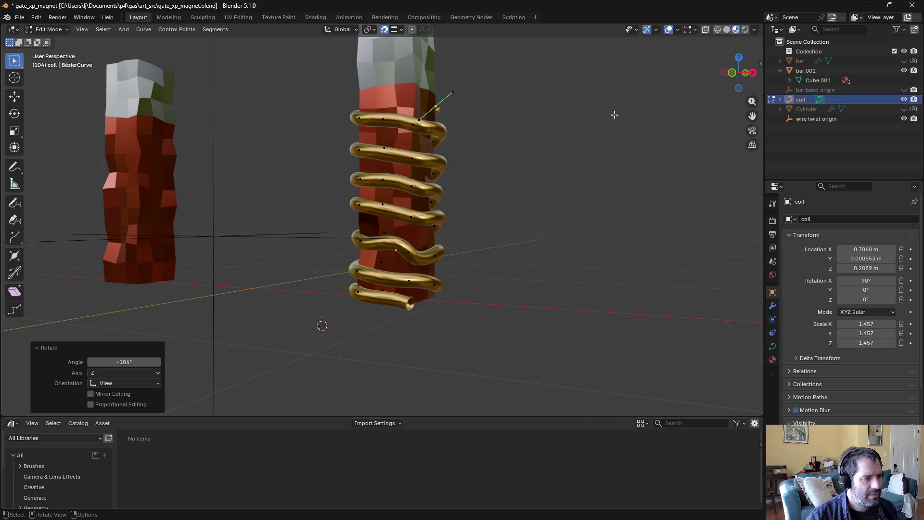
Step: Return to editing the coil's points and zoom out to a wider view of both bars
key("ctrl+Tab")
key("ctrl+Tab")
left_click(530, 214)
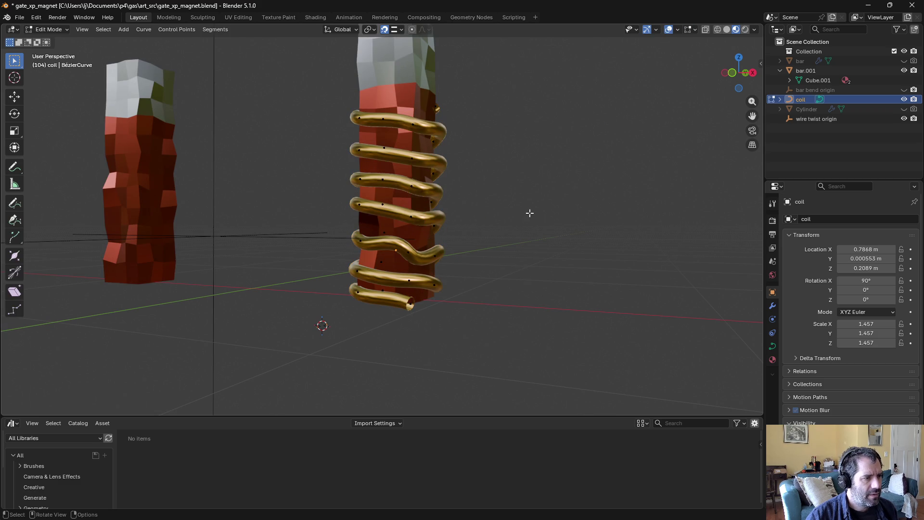
left_click(515, 174)
mouse_move(514, 175)
middle_mouse_down()
mouse_move(602, 196)
mouse_move(483, 232)
mouse_move(263, 238)
mouse_move(466, 318)
mouse_move(448, 282)
mouse_move(374, 307)
mouse_move(340, 262)
mouse_move(319, 264)
mouse_move(379, 228)
mouse_move(406, 232)
middle_mouse_up()
scroll(492, 226, "up", 3)
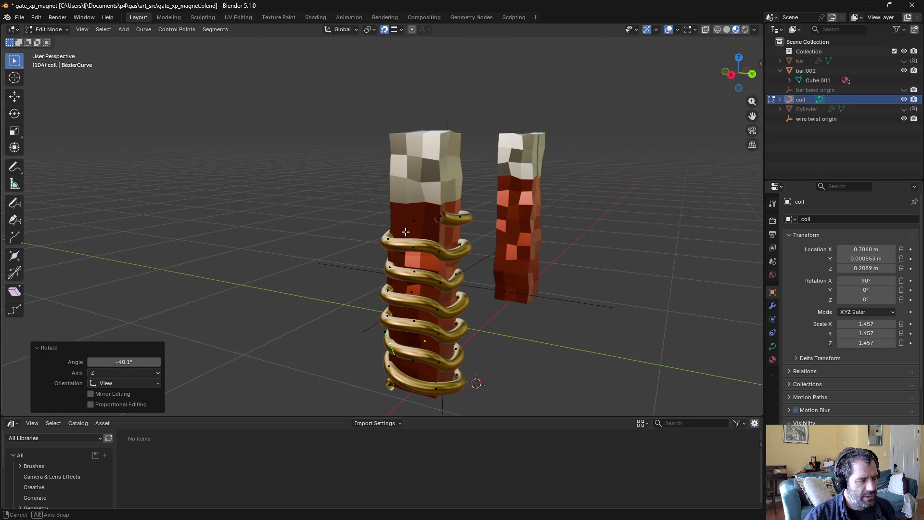
Step: Extend a new point from the coil's top end and rotate it to start the lead
left_click(447, 221)
left_click(484, 177)
mouse_move(484, 177)
middle_mouse_down()
mouse_move(402, 171)
mouse_move(489, 192)
mouse_move(497, 212)
middle_mouse_up()
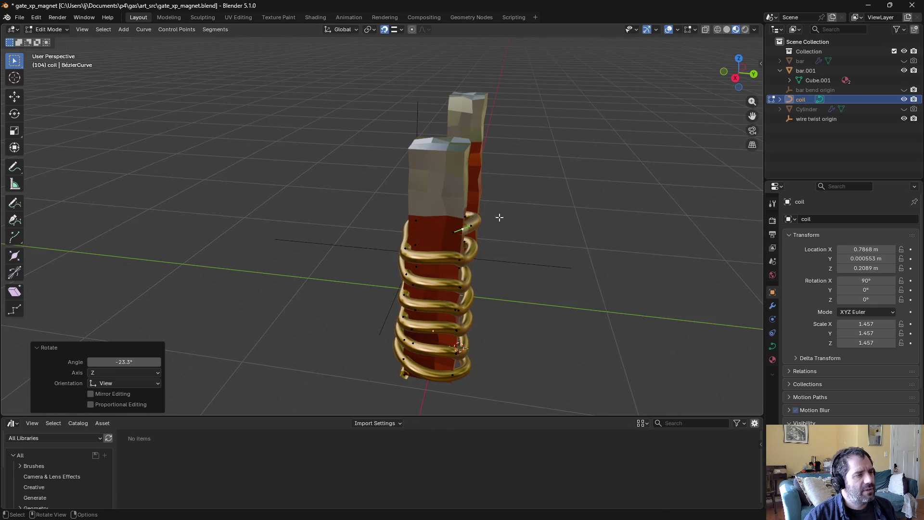
key("g")
left_click(436, 233)
key("r")
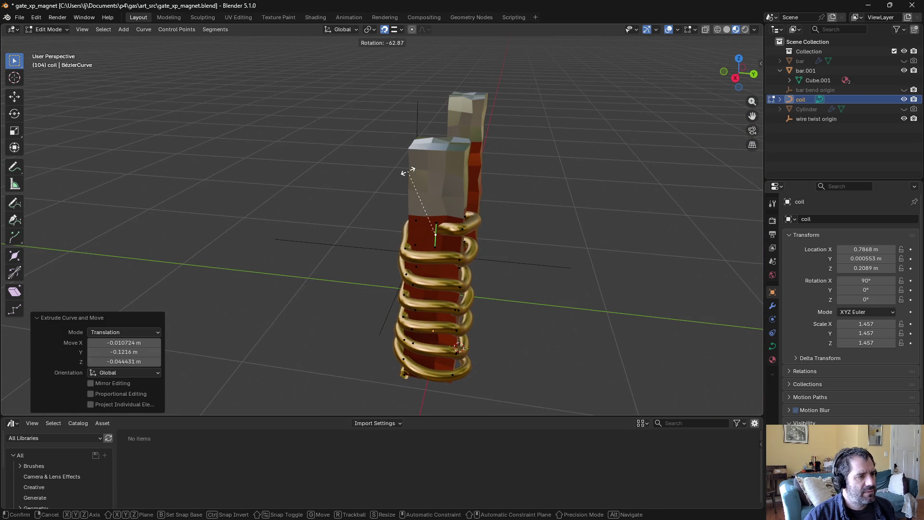
left_click(408, 171)
middle_click_drag(420, 247, 434, 260)
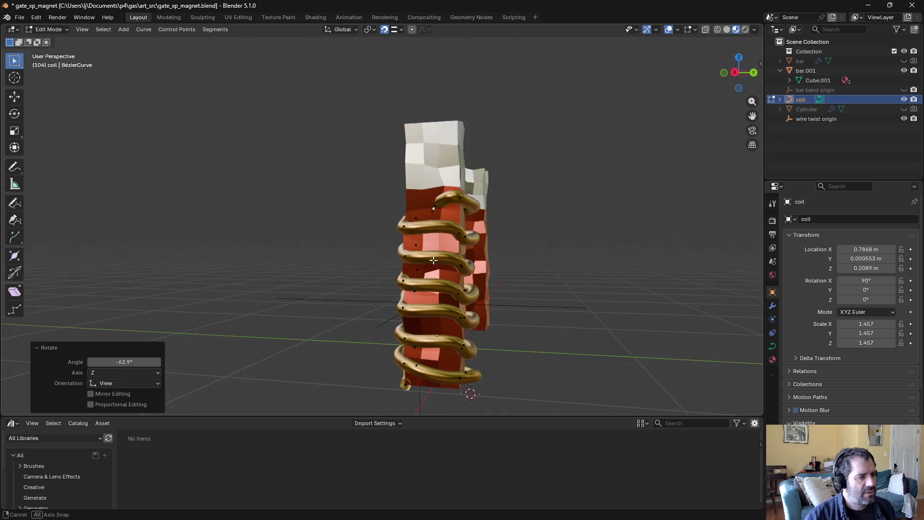
Step: Extrude a straight lead down along the coil and rotate it to follow the turns
key("e")
left_click(430, 389)
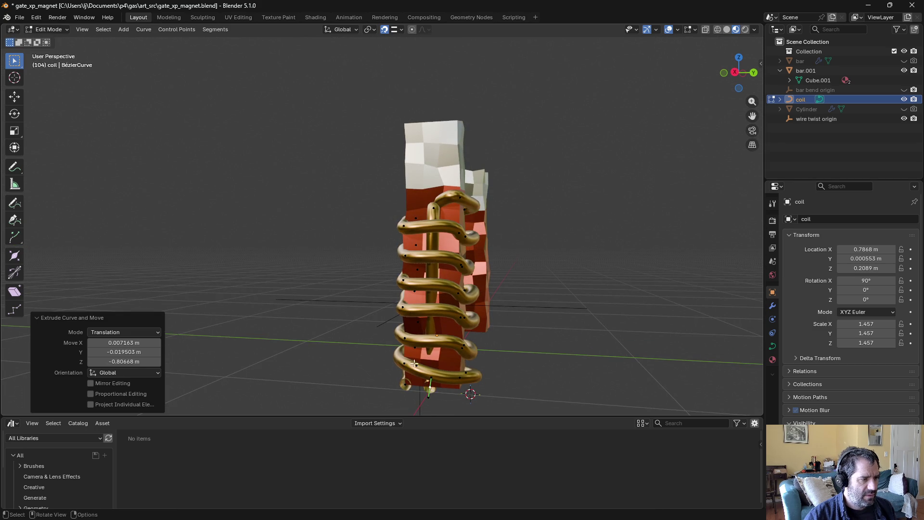
mouse_move(430, 389)
middle_mouse_down()
mouse_move(446, 391)
mouse_move(413, 397)
mouse_move(377, 368)
middle_mouse_up()
key("r")
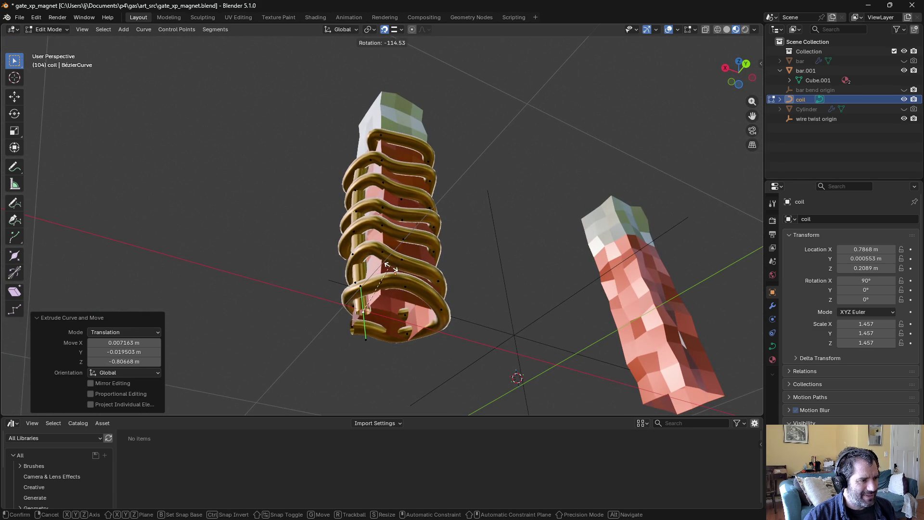
left_click(378, 288)
mouse_move(320, 258)
middle_mouse_down()
mouse_move(356, 355)
mouse_move(358, 314)
mouse_move(262, 309)
mouse_move(268, 392)
mouse_move(279, 399)
middle_mouse_up()
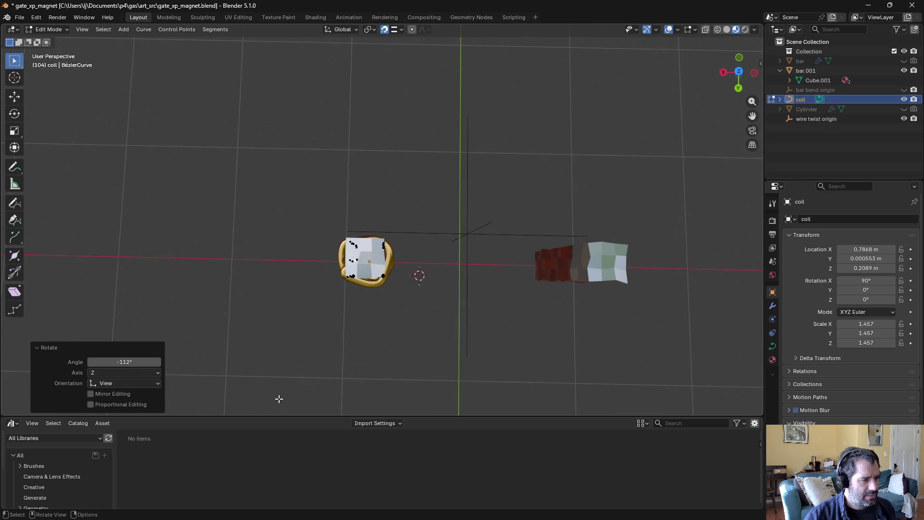
Step: From top view, select all coil points, scale them up about 1.1, and return to Object Mode
key("KP_7")
mouse_move(347, 102)
left_mouse_down()
mouse_move(487, 264)
mouse_move(538, 276)
left_mouse_up()
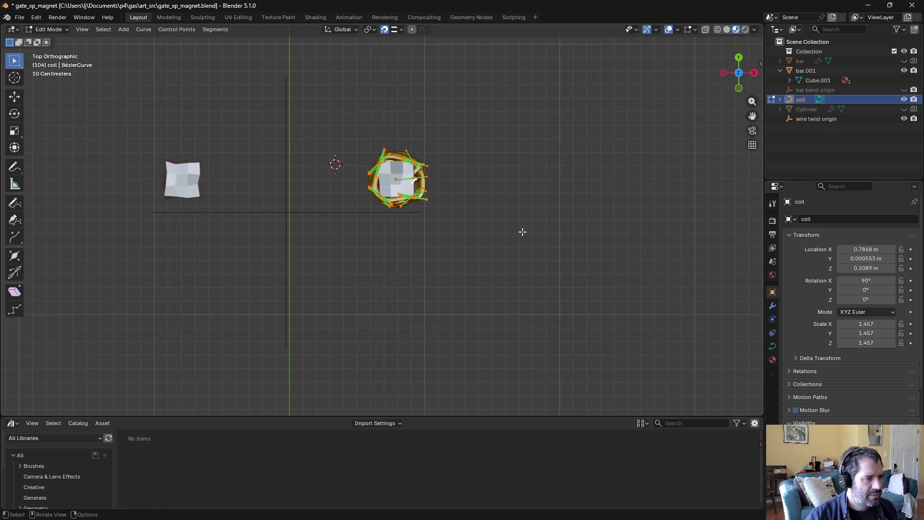
left_click(482, 213)
key("Tab")
mouse_move(461, 237)
middle_mouse_down()
mouse_move(457, 143)
mouse_move(448, 154)
middle_mouse_up()
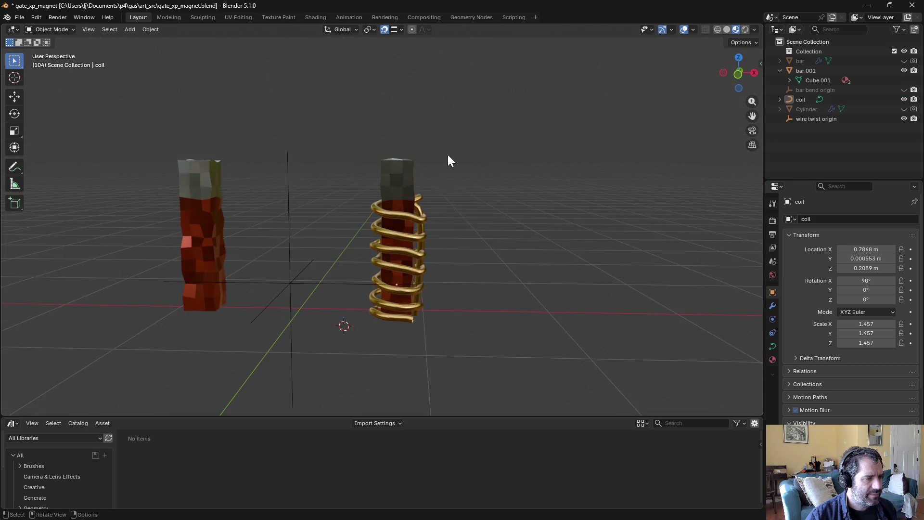
scroll(481, 183, "up", 3)
Step: Select the coil, edit its points, and rotate the selected points to seat the turns on the bar
mouse_move(507, 198)
middle_mouse_down()
mouse_move(470, 208)
mouse_move(435, 256)
mouse_move(453, 171)
mouse_move(532, 159)
mouse_move(557, 138)
mouse_move(514, 135)
mouse_move(460, 203)
mouse_move(392, 229)
mouse_move(459, 264)
mouse_move(471, 289)
middle_mouse_up()
left_click(458, 264)
key("ctrl+Tab")
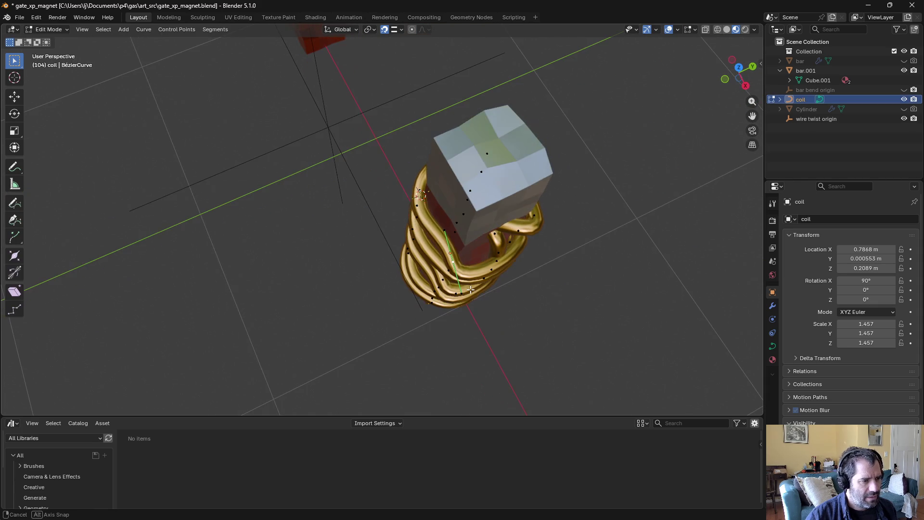
middle_click_drag(560, 267, 558, 270)
left_click(578, 220)
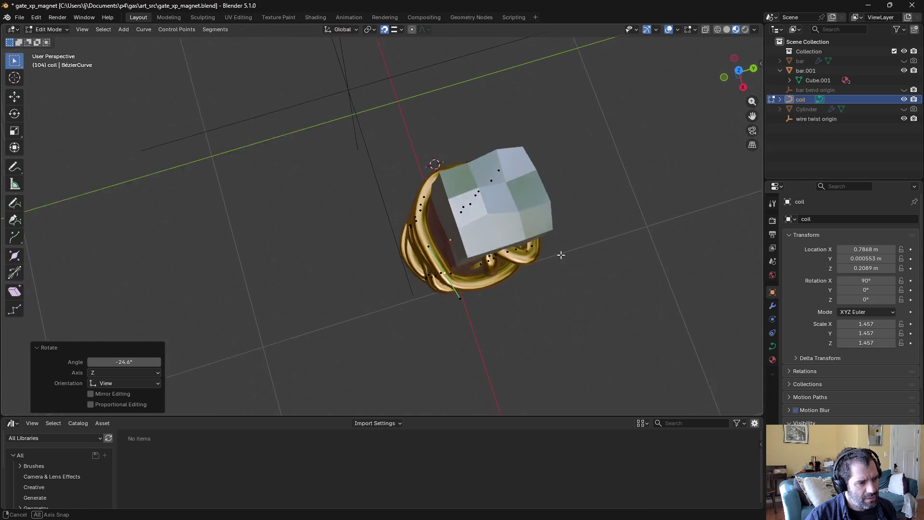
middle_click_drag(578, 221, 579, 258)
key("r")
middle_click_drag(449, 283, 491, 291)
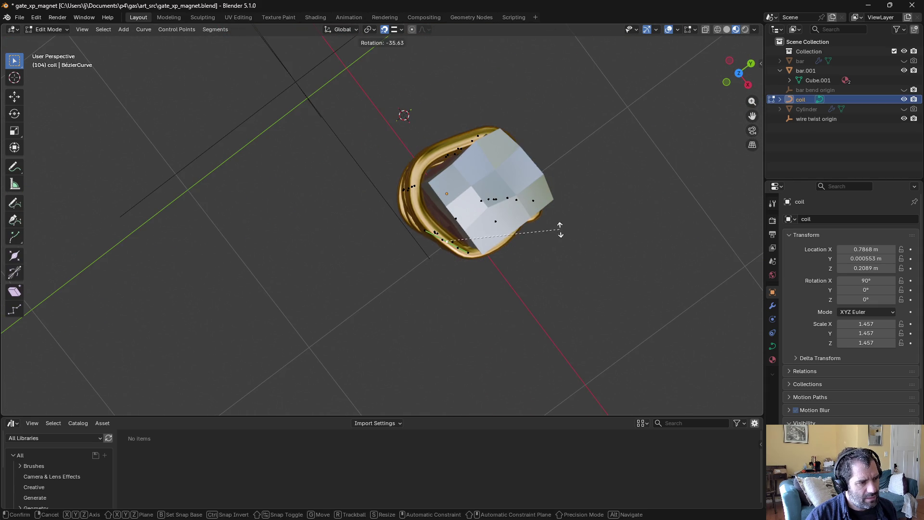
left_click(549, 248)
middle_click_drag(549, 248, 554, 227)
key("r")
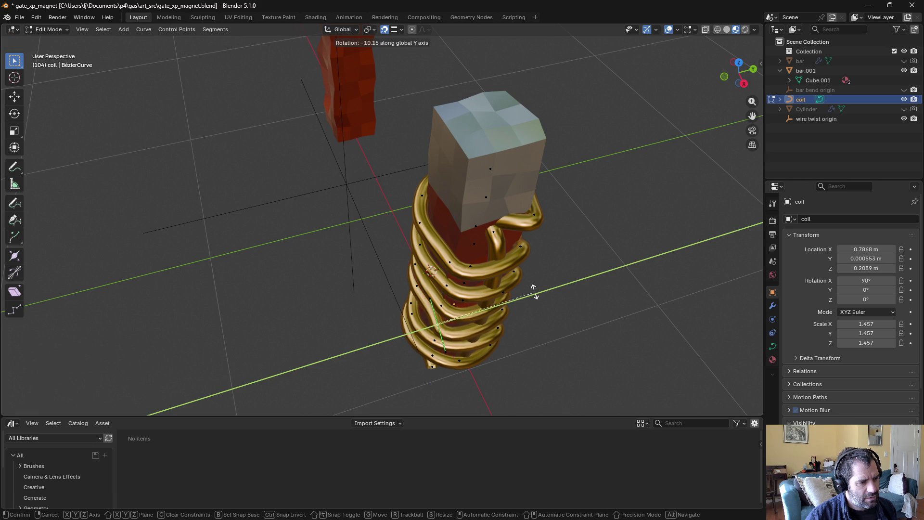
mouse_move(547, 262)
middle_mouse_down()
mouse_move(520, 318)
mouse_move(533, 262)
mouse_move(462, 218)
mouse_move(465, 235)
mouse_move(498, 246)
middle_mouse_up()
left_click(520, 317)
Step: Delete the stray extruded point at the coil's end
key("g")
right_click(548, 223)
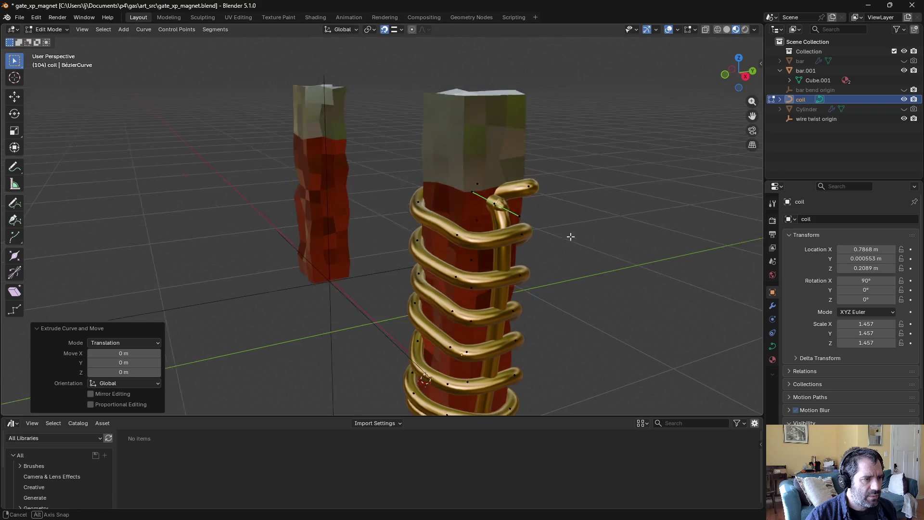
middle_click_drag(547, 223, 567, 240)
key("x")
left_click(553, 241)
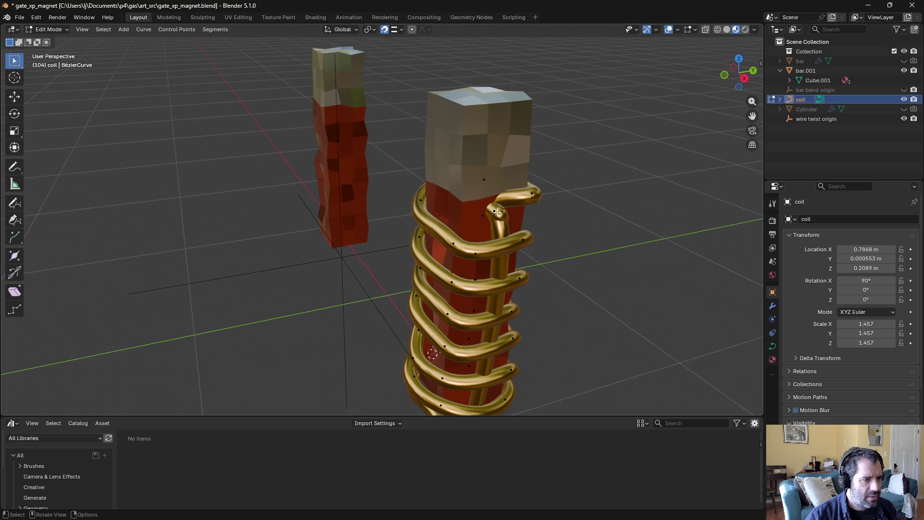
key("g")
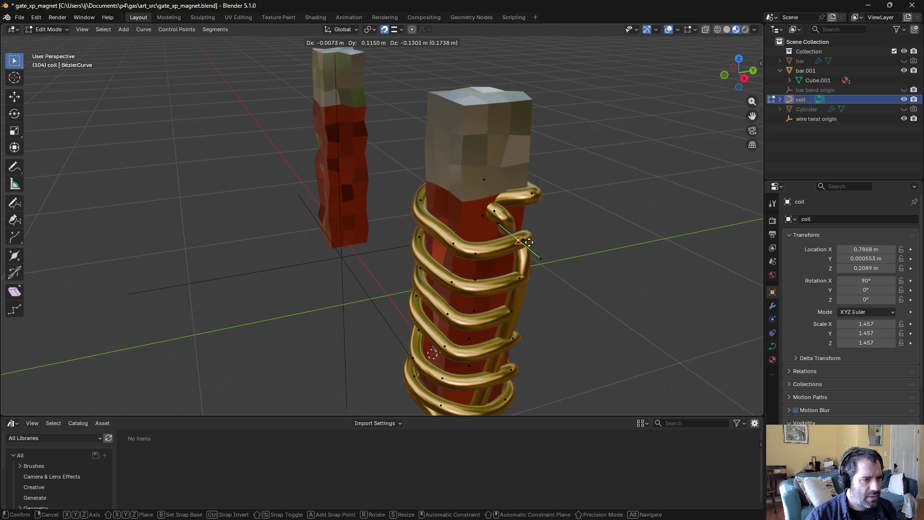
right_click(529, 242)
key("x")
mouse_move(530, 240)
middle_mouse_down()
mouse_move(533, 248)
mouse_move(481, 240)
middle_mouse_up()
Step: Rotate the end points to 20.6°, move them into a bend, and scale them to 0.491
key("r")
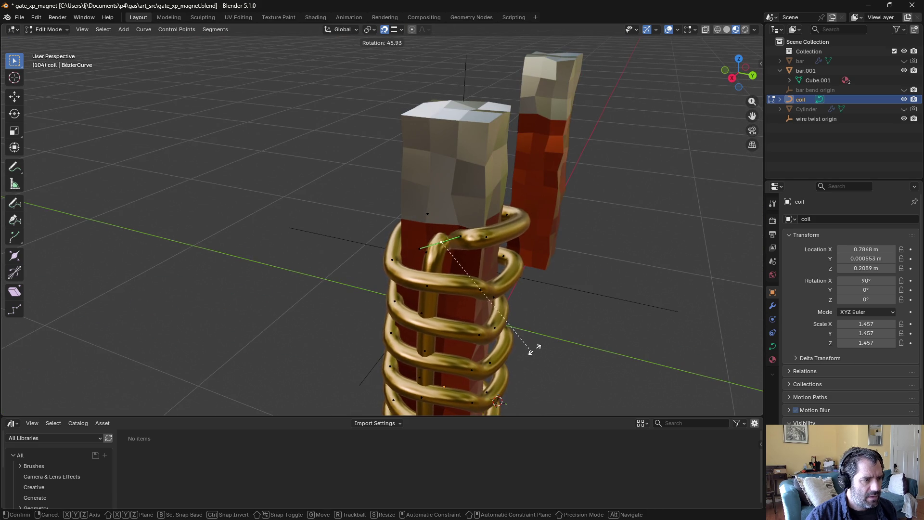
left_click(529, 220)
mouse_move(529, 219)
middle_mouse_down()
mouse_move(485, 229)
mouse_move(474, 214)
middle_mouse_up()
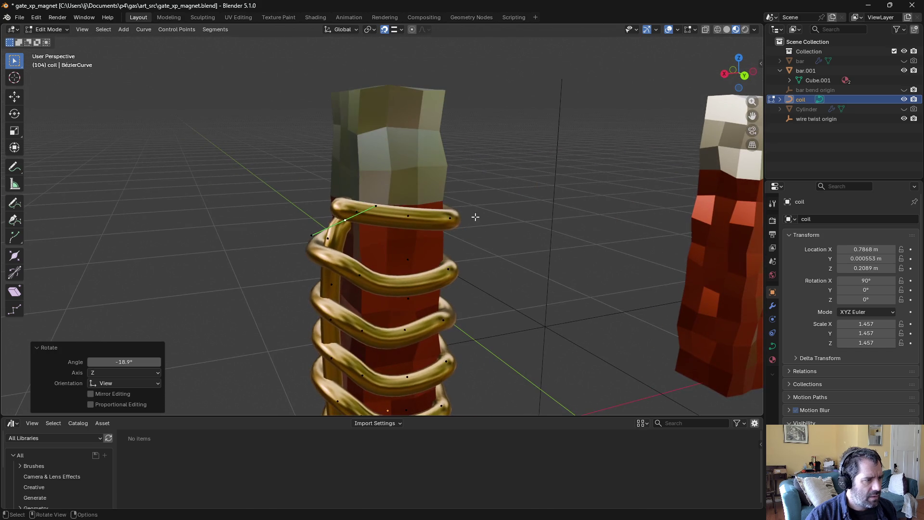
key("r")
left_click(358, 133)
mouse_move(358, 133)
middle_mouse_down()
mouse_move(422, 154)
mouse_move(381, 171)
middle_mouse_up()
key("r")
left_click(434, 149)
key("g")
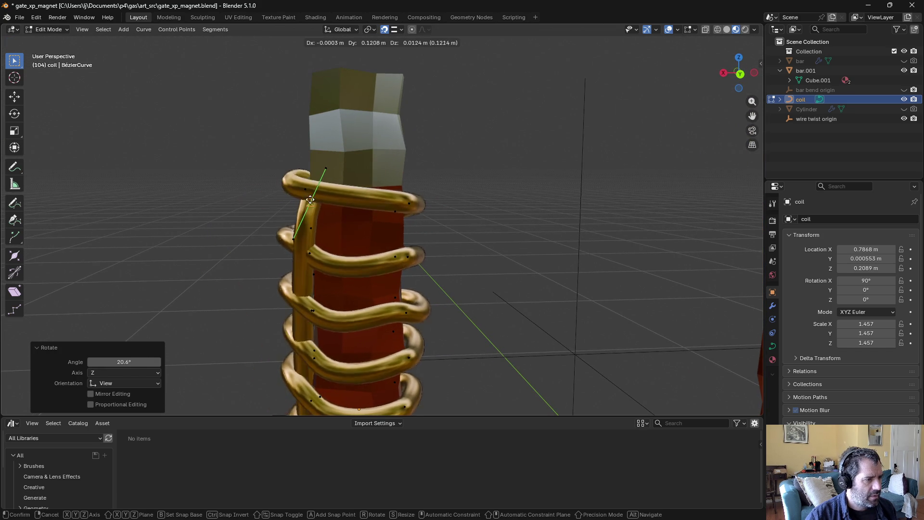
left_click(377, 173)
key("s")
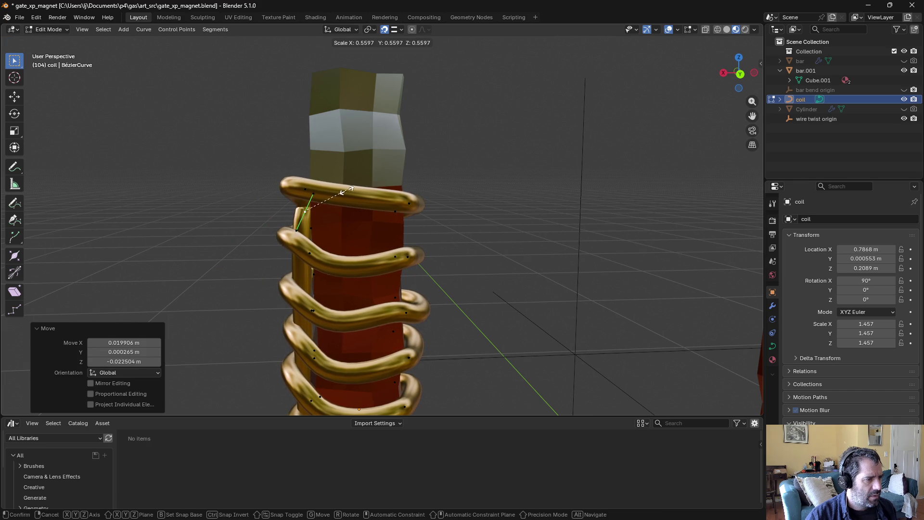
left_click(344, 191)
Step: Delete the coil's extra end vertex
middle_click_drag(344, 190, 442, 191)
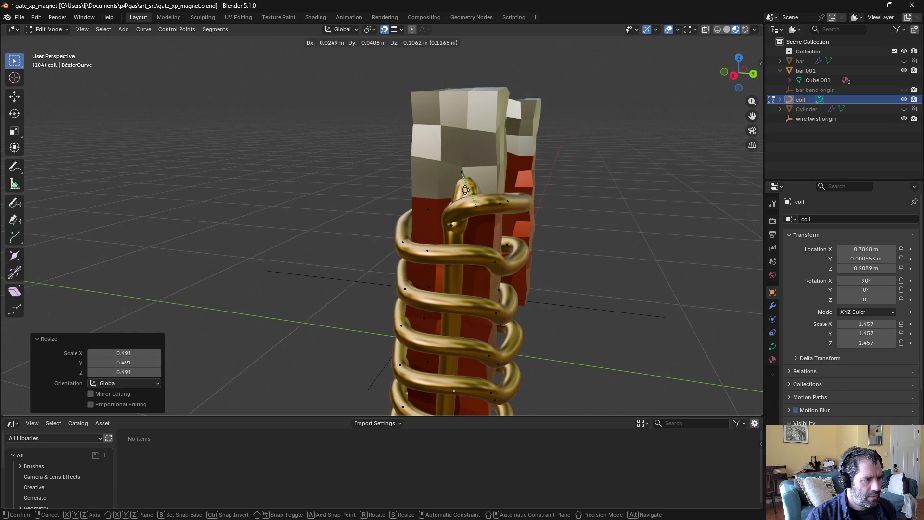
right_click(465, 189)
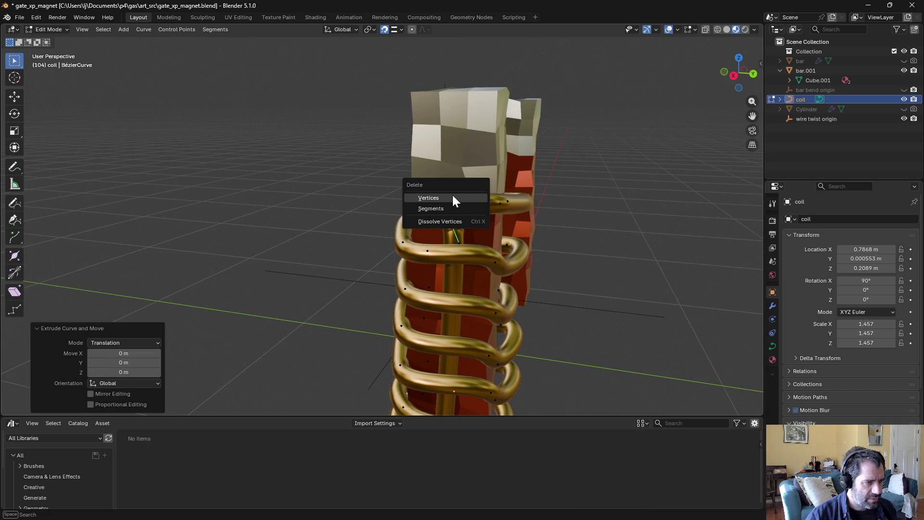
left_click(453, 198)
middle_click_drag(455, 203, 472, 222)
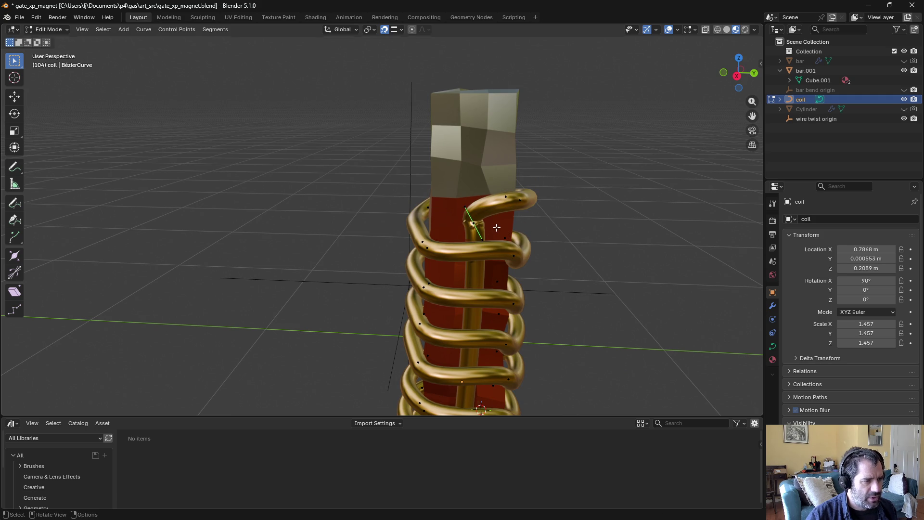
key("x")
left_click(501, 242)
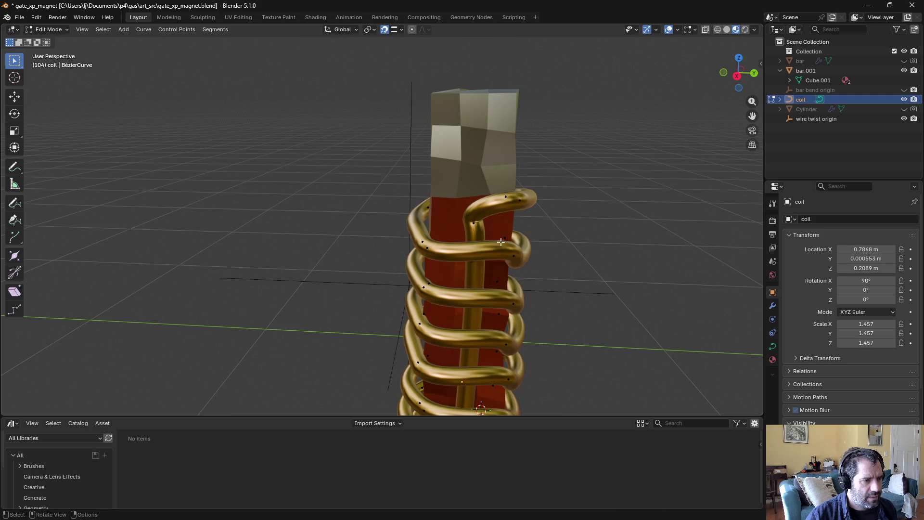
Step: Rotate the top stem vertex 63.3° to curl it over the bar, then leave Edit Mode and deselect
left_click(473, 222)
mouse_move(474, 223)
middle_mouse_down()
mouse_move(584, 233)
mouse_move(535, 206)
middle_mouse_up()
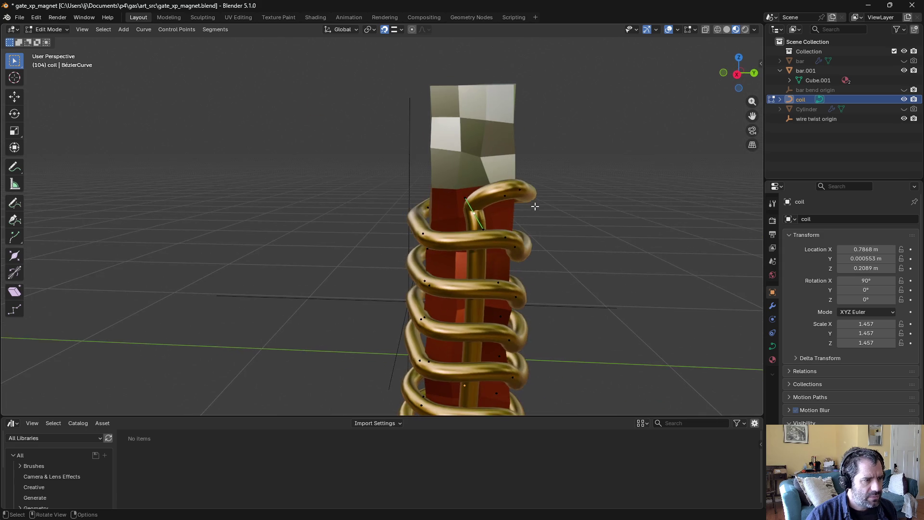
left_click(540, 288)
mouse_move(536, 289)
middle_mouse_down()
mouse_move(608, 285)
mouse_move(631, 313)
mouse_move(600, 365)
mouse_move(544, 343)
middle_mouse_up()
key("r")
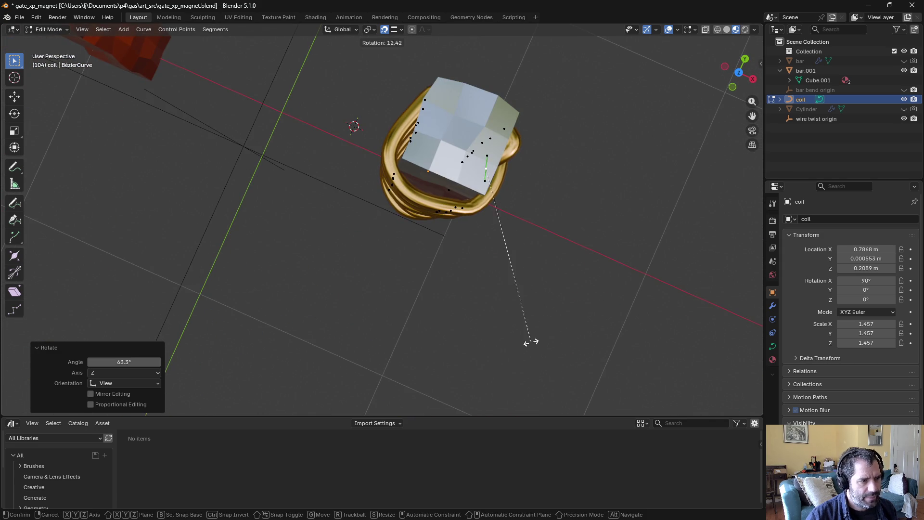
mouse_move(467, 327)
middle_mouse_down()
mouse_move(326, 211)
mouse_move(281, 209)
mouse_move(237, 273)
mouse_move(313, 252)
mouse_move(350, 225)
mouse_move(389, 251)
mouse_move(477, 244)
mouse_move(194, 268)
mouse_move(100, 246)
mouse_move(25, 241)
mouse_move(13, 255)
mouse_move(25, 264)
mouse_move(289, 263)
middle_mouse_up()
key("Tab")
left_click(249, 233)
scroll(231, 278, "down", 5)
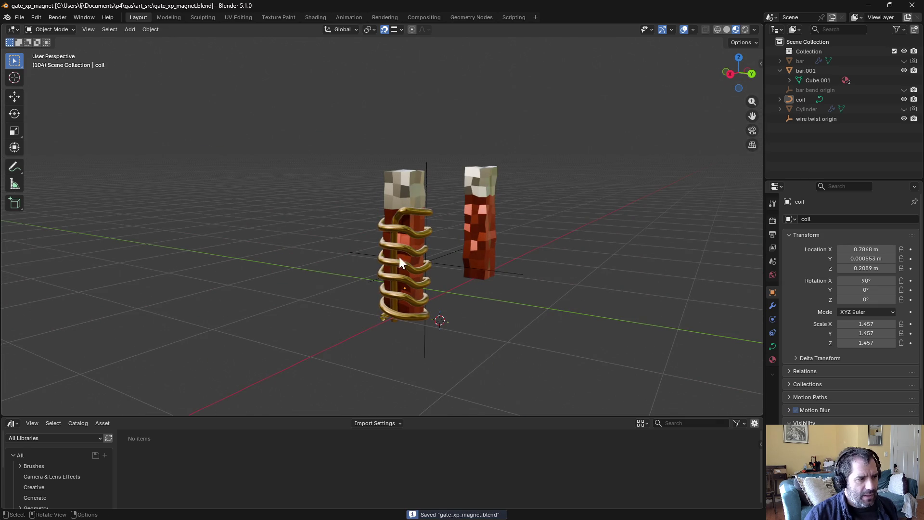
Step: In top view, duplicate the coil as coil.001 onto the left bar, shifted -1.5746 m in X and turned 180° about Z
mouse_move(559, 273)
middle_mouse_down()
mouse_move(470, 296)
mouse_move(487, 272)
mouse_move(486, 289)
mouse_move(485, 258)
mouse_move(402, 258)
mouse_move(396, 310)
mouse_move(278, 270)
middle_mouse_up()
middle_click_drag(325, 246, 329, 308)
key("KP_7")
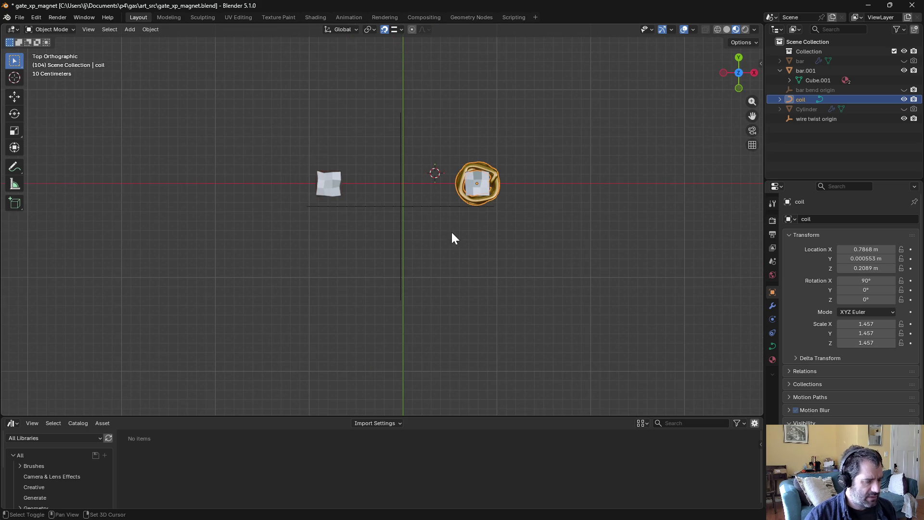
key("shift+d")
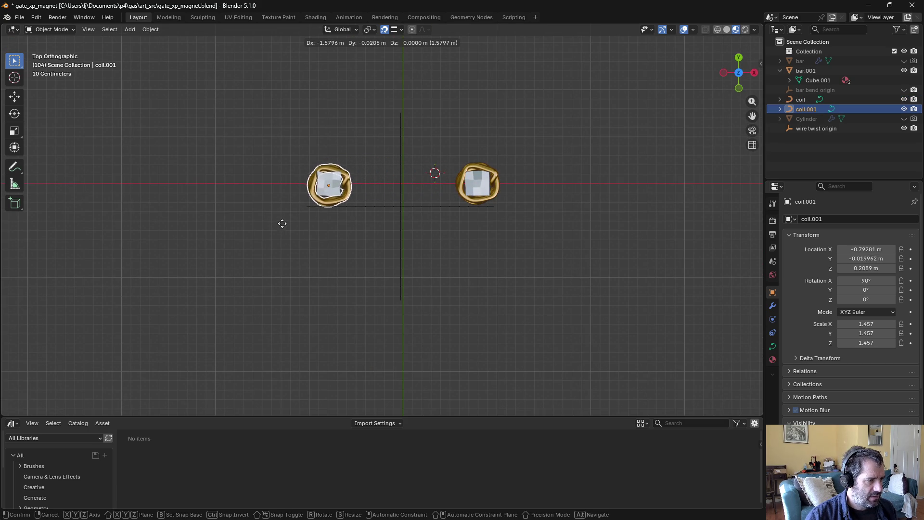
left_click(283, 229)
key("r")
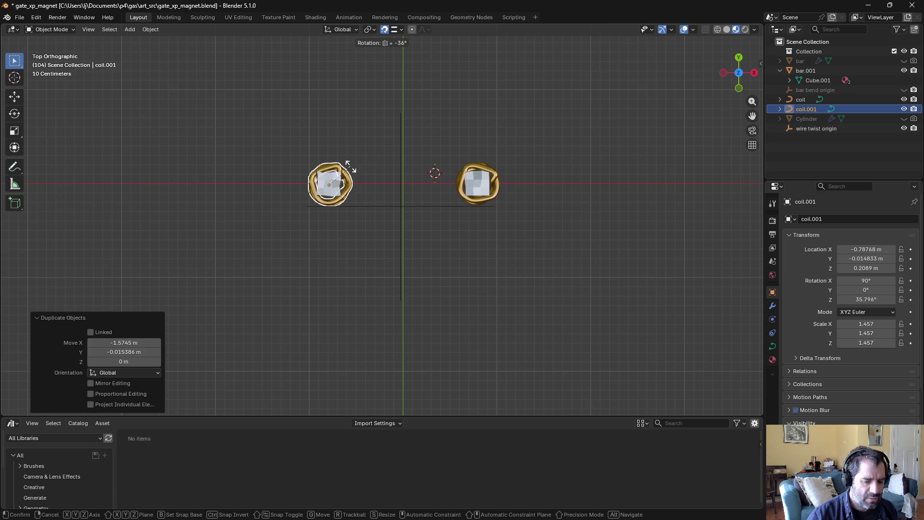
left_click(351, 167)
mouse_move(357, 170)
middle_mouse_down()
mouse_move(389, 226)
mouse_move(378, 156)
mouse_move(412, 192)
mouse_move(406, 210)
mouse_move(442, 210)
mouse_move(464, 193)
mouse_move(524, 235)
mouse_move(517, 218)
mouse_move(501, 237)
mouse_move(443, 244)
mouse_move(146, 233)
mouse_move(60, 244)
mouse_move(272, 252)
mouse_move(301, 238)
mouse_move(320, 261)
mouse_move(244, 198)
middle_mouse_up()
left_click(377, 163)
scroll(302, 234, "up", 5)
Step: In Edit Mode on coil.001, rotate a control point's handle and raise the point slightly
left_click(244, 198)
key("ctrl+Tab")
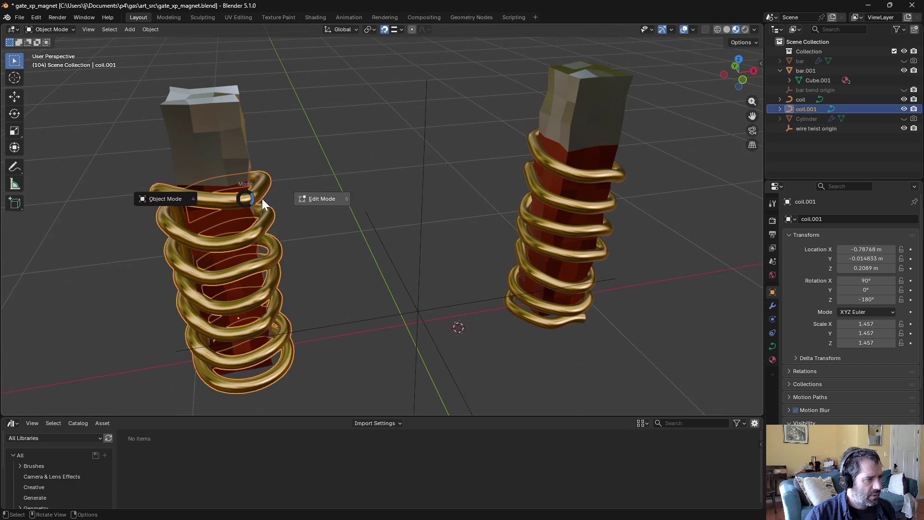
left_click(273, 199)
middle_click_drag(316, 195, 311, 159)
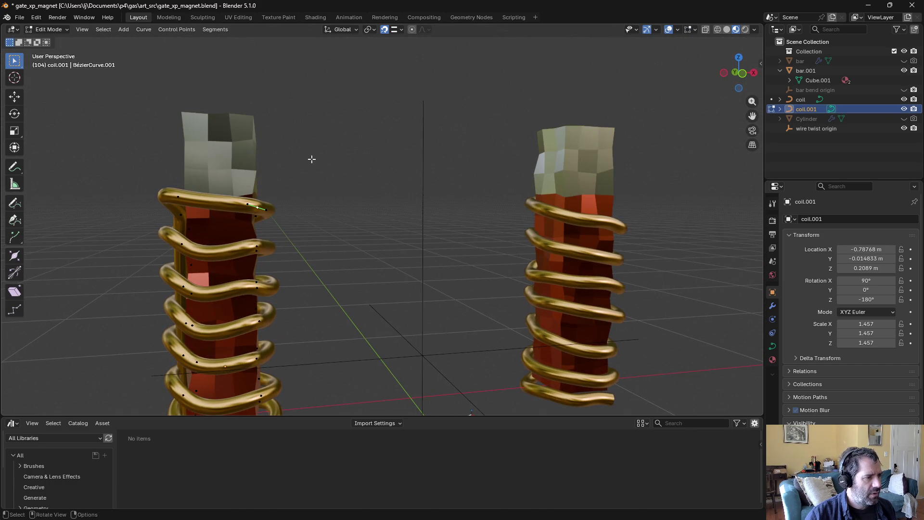
left_click(257, 137)
key("g")
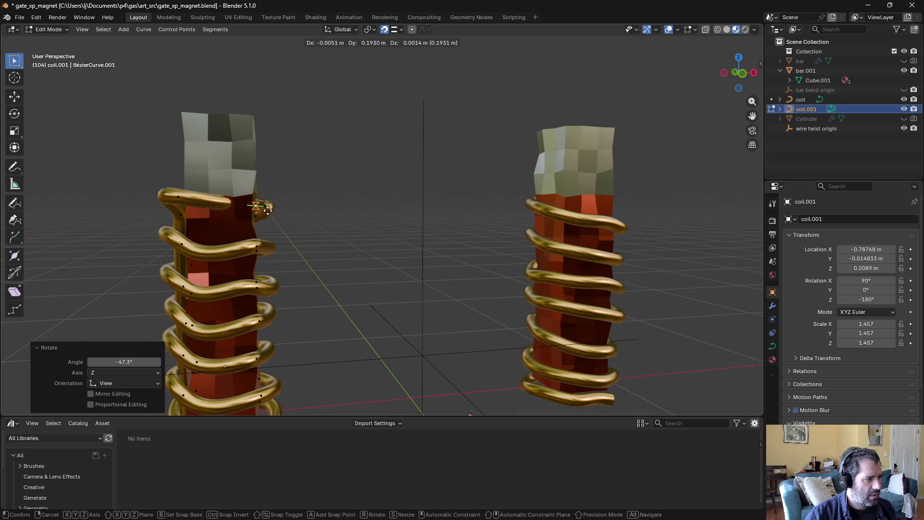
key("Escape")
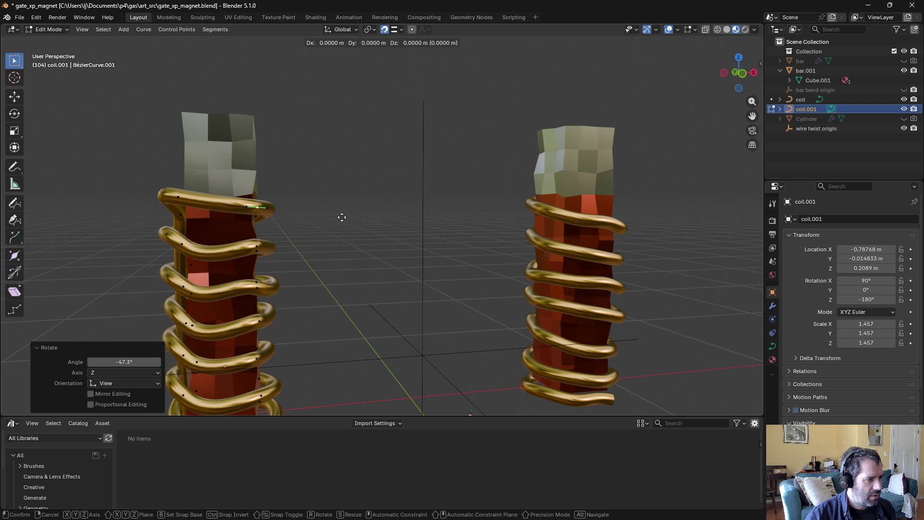
left_click(342, 210)
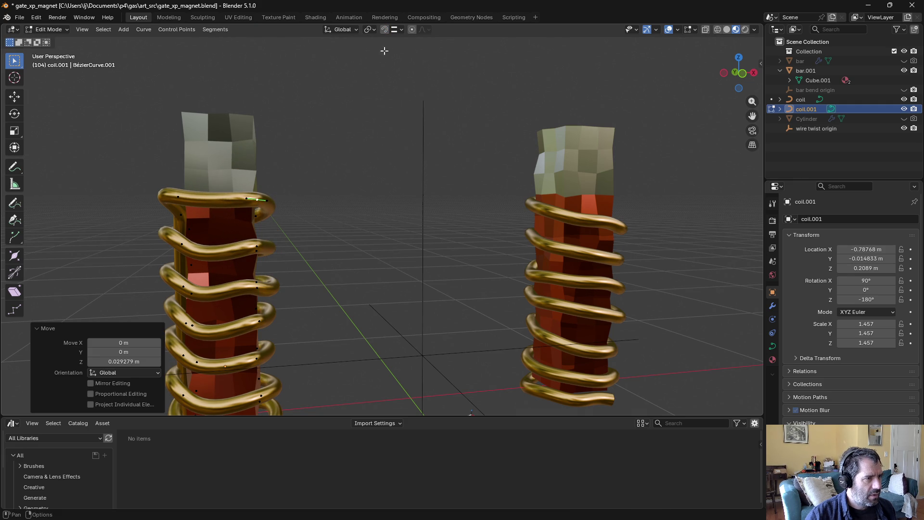
middle_click_drag(385, 50, 337, 206)
key("r")
left_click(229, 199)
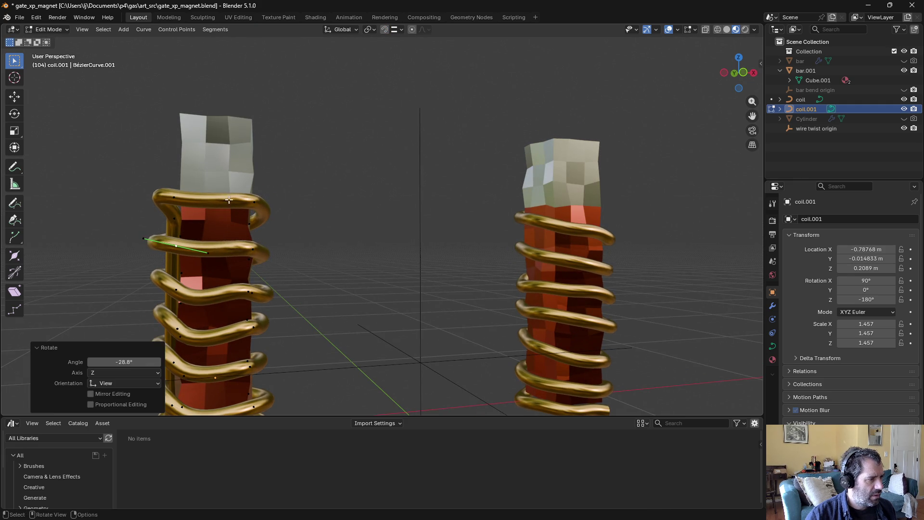
Step: Rotate another of coil.001's control points, including a -54.3° turn
left_click(180, 287)
key("r")
key("r")
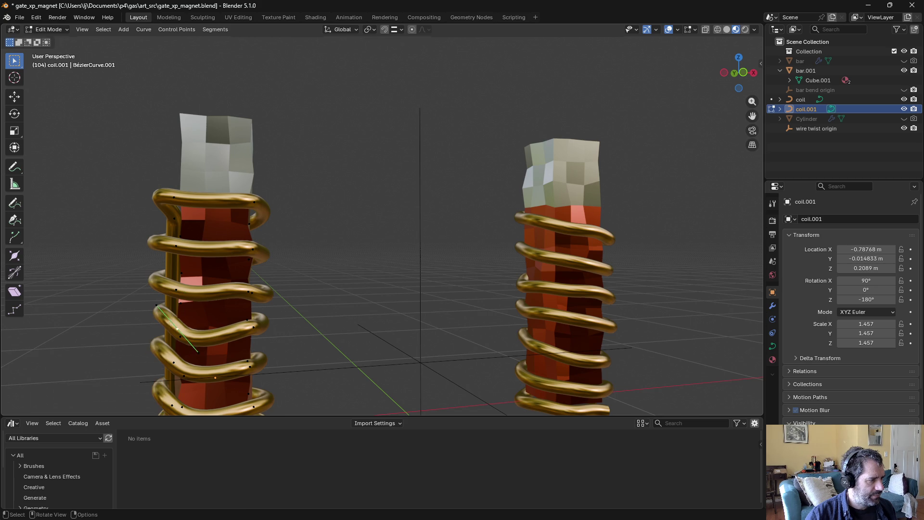
left_click(156, 310)
mouse_move(156, 311)
middle_mouse_down()
mouse_move(239, 349)
mouse_move(277, 297)
middle_mouse_up()
key("r")
left_click(283, 289)
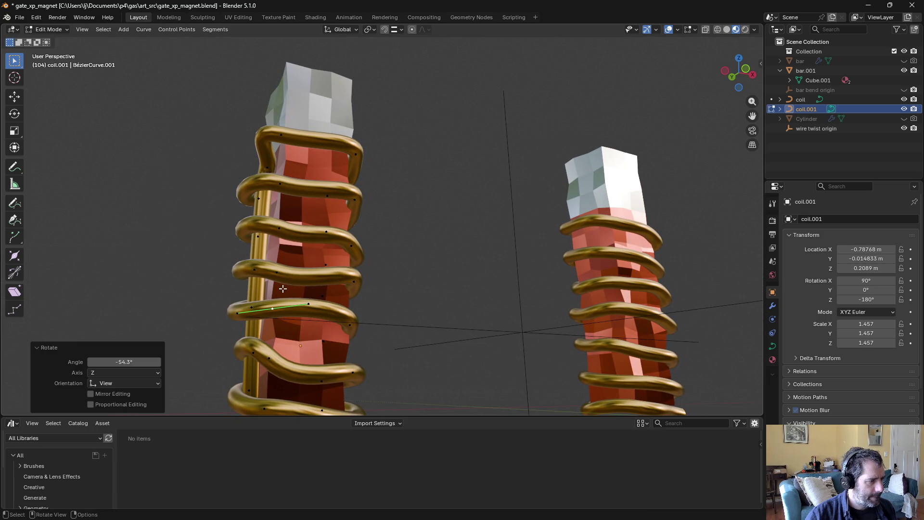
key("r")
left_click(267, 359)
middle_click_drag(267, 358, 280, 373)
Step: Move coil.001's bottom control point and lower another point 0.032 m along Z
left_click(359, 355)
key("g")
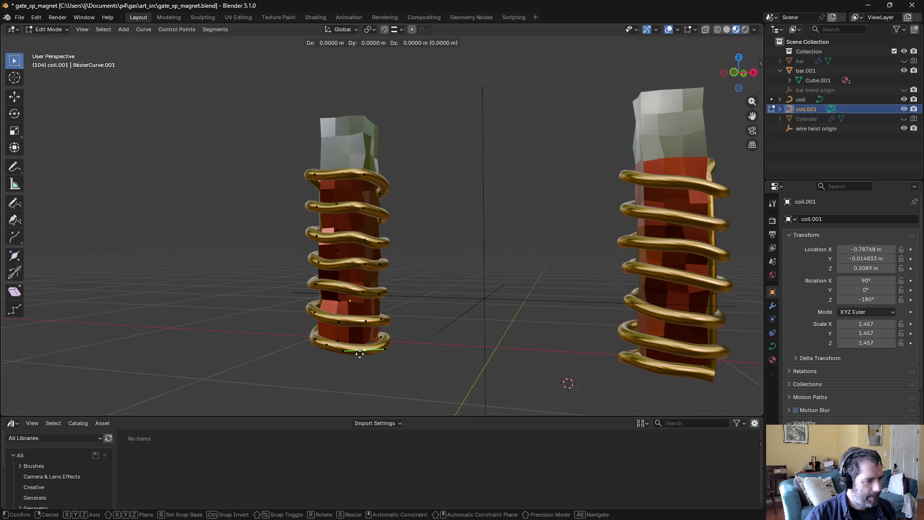
left_click(360, 351)
mouse_move(361, 351)
middle_mouse_down()
mouse_move(351, 373)
mouse_move(208, 353)
mouse_move(386, 352)
mouse_move(479, 371)
mouse_move(443, 375)
mouse_move(251, 336)
mouse_move(453, 302)
mouse_move(576, 305)
middle_mouse_up()
left_click(451, 355)
key("g")
key("z")
left_click(471, 380)
left_click(473, 305)
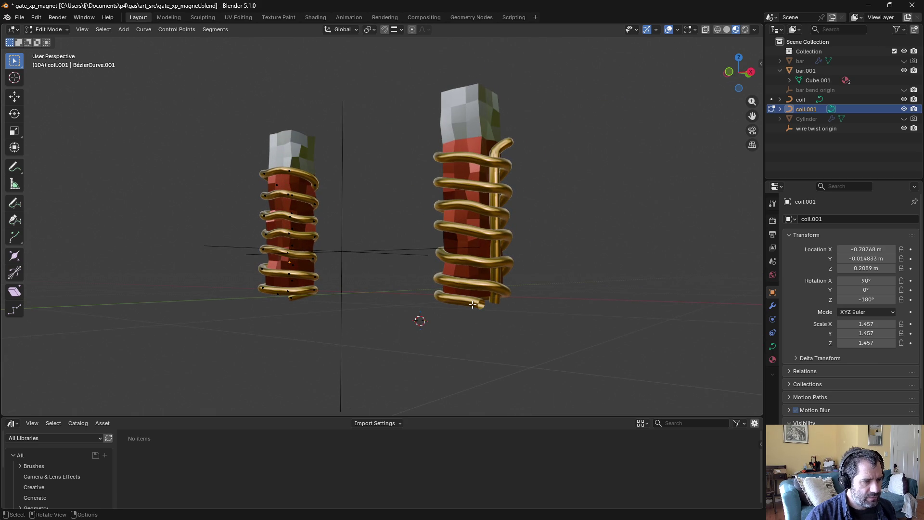
Step: Lower the original coil's end point along Z, return to Object Mode, and save
left_click(464, 303)
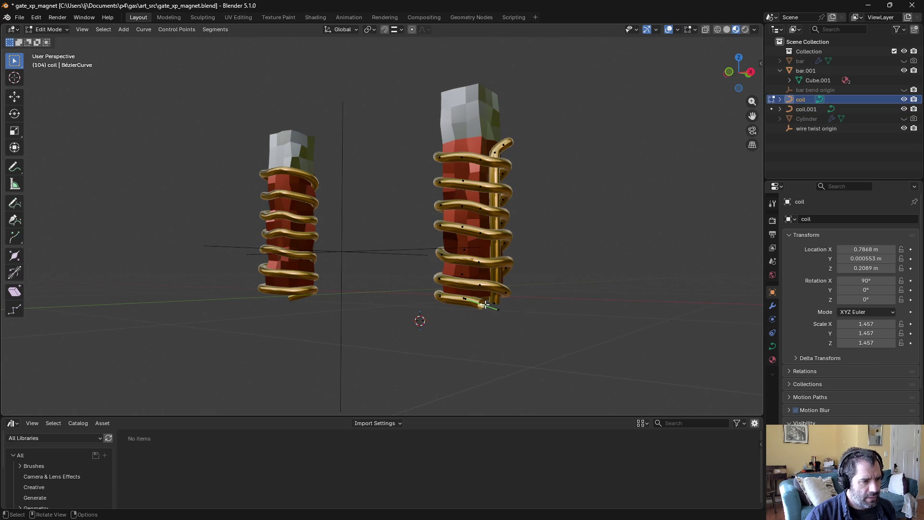
key("g")
key("z")
left_click(495, 317)
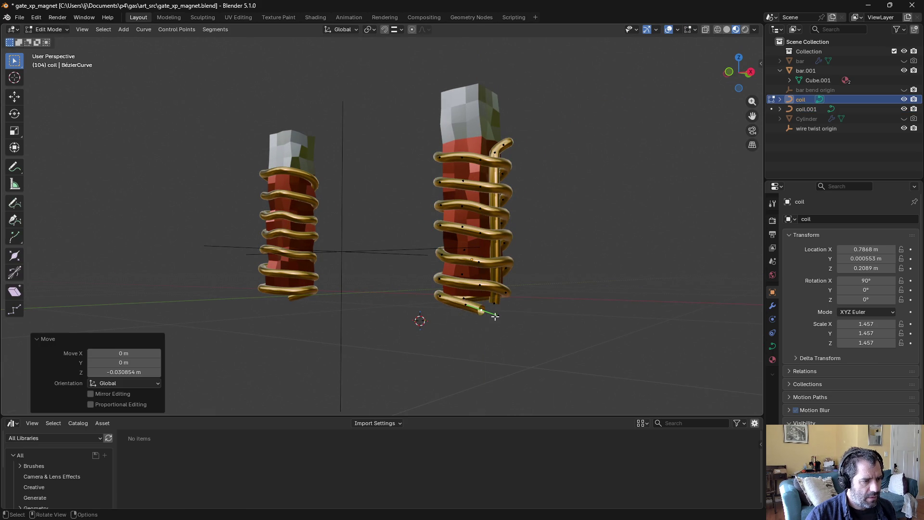
key("Tab")
mouse_move(438, 336)
middle_mouse_down()
mouse_move(442, 309)
mouse_move(324, 265)
mouse_move(409, 302)
mouse_move(621, 304)
mouse_move(650, 334)
mouse_move(181, 293)
mouse_move(176, 324)
mouse_move(316, 218)
mouse_move(259, 243)
mouse_move(124, 246)
mouse_move(350, 230)
mouse_move(387, 282)
mouse_move(408, 221)
mouse_move(398, 212)
mouse_move(396, 221)
middle_mouse_up()
key("ctrl+s")
scroll(390, 262, "down", 3)
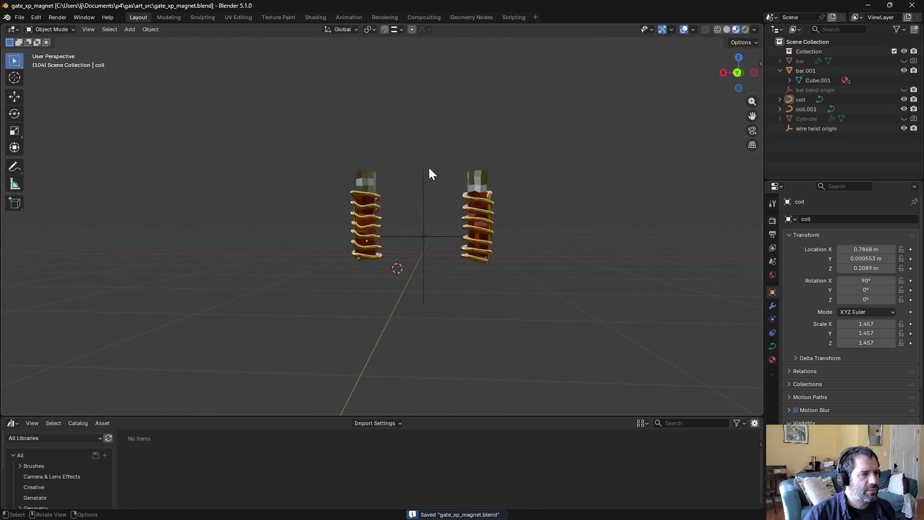
Step: Add a floor Plane at the world origin, scaled up to 7.06
left_click(131, 30)
mouse_move(138, 40)
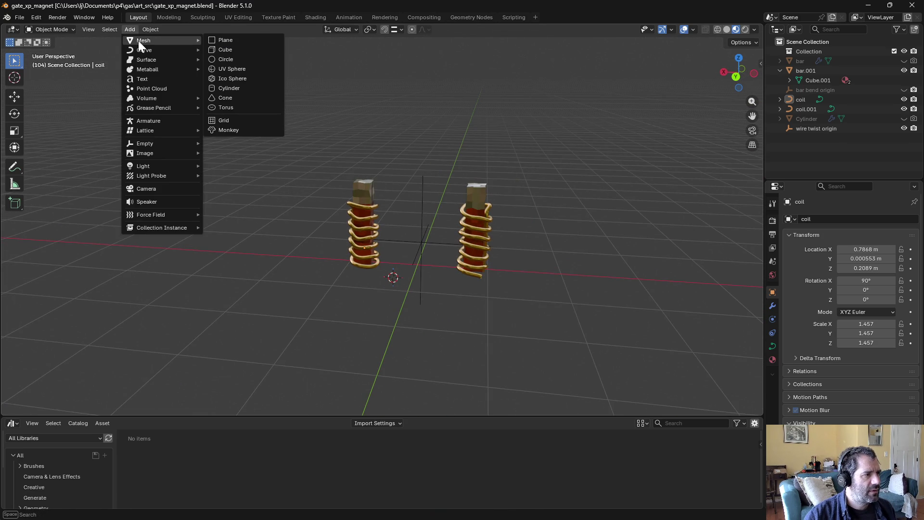
left_click(225, 41)
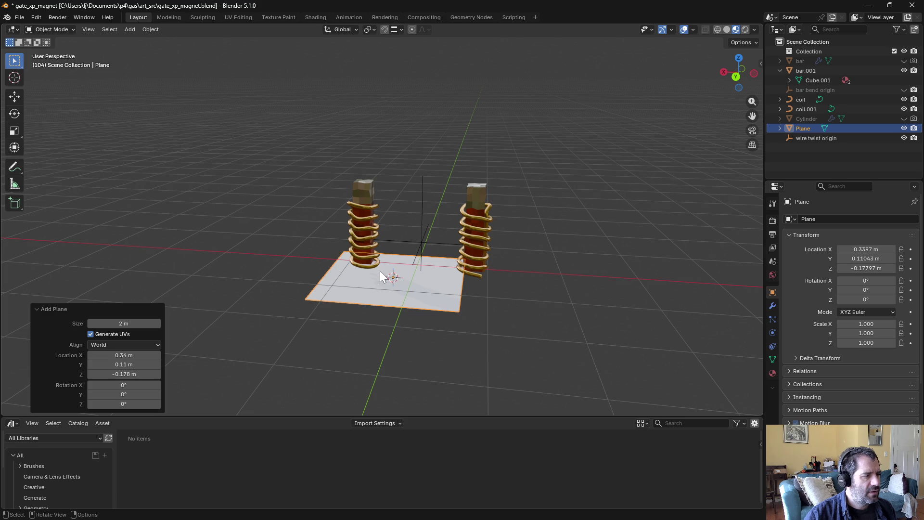
middle_click_drag(380, 271, 424, 259)
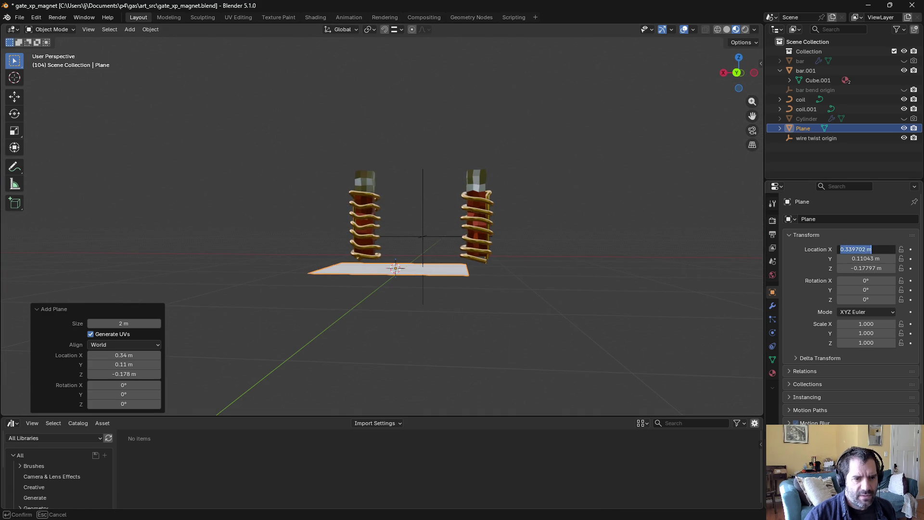
key("Escape")
key("BackSpace")
middle_click_drag(486, 241, 477, 259)
key("s")
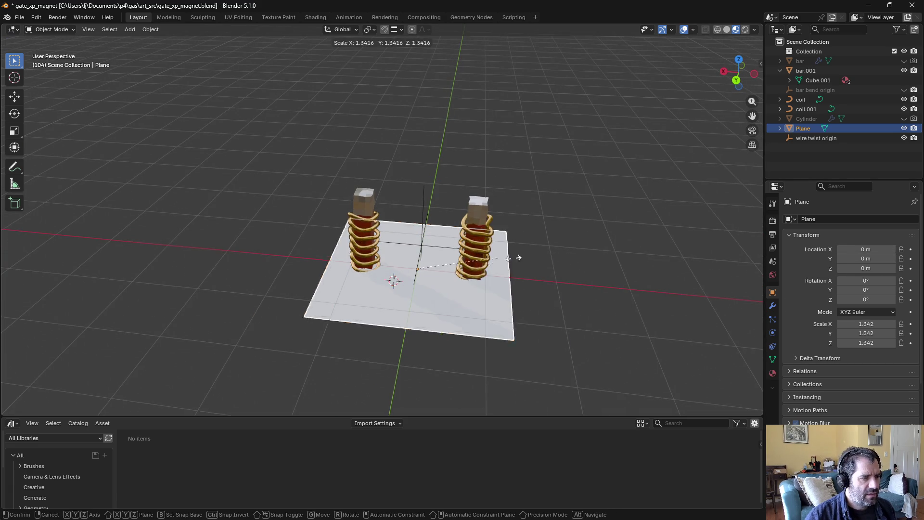
left_click(1, 272)
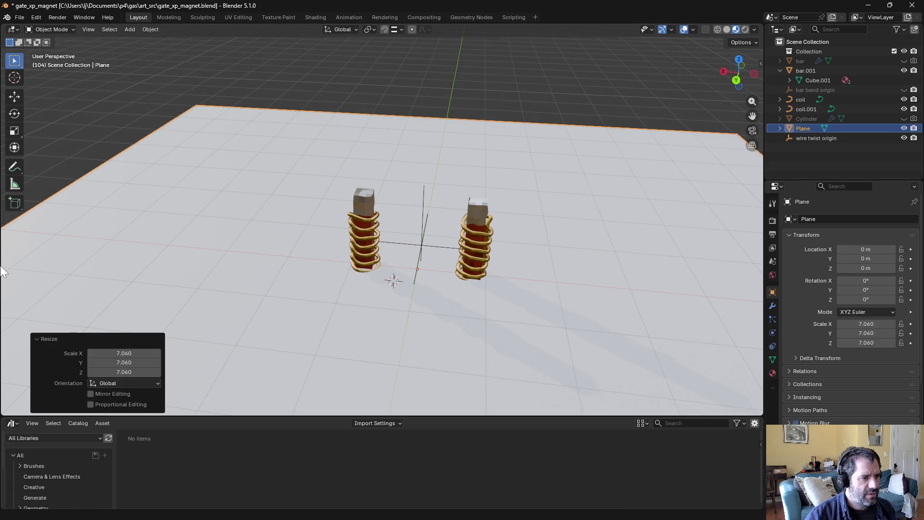
left_click(280, 82)
mouse_move(279, 230)
middle_mouse_down()
mouse_move(264, 186)
mouse_move(233, 202)
mouse_move(218, 161)
mouse_move(326, 182)
mouse_move(380, 173)
mouse_move(526, 187)
mouse_move(305, 190)
mouse_move(307, 266)
mouse_move(365, 252)
mouse_move(368, 268)
mouse_move(187, 227)
mouse_move(325, 244)
middle_mouse_up()
scroll(270, 171, "up", 3)
scroll(380, 173, "down", 5)
scroll(323, 241, "up", 3)
Step: Rotate coil.001's selected curve points by 23.9° in Edit Mode
left_click(365, 278)
key("ctrl+Tab")
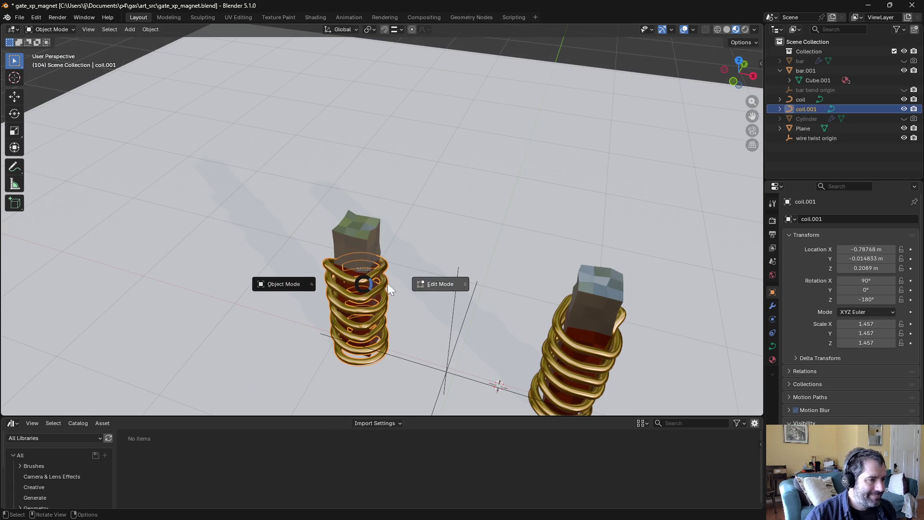
left_click(388, 283)
middle_click_drag(389, 283, 375, 272)
key("r")
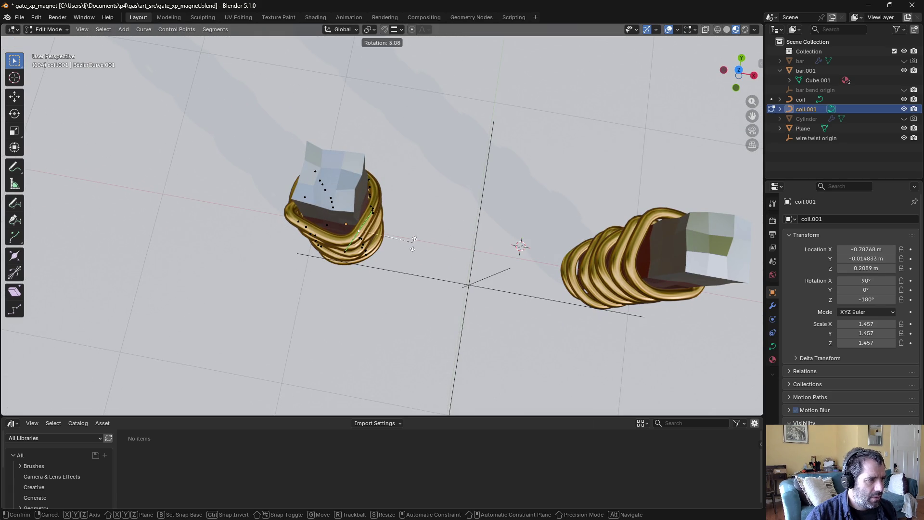
left_click(420, 265)
mouse_move(420, 266)
middle_mouse_down()
mouse_move(388, 264)
mouse_move(388, 222)
middle_mouse_up()
key("Tab")
Step: Rotate the original coil's selected curve points and return to Object Mode
left_click(388, 221)
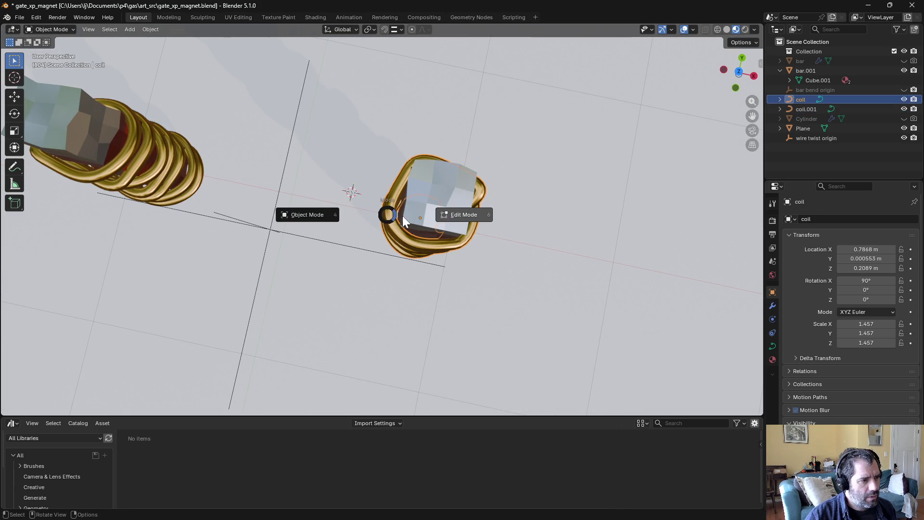
key("Tab")
mouse_move(395, 229)
middle_mouse_down()
mouse_move(375, 217)
mouse_move(517, 141)
mouse_move(520, 116)
mouse_move(507, 132)
mouse_move(482, 137)
middle_mouse_up()
key("r")
left_click(486, 158)
key("ctrl+Tab")
left_click(400, 170)
Step: Delete the floor Plane and save gate_xp_magnet.blend
scroll(454, 206, "down", 5)
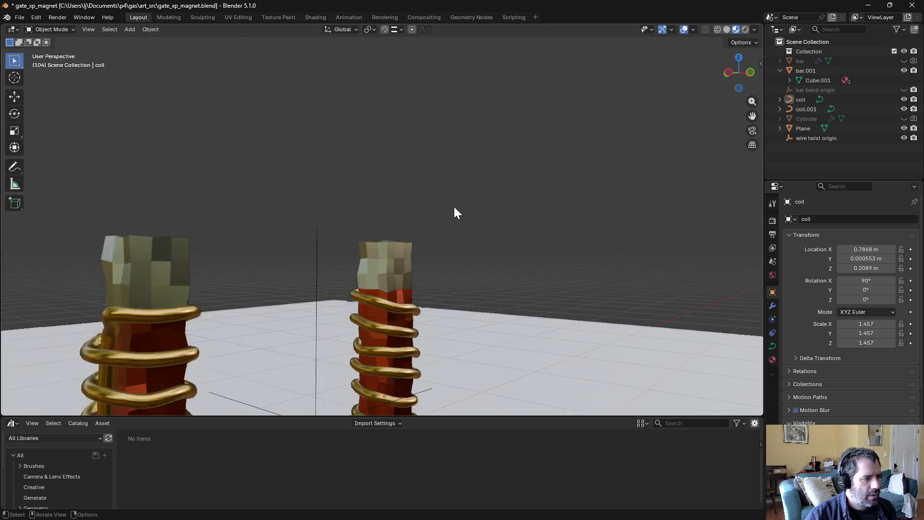
scroll(464, 214, "down", 3)
left_click(490, 290)
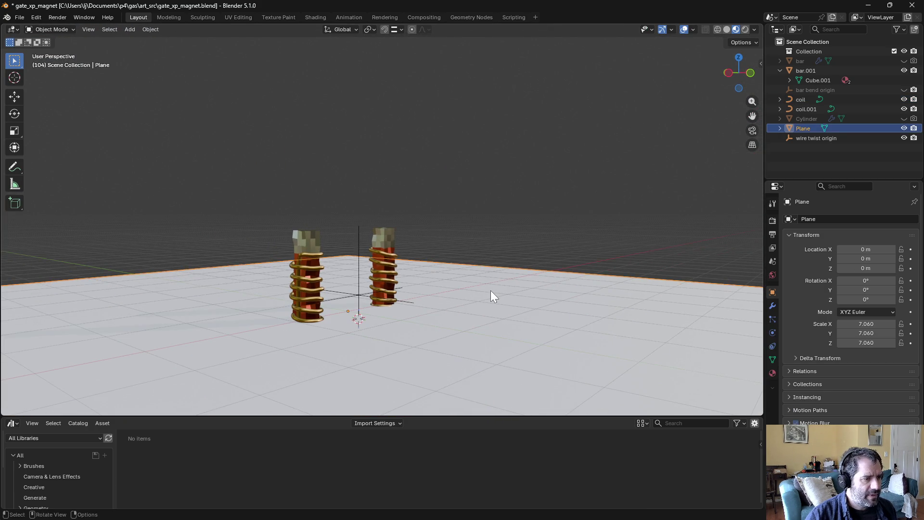
key("Delete")
key("ctrl+s")
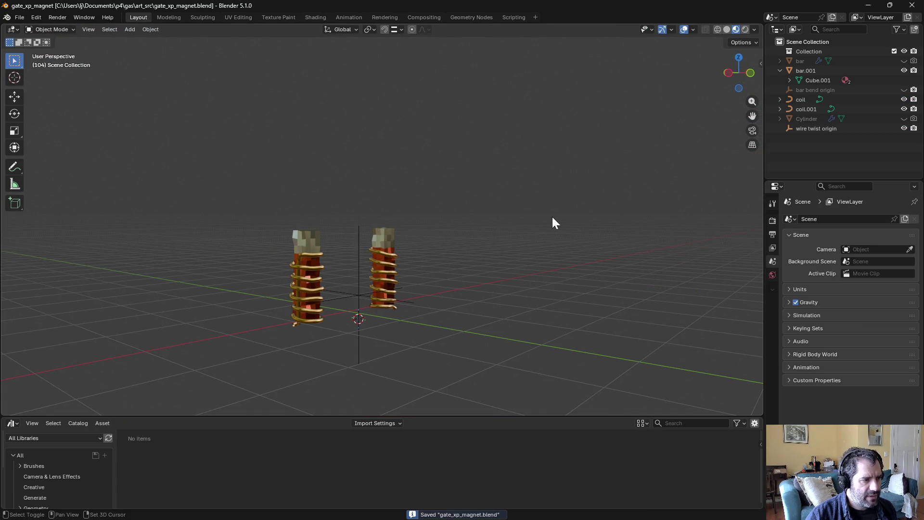
Step: Remove a stray Collection 2 and move all seven objects into Collection
mouse_move(553, 223)
middle_mouse_down()
mouse_move(594, 200)
mouse_move(570, 219)
middle_mouse_up()
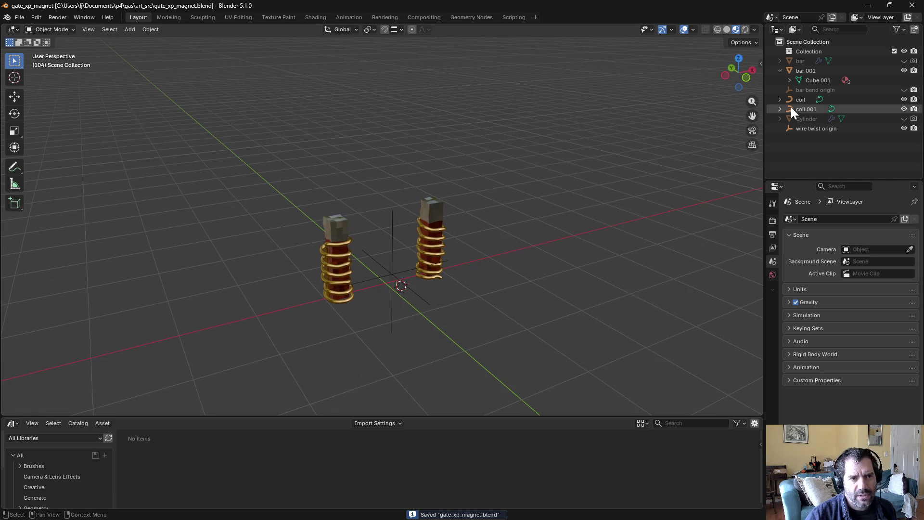
left_click(915, 30)
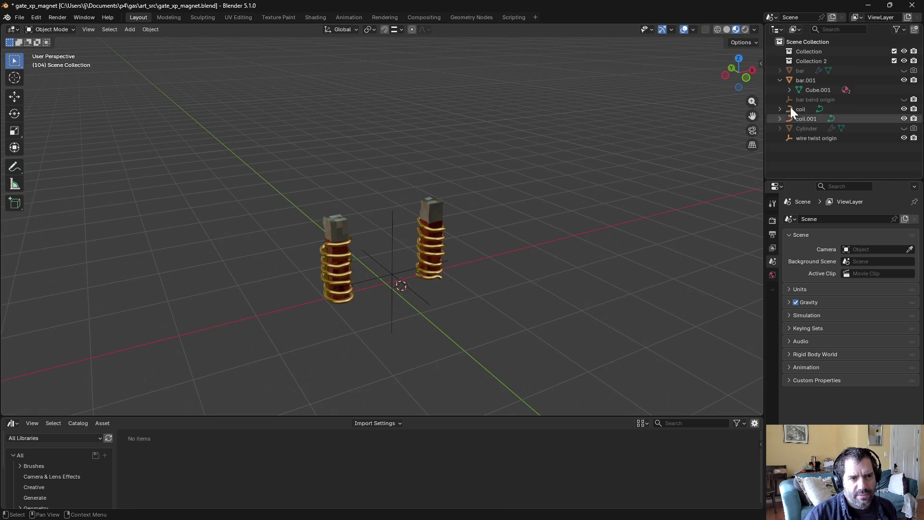
left_click(810, 61)
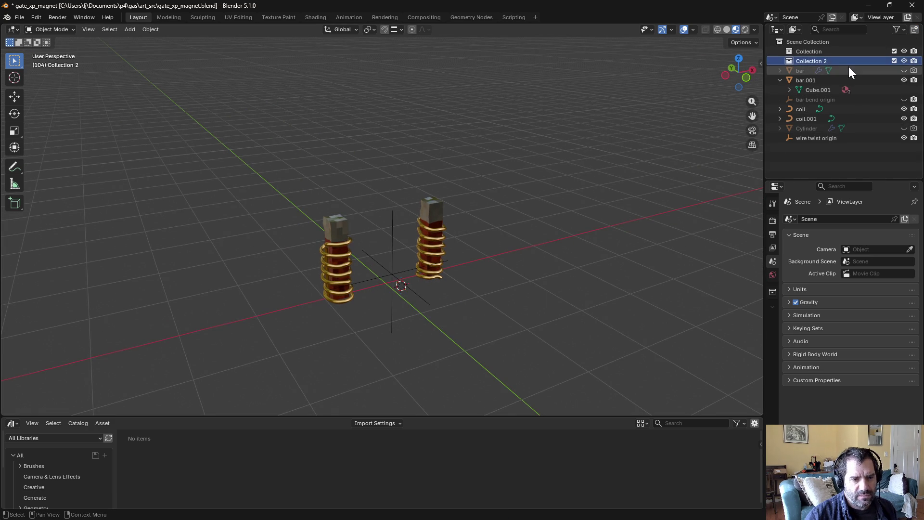
key("x")
left_click(800, 52)
left_click(801, 61)
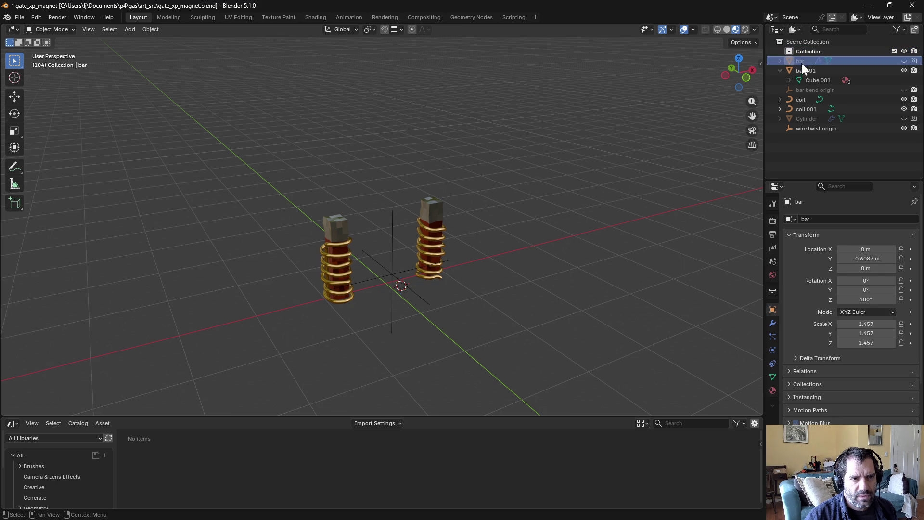
left_click(807, 129, "shift")
left_click_drag(805, 67, 805, 53)
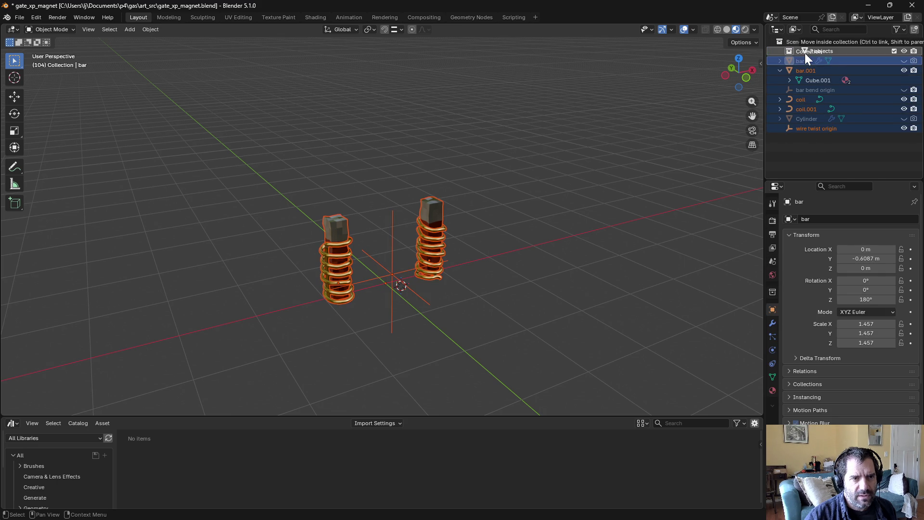
Step: Delete the hidden bar object and the bar bend origin empty
left_click(813, 129)
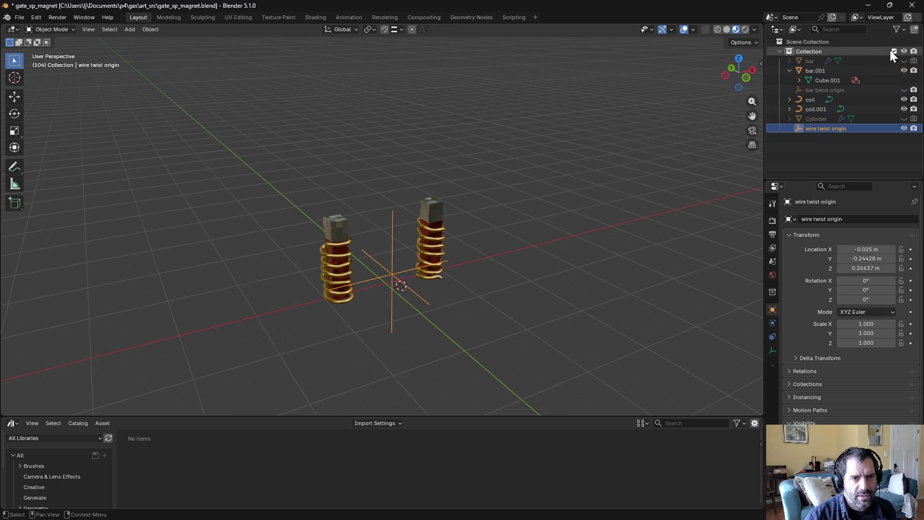
left_click(904, 61)
left_click(904, 61)
left_click(819, 61)
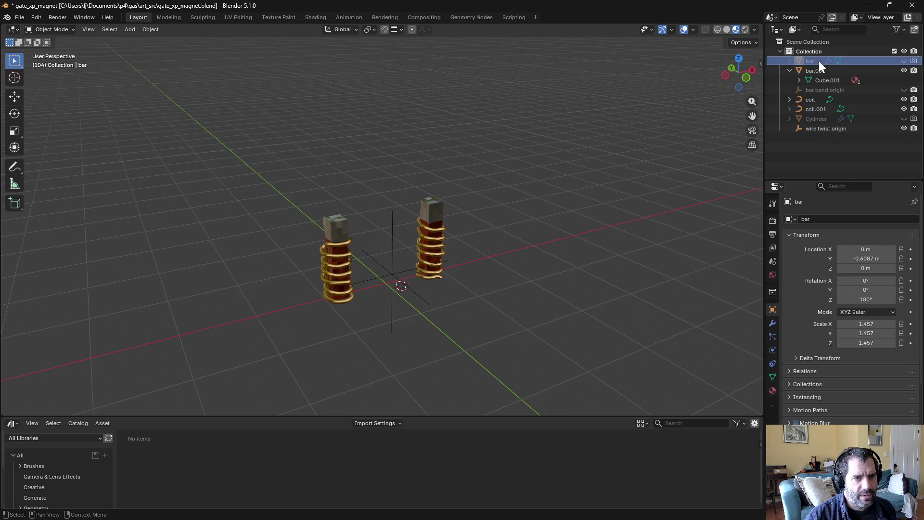
key("x")
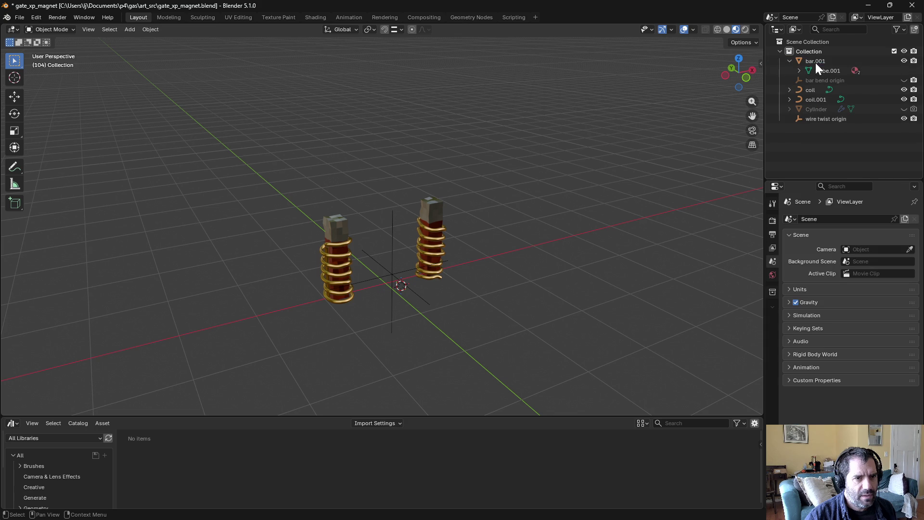
left_click(824, 80)
key("x")
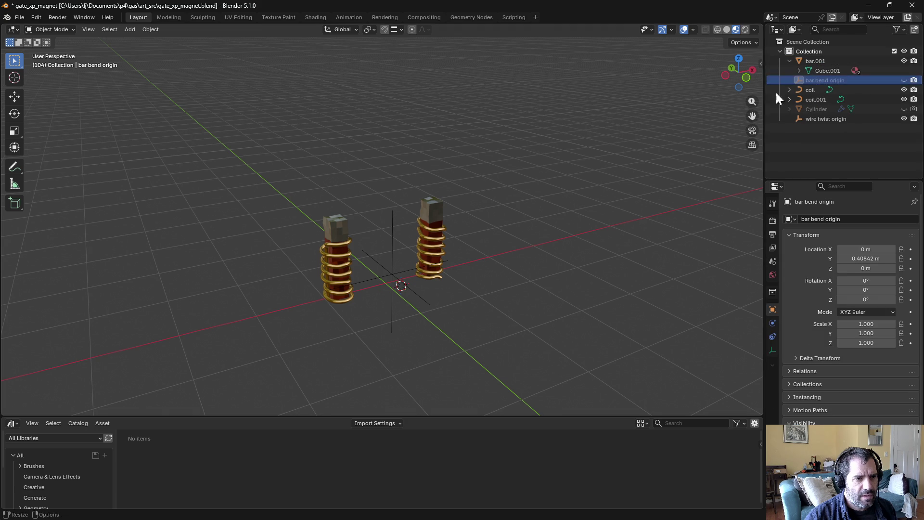
Step: Delete the Cylinder and the wire twist origin empty
left_click(811, 83)
left_click(813, 88)
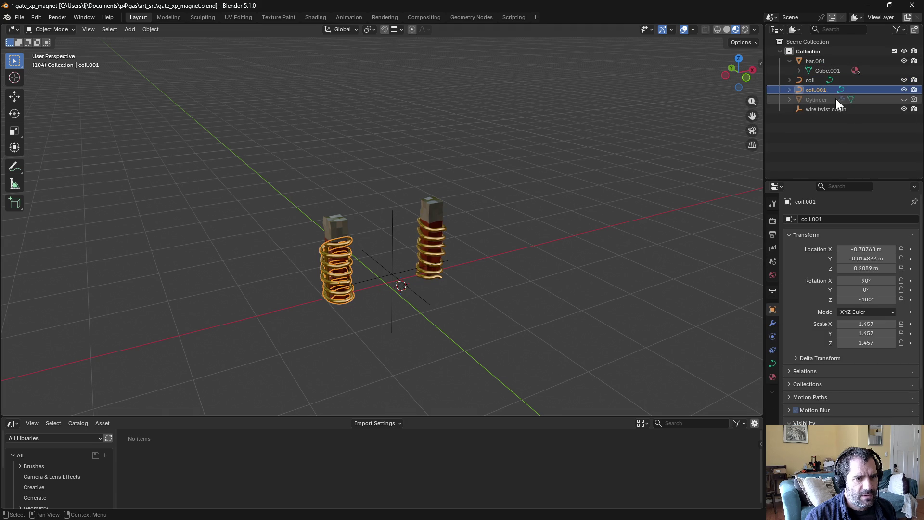
left_click(817, 101)
left_click(905, 99)
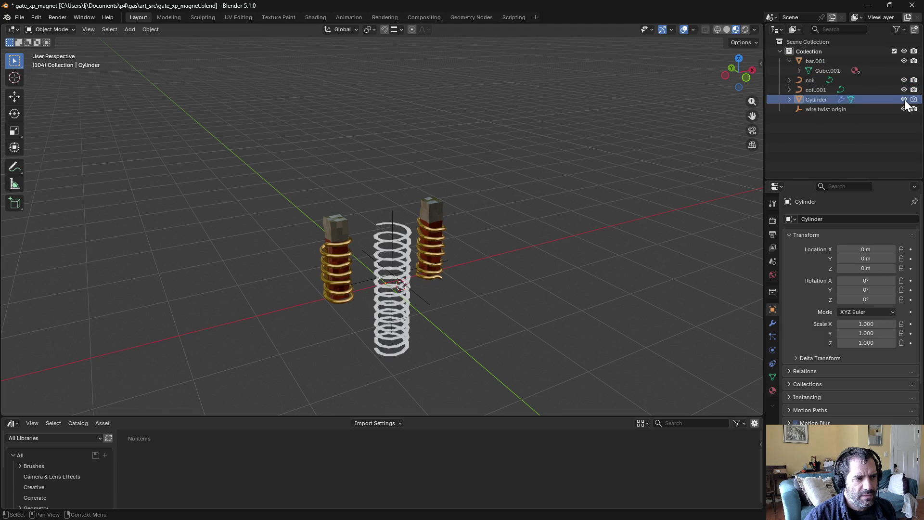
left_click(904, 100)
key("x")
left_click(819, 101)
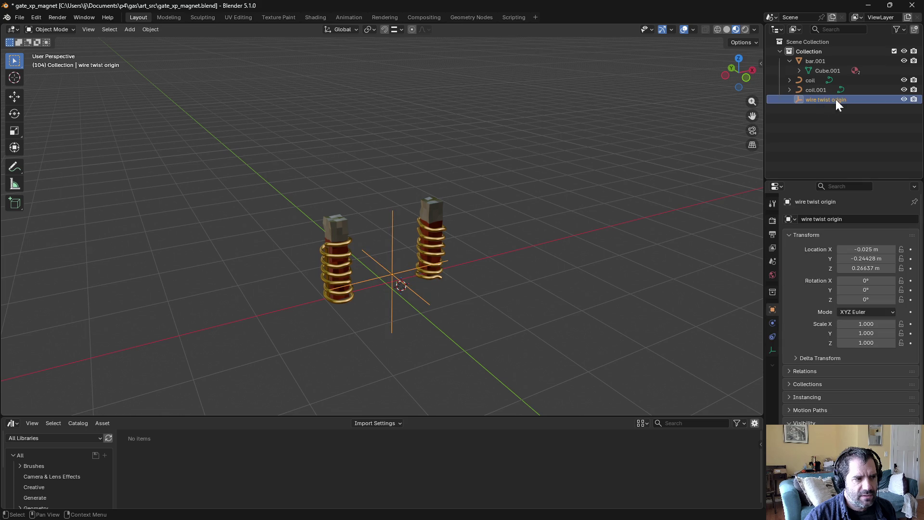
key("x")
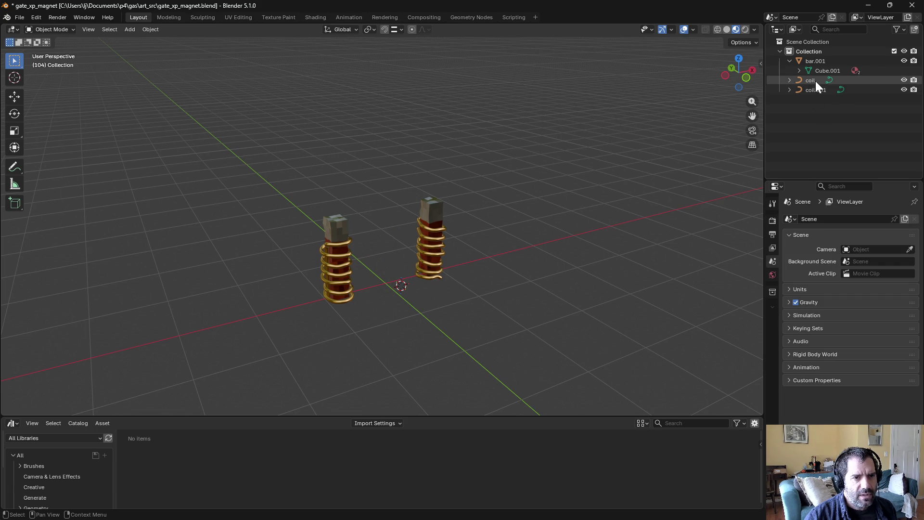
Step: Save the file with only bar.001, coil and coil.001 left in Collection
left_click(817, 60)
left_click(814, 80)
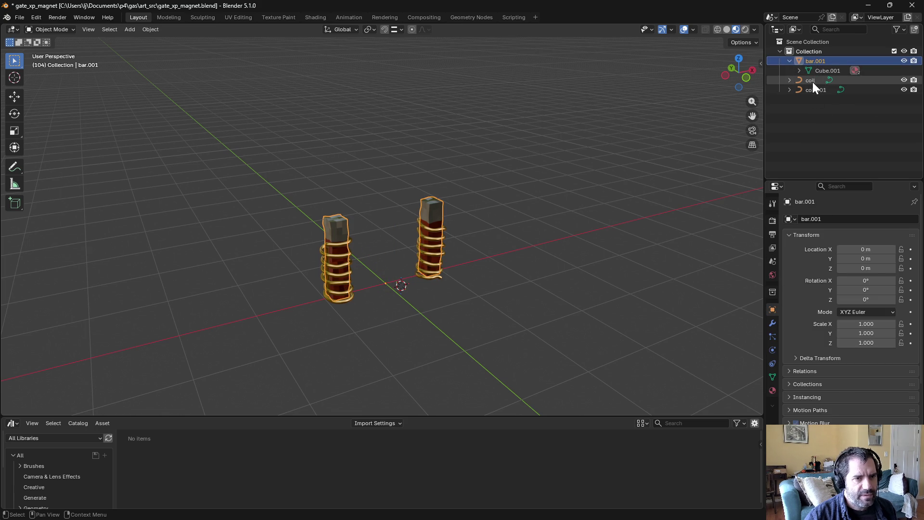
left_click(830, 79, "ctrl")
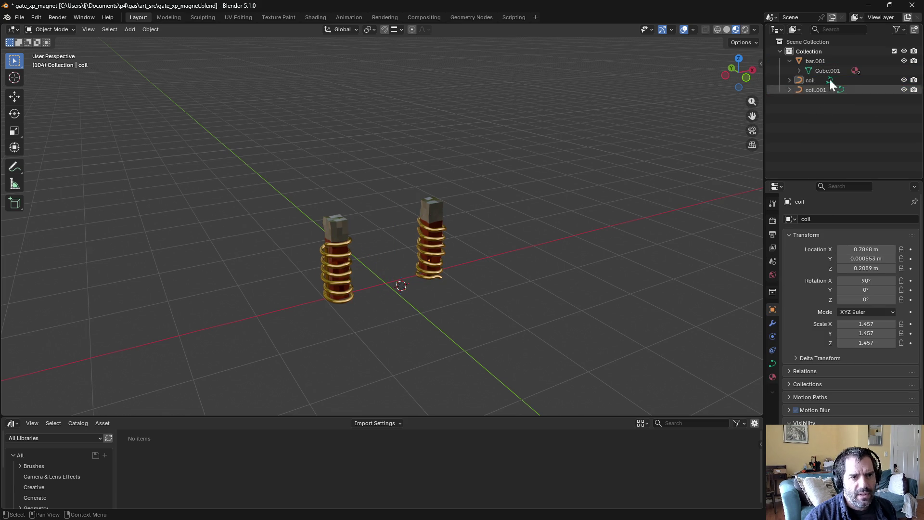
key("ctrl+s")
right_click(802, 52)
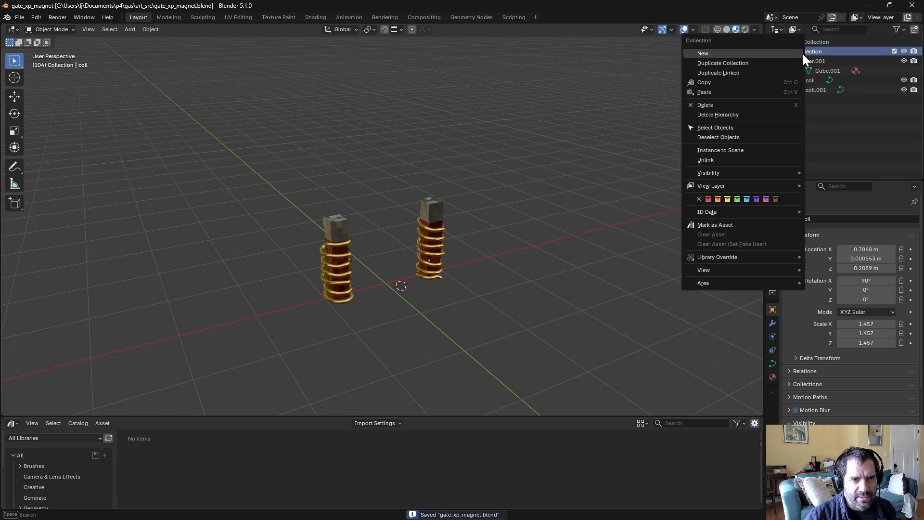
Step: Duplicate Collection as Collection.001 and exclude the original Collection
left_click(772, 63)
left_click(895, 51)
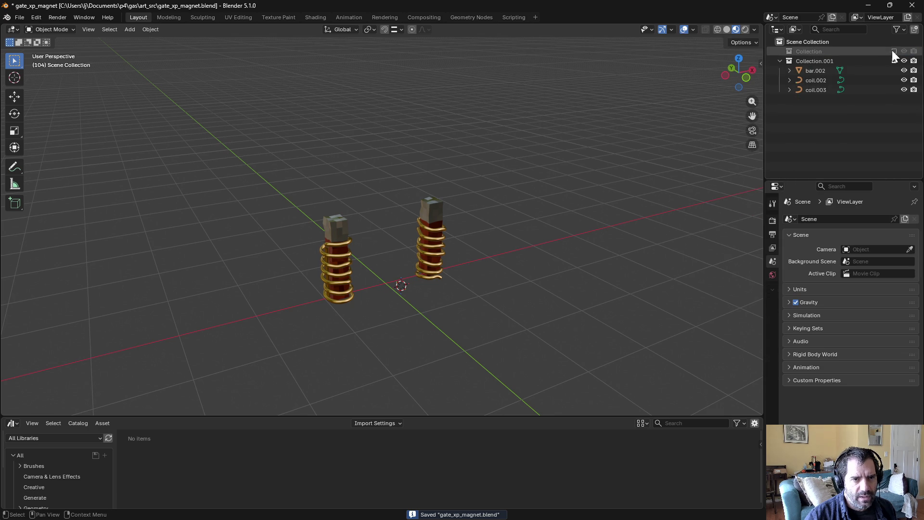
left_click(822, 79)
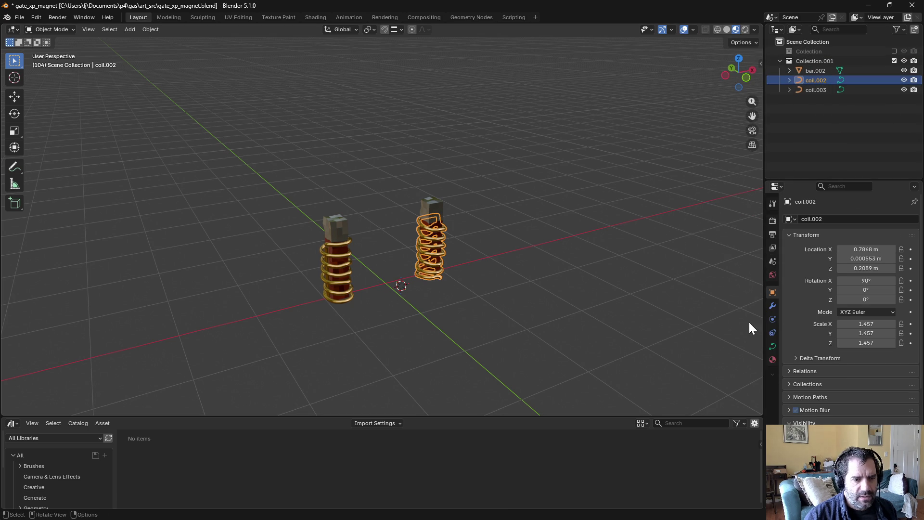
Step: Turn on viewport Statistics and inspect bar.002 and coil.003
left_click(694, 29)
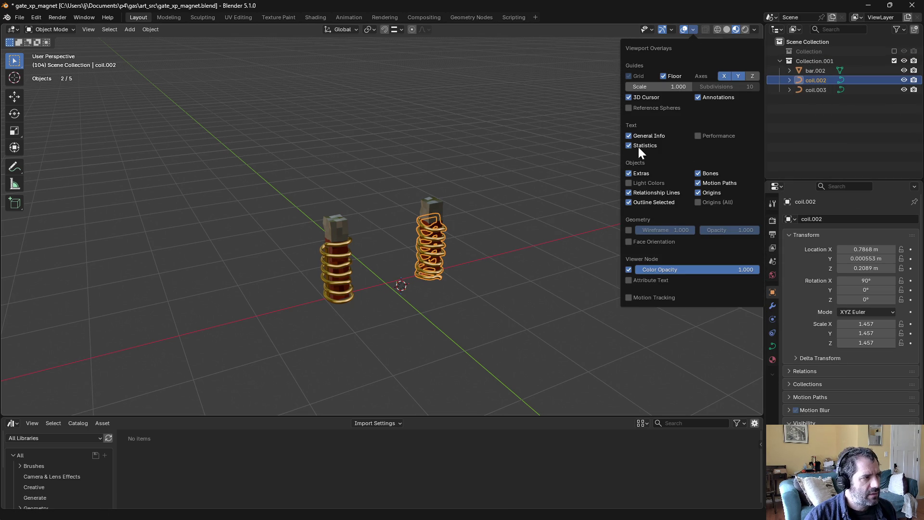
left_click(592, 151)
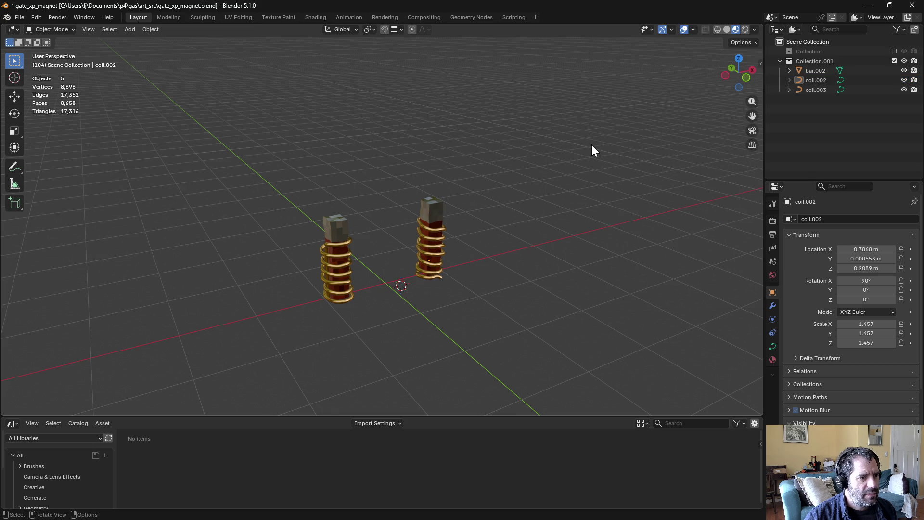
scroll(448, 195, "up", 1)
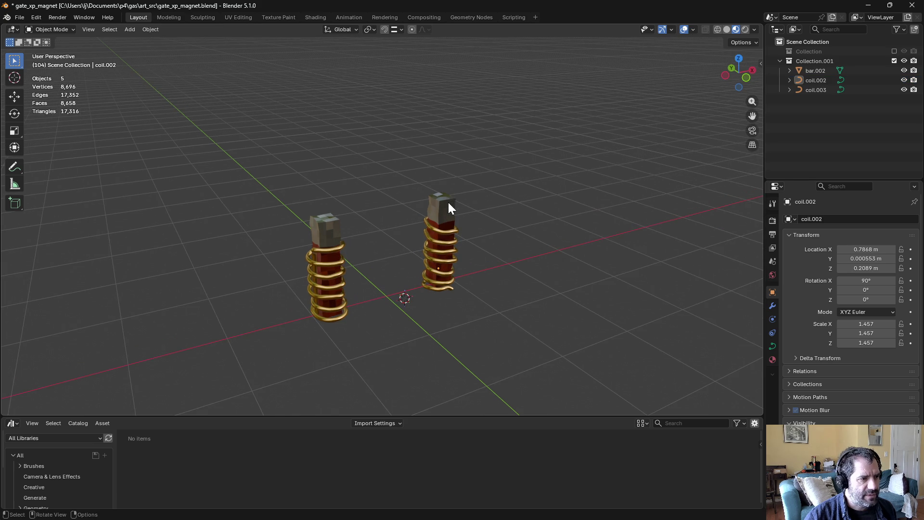
left_click(448, 202)
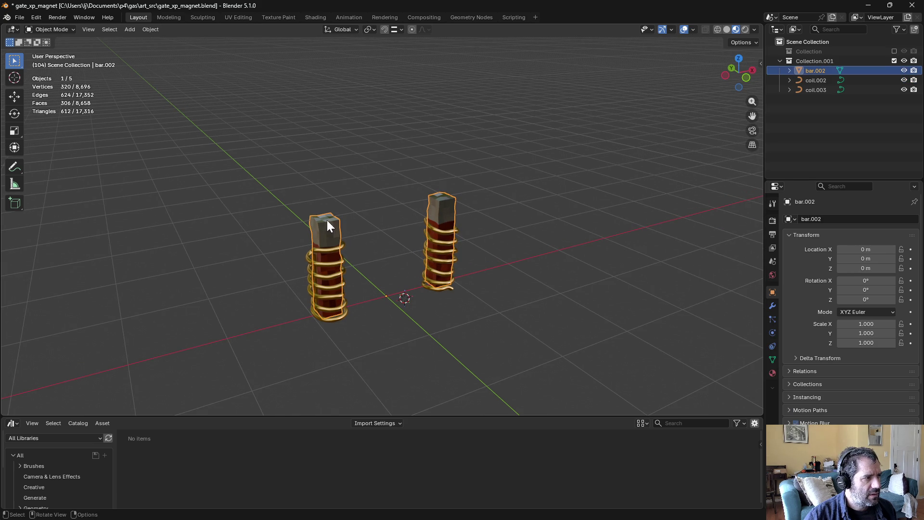
left_click(344, 244)
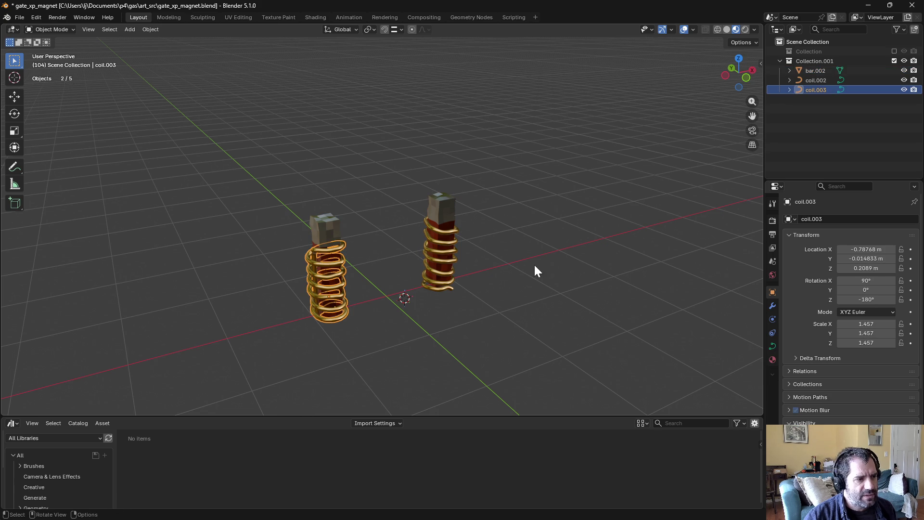
scroll(535, 266, "up", 2)
Step: Set coil.002's Resolution Preview to 3 so its turns look angular
left_click(773, 346)
scroll(419, 216, "up", 5)
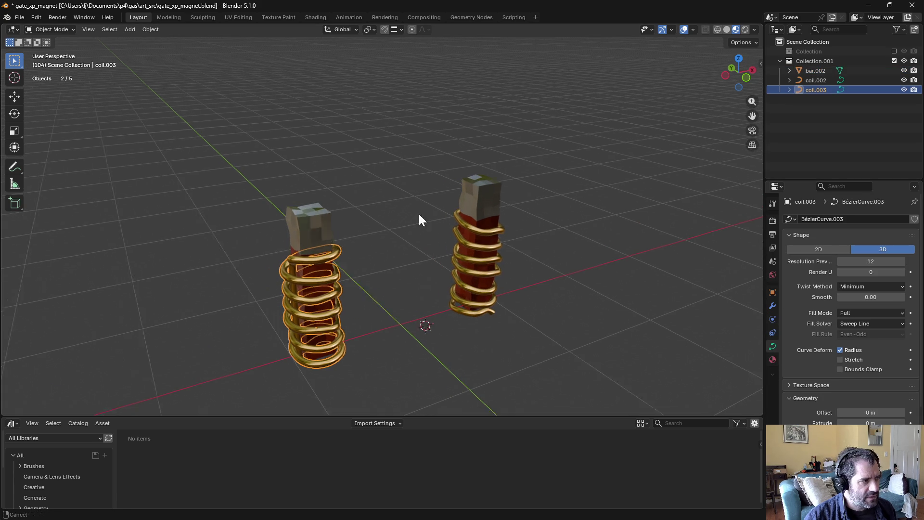
scroll(452, 225, "down", 1)
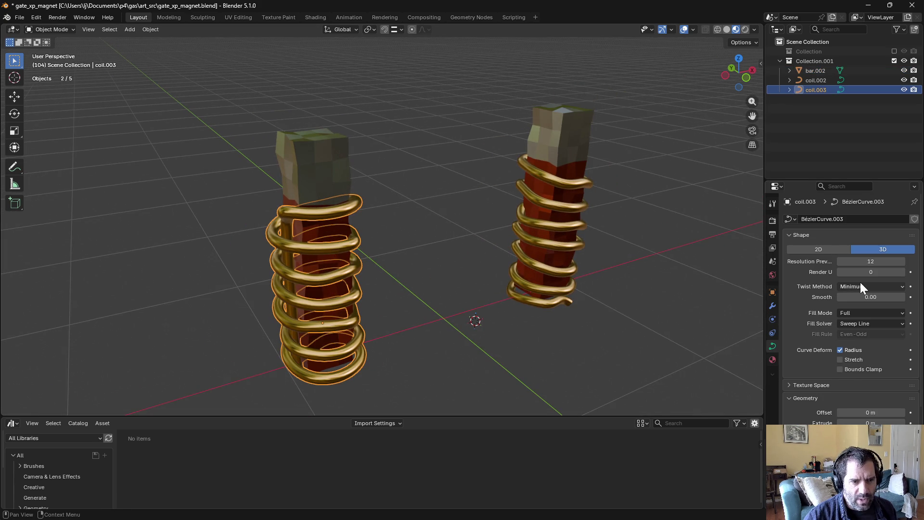
left_click_drag(871, 262, 854, 262)
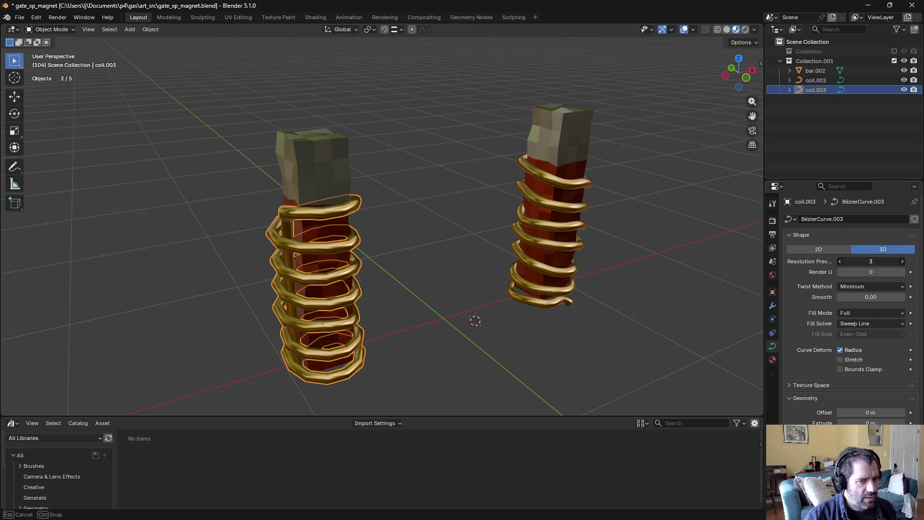
left_click(469, 199)
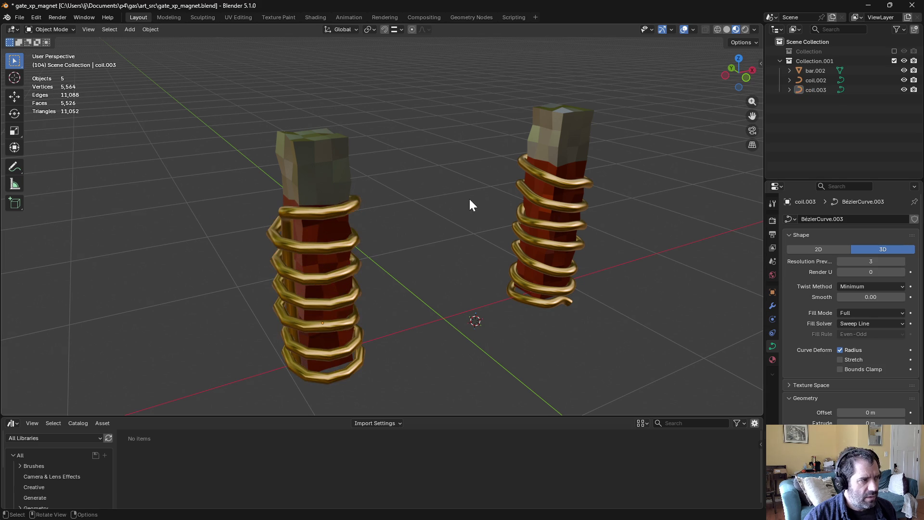
left_click(537, 197)
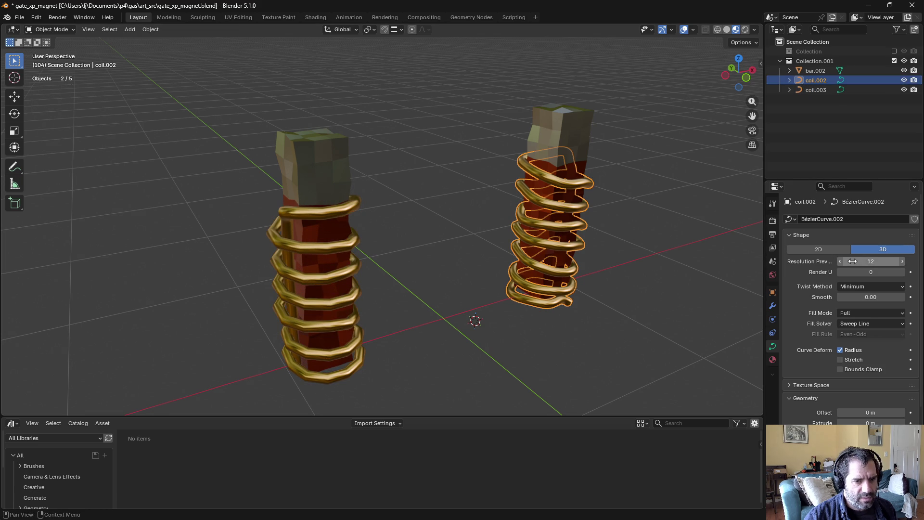
type("3")
key("Return")
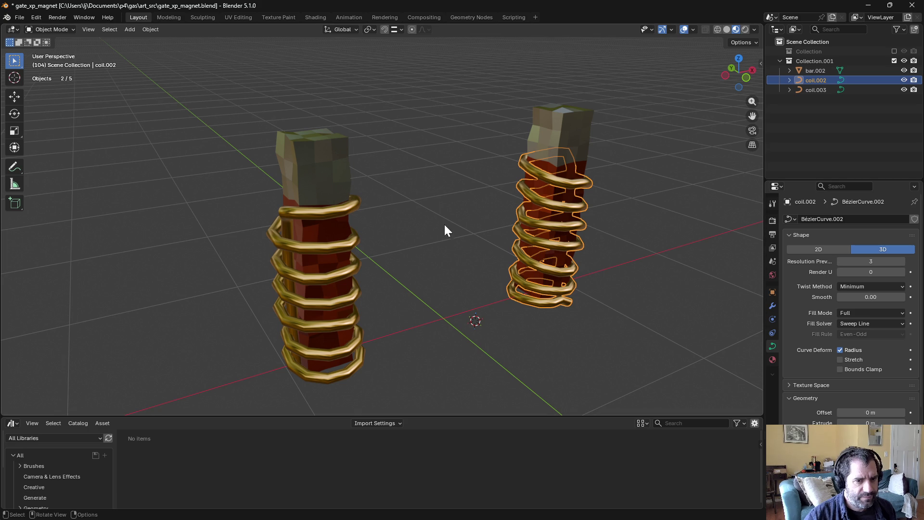
left_click(445, 207)
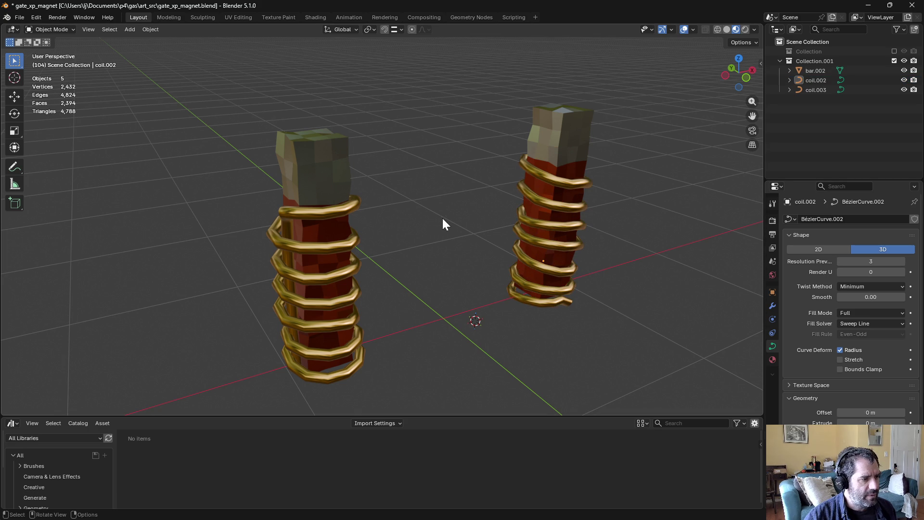
mouse_move(443, 218)
middle_mouse_down()
mouse_move(417, 241)
mouse_move(363, 189)
mouse_move(418, 172)
mouse_move(429, 150)
mouse_move(423, 209)
middle_mouse_up()
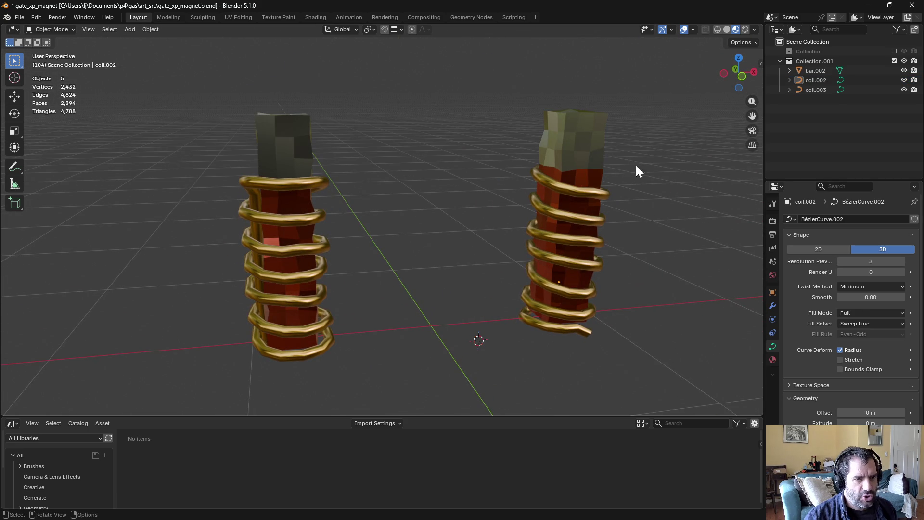
Step: Re-include Collection and set Resolution Preview 3 on coil and coil.001
left_click(894, 51)
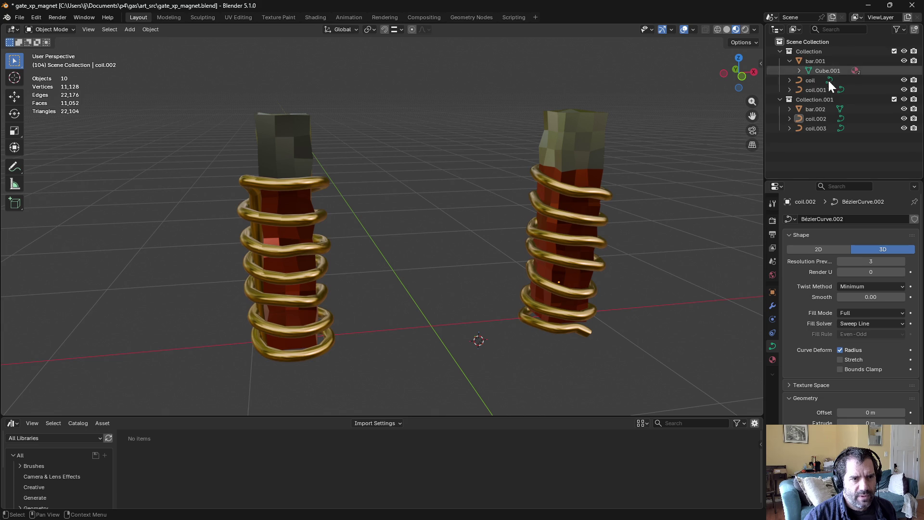
left_click(814, 80)
left_click_drag(866, 262, 876, 265)
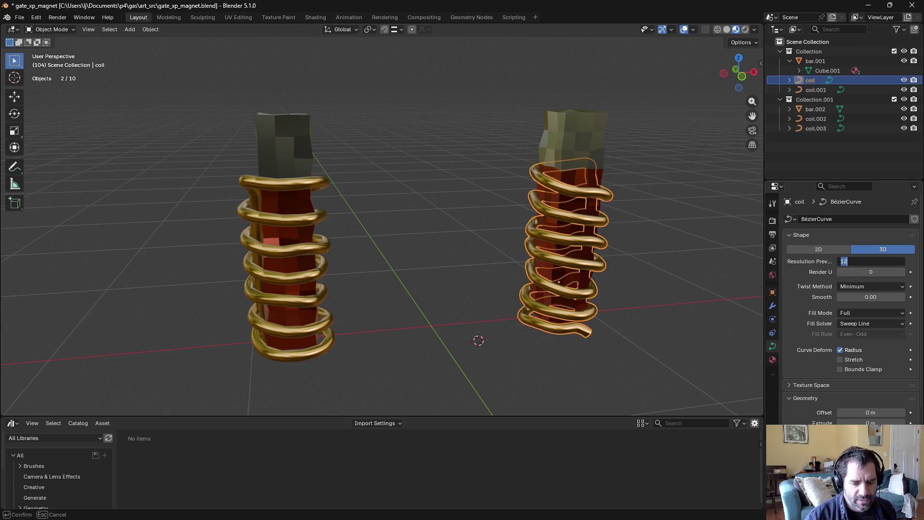
type("3")
key("Return")
left_click(819, 90)
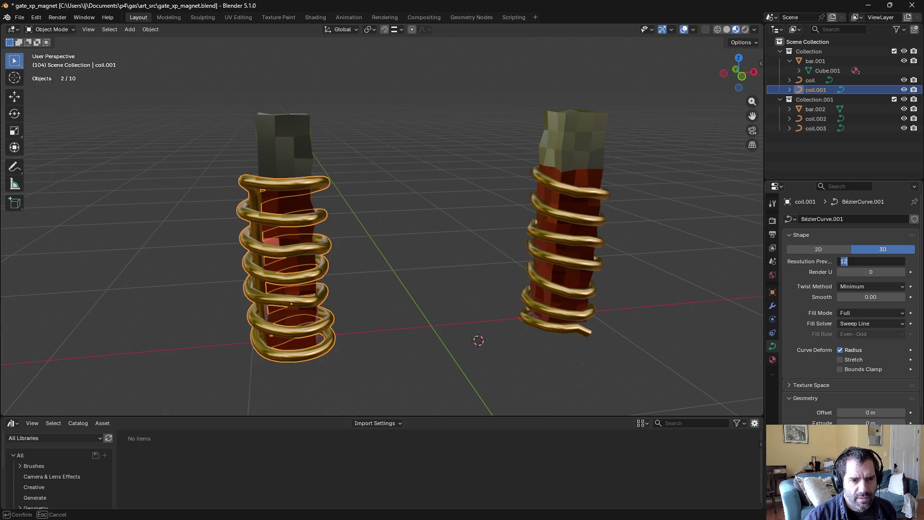
type("3")
key("Return")
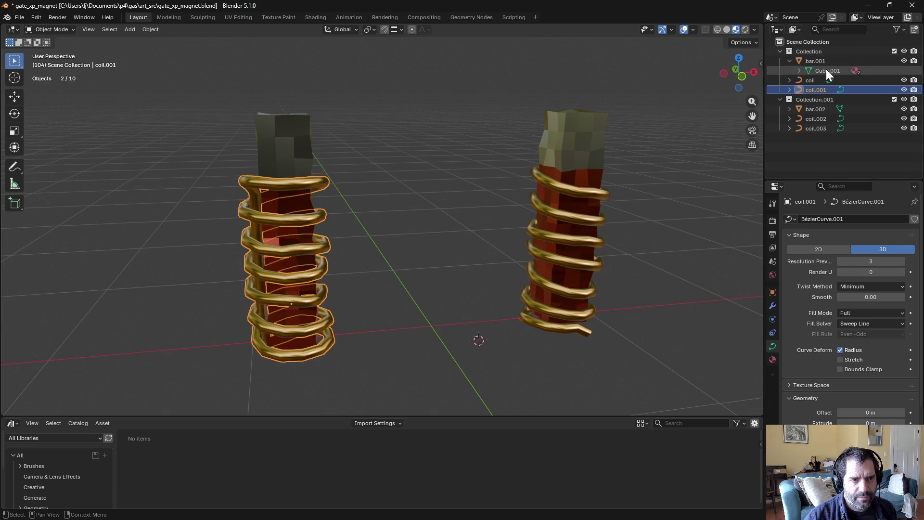
Step: Exclude Collection again, make Collection.001 active, and save
left_click(894, 51)
left_click(814, 61)
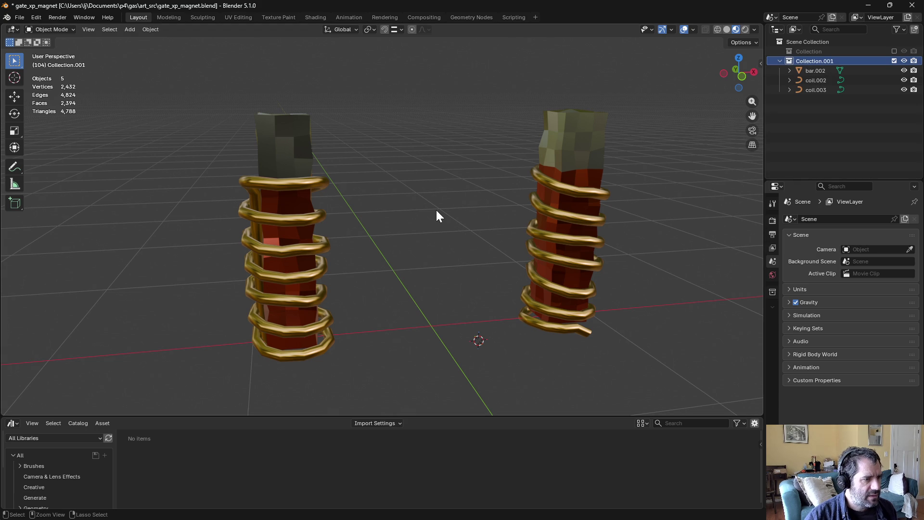
key("ctrl+s")
middle_click_drag(457, 210, 542, 183, "shift")
Step: Convert the right coil (coil.002) and the left coil (coil.003) to meshes
left_click(541, 188)
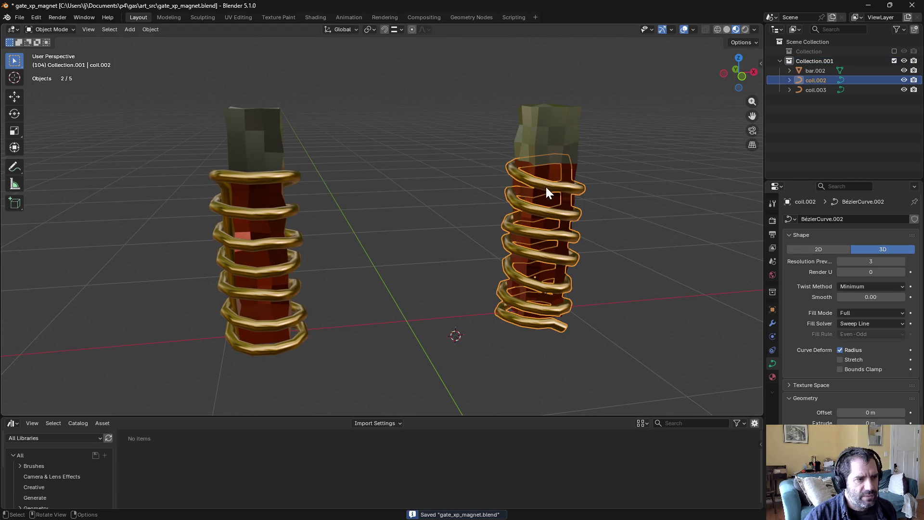
right_click(545, 186)
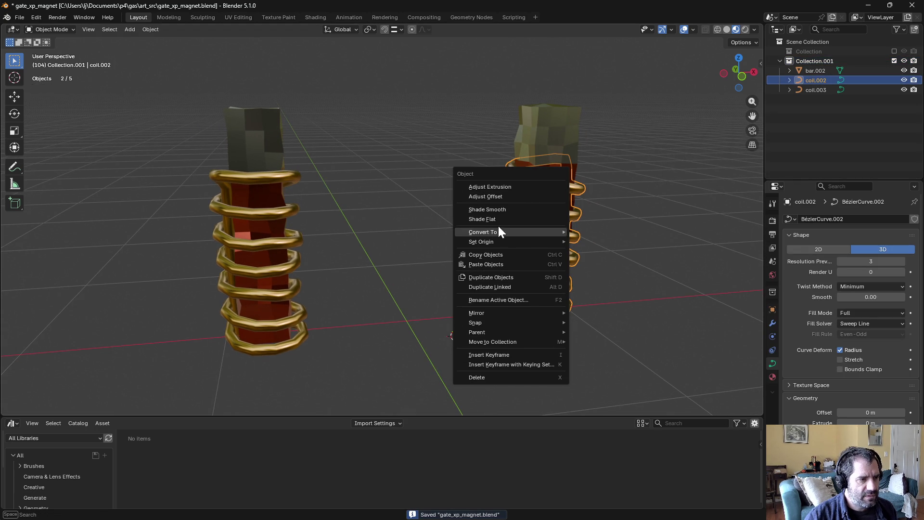
mouse_move(503, 231)
left_click(608, 231)
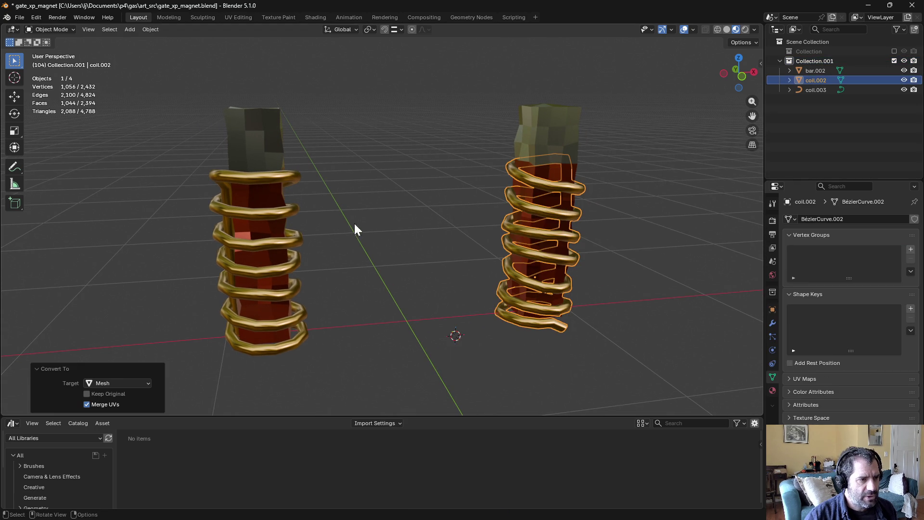
left_click(274, 185)
right_click(272, 184)
mouse_move(275, 186)
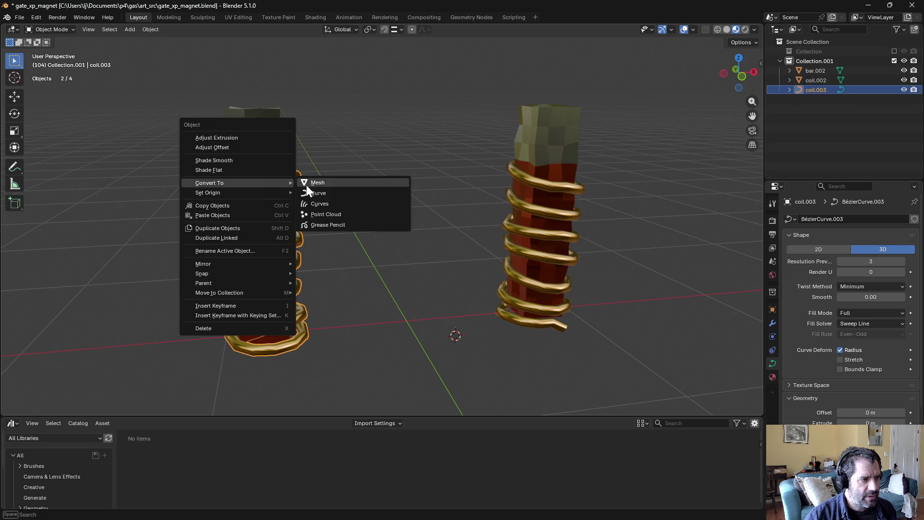
left_click(332, 183)
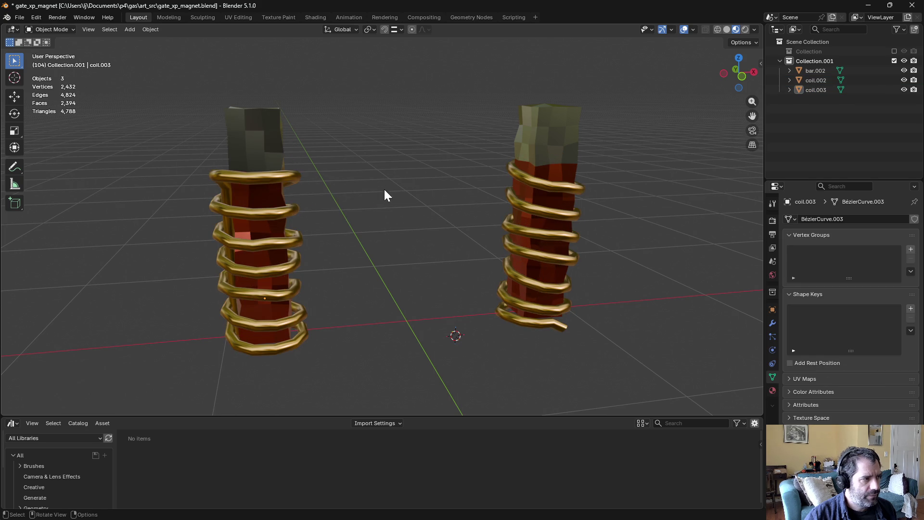
Step: Reselect coil.002 and put it into Edit Mode
mouse_move(451, 207)
middle_mouse_down()
mouse_move(452, 223)
mouse_move(417, 226)
mouse_move(463, 224)
middle_mouse_up()
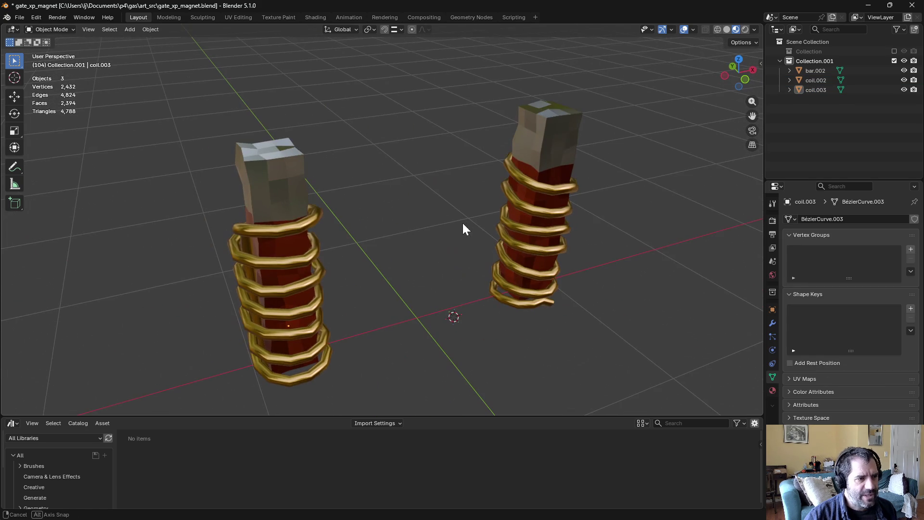
left_click(303, 218)
left_click(299, 205)
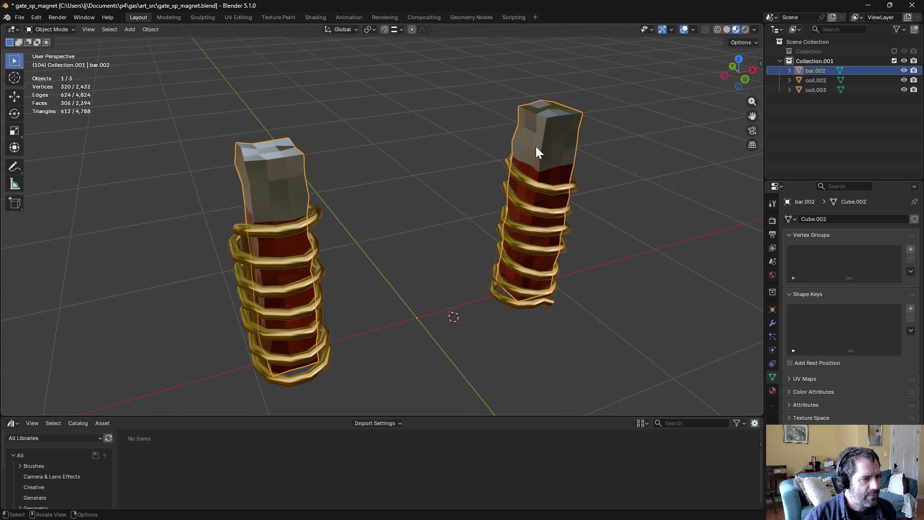
left_click(524, 176)
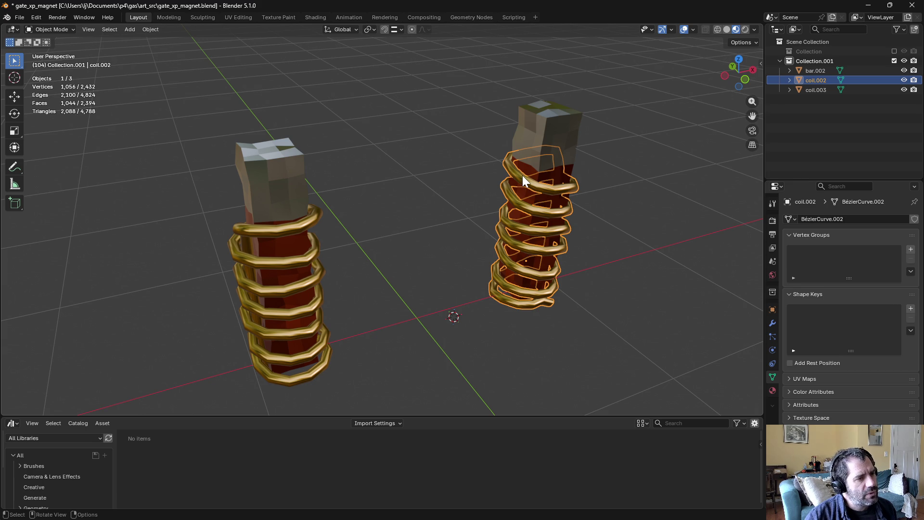
key("ctrl+Tab")
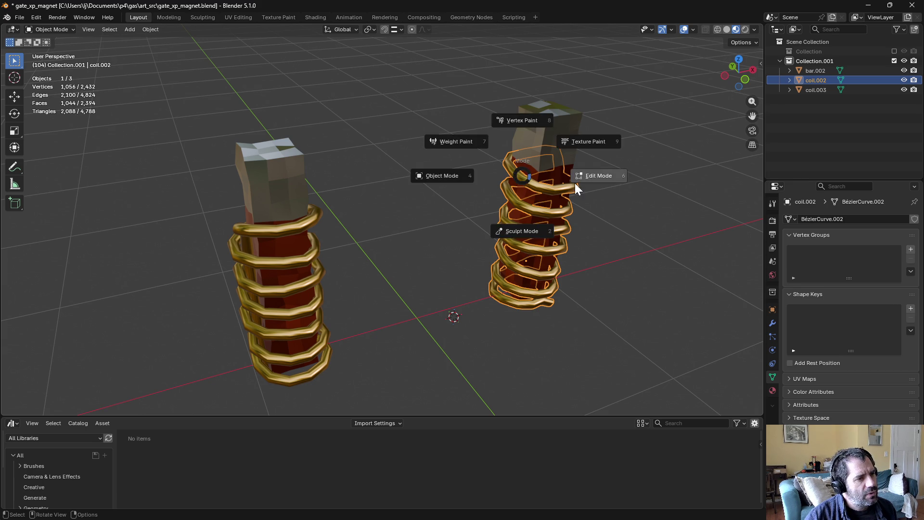
left_click(578, 179)
middle_click_drag(578, 179, 554, 161)
key("ctrl+Tab")
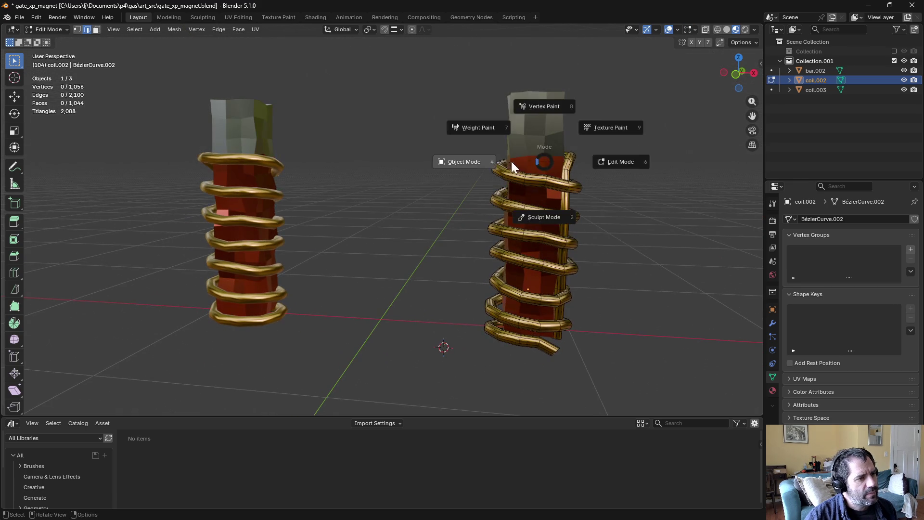
left_click(466, 162)
mouse_move(463, 163)
middle_mouse_down()
mouse_move(451, 169)
mouse_move(478, 171)
middle_mouse_up()
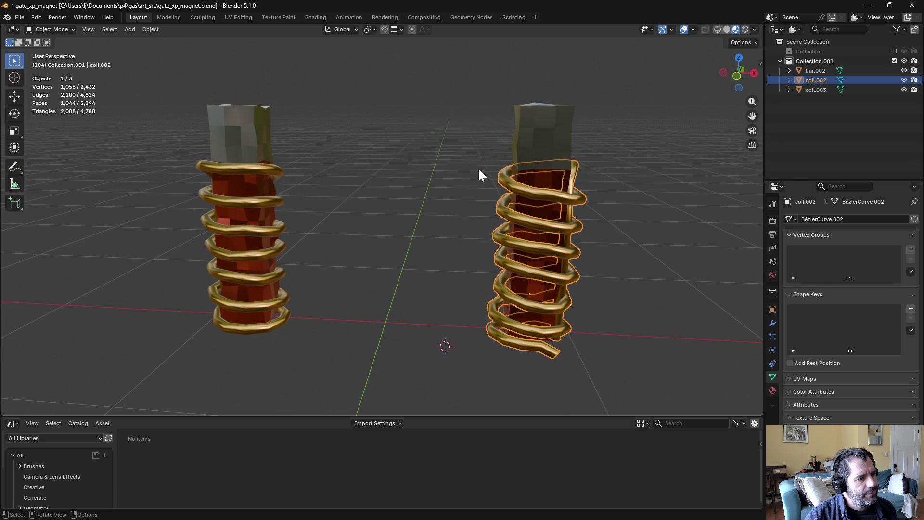
key("ctrl+Tab")
left_click(517, 187)
Step: Randomize all of coil.002's vertices with Uniform 0.364, then return to Object Mode
key("1")
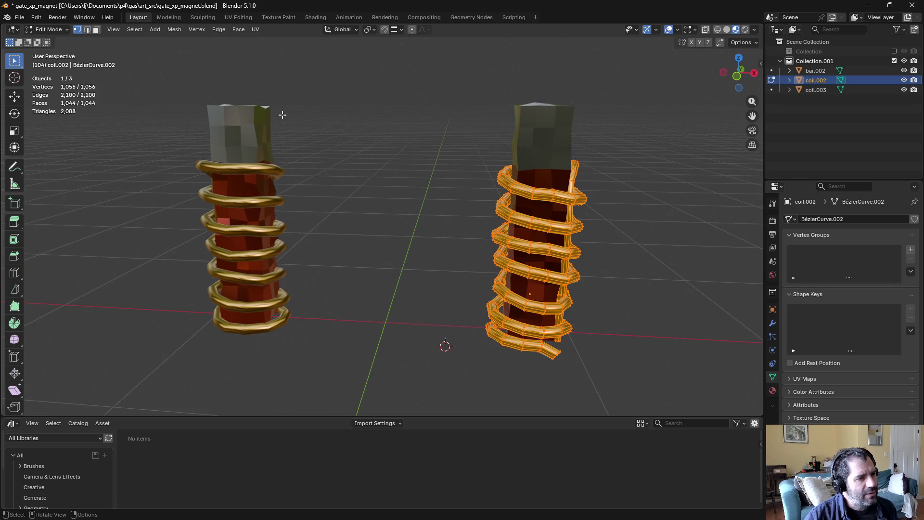
left_click(174, 30)
mouse_move(193, 40)
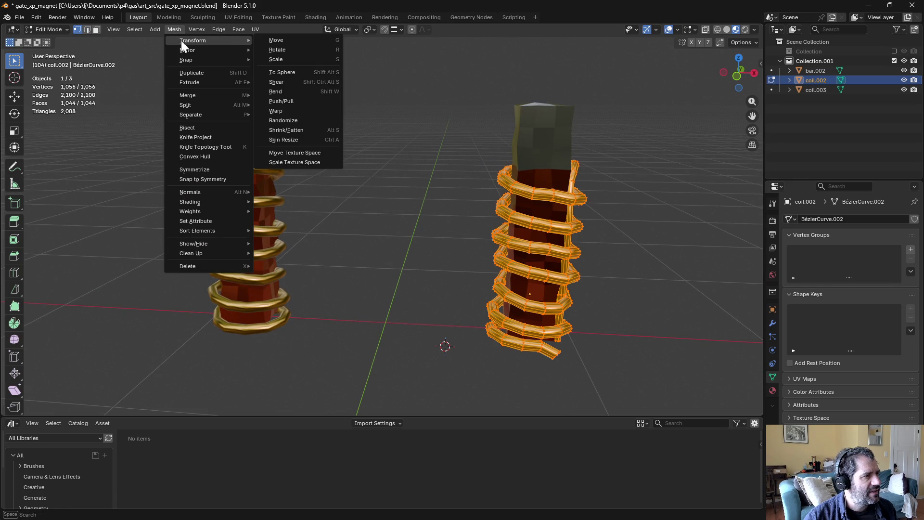
left_click(298, 123)
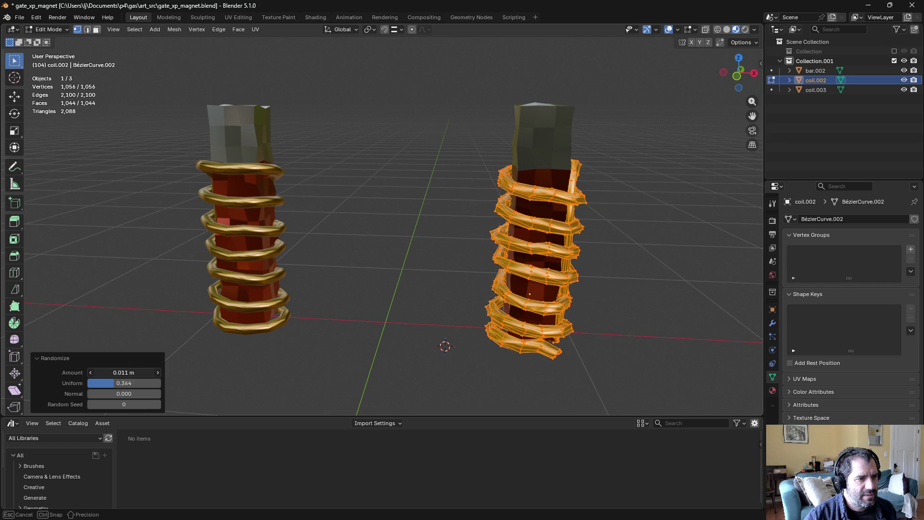
left_click_drag(124, 383, 163, 364)
key("alt+a")
key("Tab")
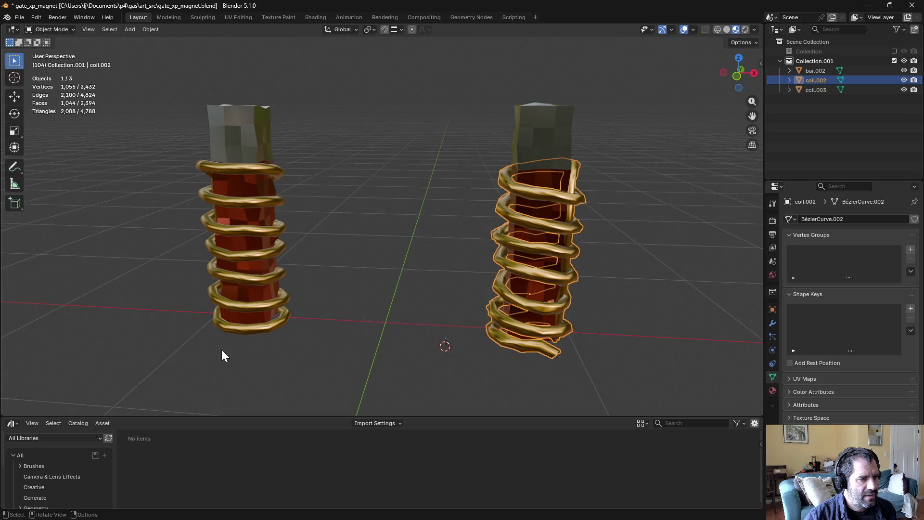
key("alt+a")
mouse_move(380, 344)
middle_mouse_down()
mouse_move(329, 317)
mouse_move(296, 341)
mouse_move(143, 343)
mouse_move(201, 318)
mouse_move(346, 310)
mouse_move(363, 349)
mouse_move(385, 349)
middle_mouse_up()
mouse_move(361, 309)
middle_mouse_down()
mouse_move(375, 299)
mouse_move(377, 311)
middle_mouse_up()
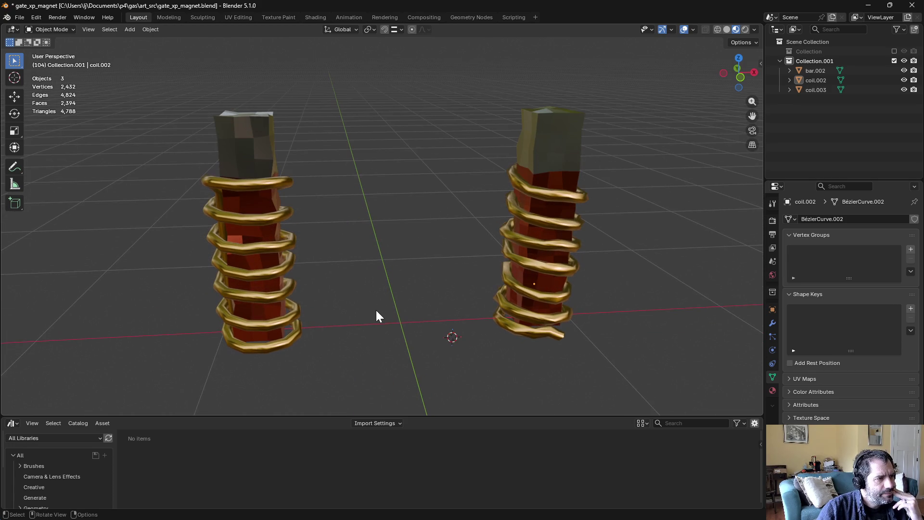
left_click(747, 29)
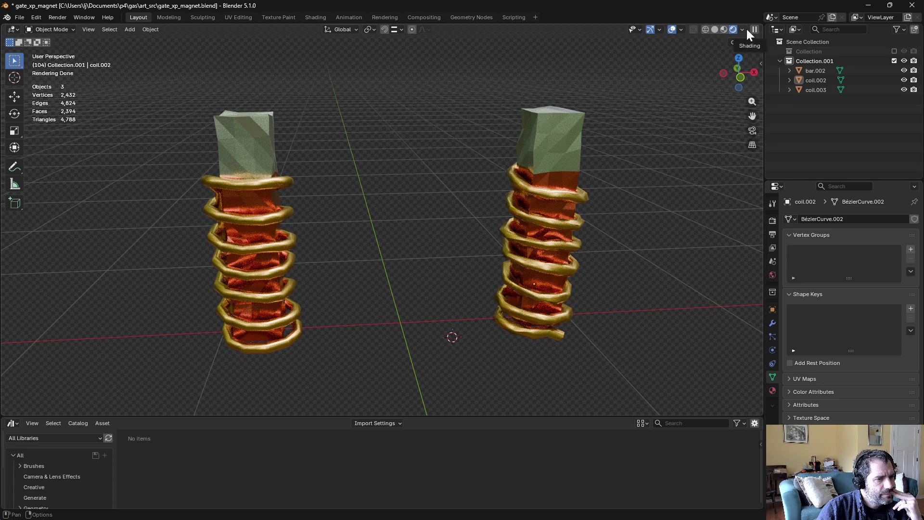
left_click(724, 28)
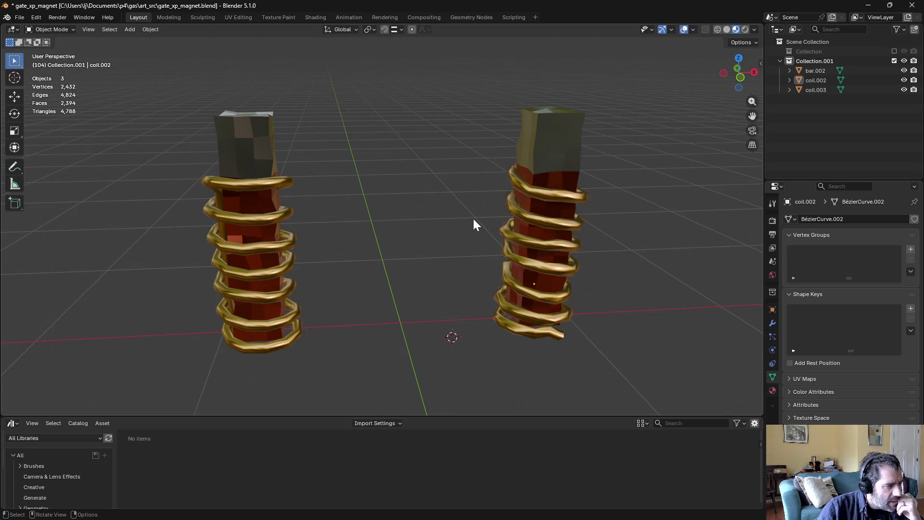
mouse_move(473, 220)
middle_mouse_down()
mouse_move(379, 213)
mouse_move(457, 195)
mouse_move(469, 215)
mouse_move(391, 205)
mouse_move(344, 211)
middle_mouse_up()
left_click(303, 216)
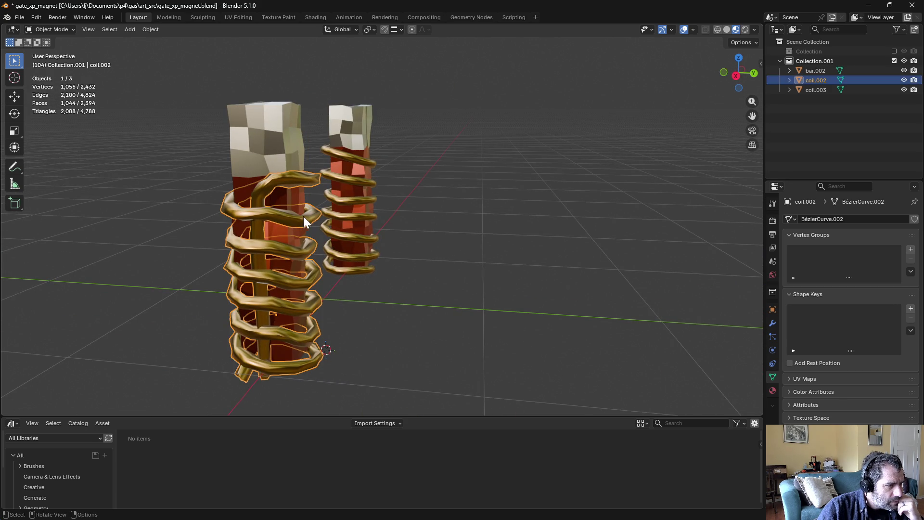
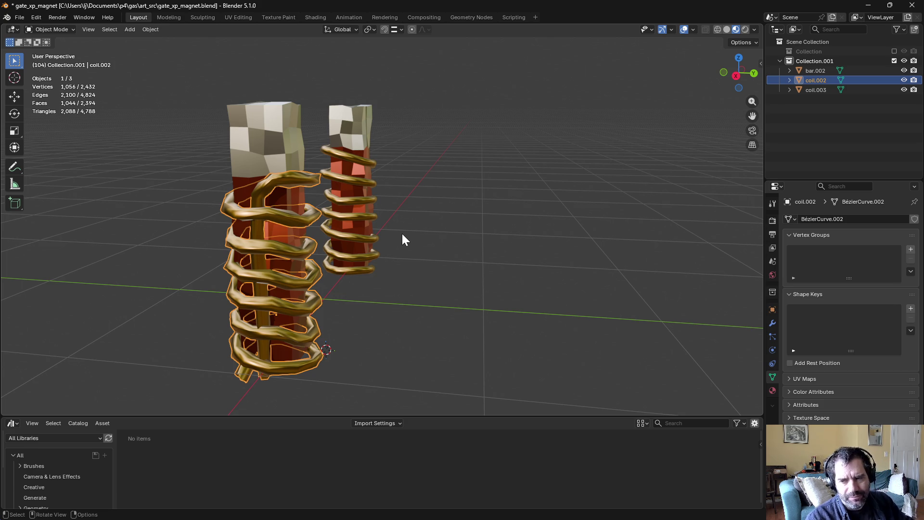
Step: Randomize the vertices of coil.003 in Edit Mode with an Amount of 0.01 m
middle_click_drag(316, 259, 400, 247)
left_click(401, 248)
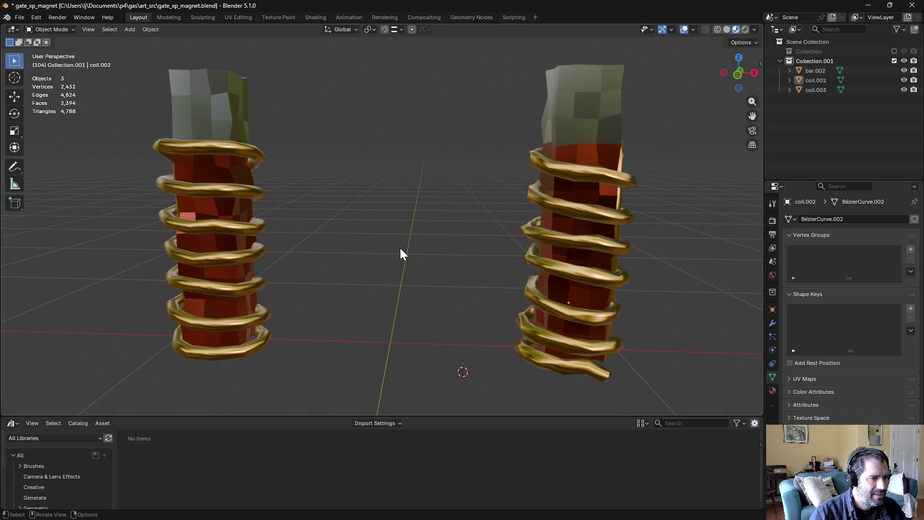
left_click(232, 219)
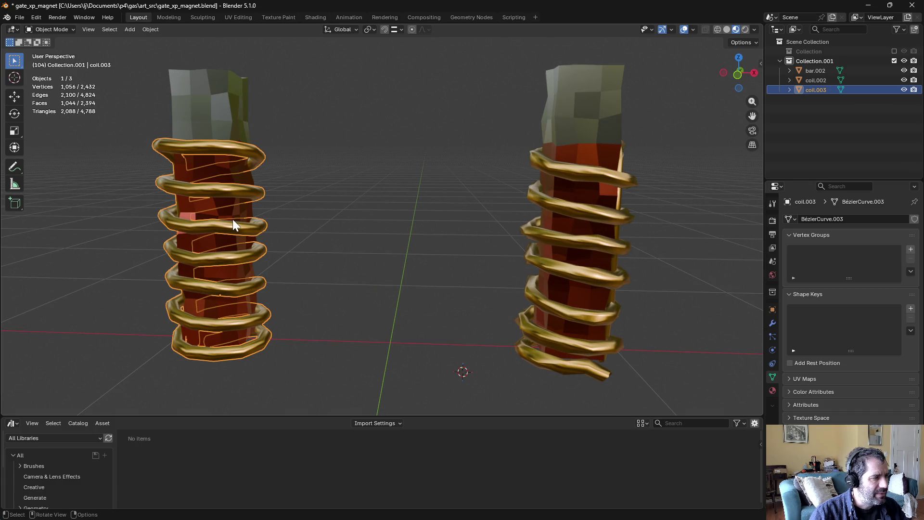
key("ctrl+Tab")
key("ctrl+Tab")
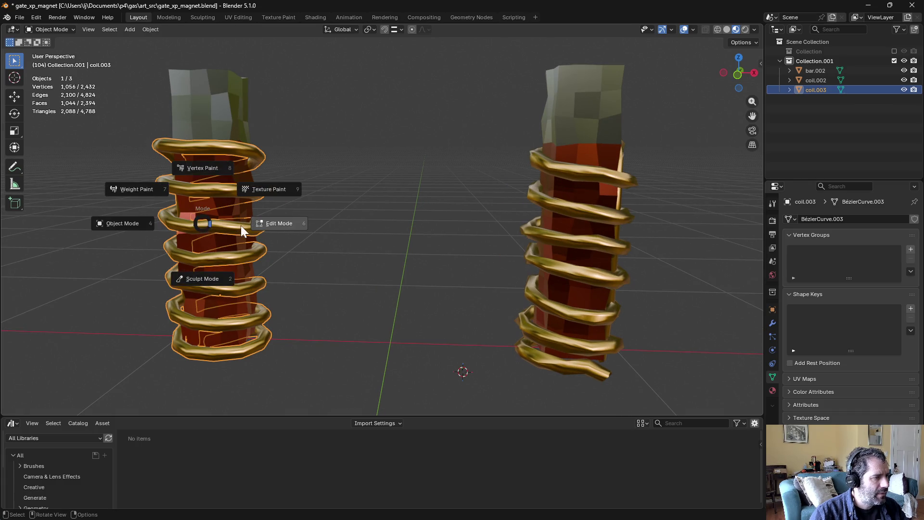
left_click(241, 225)
left_click(155, 29)
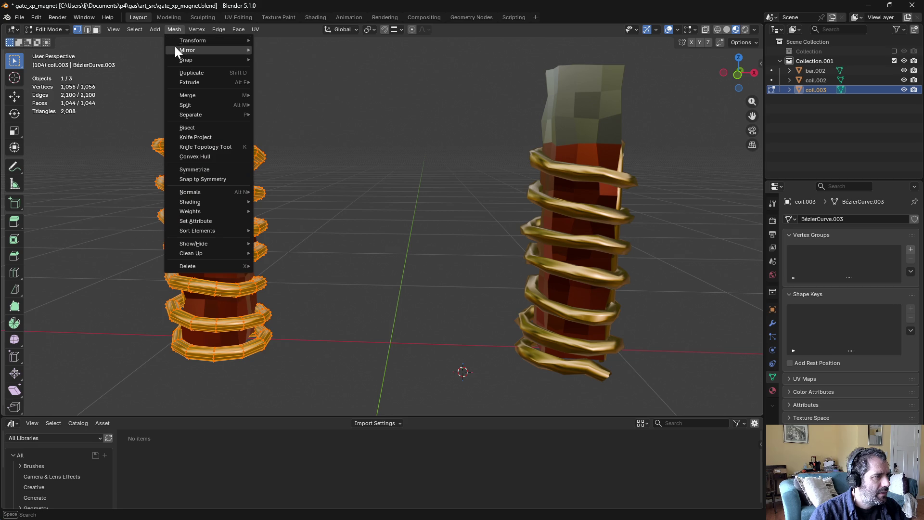
mouse_move(193, 41)
left_click(302, 120)
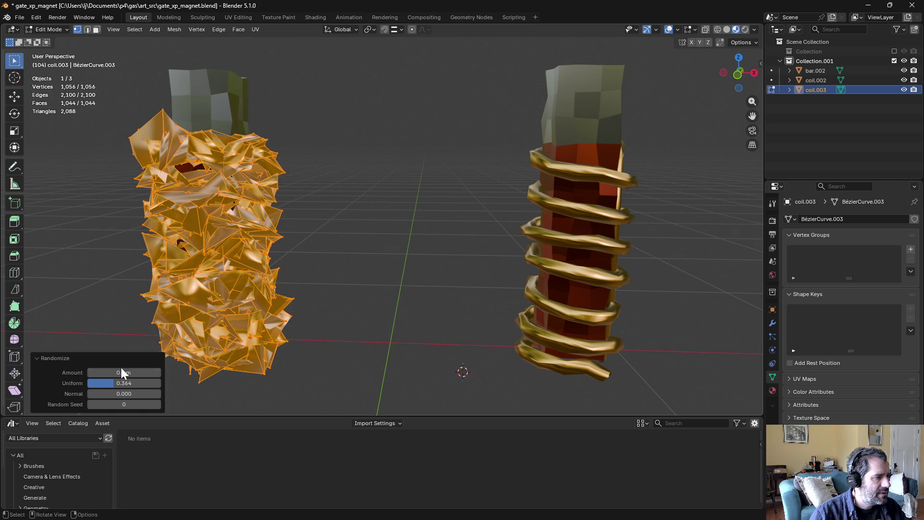
mouse_move(123, 372)
left_mouse_down()
mouse_move(106, 373)
mouse_move(139, 372)
mouse_move(116, 372)
mouse_move(130, 372)
left_mouse_up()
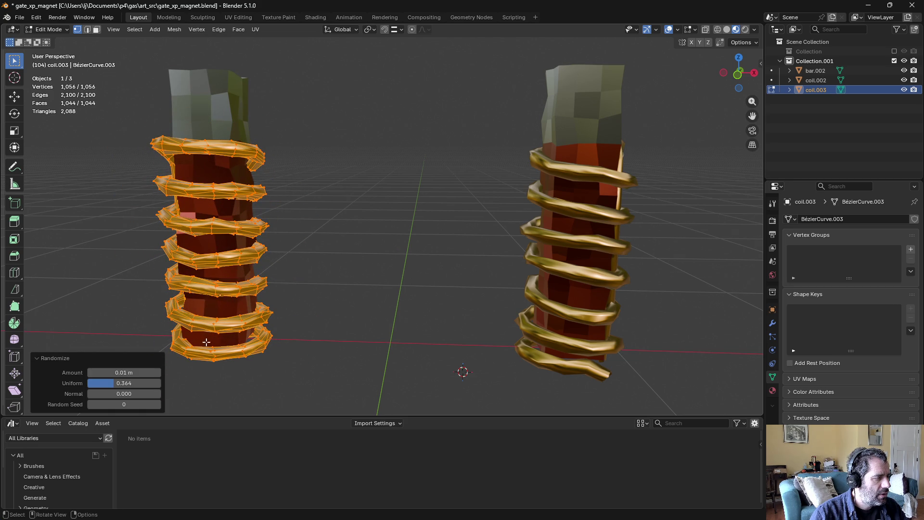
key("Tab")
Step: Select the left coil, right coil and bars, and join them into one object
left_click(362, 296)
mouse_move(362, 297)
middle_mouse_down()
mouse_move(384, 317)
mouse_move(372, 296)
mouse_move(136, 293)
mouse_move(85, 303)
mouse_move(24, 290)
mouse_move(157, 311)
mouse_move(294, 234)
mouse_move(372, 237)
mouse_move(376, 250)
middle_mouse_up()
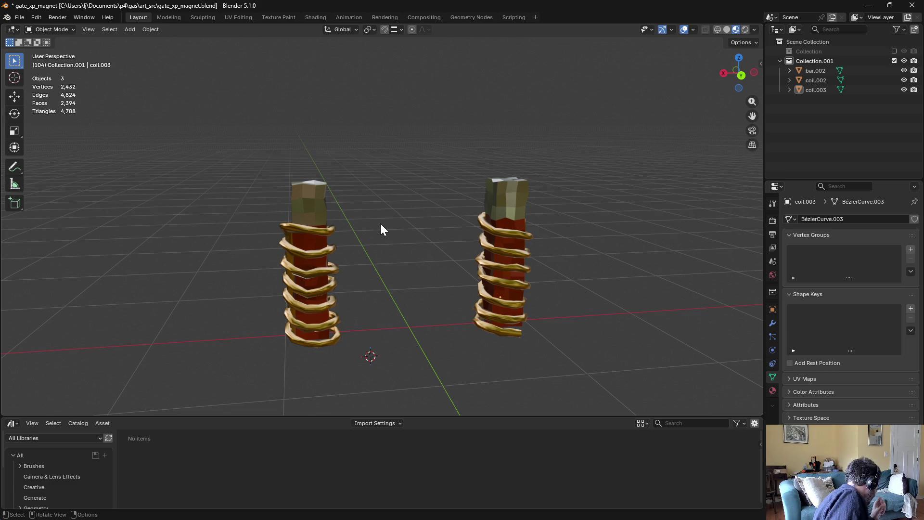
left_click(330, 237)
mouse_move(465, 233)
middle_mouse_down()
mouse_move(431, 243)
mouse_move(351, 219)
mouse_move(435, 222)
middle_mouse_up()
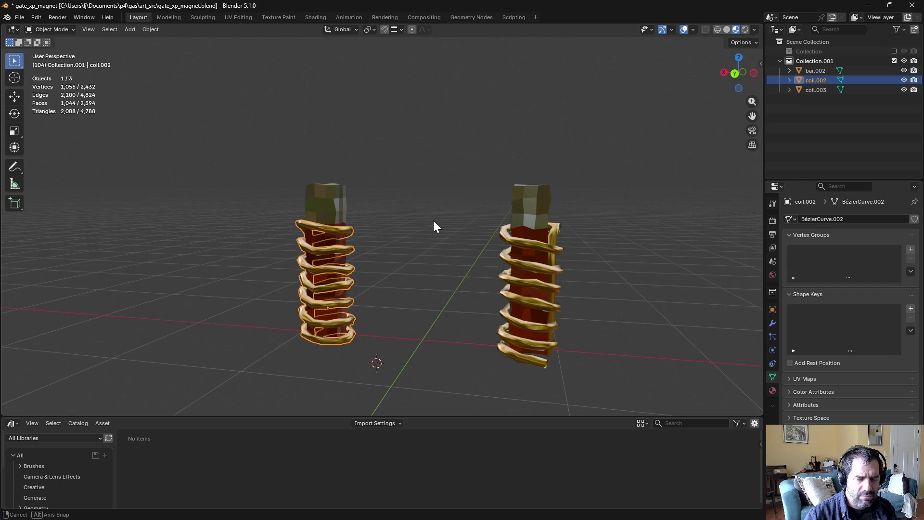
left_click(501, 233, "shift")
left_click(523, 217, "shift")
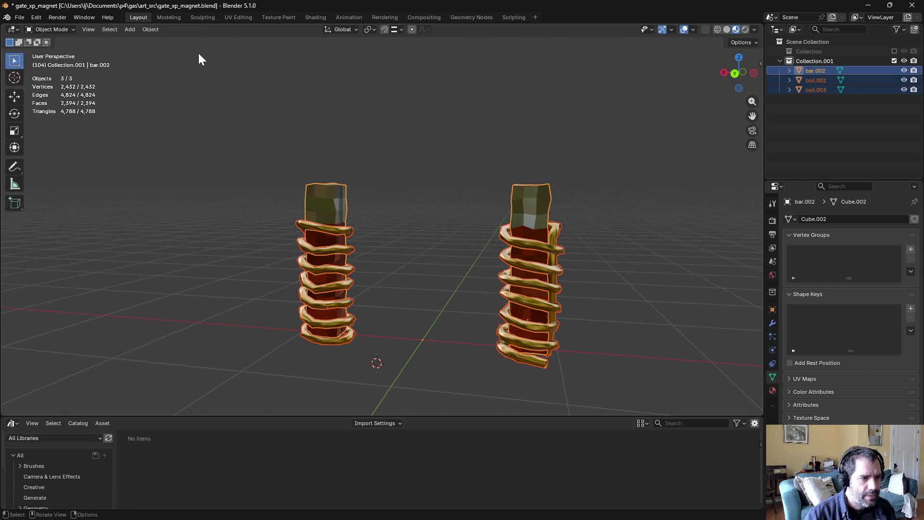
left_click(159, 31)
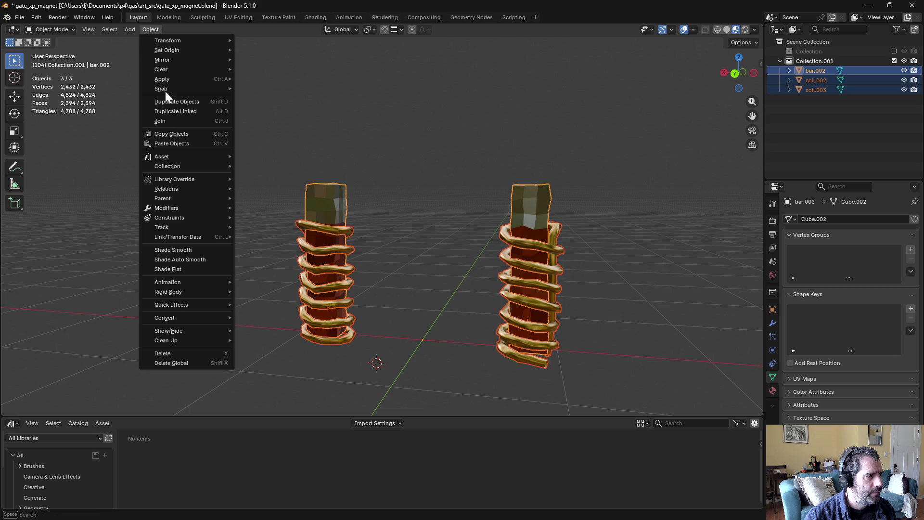
left_click(173, 121)
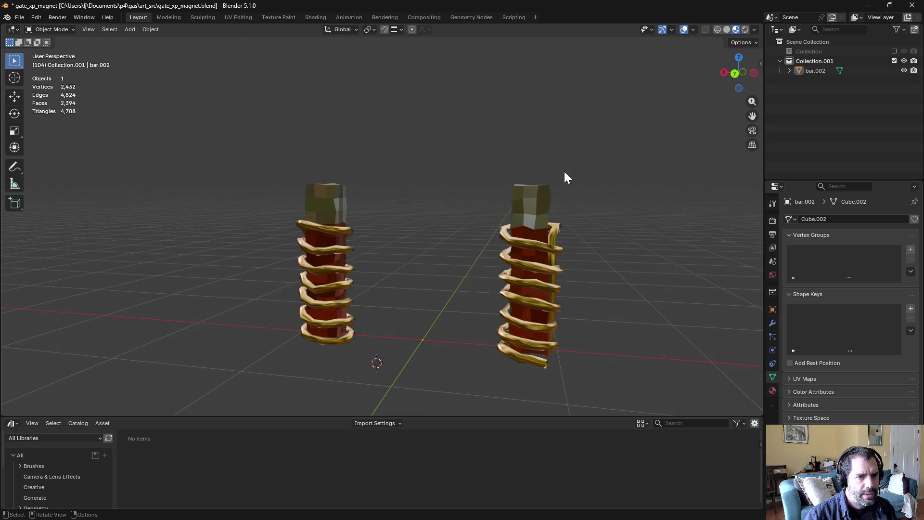
Step: Open bar.002 in Edit Mode with edge select and pick an edge on the right bar
mouse_move(566, 178)
middle_mouse_down()
mouse_move(507, 215)
mouse_move(567, 202)
mouse_move(472, 194)
mouse_move(460, 121)
mouse_move(409, 134)
mouse_move(359, 167)
mouse_move(483, 185)
mouse_move(505, 215)
mouse_move(532, 158)
mouse_move(580, 176)
mouse_move(487, 165)
mouse_move(506, 168)
middle_mouse_up()
left_click(532, 213)
key("ctrl+Tab")
left_click(553, 207)
key("2")
left_click(504, 246)
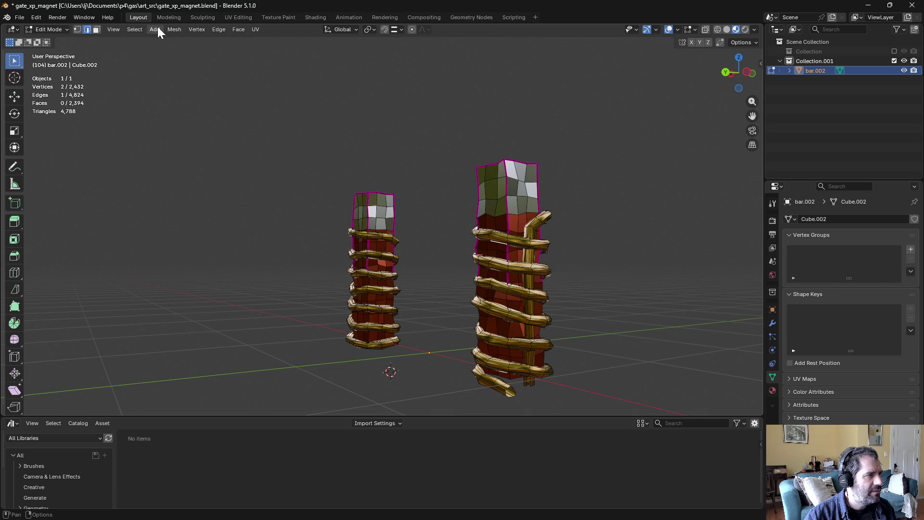
Step: Unwrap the entire joined magnet mesh in the UV Editing workspace
left_click(242, 18)
key("a")
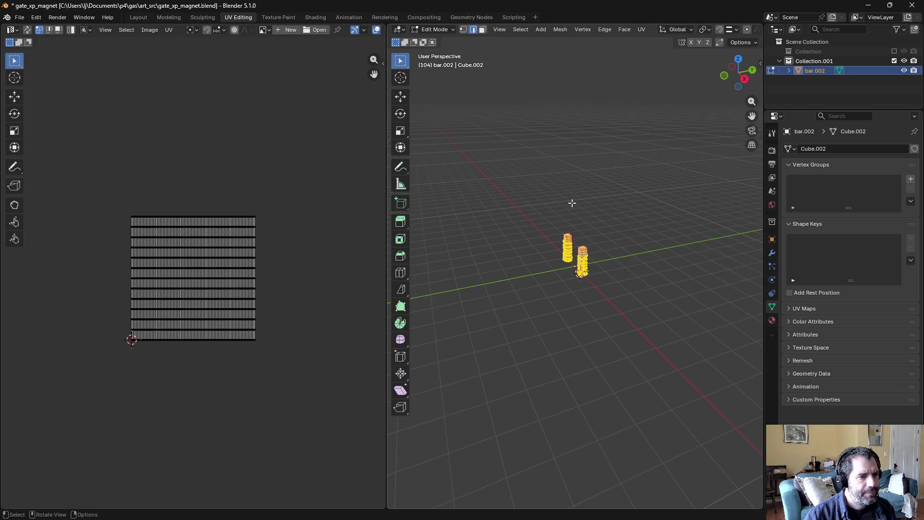
left_click(643, 30)
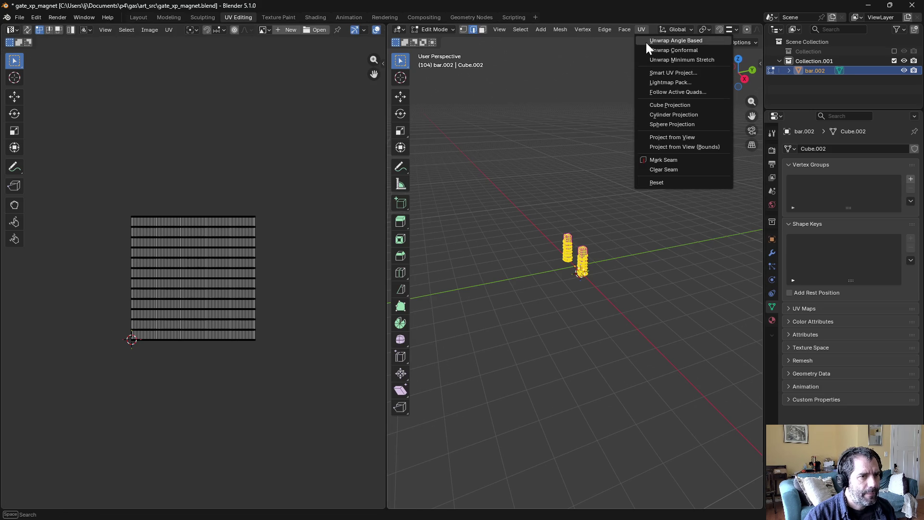
left_click(646, 42)
scroll(175, 295, "up", 4)
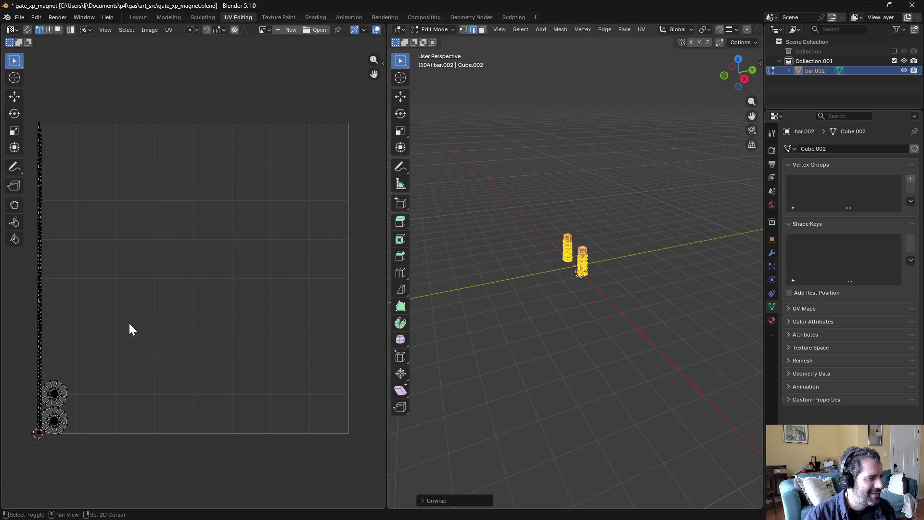
Step: Turn on UV sync selection in face mode and select the two circular UV islands
left_click_drag(116, 359, 80, 435)
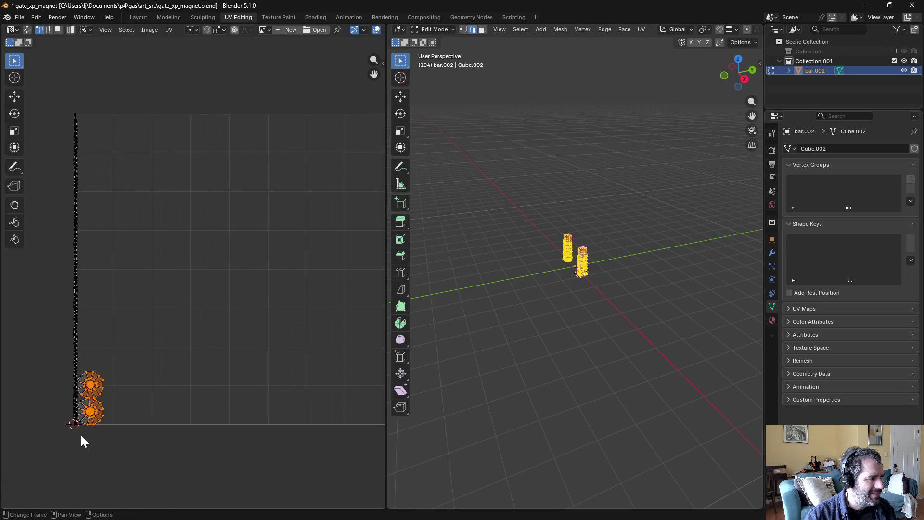
left_click(162, 236)
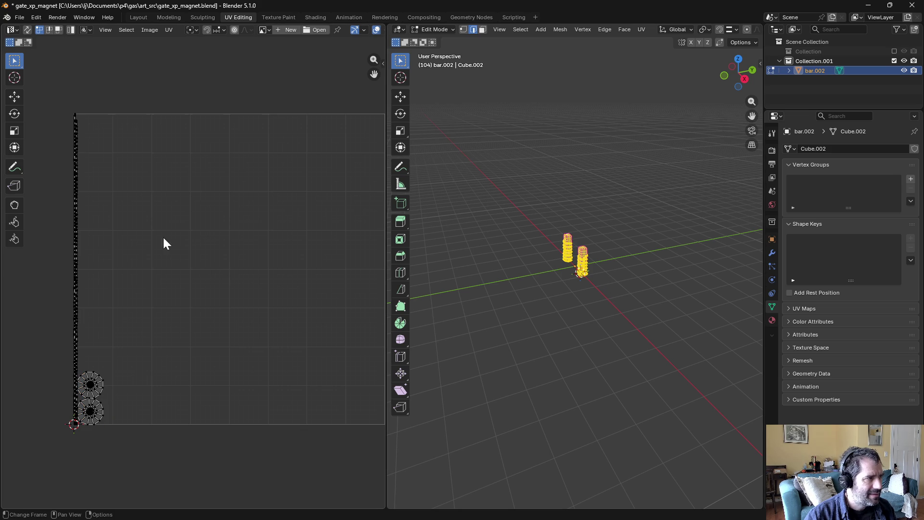
left_click(28, 30)
key("3")
left_click_drag(116, 368, 90, 410)
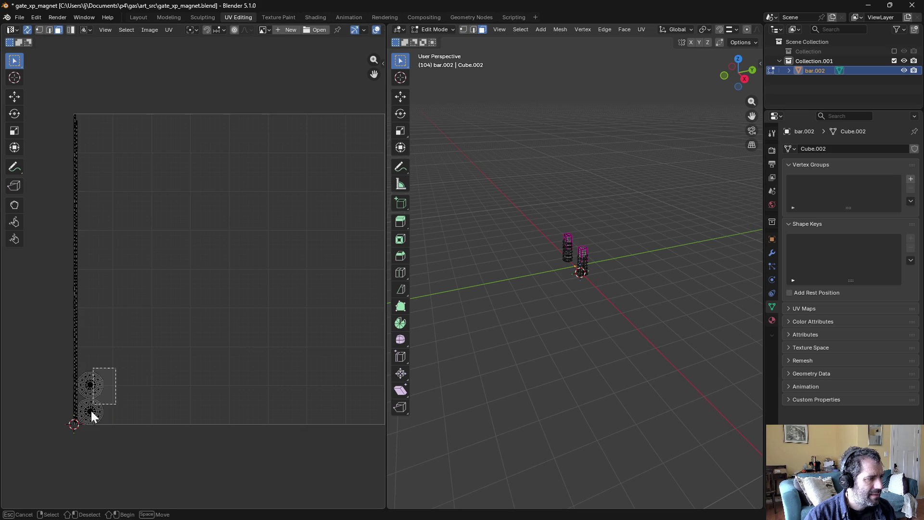
left_click_drag(80, 441, 81, 441)
key("KP_Decimal")
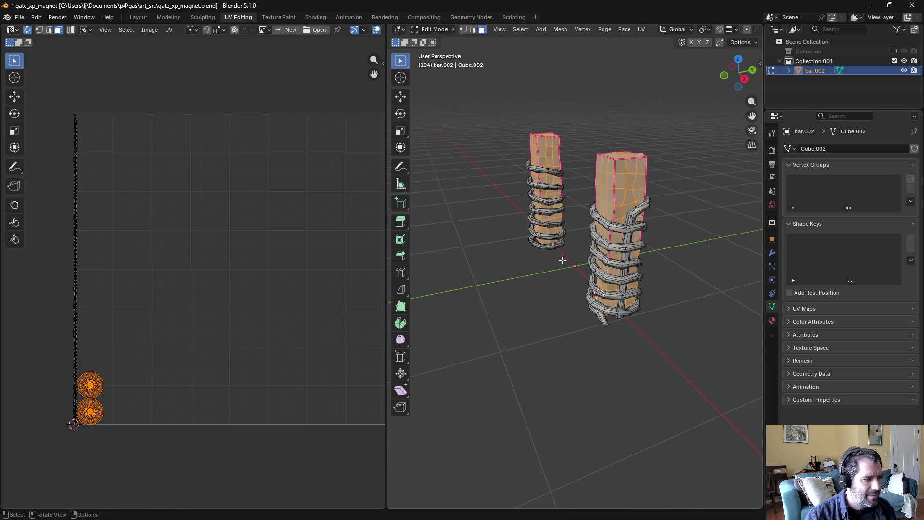
Step: Select the front bar's linked top faces and unwrap them as one large UV island
mouse_move(587, 244)
middle_mouse_down()
mouse_move(553, 262)
mouse_move(557, 270)
mouse_move(468, 269)
middle_mouse_up()
left_click(586, 269)
left_click(469, 269)
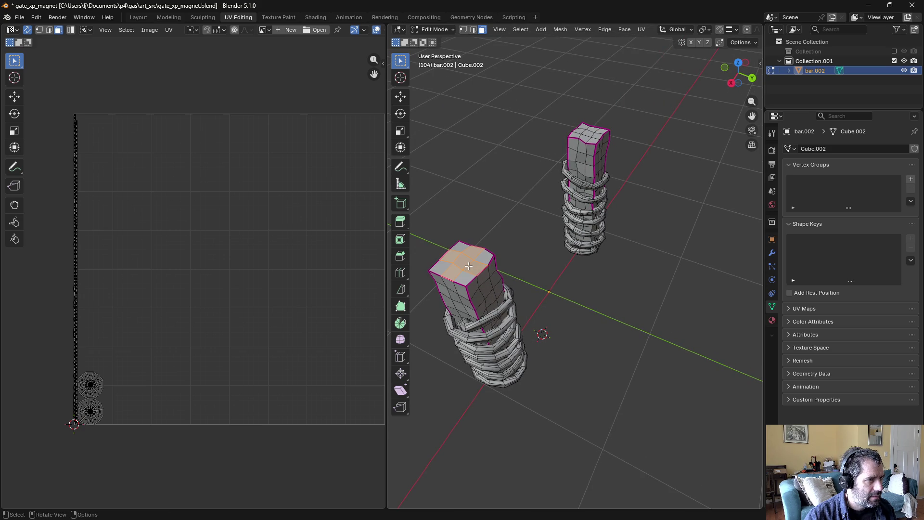
left_click(469, 265)
key("l")
left_click_drag(107, 375, 89, 395)
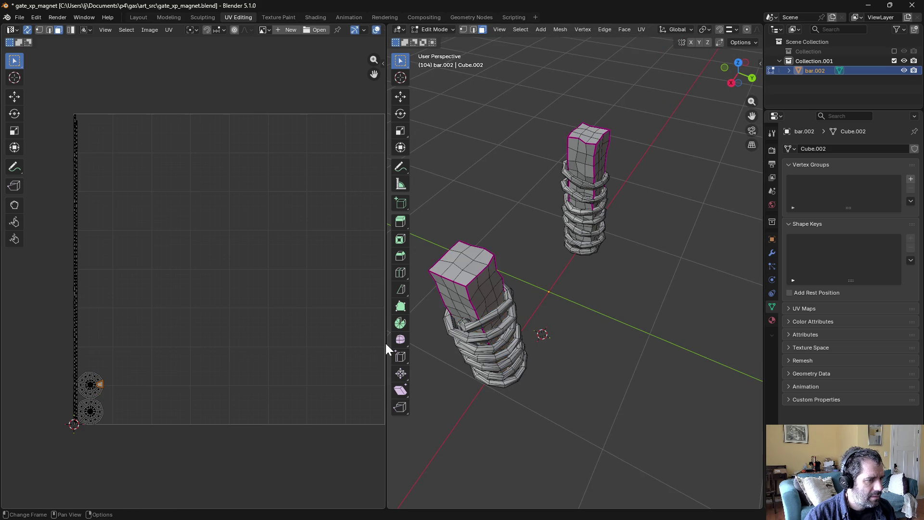
mouse_move(399, 339)
middle_mouse_down()
mouse_move(535, 316)
mouse_move(528, 324)
mouse_move(465, 321)
middle_mouse_up()
key("l")
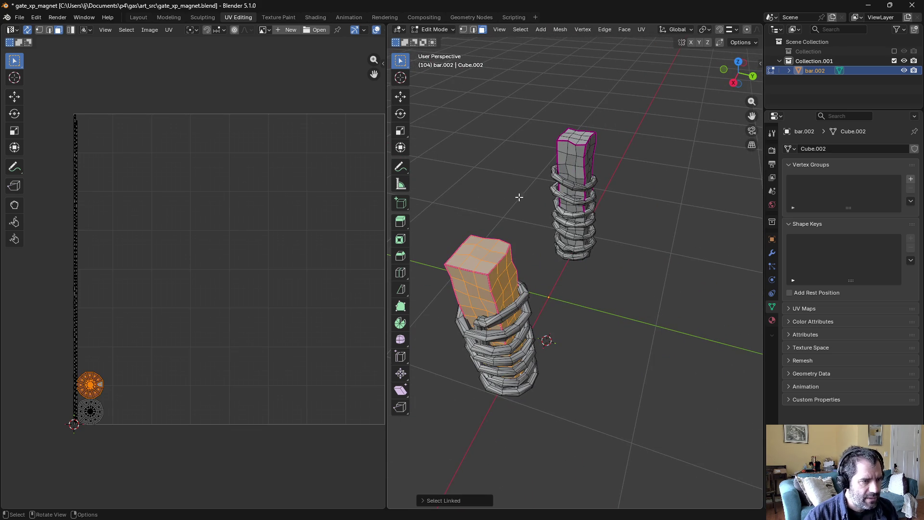
left_click(642, 29)
left_click(646, 41)
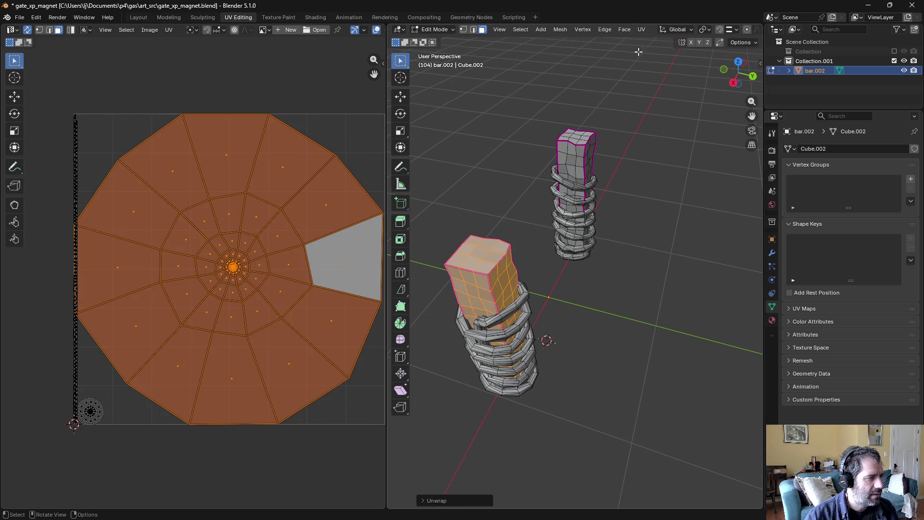
mouse_move(523, 315)
middle_mouse_down()
mouse_move(495, 249)
mouse_move(523, 237)
middle_mouse_up()
Step: Return bar.002 from Sculpt Mode to Edit Mode and select vertical edge loops on the bars
key("ctrl+Tab")
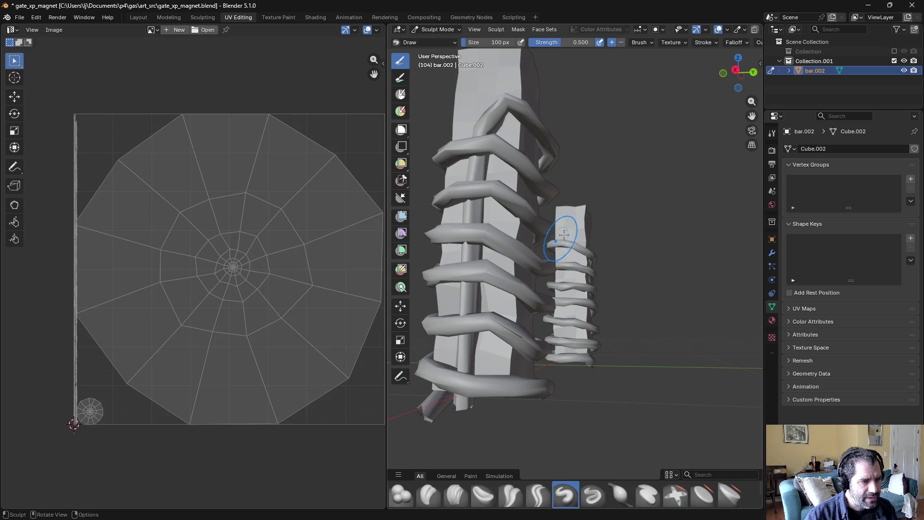
key("ctrl+Tab")
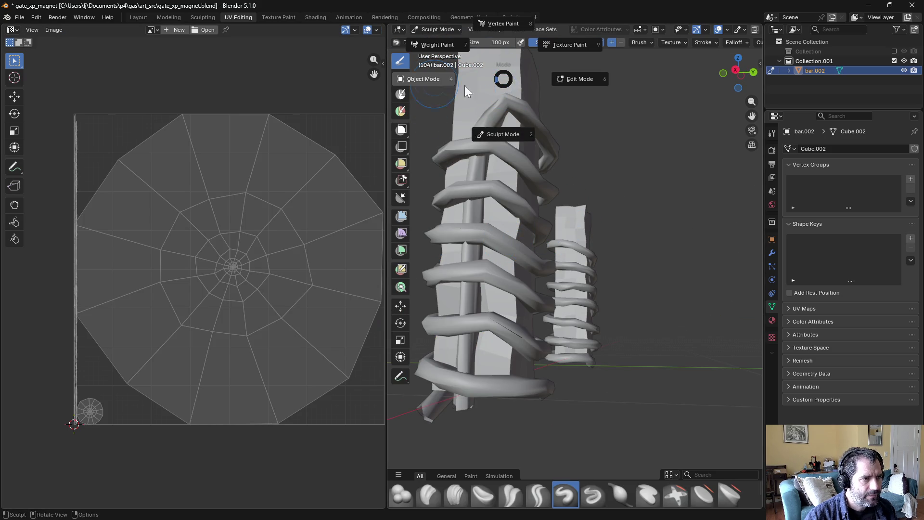
left_click(567, 88)
left_click(519, 234, "alt")
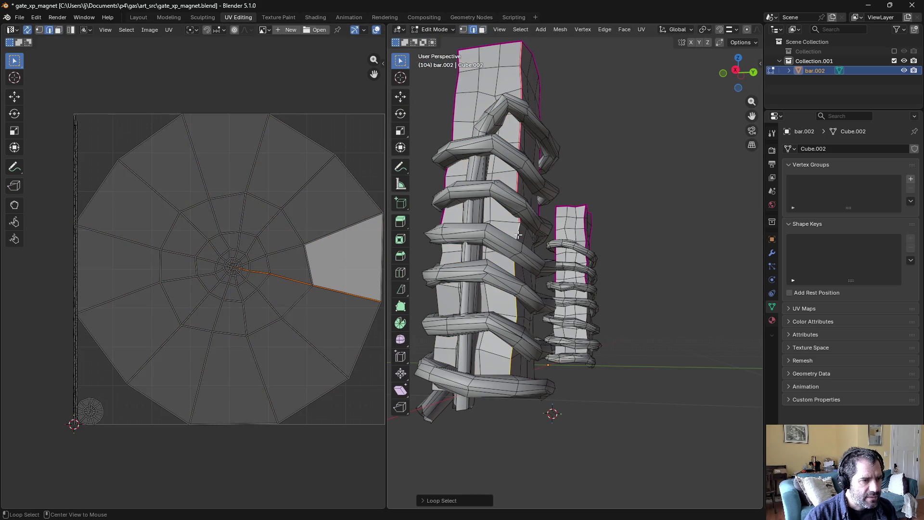
mouse_move(575, 77)
middle_mouse_down()
mouse_move(615, 274)
mouse_move(465, 278)
mouse_move(870, 279)
middle_mouse_up()
left_click(628, 270, "alt+shift")
left_click(455, 278, "alt+shift")
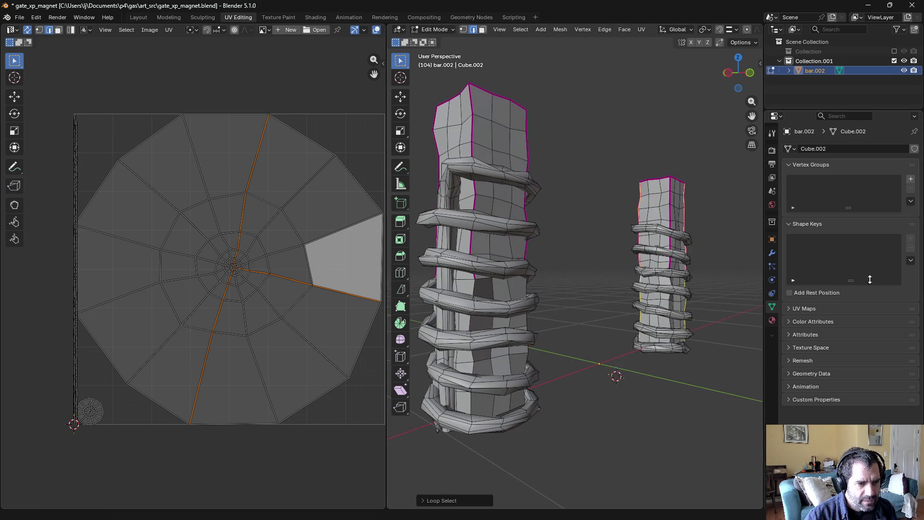
Step: Select two vertical edge loops running down the larger right bar
left_click(670, 282, "alt+shift")
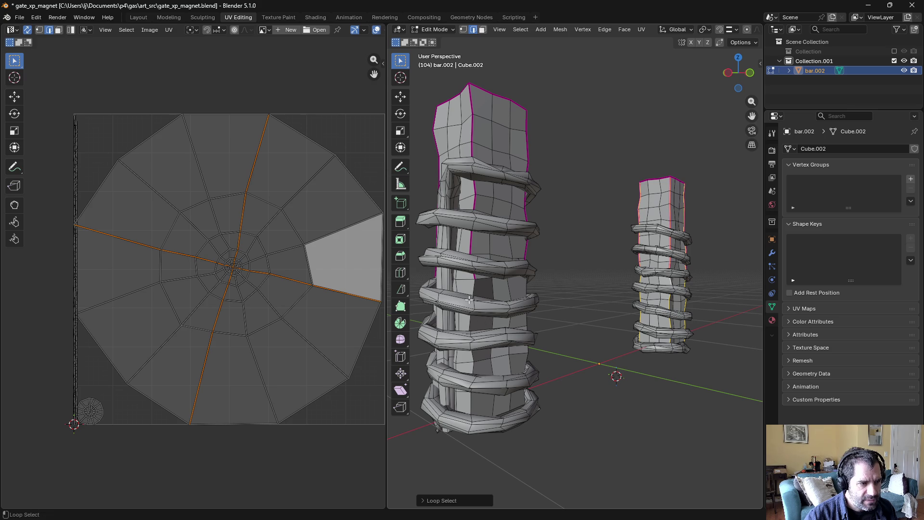
mouse_move(474, 289)
middle_mouse_down()
mouse_move(455, 279)
mouse_move(751, 291)
middle_mouse_up()
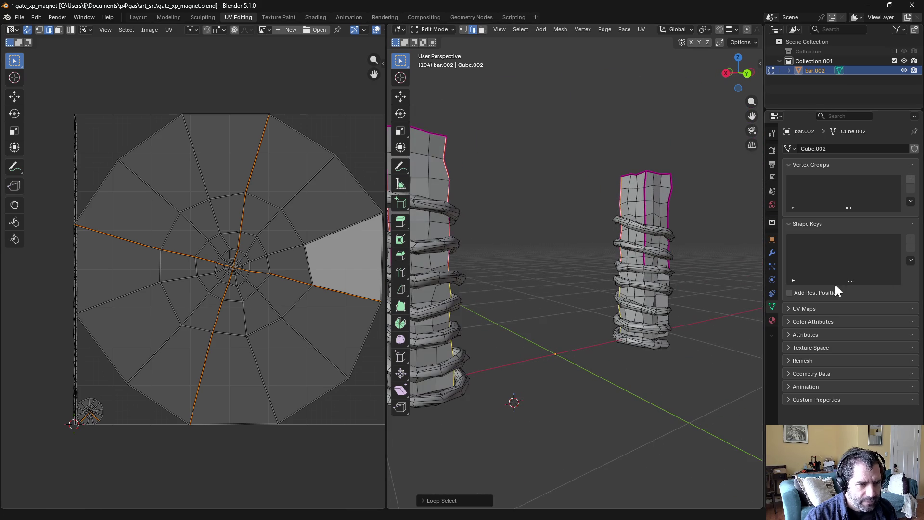
left_click(647, 281, "alt")
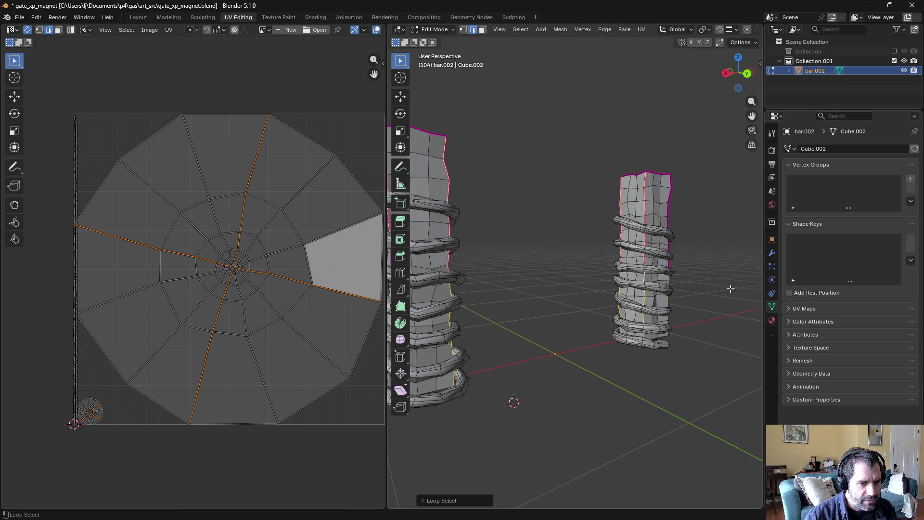
mouse_move(731, 289)
middle_mouse_down()
mouse_move(605, 289)
mouse_move(683, 300)
middle_mouse_up()
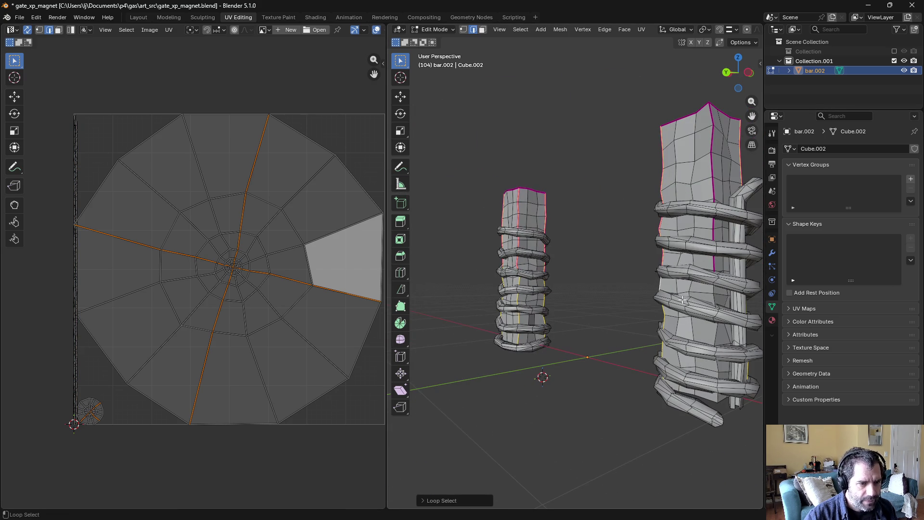
left_click(716, 302, "alt+shift")
Step: Mark the vertical loops as seams and unwrap the larger bar along them
left_click(641, 29)
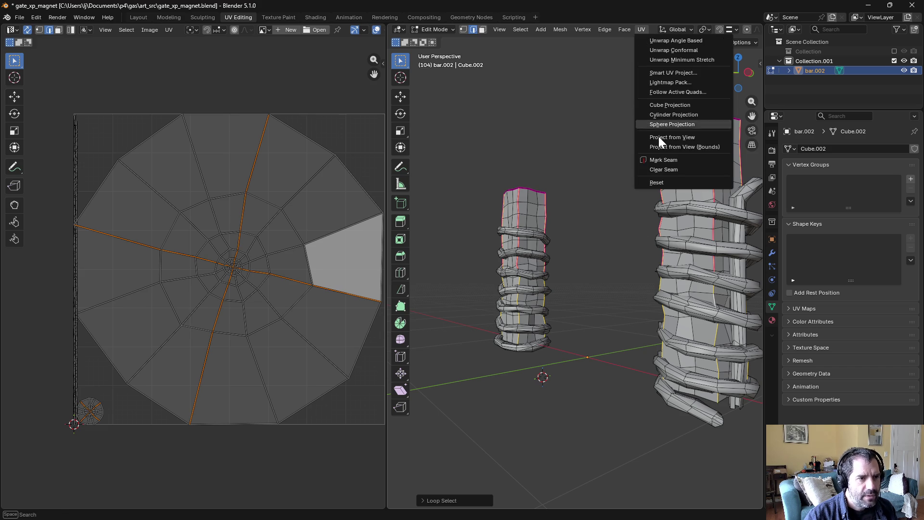
left_click(667, 159)
key("a")
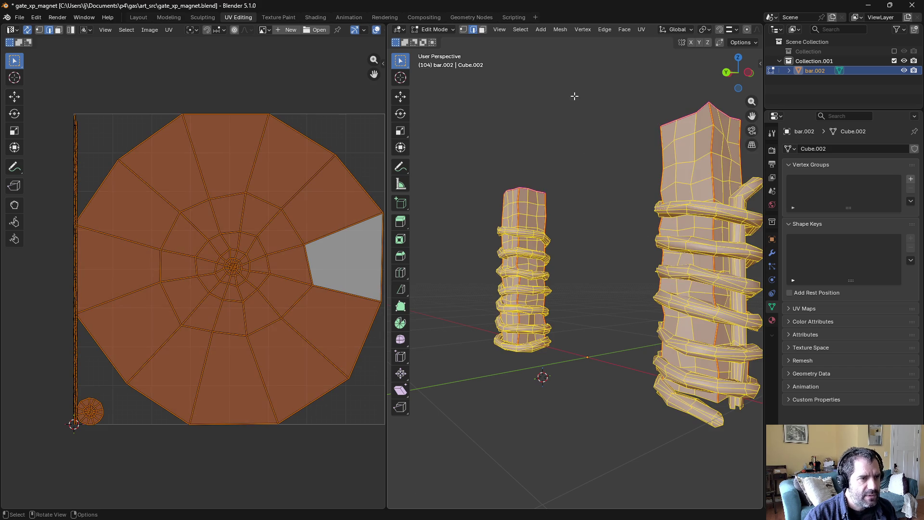
key("alt+a")
key("a")
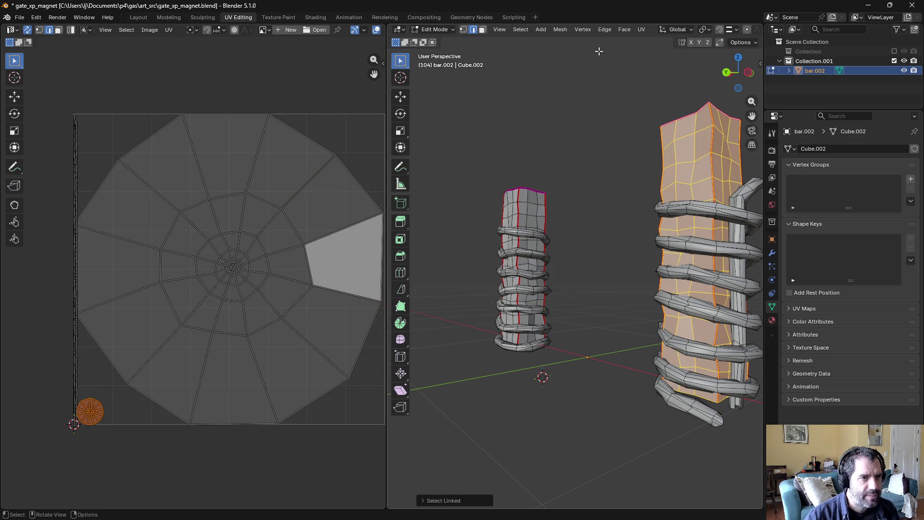
left_click(643, 30)
left_click(642, 37)
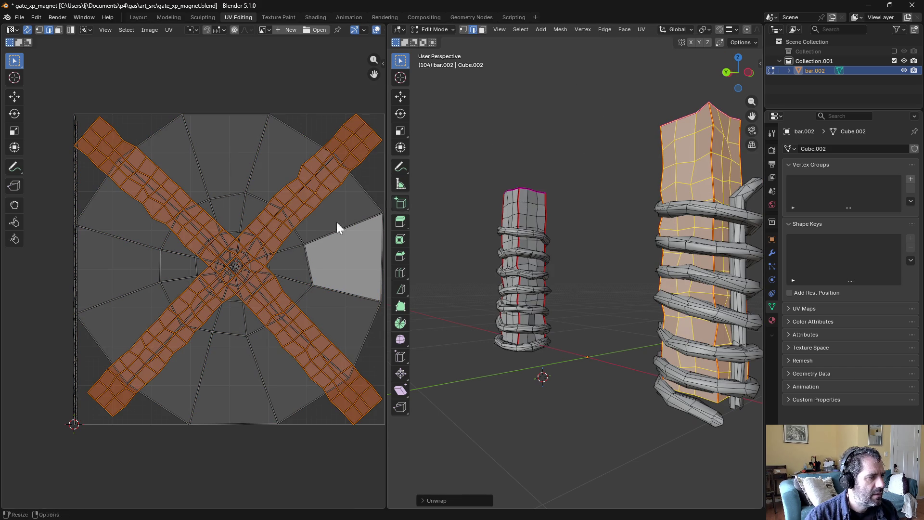
mouse_move(565, 160)
middle_mouse_down()
mouse_move(555, 107)
mouse_move(302, 204)
middle_mouse_up()
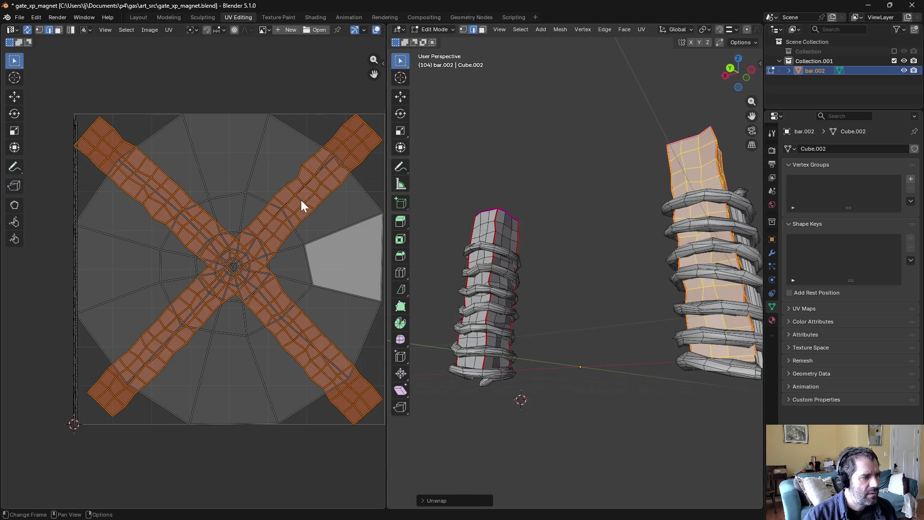
Step: Seam the larger bar's top edge loop and unwrap it again into gridded UV strips
key("alt+a")
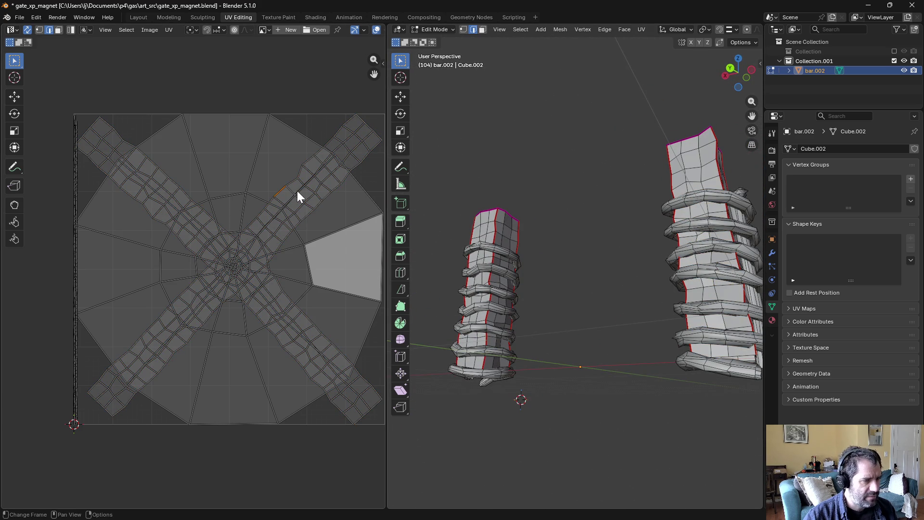
middle_click_drag(526, 229, 666, 212)
left_click(656, 200, "alt")
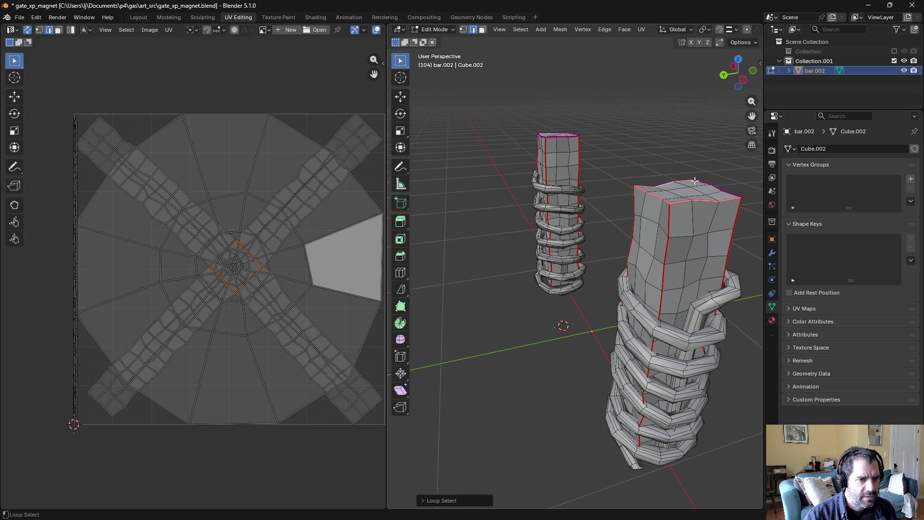
left_click(639, 30)
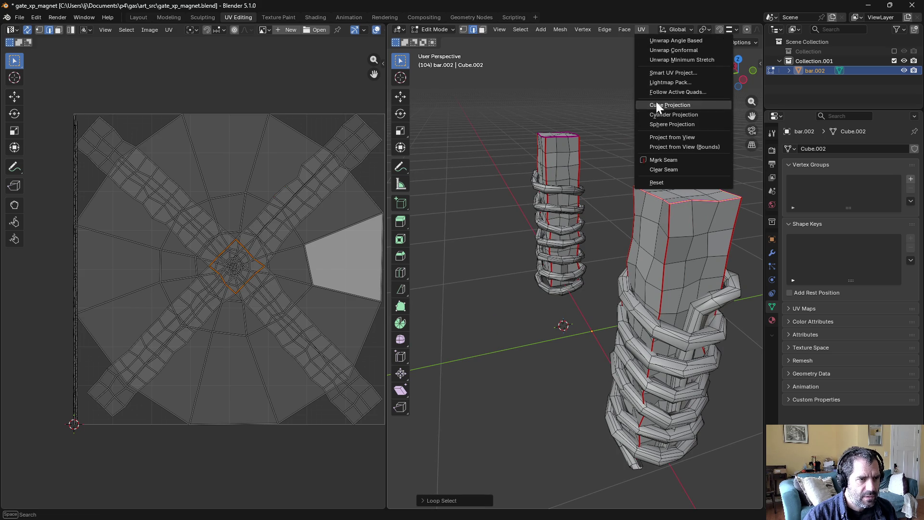
left_click(670, 187)
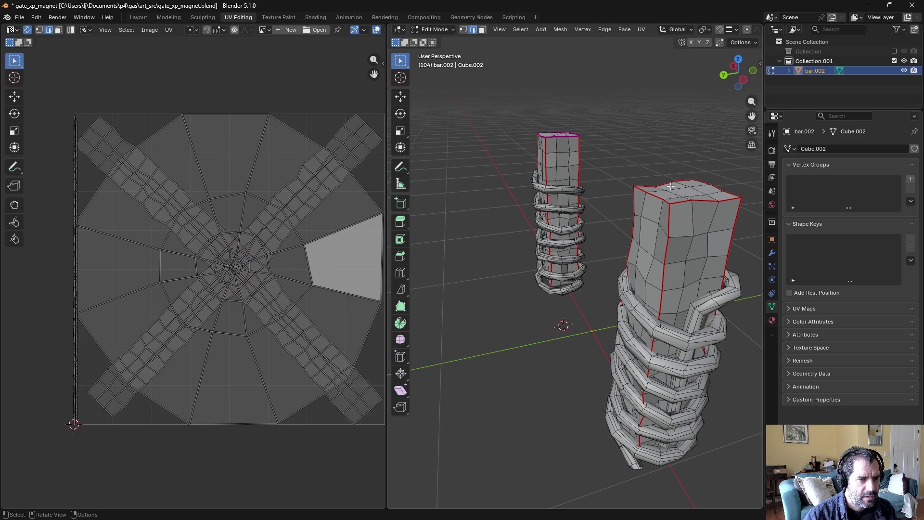
key("a")
left_click(642, 29)
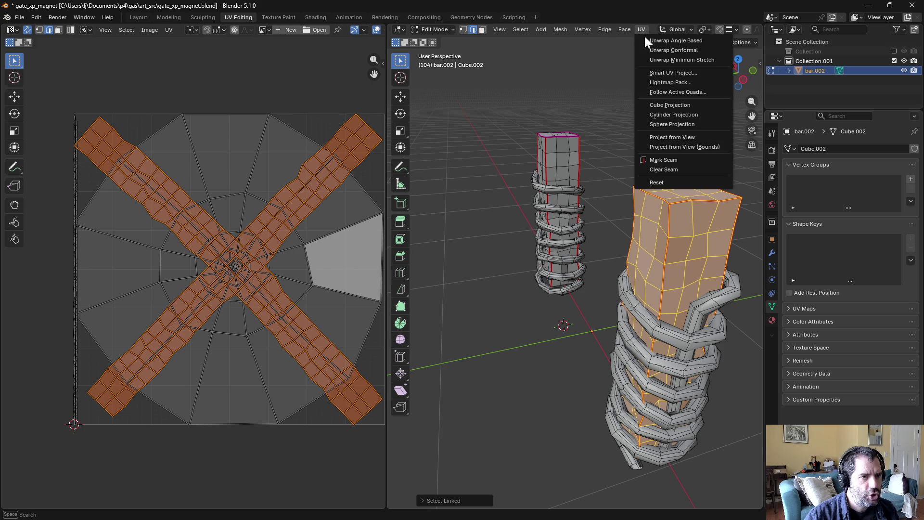
left_click(646, 39)
key("alt+a")
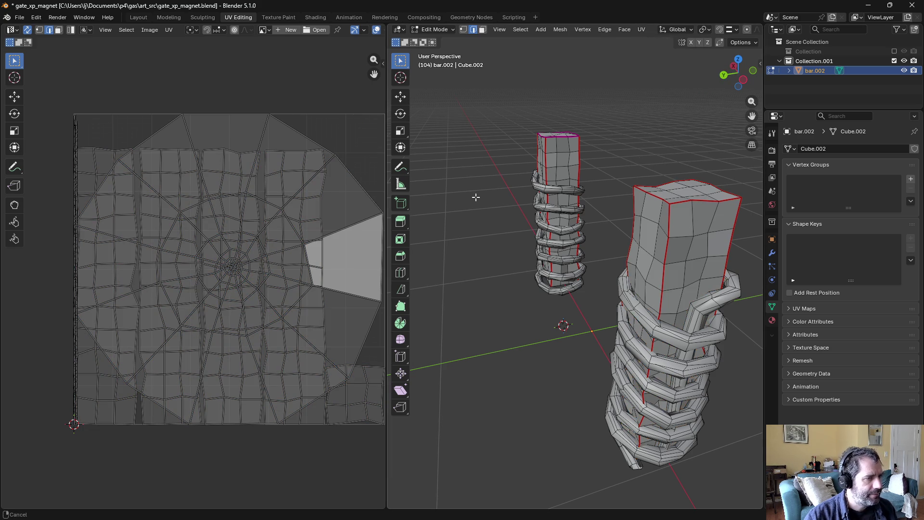
mouse_move(479, 198)
middle_mouse_down("shift")
mouse_move(510, 243)
mouse_move(502, 316)
middle_mouse_up("shift")
scroll(501, 316, "up", 2)
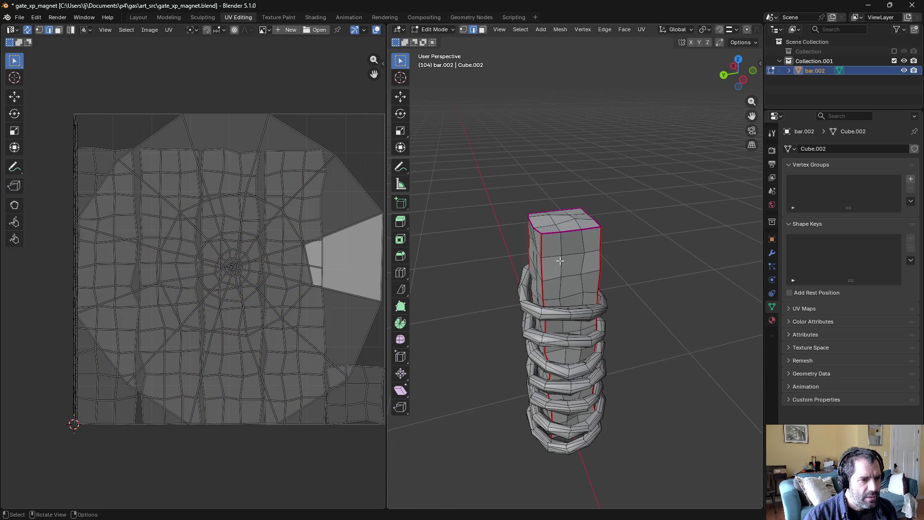
Step: Mark the smaller bar's top loop as a seam and unwrap the linked bar into four vertical strips
left_click(552, 234, "alt")
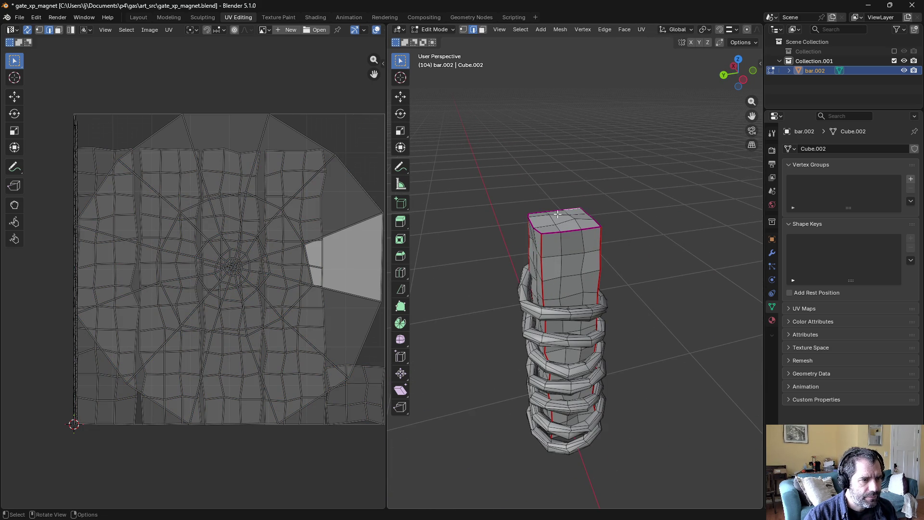
left_click(552, 211, "alt")
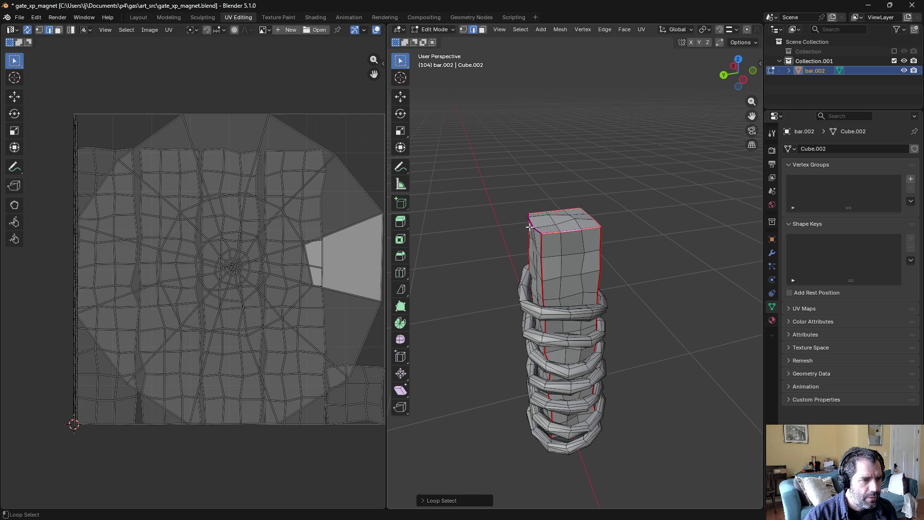
left_click(540, 216, "alt")
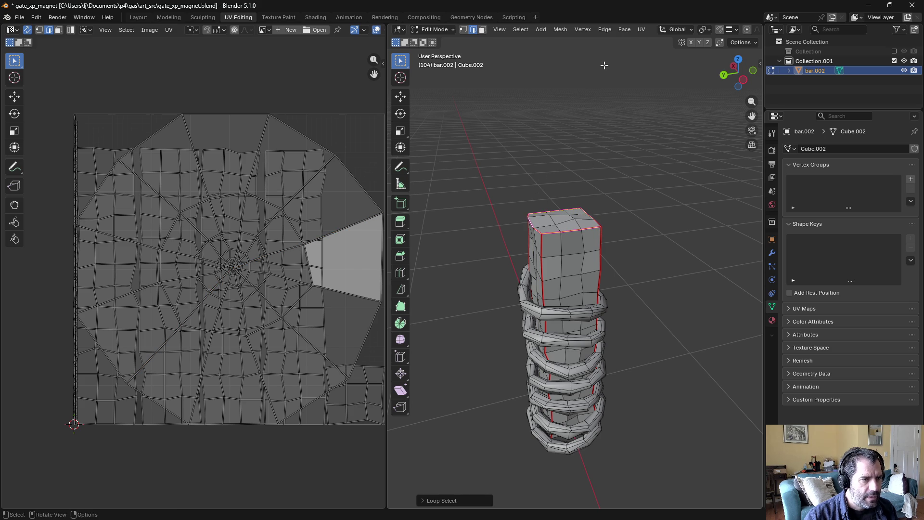
left_click(638, 30)
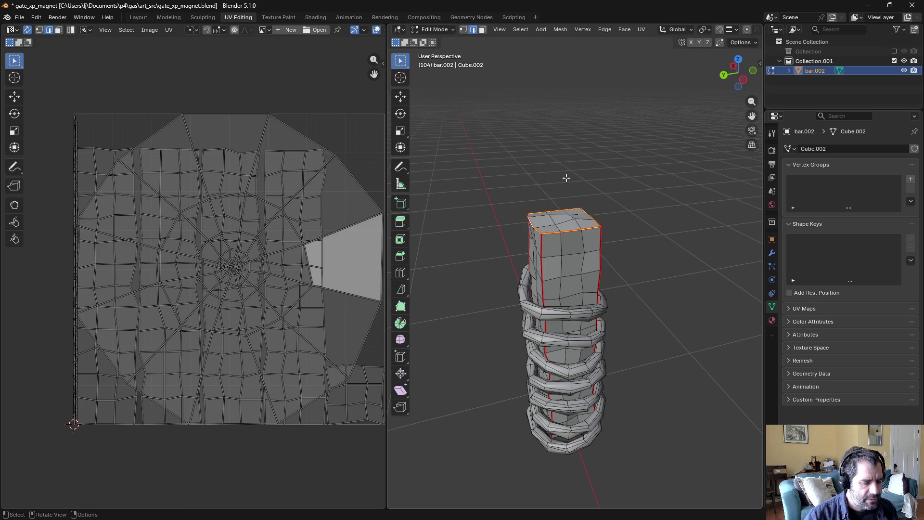
key("l")
left_click(642, 29)
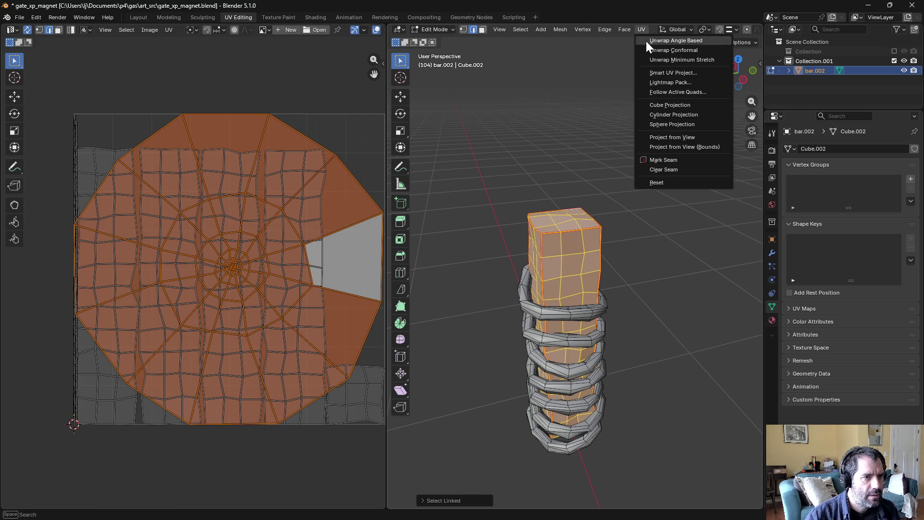
left_click(646, 41)
left_click(565, 171)
scroll(531, 236, "down", 3)
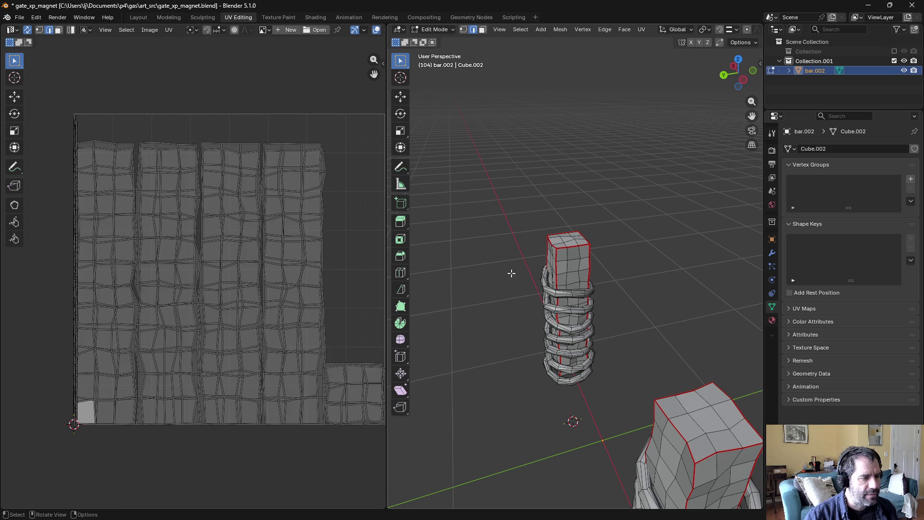
Step: Inspect the spring around the smaller bar, briefly selecting it and opening the UV menu
middle_click_drag(512, 271, 566, 269)
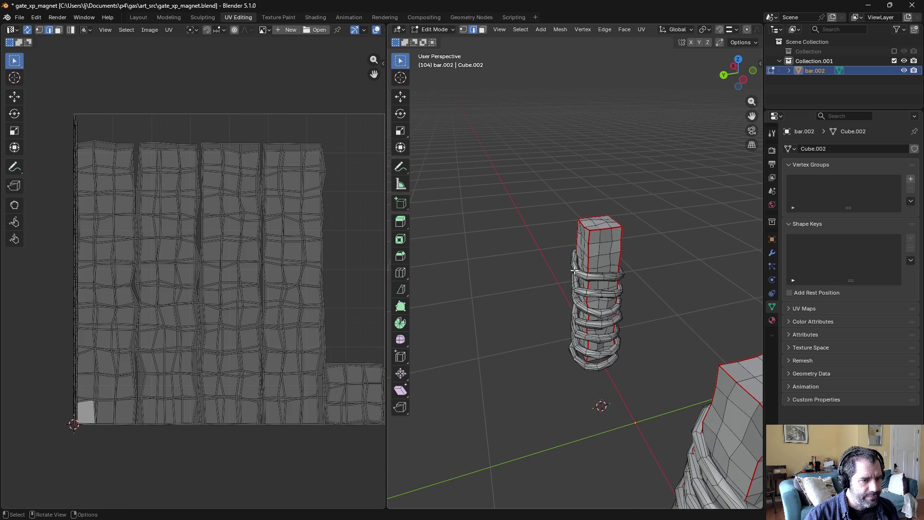
key("l")
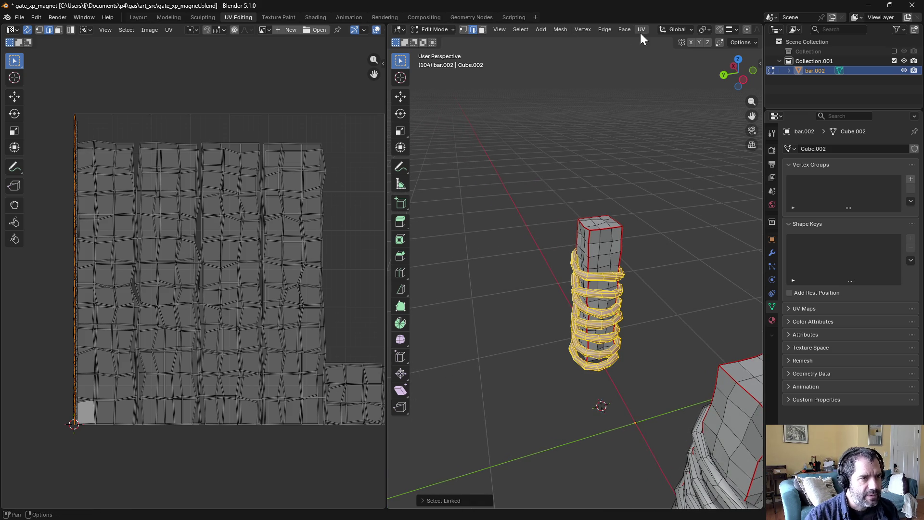
left_click(641, 29)
left_click(576, 293)
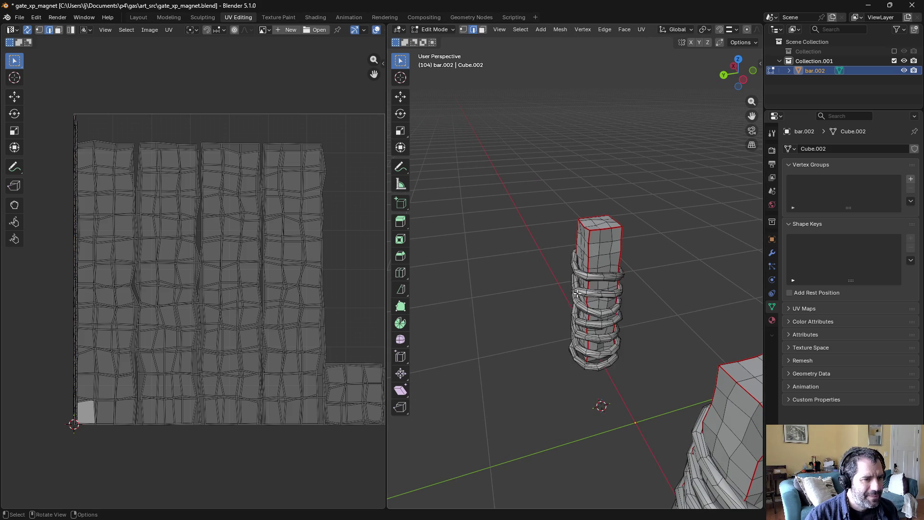
scroll(577, 293, "up", 5)
mouse_move(577, 293)
middle_mouse_down()
mouse_move(510, 264)
mouse_move(549, 380)
mouse_move(555, 324)
middle_mouse_up()
scroll(510, 264, "down", 5)
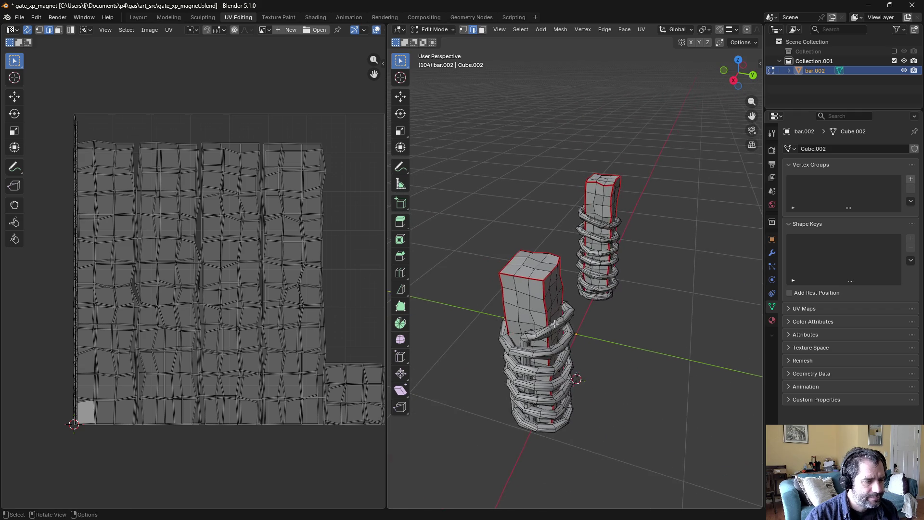
scroll(556, 324, "up", 6)
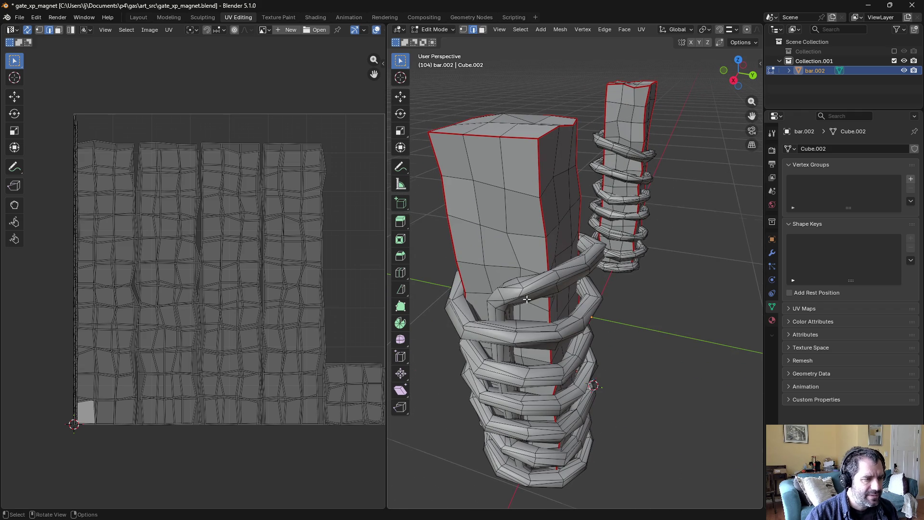
middle_click_drag(527, 299, 529, 285)
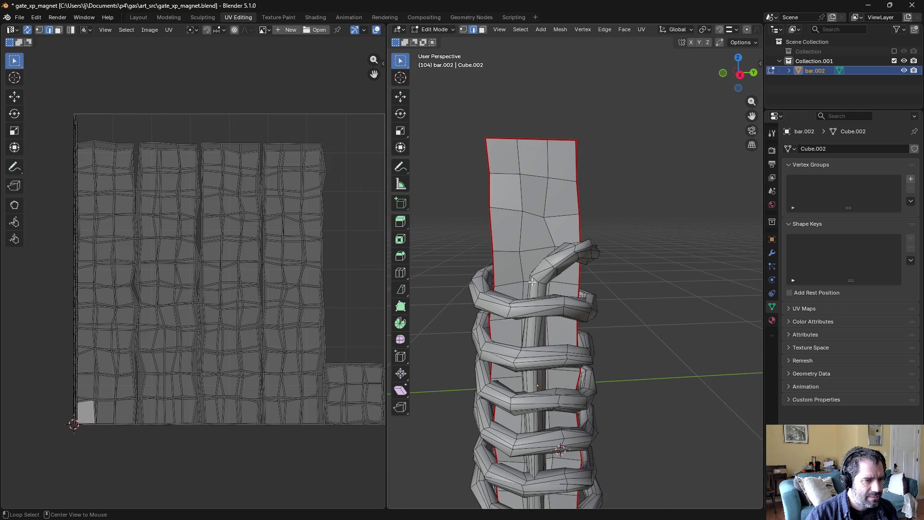
Step: Select a short edge loop on the spring and switch on X-ray display
left_click(532, 281, "alt")
key("ctrl+z")
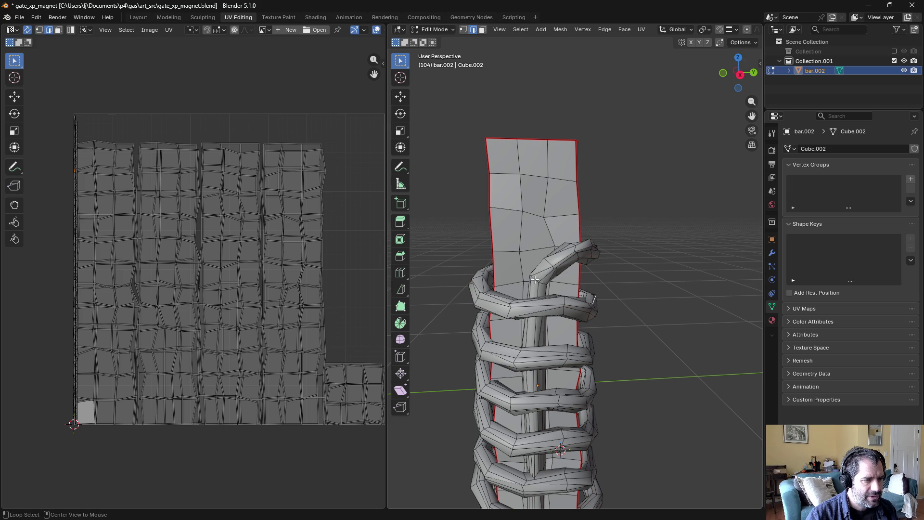
left_click(536, 279, "alt")
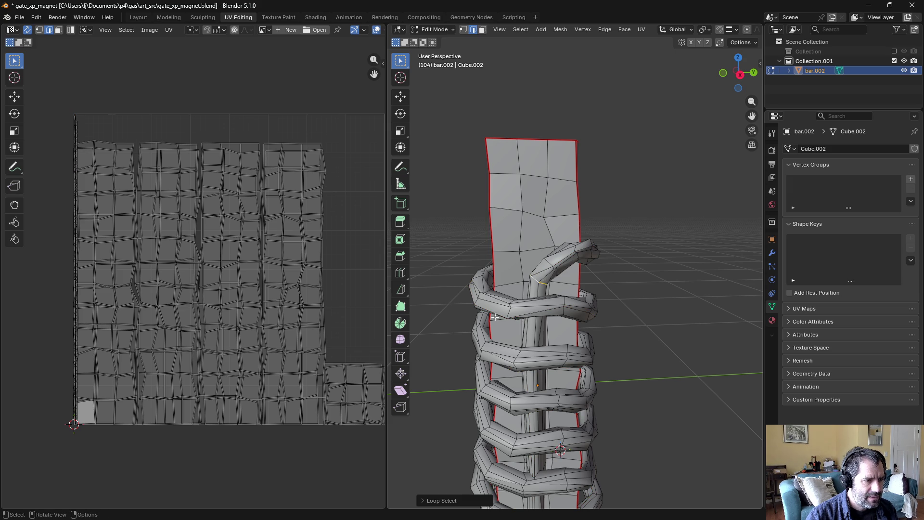
mouse_move(495, 317)
middle_mouse_down()
mouse_move(572, 382)
mouse_move(522, 385)
middle_mouse_up()
key("alt+z")
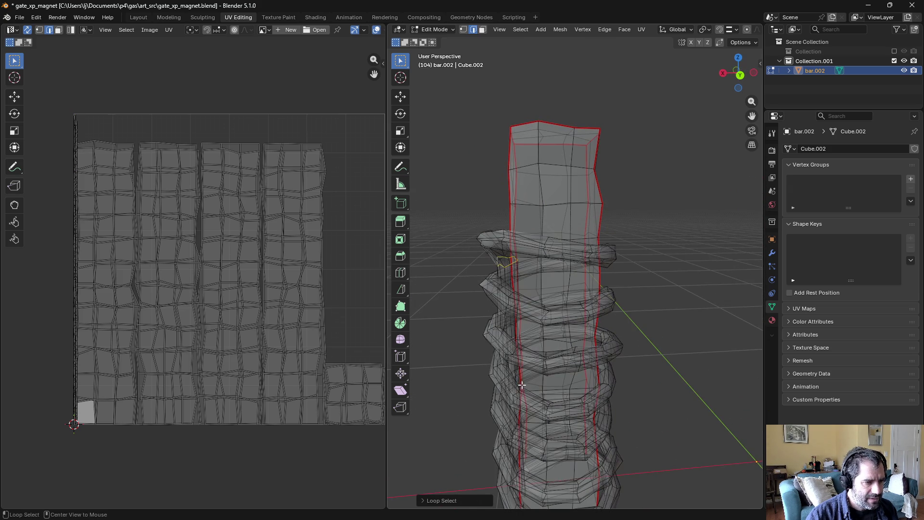
scroll(522, 389, "up", 5)
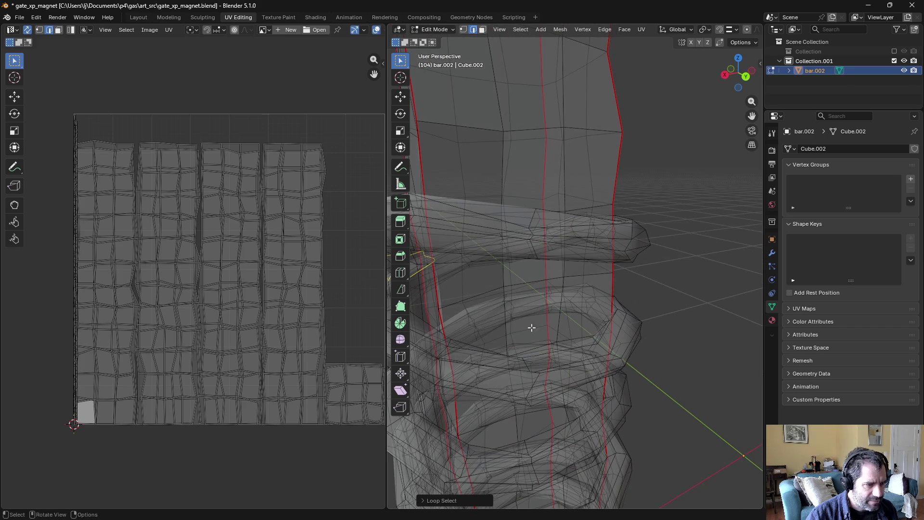
Step: Mark loops on the bar and around the coil as seams, then deselect and disable X-ray
left_click(522, 311, "alt")
mouse_move(522, 310)
middle_mouse_down()
mouse_move(571, 284)
mouse_move(636, 291)
mouse_move(611, 321)
middle_mouse_up()
left_click(583, 368, "alt")
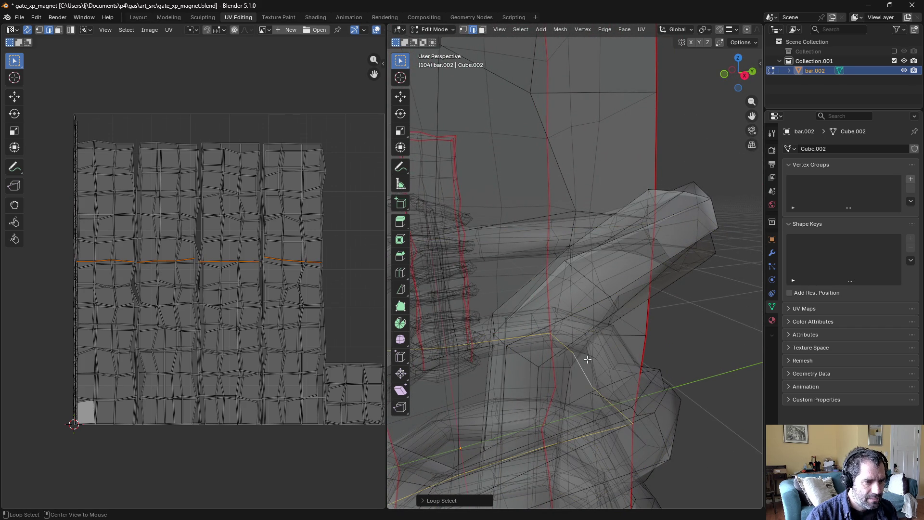
left_click(569, 343, "alt")
mouse_move(584, 346)
middle_mouse_down()
mouse_move(540, 303)
mouse_move(526, 303)
mouse_move(532, 324)
mouse_move(554, 337)
mouse_move(573, 341)
mouse_move(565, 325)
mouse_move(605, 332)
mouse_move(599, 347)
middle_mouse_up()
left_click(640, 33)
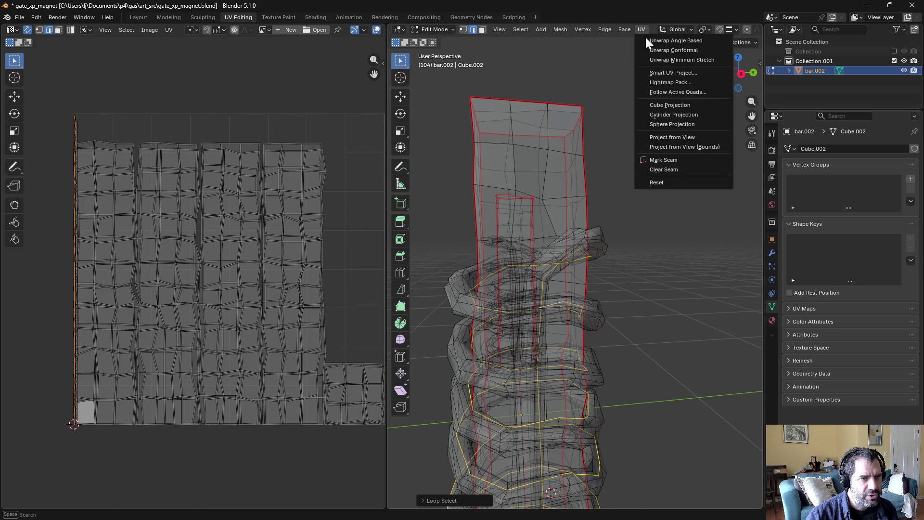
left_click(669, 160)
key("alt+a")
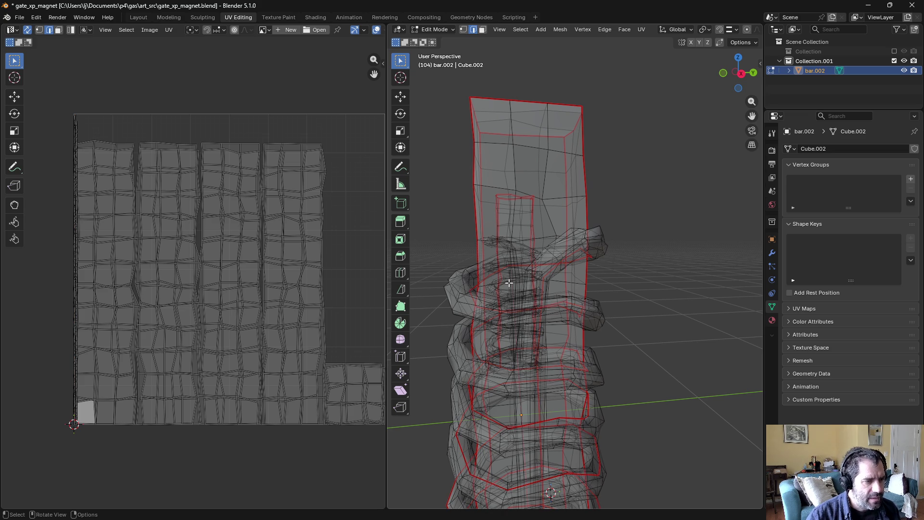
key("alt+z")
middle_click_drag(509, 283, 526, 285)
Step: Select a short edge on the coil and orbit around to view the second coiled bar
left_click(528, 285, "alt")
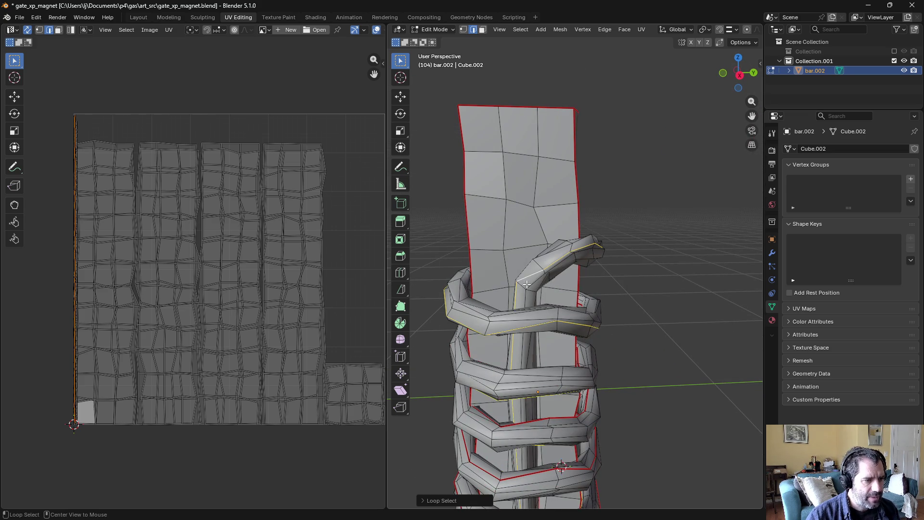
left_click(524, 286, "alt")
mouse_move(619, 279)
middle_mouse_down()
mouse_move(602, 277)
mouse_move(590, 289)
mouse_move(596, 266)
mouse_move(573, 295)
mouse_move(568, 282)
middle_mouse_up()
scroll(595, 267, "down", 3)
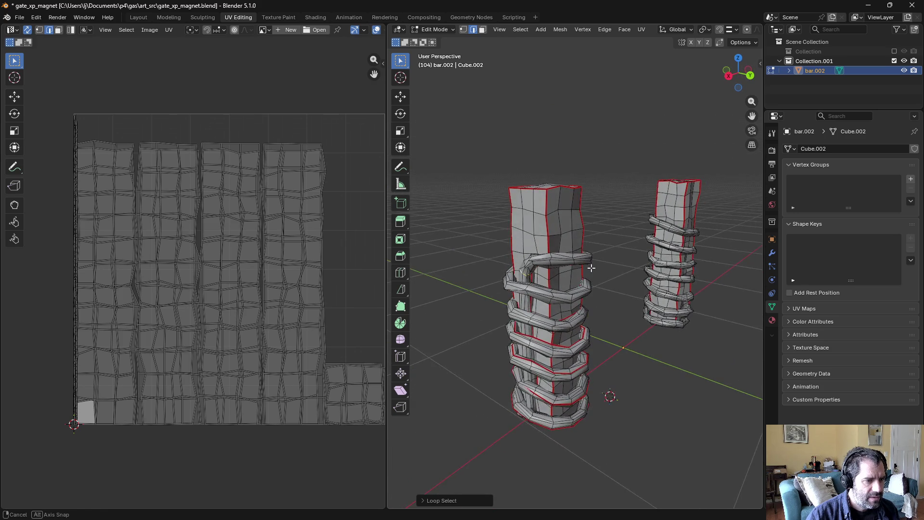
scroll(567, 273, "up", 3)
middle_click_drag(489, 278, 512, 277)
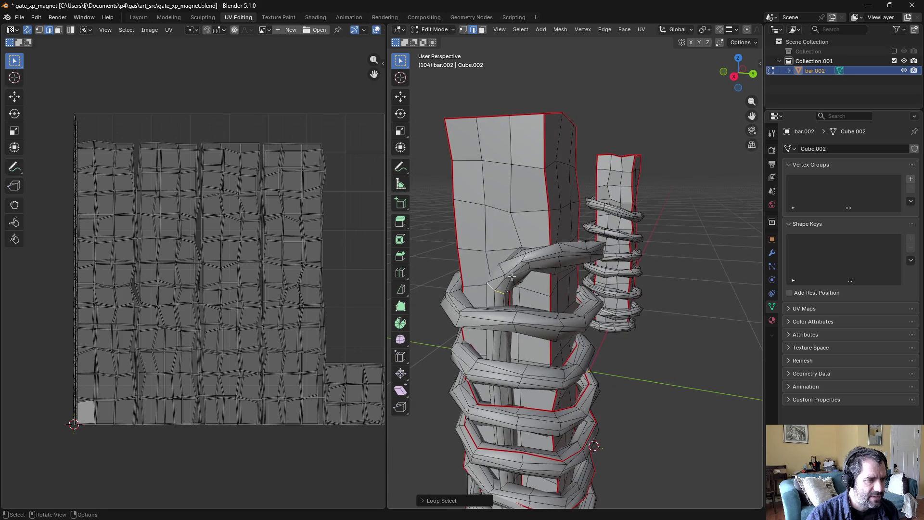
mouse_move(563, 259)
middle_mouse_down()
mouse_move(615, 270)
mouse_move(584, 280)
middle_mouse_up()
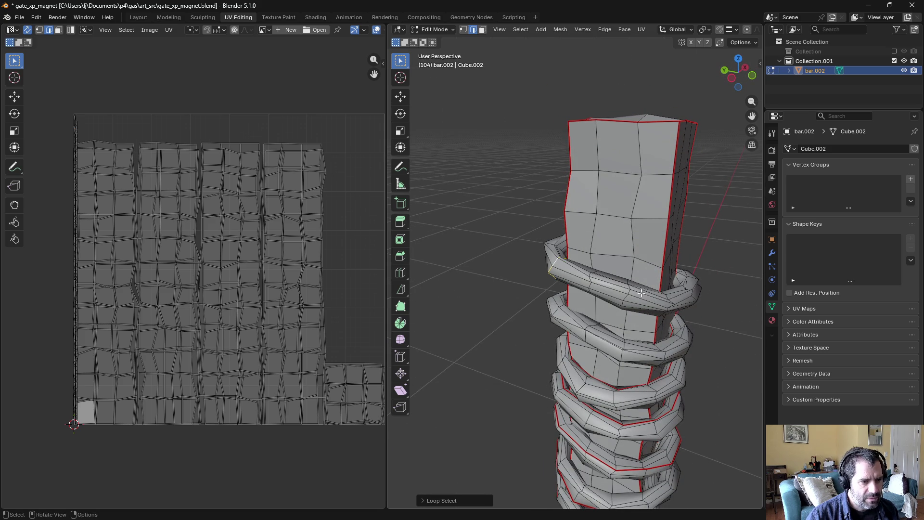
mouse_move(642, 293)
middle_mouse_down()
mouse_move(611, 295)
mouse_move(643, 332)
mouse_move(524, 359)
mouse_move(551, 328)
mouse_move(530, 317)
mouse_move(444, 320)
mouse_move(604, 247)
middle_mouse_up()
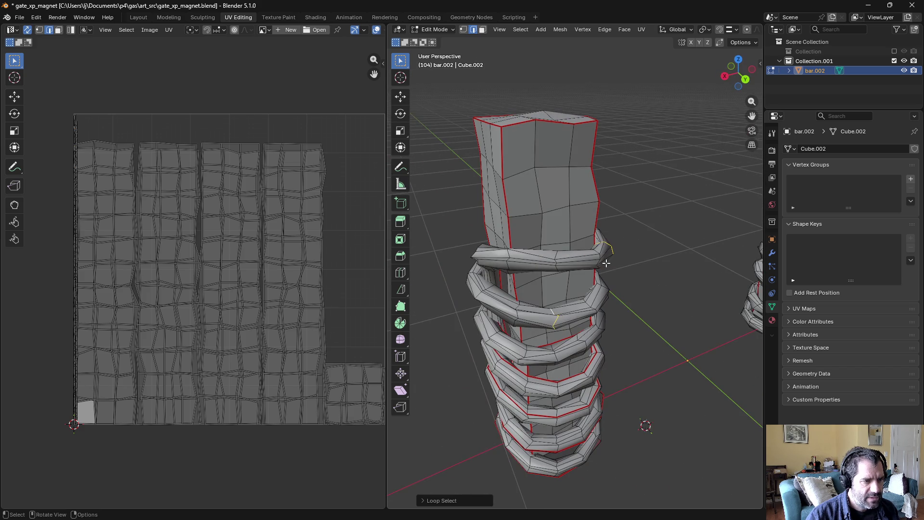
scroll(533, 264, "up", 2)
Step: Select an edge loop across the coil and mark it as a seam
left_click(524, 261, "alt")
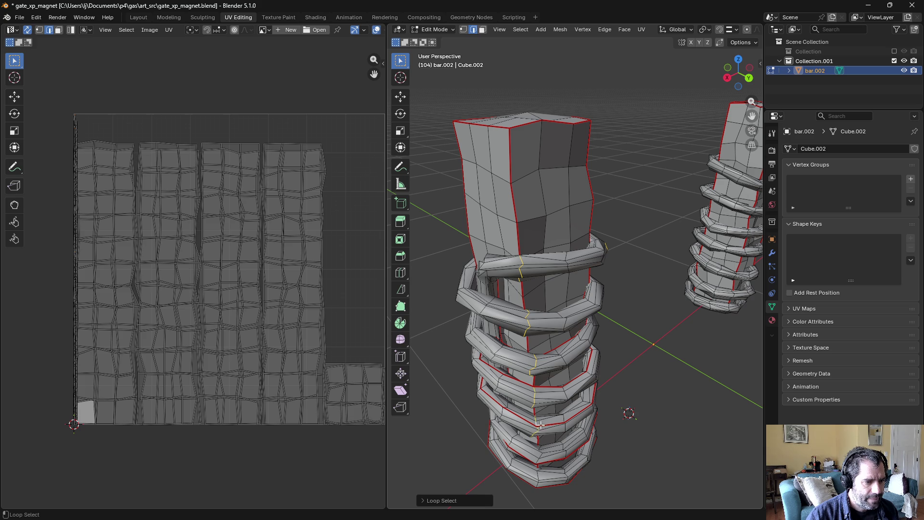
left_click(538, 454, "alt+shift")
left_click(542, 454, "alt+shift")
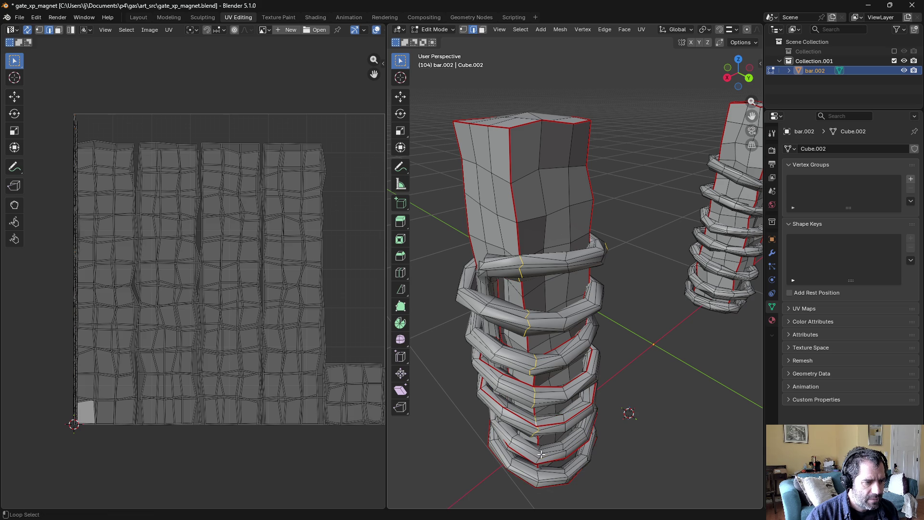
mouse_move(528, 449)
middle_mouse_down()
mouse_move(491, 327)
mouse_move(496, 289)
mouse_move(601, 60)
middle_mouse_up()
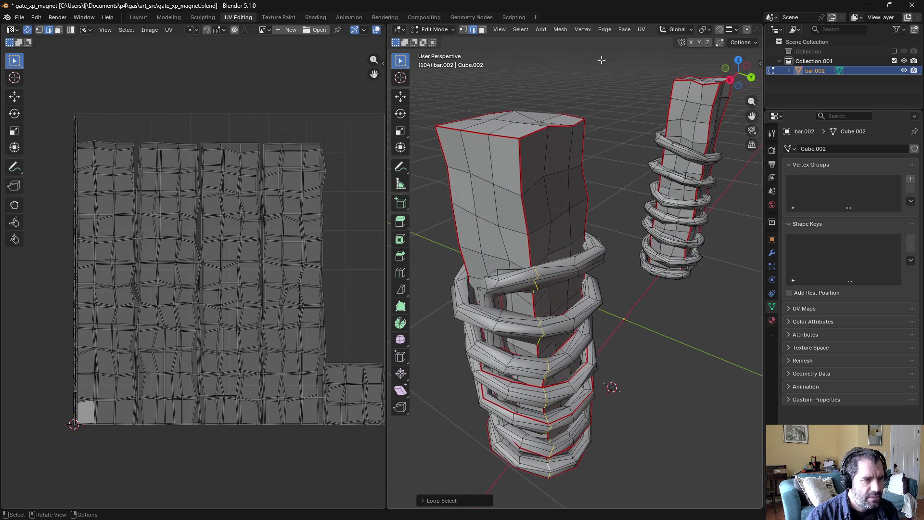
left_click(646, 30)
left_click(674, 157)
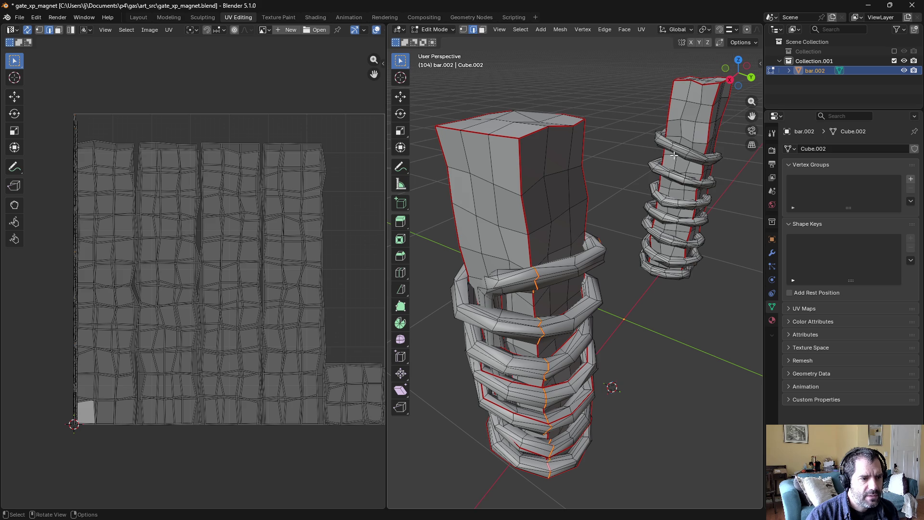
Step: Select the linked coil and unwrap it into tall wavy UV strips
key("l")
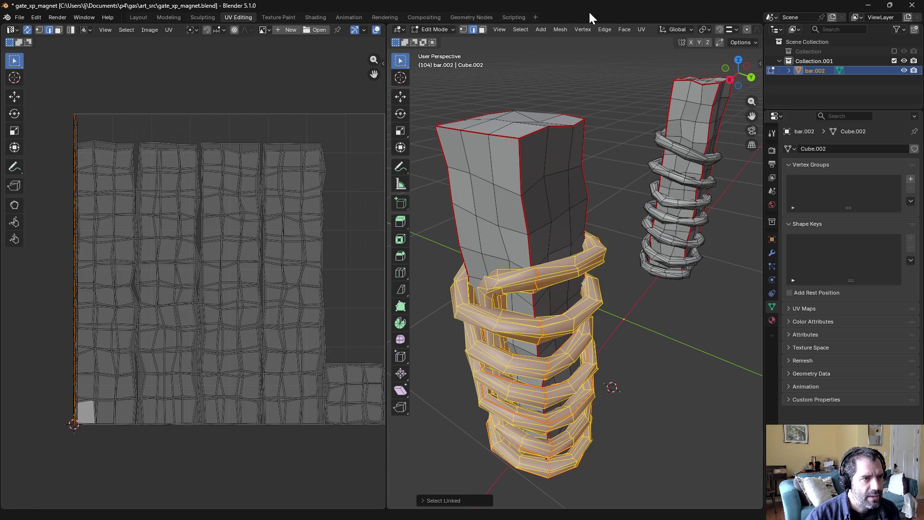
left_click(642, 29)
left_click(646, 40)
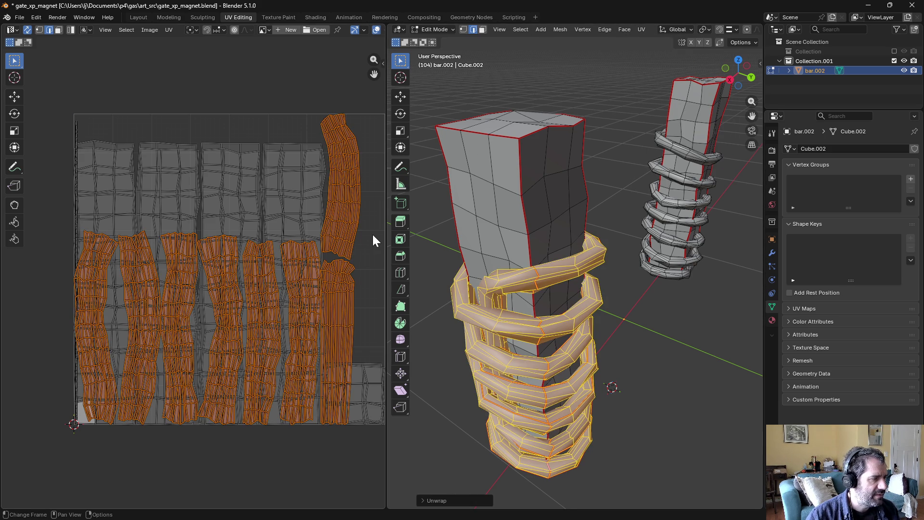
left_click(571, 239)
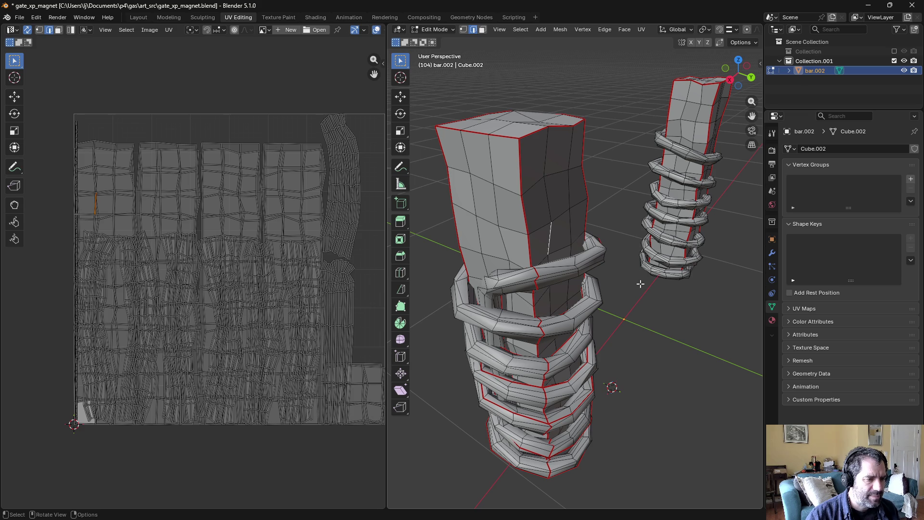
Step: Mark an edge loop along the pillar's spiral ring as a UV seam
mouse_move(681, 310)
middle_mouse_down()
mouse_move(687, 280)
mouse_move(626, 293)
mouse_move(564, 341)
mouse_move(557, 293)
middle_mouse_up()
scroll(664, 200, "up", 3)
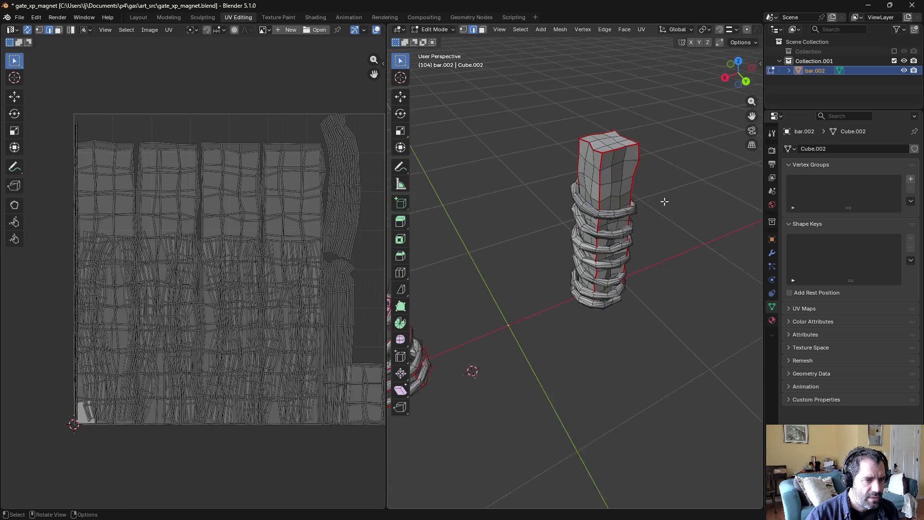
scroll(667, 213, "up", 2)
mouse_move(667, 212)
middle_mouse_down()
mouse_move(687, 150)
mouse_move(504, 130)
middle_mouse_up()
key("l")
key("KP_Decimal")
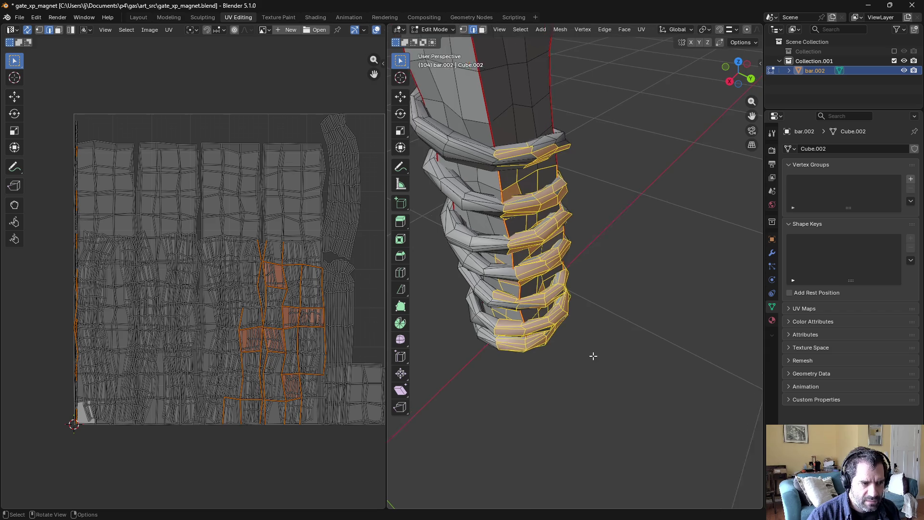
scroll(636, 203, "down", 3)
scroll(640, 193, "up", 4)
key("alt+a")
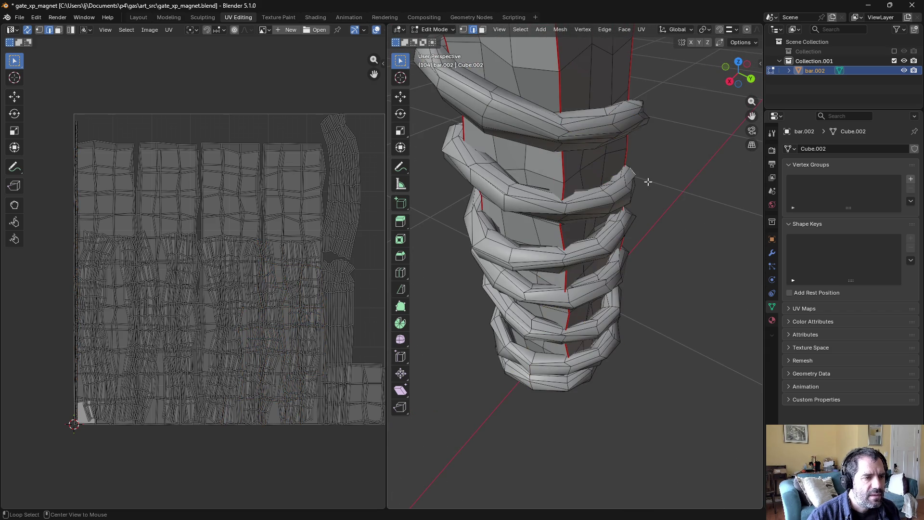
key("alt+z")
mouse_move(648, 182)
middle_mouse_down()
mouse_move(572, 166)
mouse_move(621, 154)
mouse_move(631, 130)
mouse_move(600, 154)
middle_mouse_up()
left_click(578, 164, "alt")
scroll(599, 154, "up", 6)
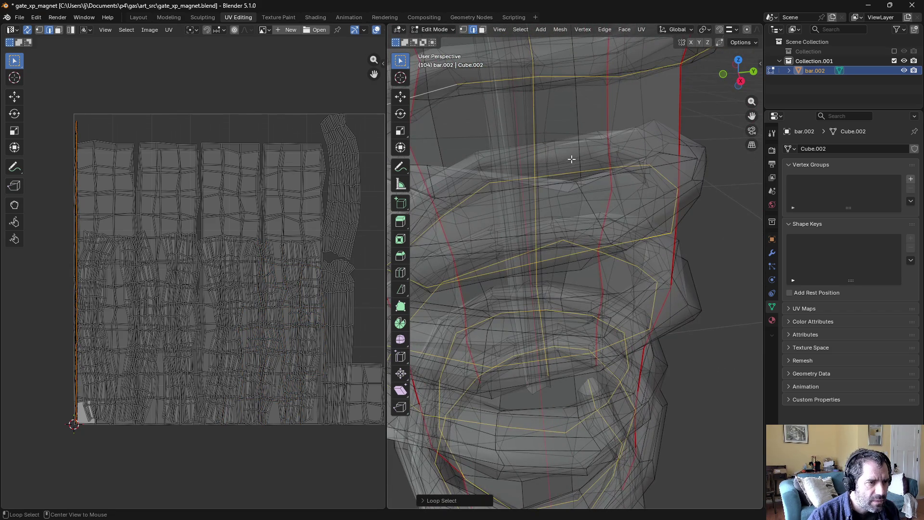
mouse_move(572, 160)
middle_mouse_down()
mouse_move(587, 153)
mouse_move(503, 140)
mouse_move(511, 139)
mouse_move(467, 162)
mouse_move(547, 172)
mouse_move(611, 78)
middle_mouse_up()
left_click(642, 30)
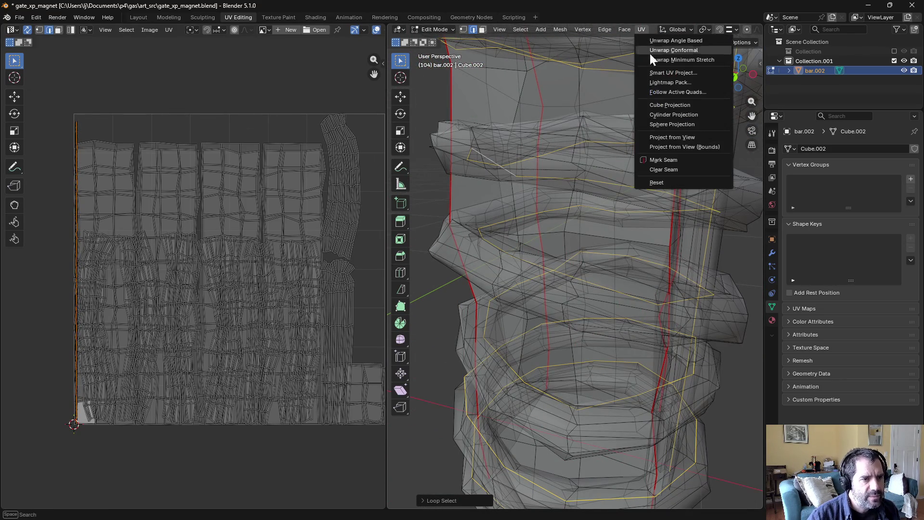
left_click(664, 160)
Step: Mark a vertical edge loop running up the pillar as a UV seam
left_click(653, 157)
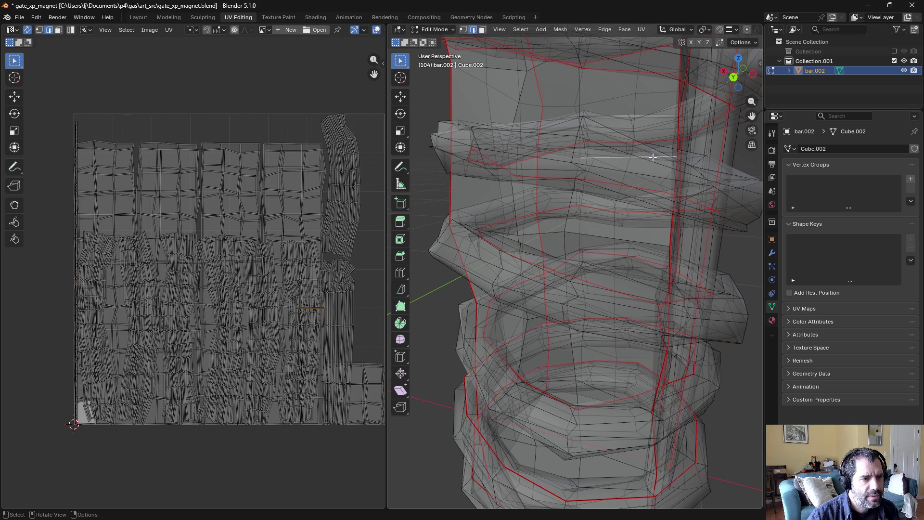
scroll(653, 157, "down", 3)
key("alt+z")
mouse_move(692, 181)
middle_mouse_down()
mouse_move(575, 208)
mouse_move(592, 185)
middle_mouse_up()
scroll(574, 208, "down", 4)
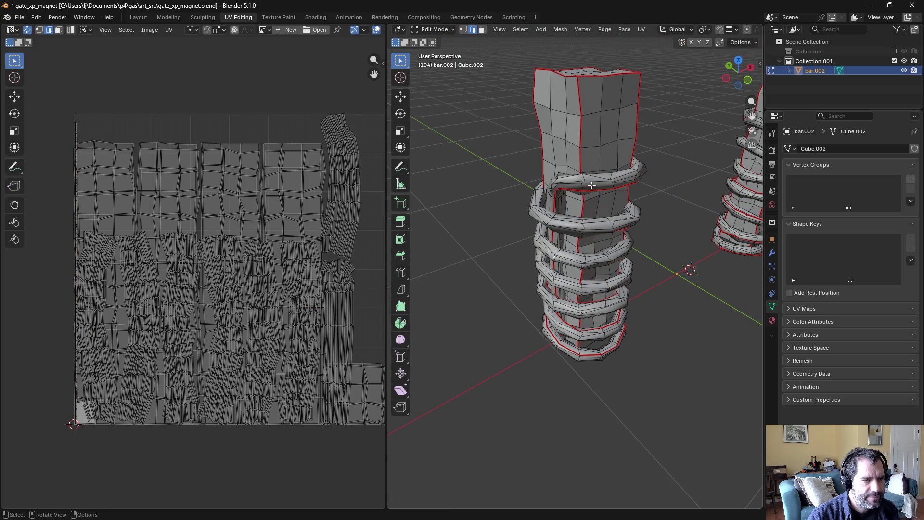
left_click(591, 185, "alt")
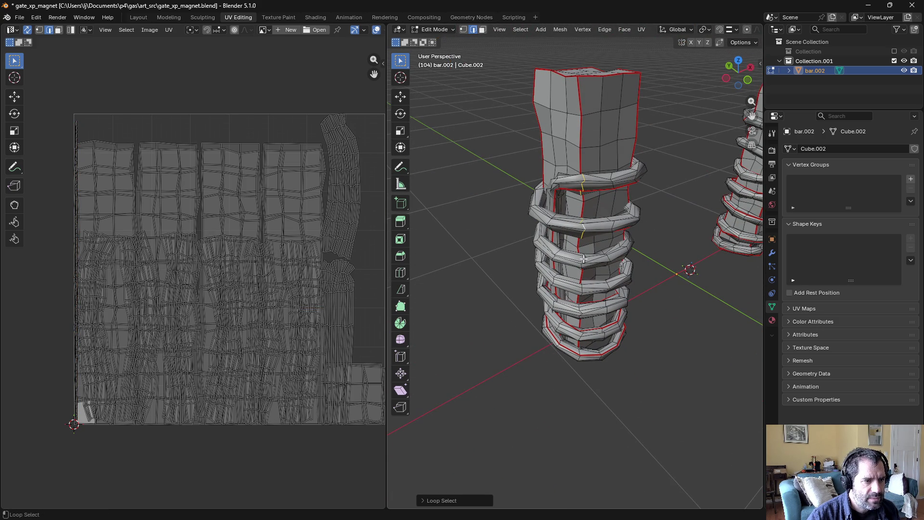
key("ctrl+Tab")
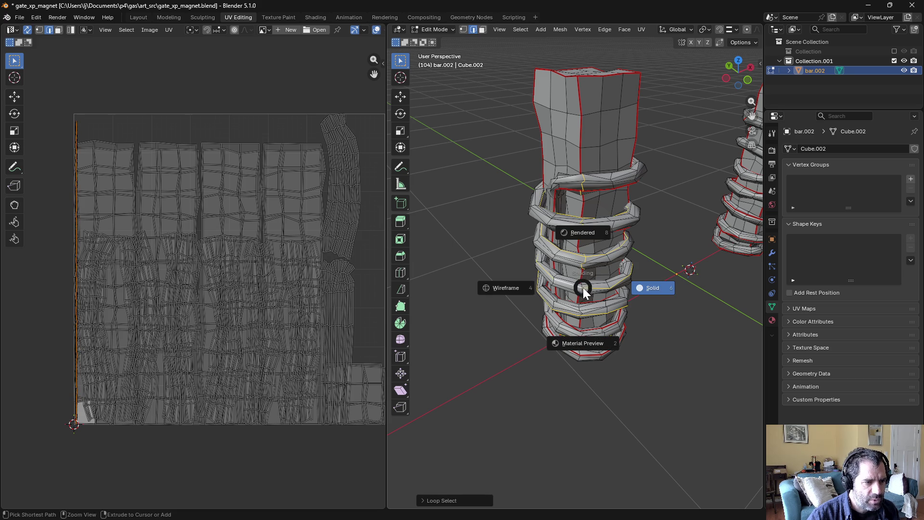
left_click(607, 290)
left_click(589, 288, "alt")
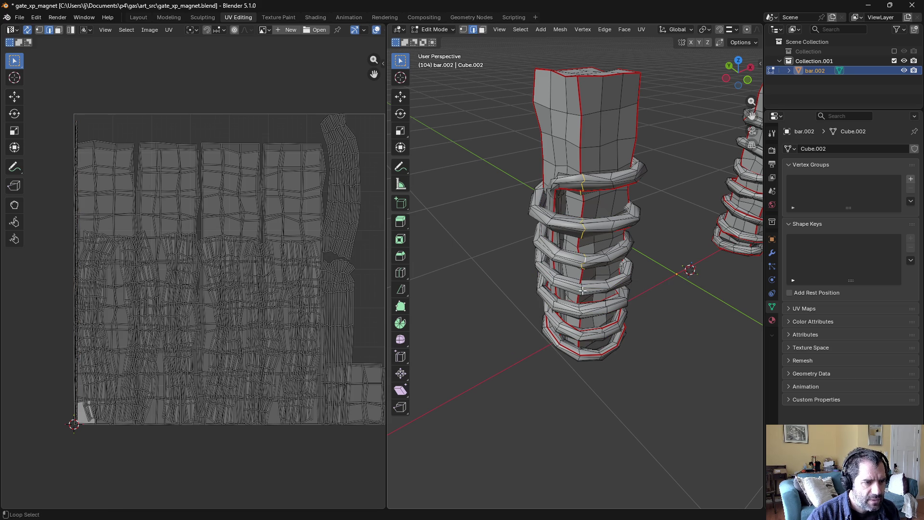
left_click(581, 310, "alt+shift")
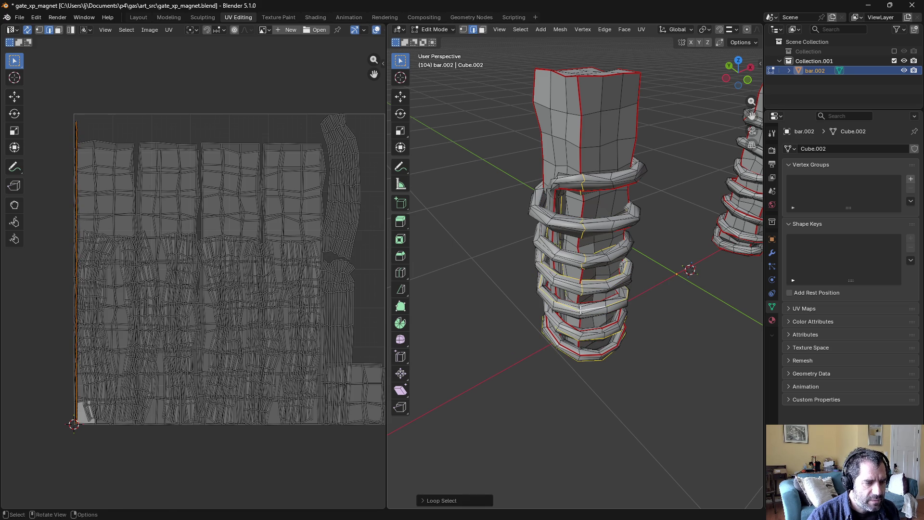
scroll(581, 310, "up", 5)
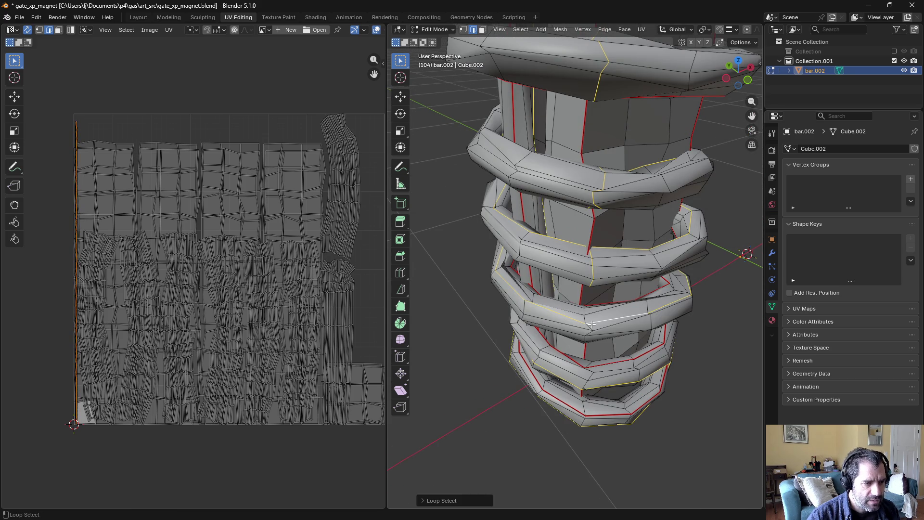
left_click(580, 338, "alt")
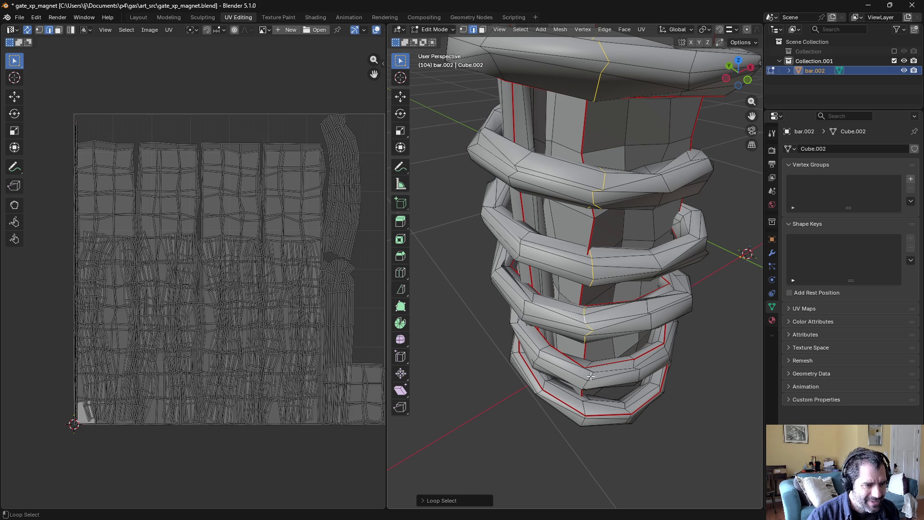
scroll(594, 327, "down", 1)
left_click(642, 29)
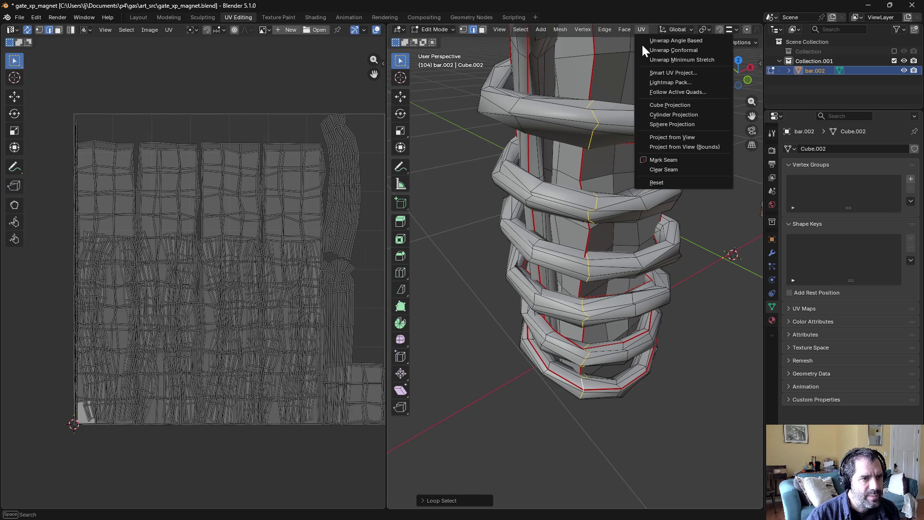
left_click(649, 162)
Step: Select the whole coil mesh and unwrap it with Angle Based unwrapping
key("ctrl+l")
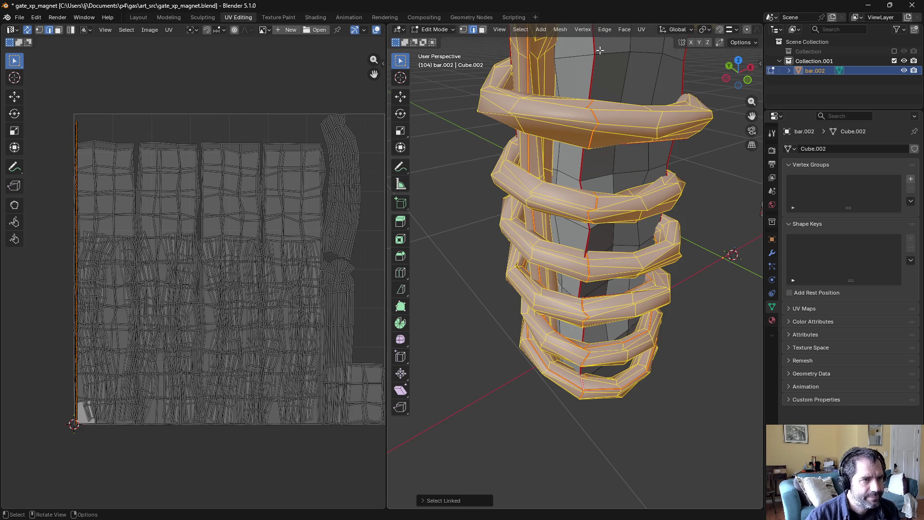
left_click(643, 29)
left_click(647, 37)
key("alt+a")
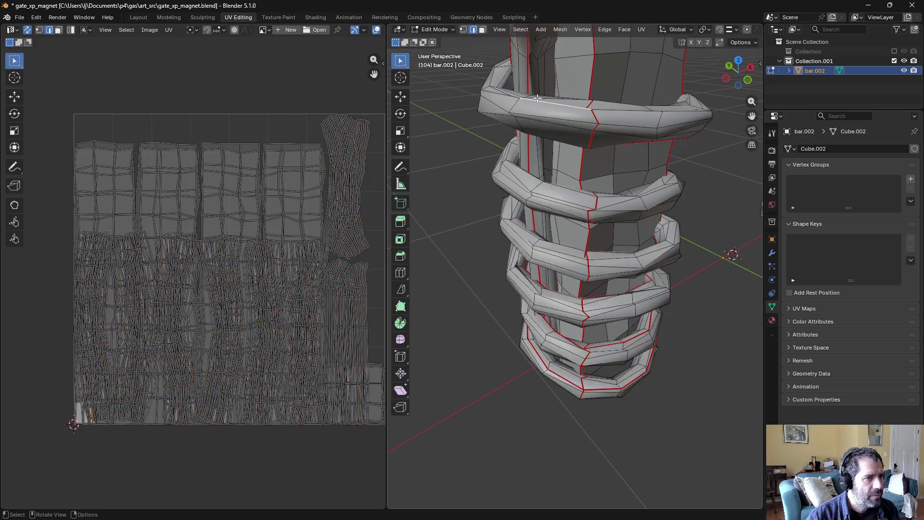
key("a")
left_click(642, 29)
left_click(649, 41)
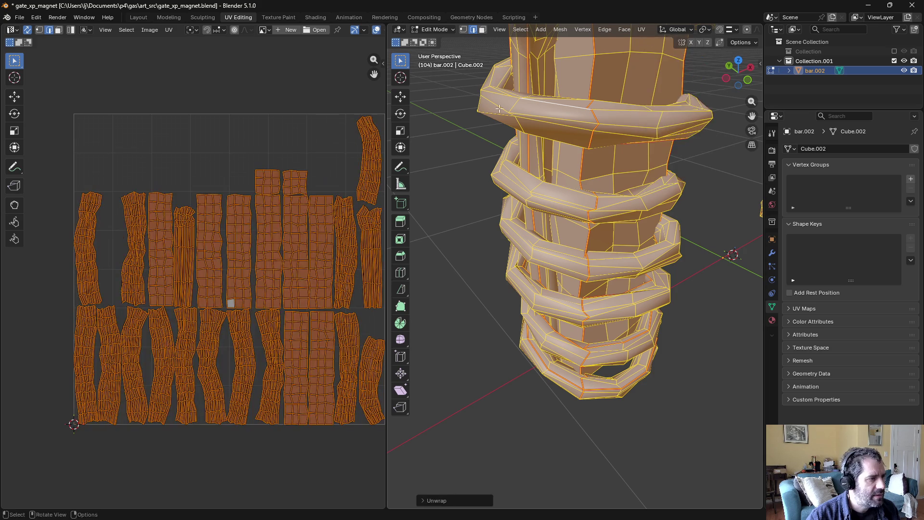
key("alt+a")
middle_click_drag(447, 240, 461, 248)
Step: Inspect the bars' top faces and their UV islands, briefly previewing material shading
scroll(471, 249, "down", 4)
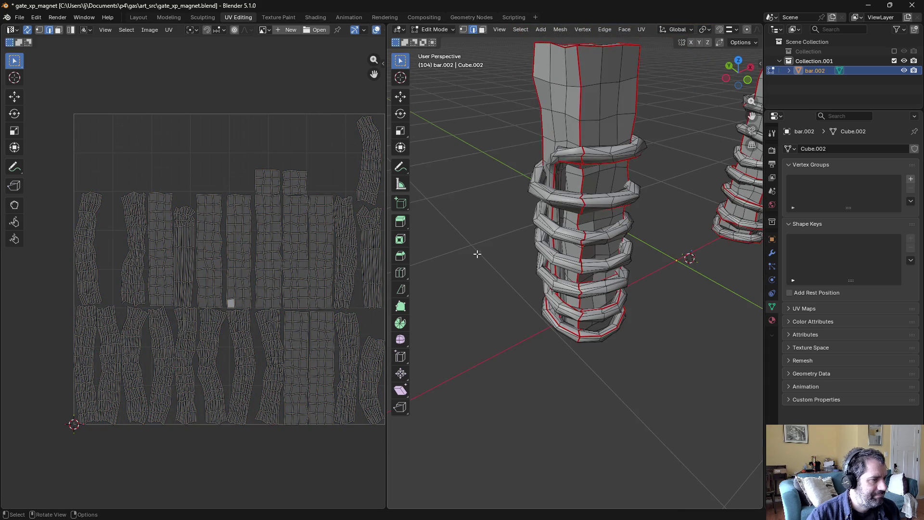
mouse_move(560, 258)
middle_mouse_down()
mouse_move(687, 258)
mouse_move(645, 305)
mouse_move(584, 292)
mouse_move(609, 305)
mouse_move(613, 252)
mouse_move(592, 252)
mouse_move(600, 262)
middle_mouse_up()
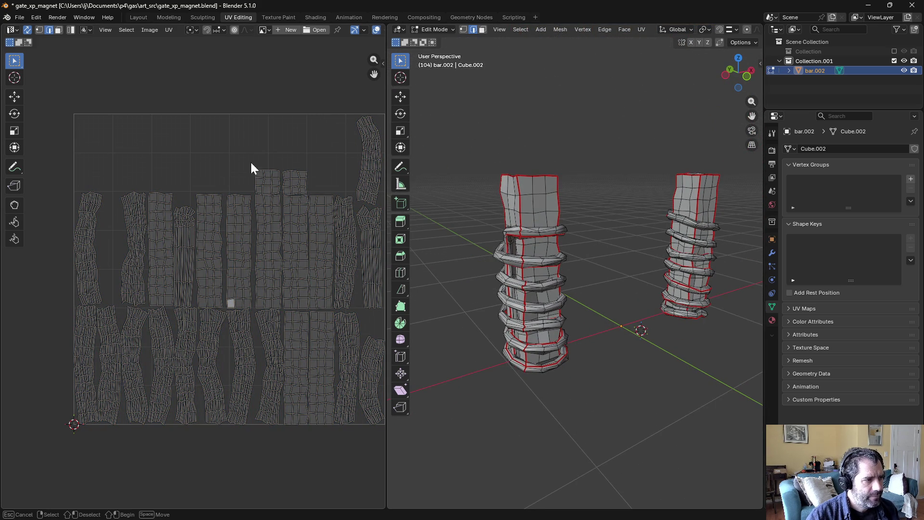
left_click_drag(252, 165, 316, 189)
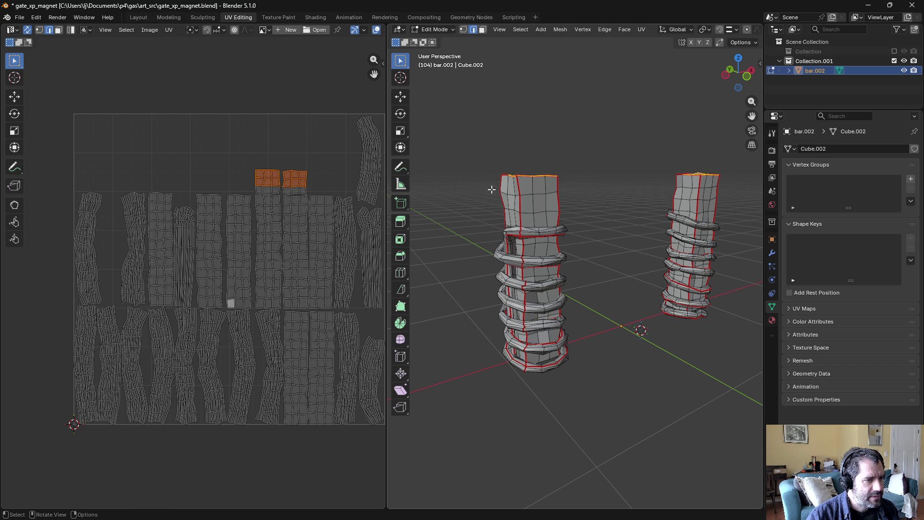
left_click(520, 207)
left_click_drag(494, 191, 568, 228)
left_click(575, 221)
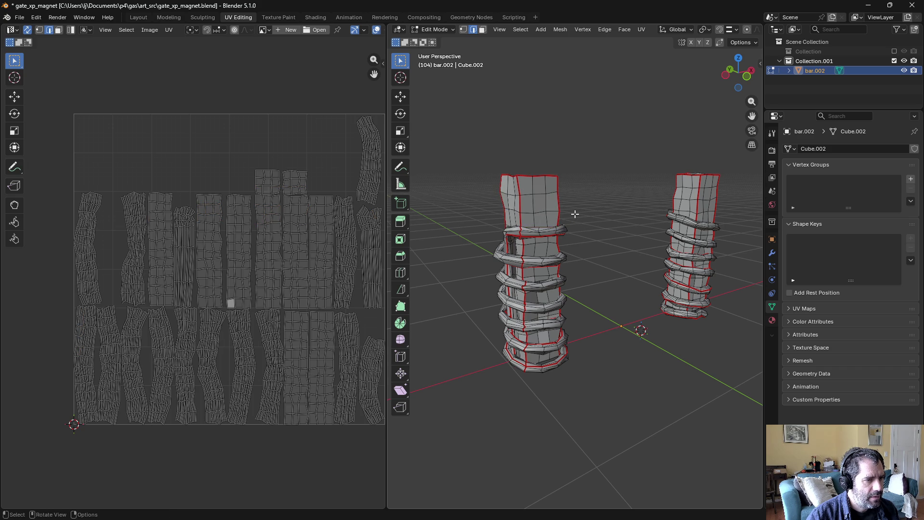
scroll(561, 226, "up", 3)
middle_click_drag(575, 186, 573, 219)
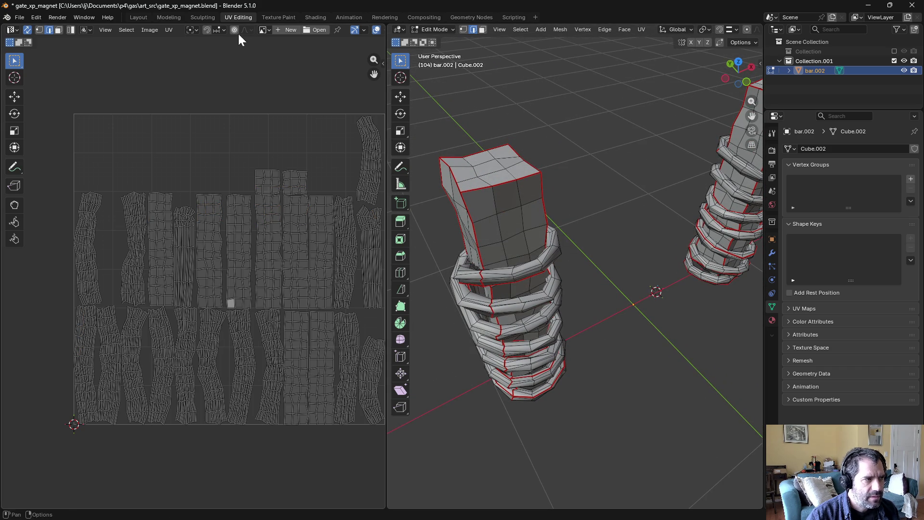
key("z")
key("z")
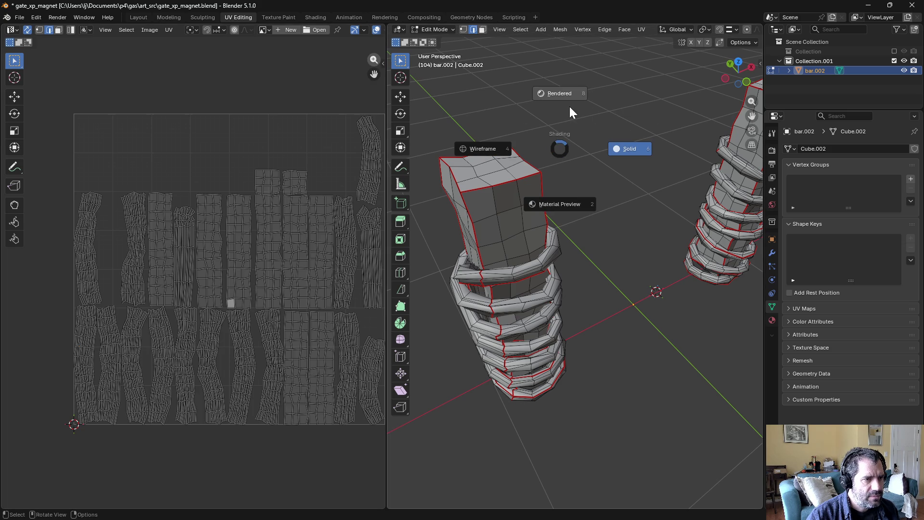
left_click(569, 193)
key("z")
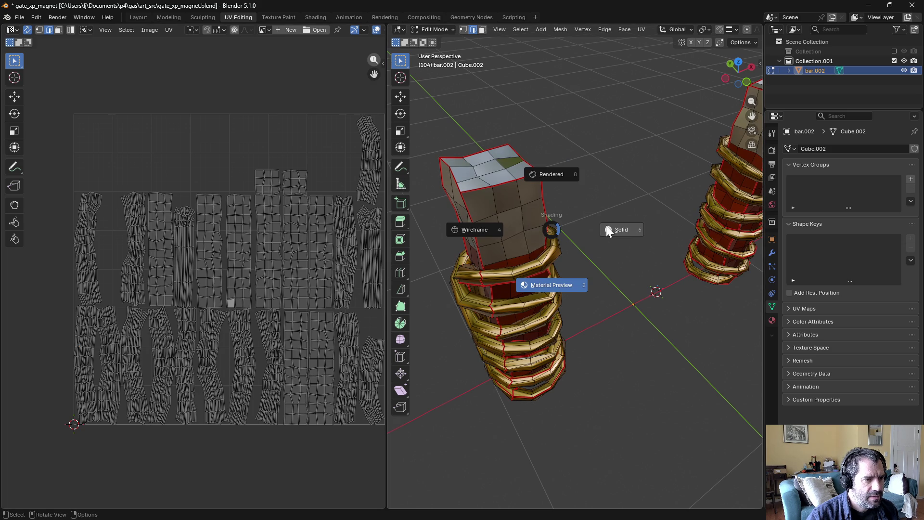
left_click(598, 226)
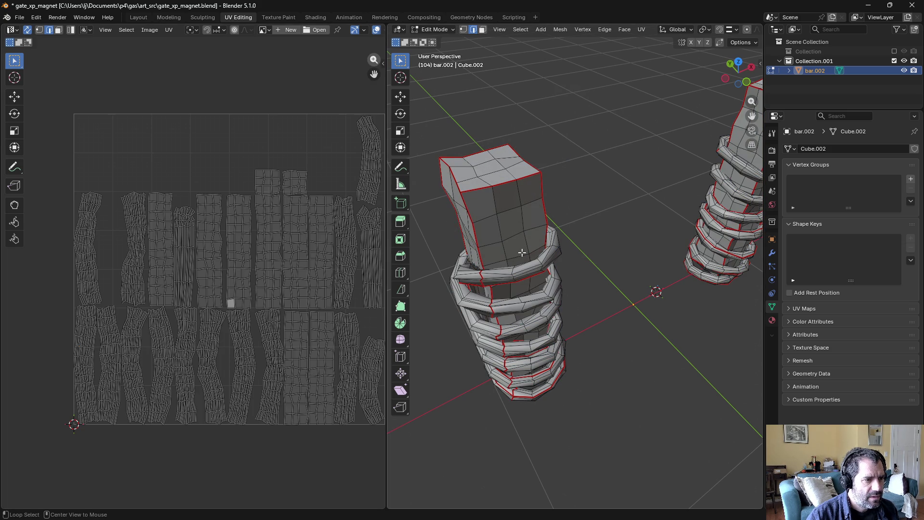
Step: Mark the edge loop below the bar's top as a seam and re-unwrap the whole mesh
left_click(539, 245, "alt")
mouse_move(539, 246)
middle_mouse_down()
mouse_move(548, 228)
mouse_move(457, 211)
mouse_move(614, 191)
middle_mouse_up()
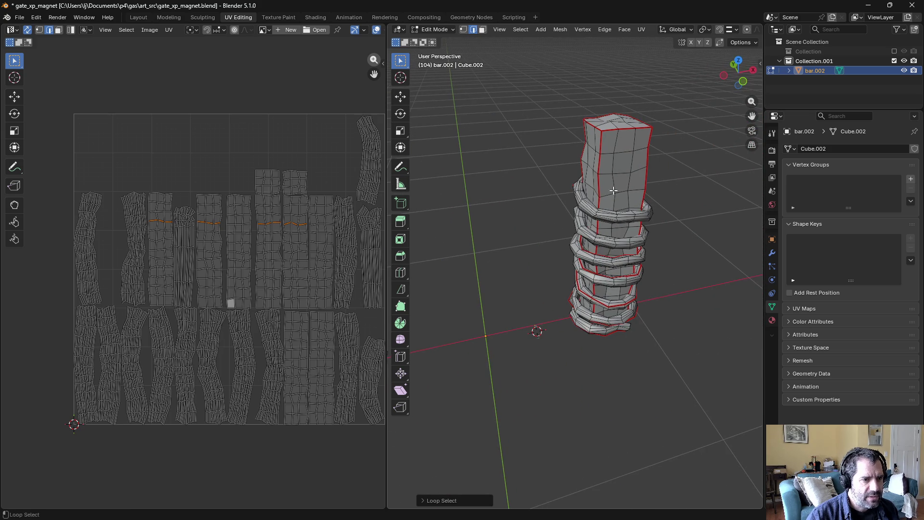
left_click(644, 30)
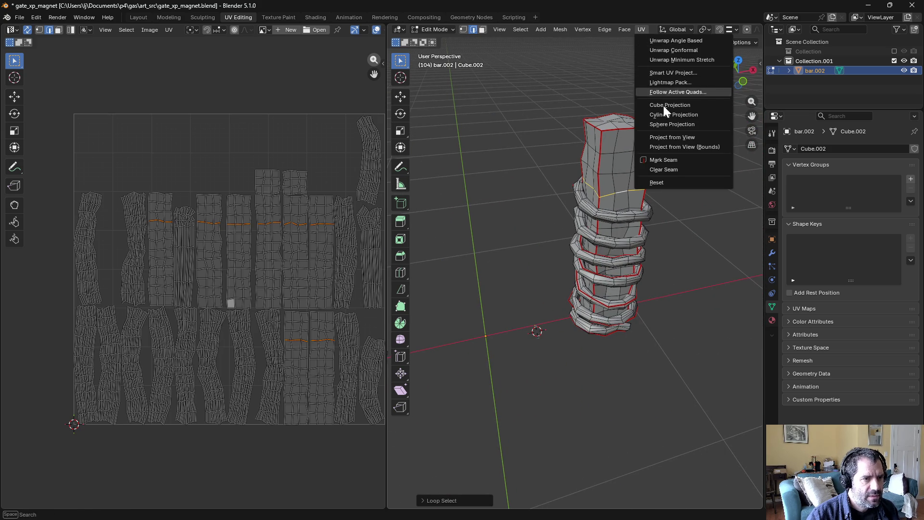
left_click(654, 155)
key("a")
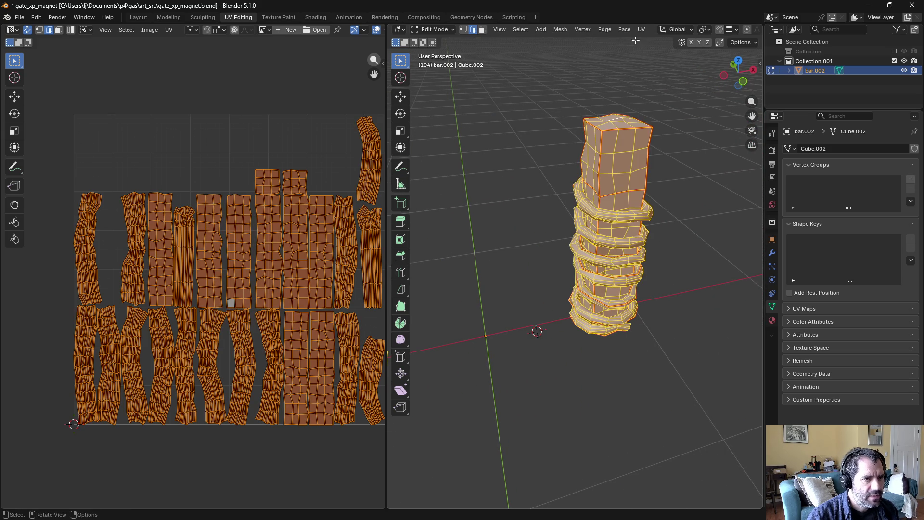
left_click(644, 30)
left_click(646, 39)
Step: Save the blend file and return to Object Mode
key("alt+a")
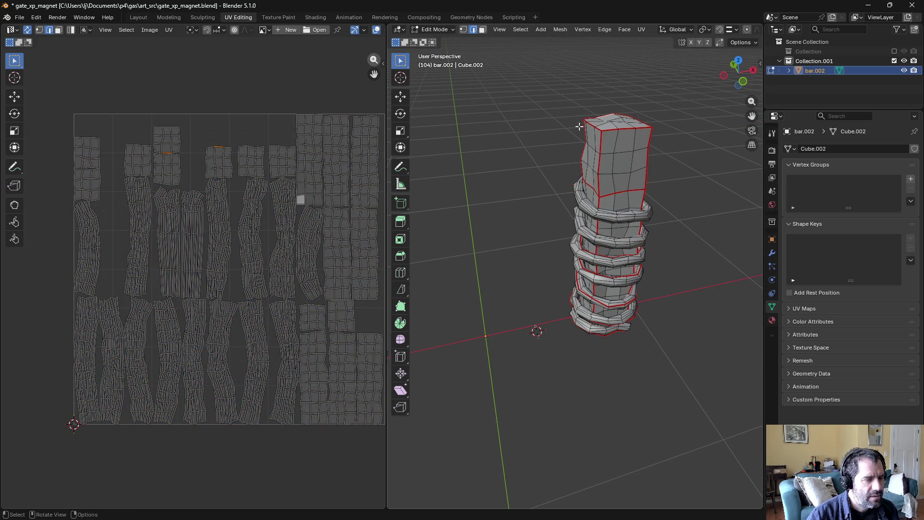
key("l")
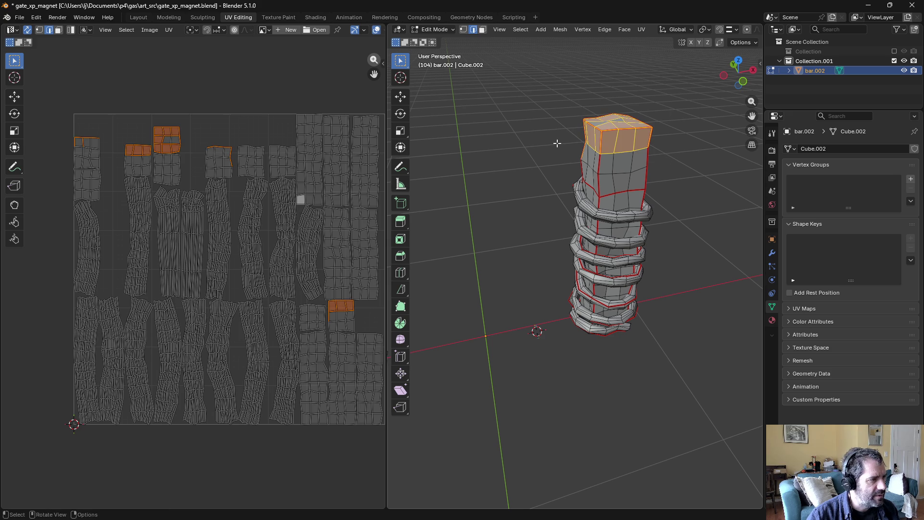
key("alt+a")
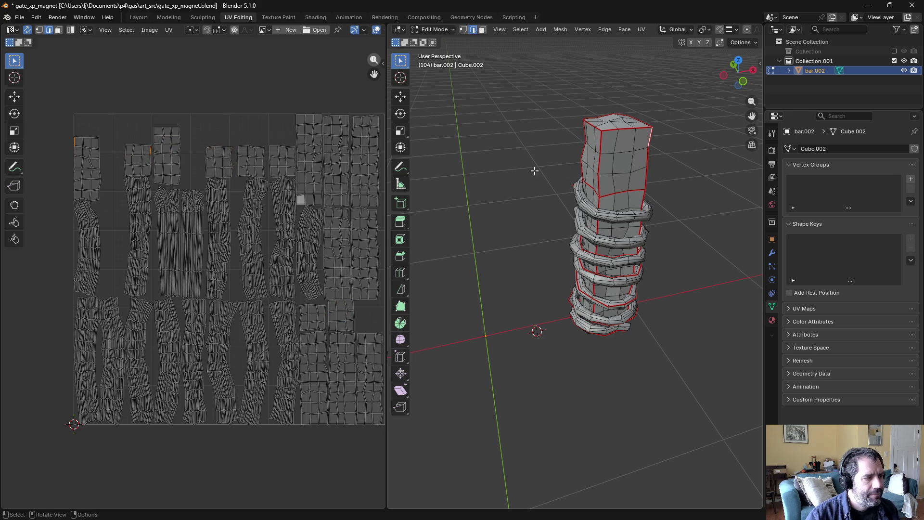
key("ctrl+s")
scroll(513, 178, "down", 2)
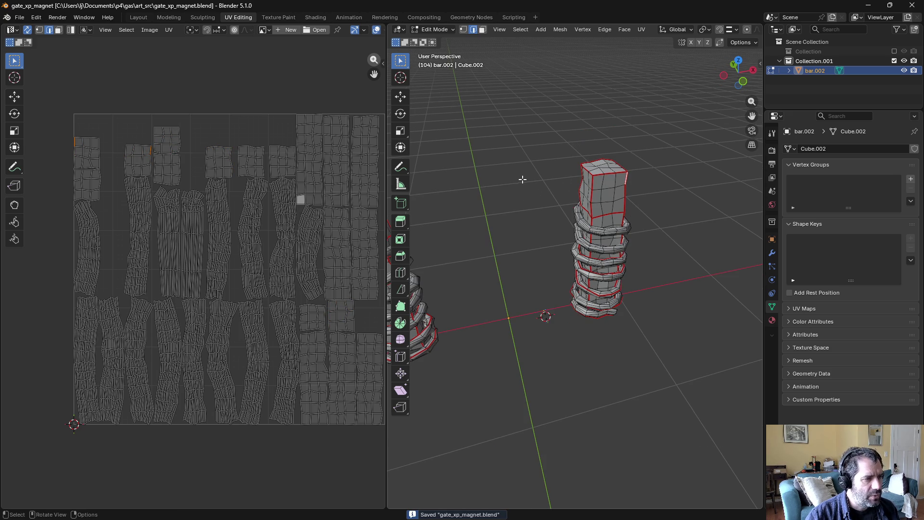
middle_click_drag(523, 179, 601, 194)
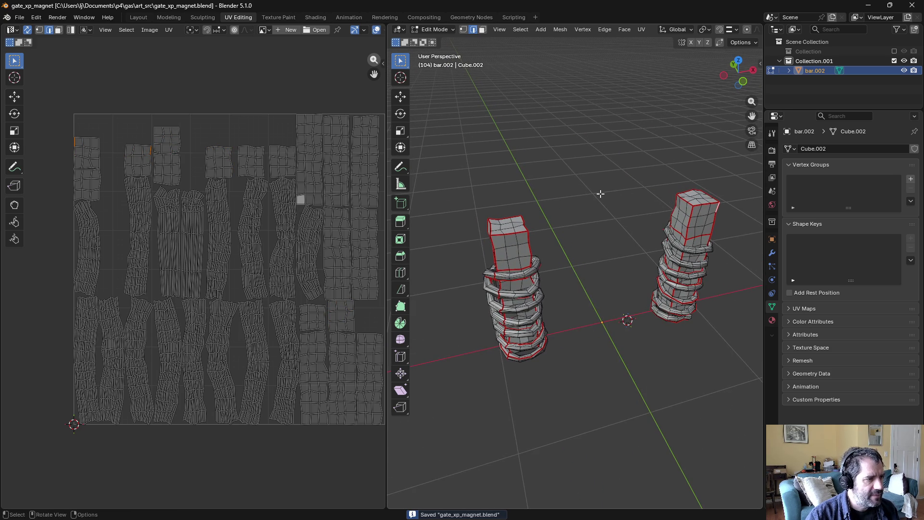
key("Tab")
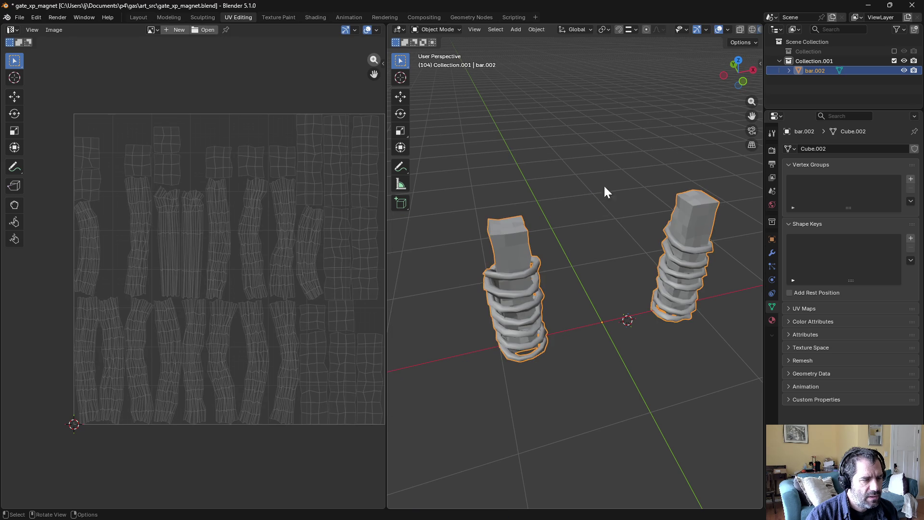
Step: Switch to the Layout workspace and save the blend file
left_click(138, 18)
mouse_move(343, 150)
middle_mouse_down()
mouse_move(409, 176)
mouse_move(421, 143)
mouse_move(387, 146)
middle_mouse_up()
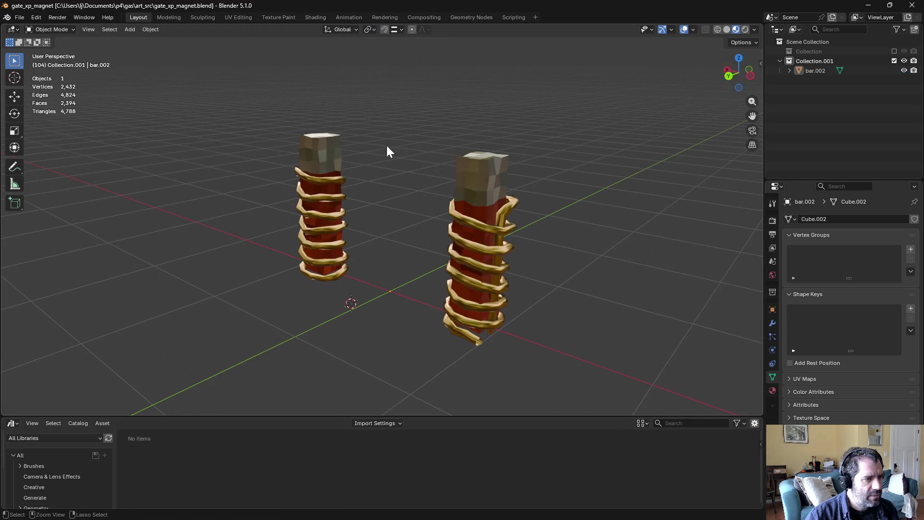
key("ctrl+s")
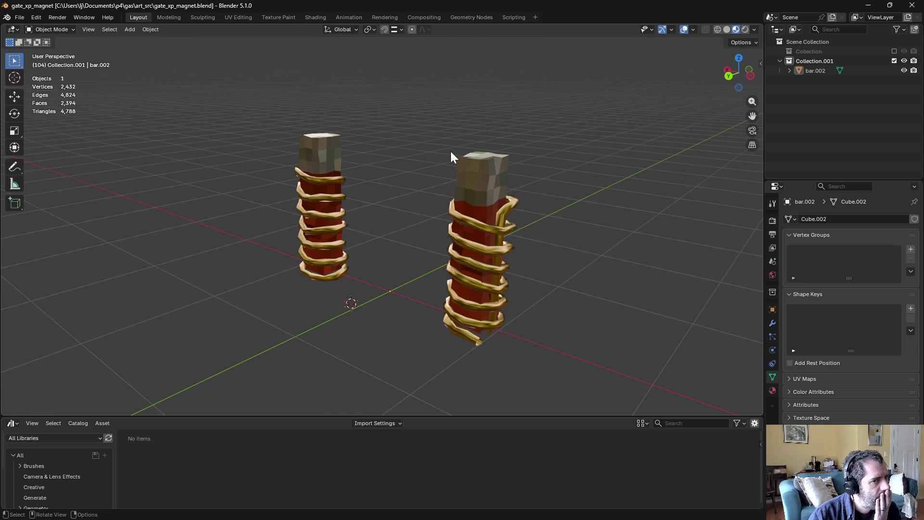
Step: Rename the bar.002 object to 'combined' in the Outliner and show its material settings
double_click(816, 70)
type("combined")
key("Return")
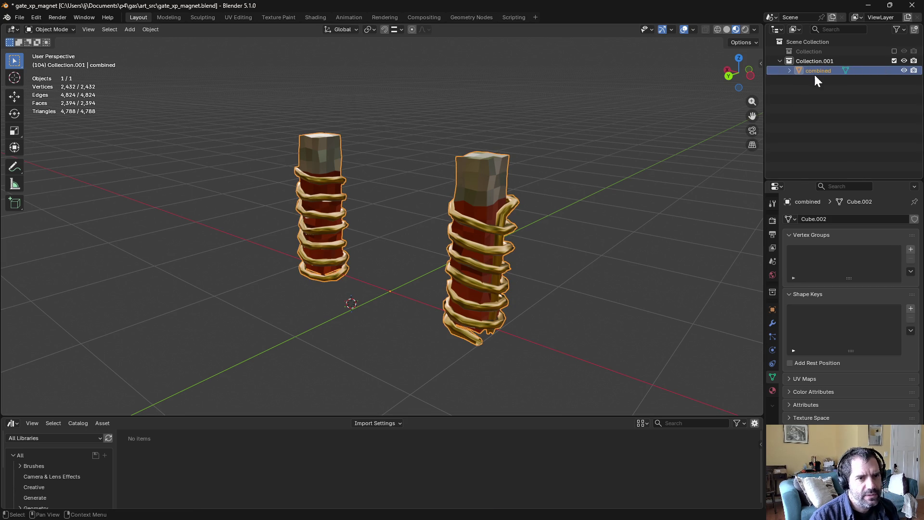
left_click(773, 390)
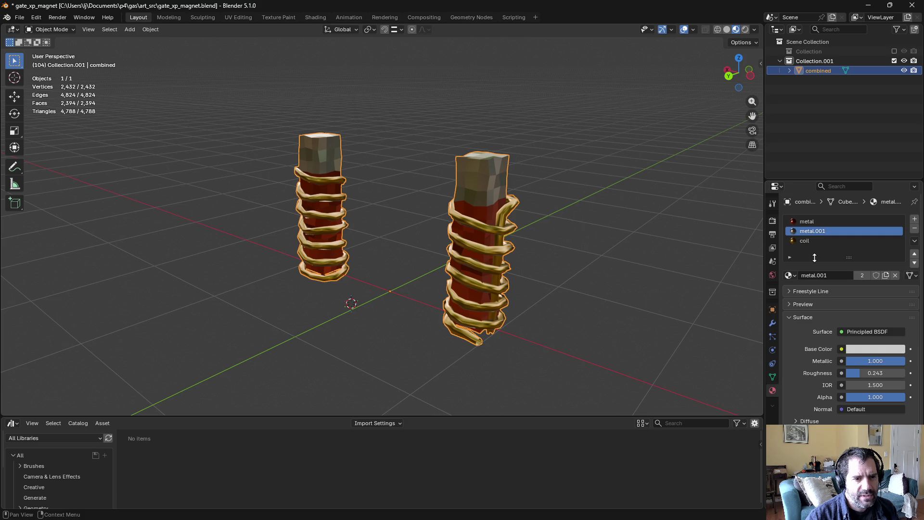
left_click(594, 216)
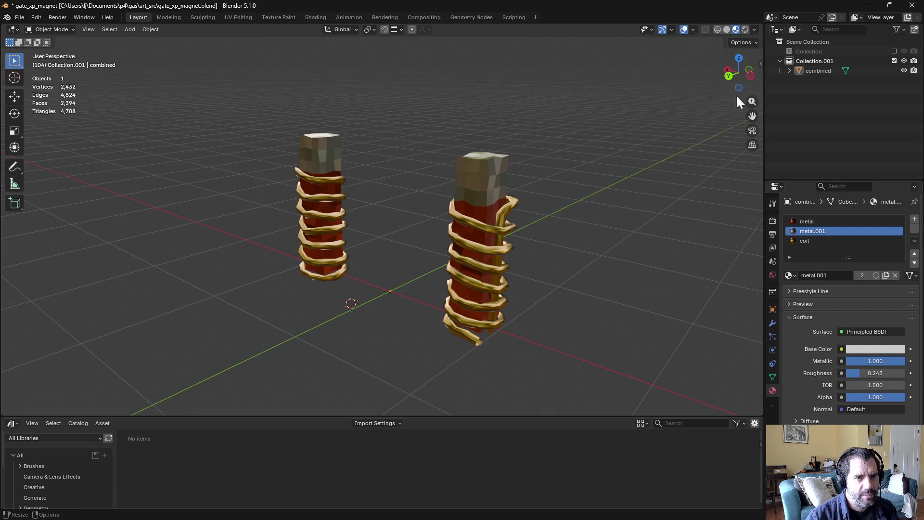
middle_click_drag(577, 159, 585, 170, "shift")
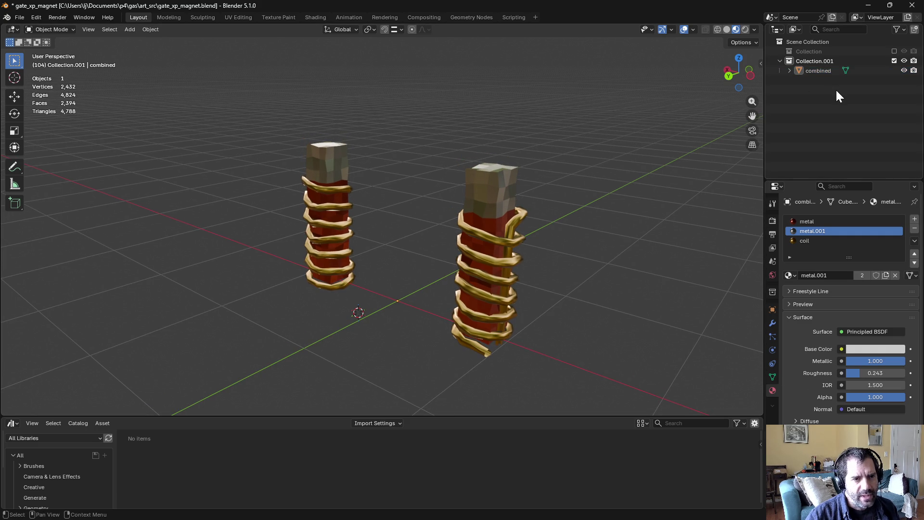
left_click(821, 62)
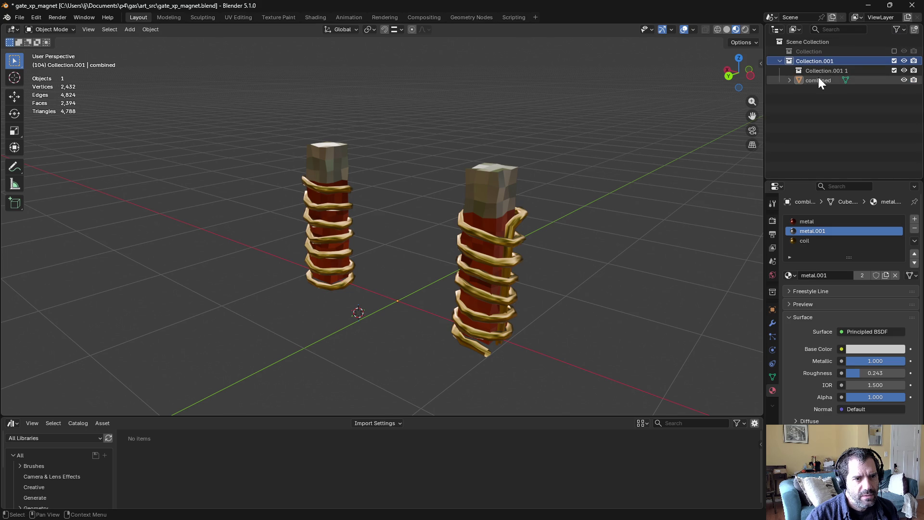
Step: Duplicate Collection.001 as 'for export' and rename its object gate_xp_magnet.LOD0
right_click(803, 62)
left_click(758, 73)
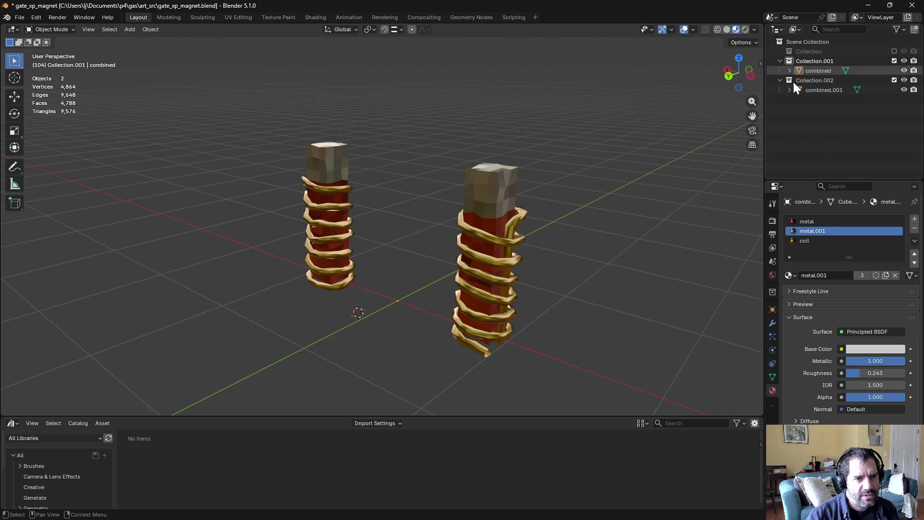
double_click(795, 80)
type("for expo")
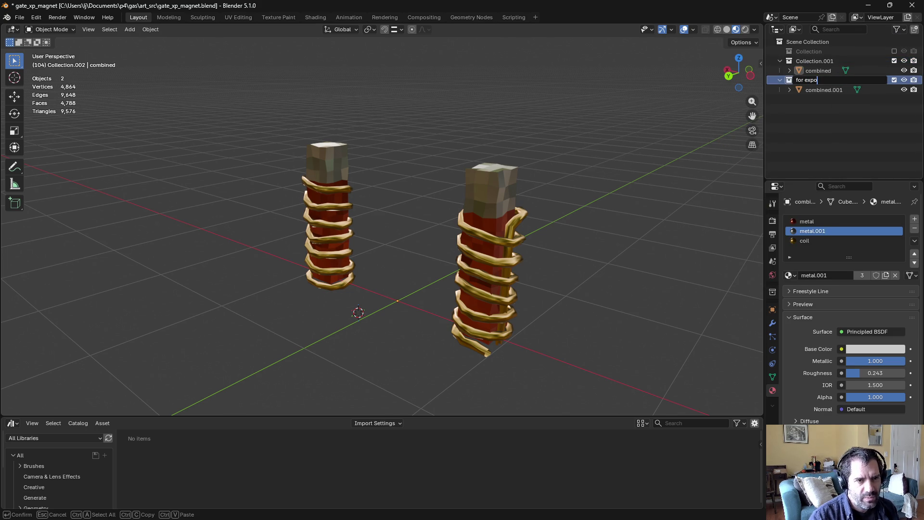
type("rt")
key("Return")
double_click(819, 89)
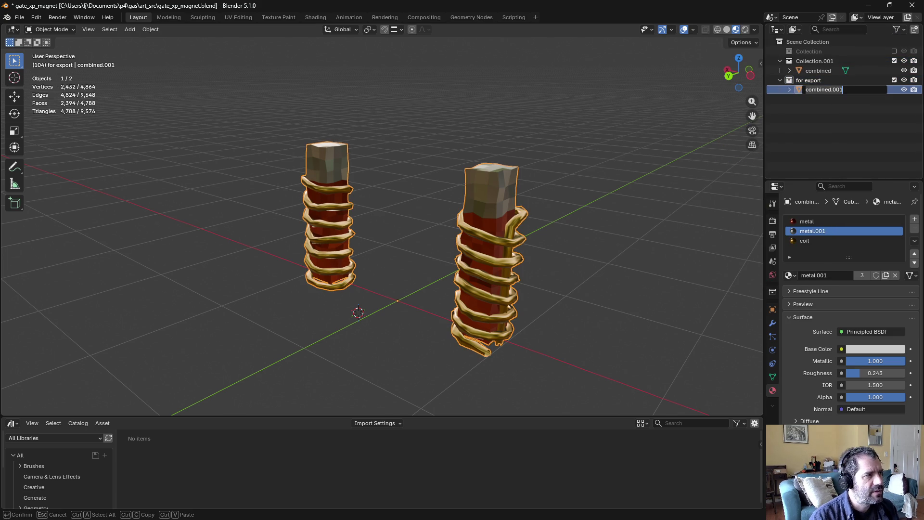
type("gate_xp_magnet.LOD0")
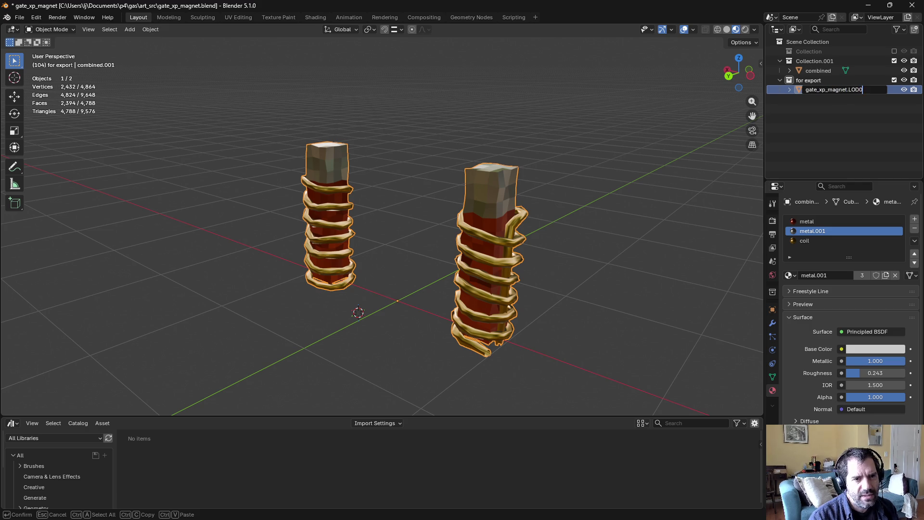
key("Return")
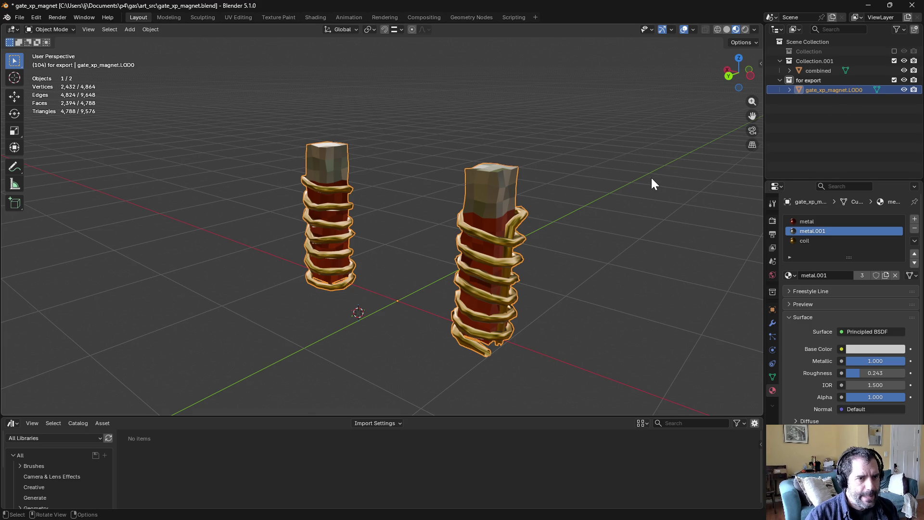
Step: Replace the magnet's material slots with a new 'baked' material: Metallic 0, blue, Roughness 1.0
left_click(914, 228)
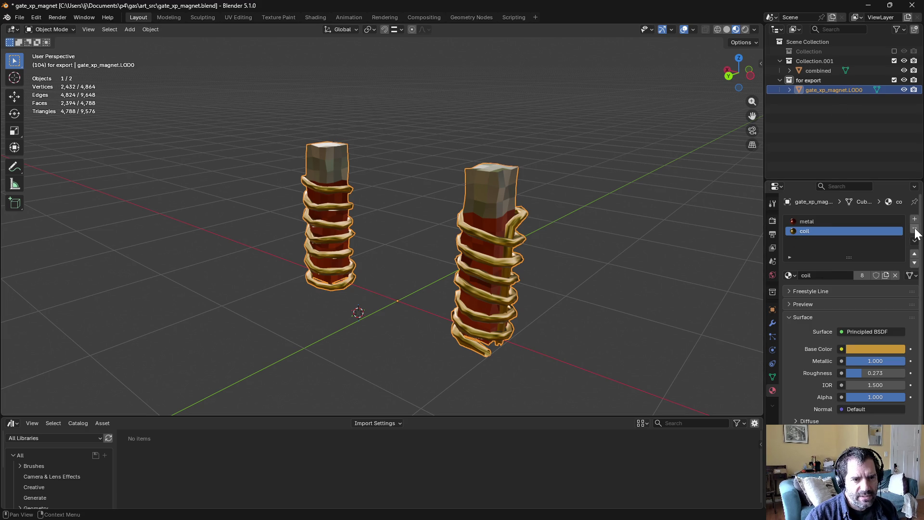
left_click(915, 229)
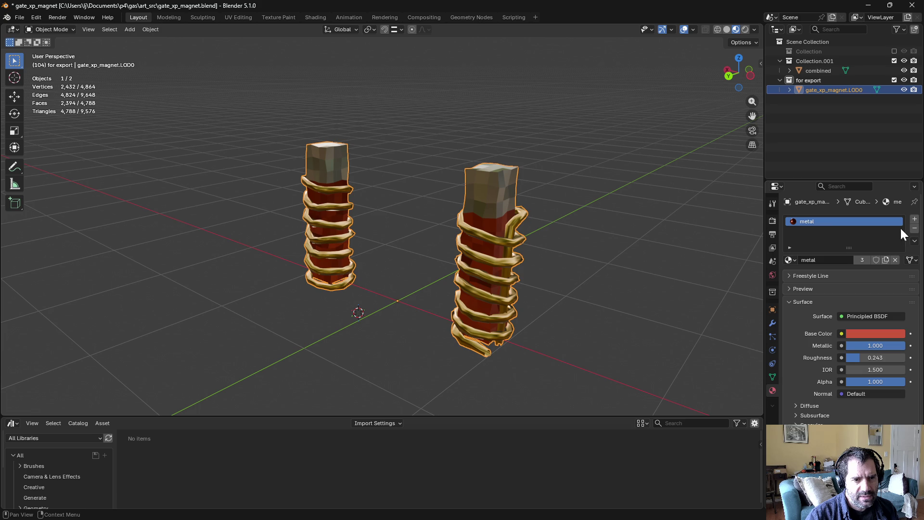
left_click(791, 260)
key("Escape")
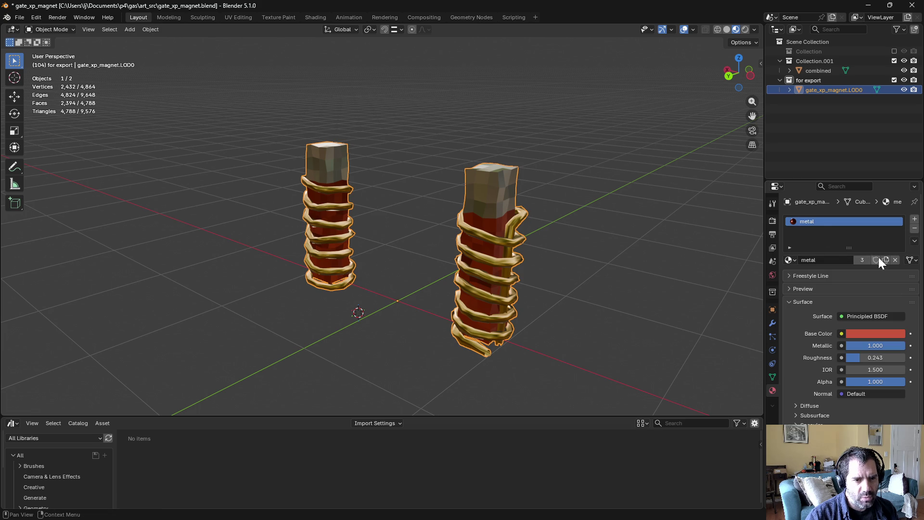
left_click(886, 260)
left_click(823, 260)
type("b")
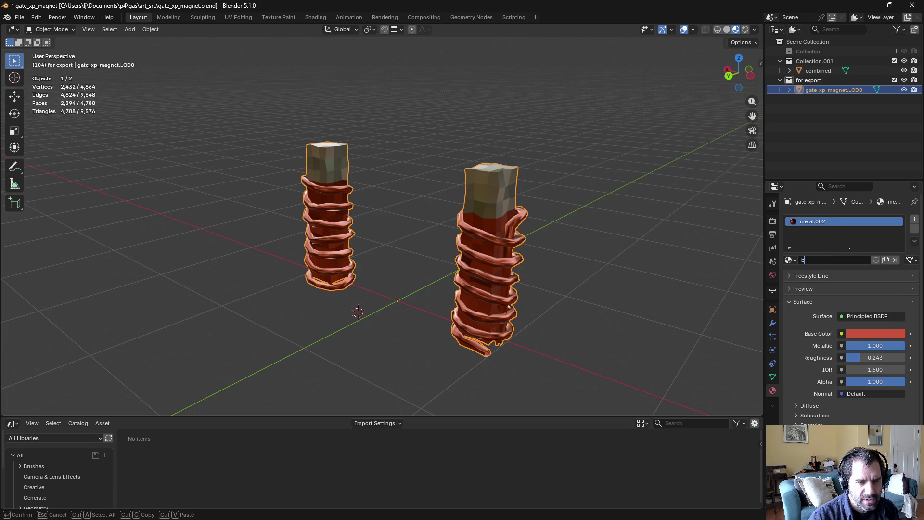
type("aked")
key("Return")
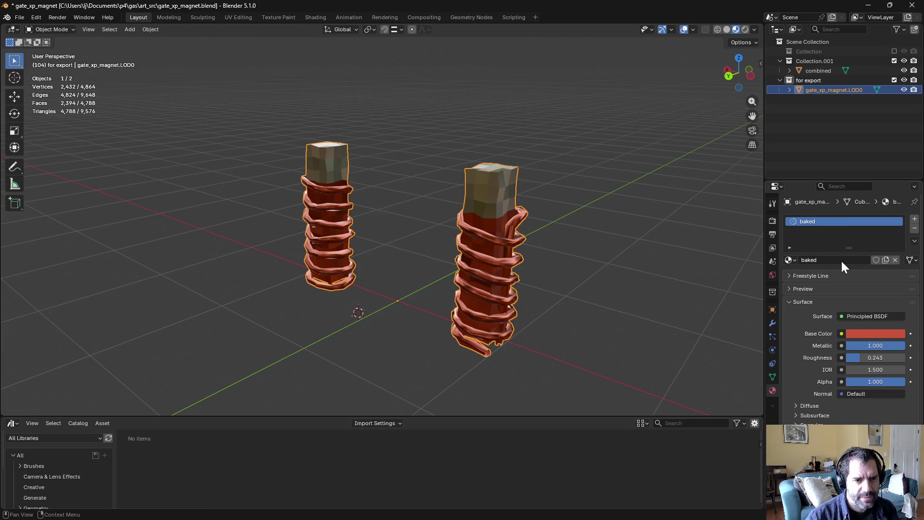
left_click_drag(865, 345, 847, 345)
left_click(876, 334)
mouse_move(860, 229)
left_mouse_down()
mouse_move(877, 174)
mouse_move(873, 212)
left_mouse_up()
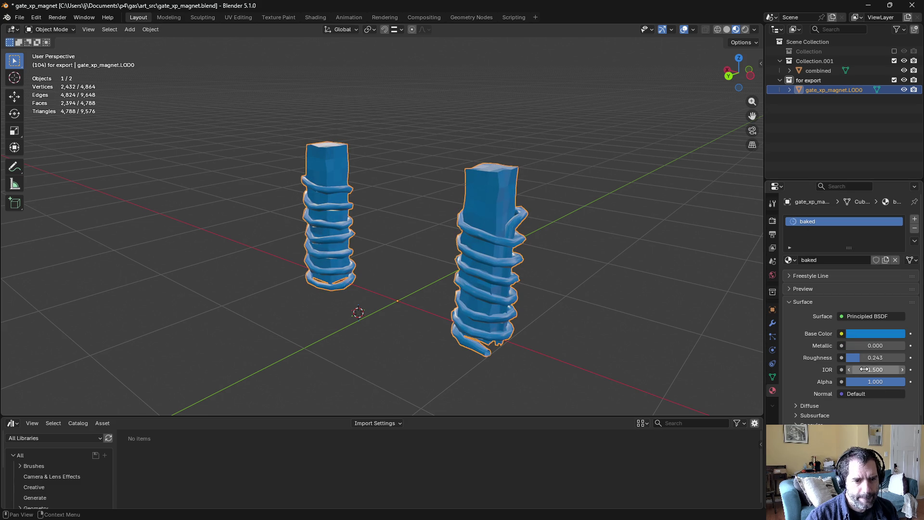
left_click_drag(865, 358, 915, 358)
Step: Make the 'for export' collection active and save the file
left_click(670, 305)
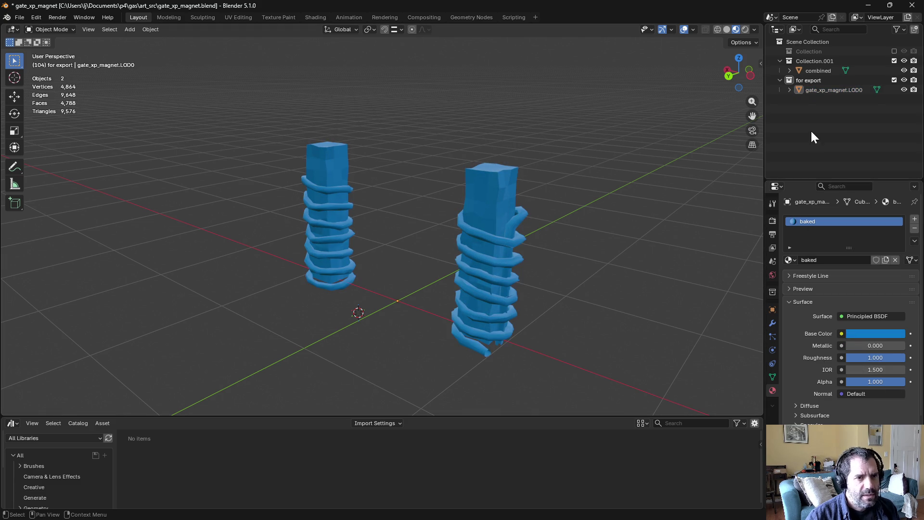
left_click(895, 80)
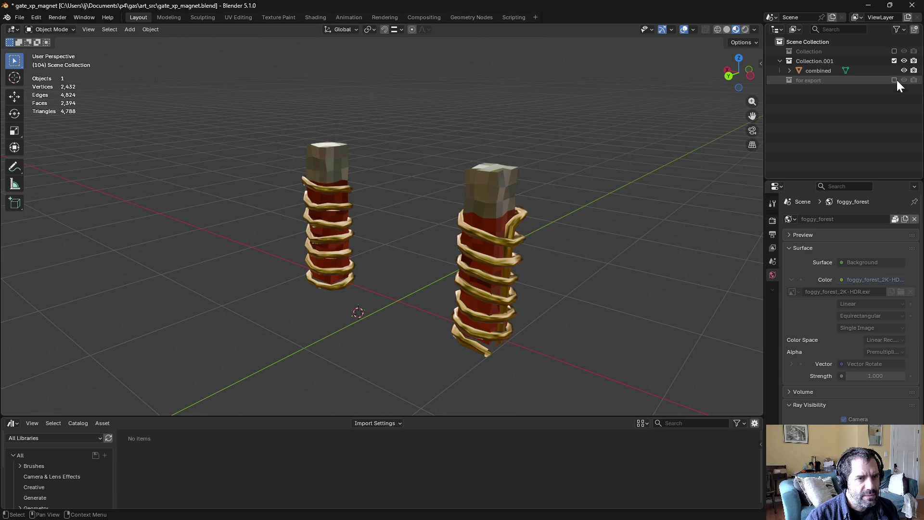
left_click(894, 80)
left_click(824, 82)
key("ctrl+s")
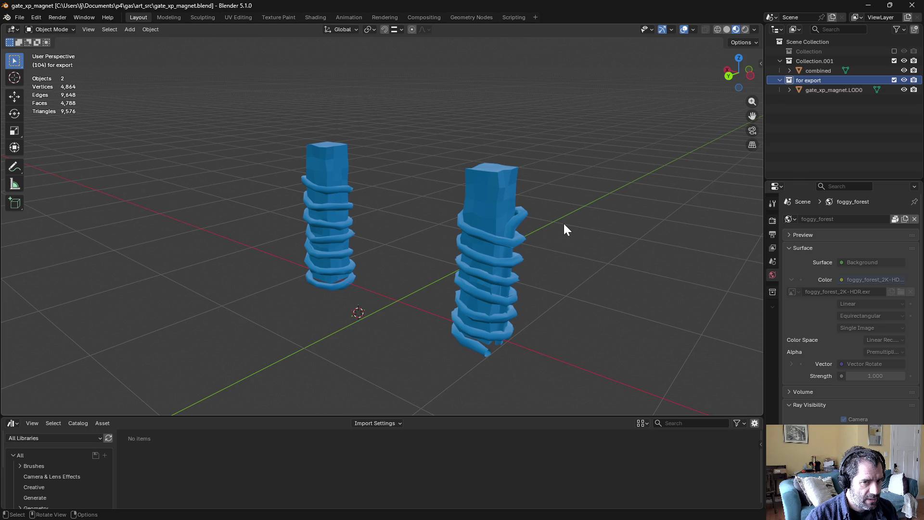
Step: Select combined and look through its metal, metal.001 and coil material slots
left_click(825, 71)
left_click(812, 224)
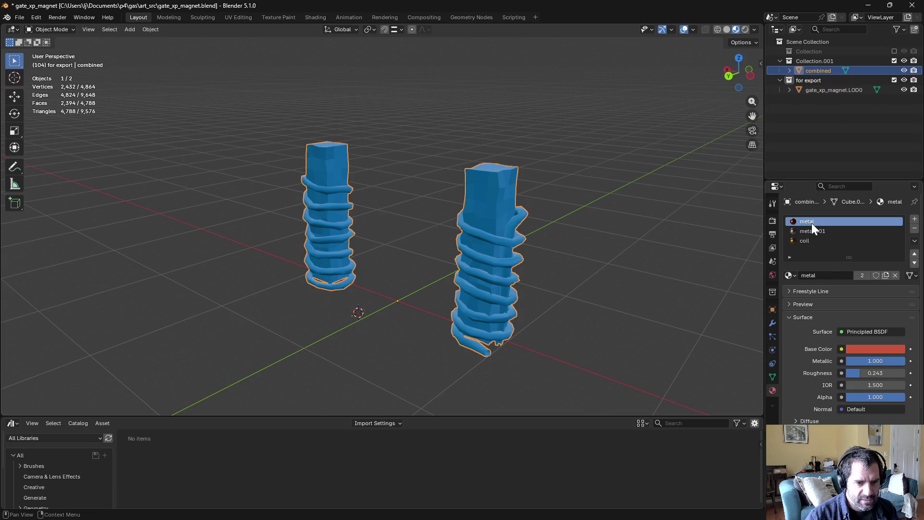
left_click(812, 230)
left_click(813, 239)
left_click(814, 232)
left_click(815, 221)
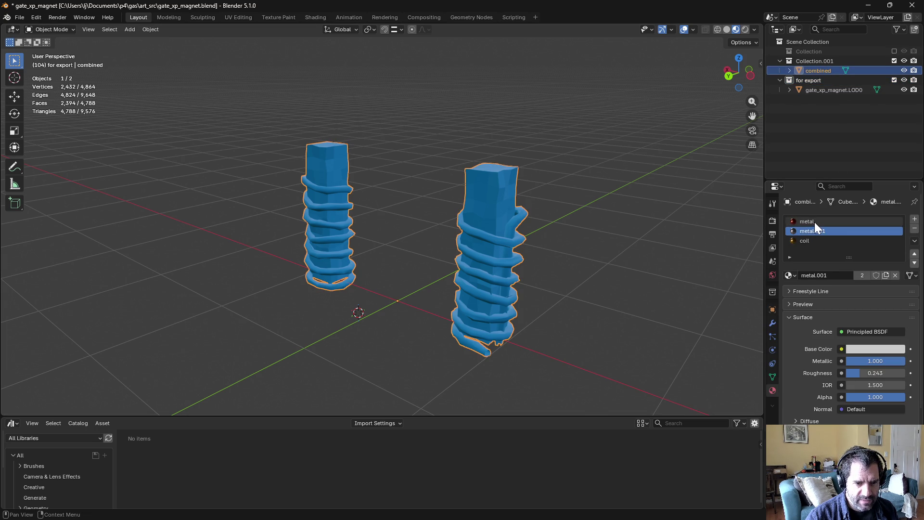
left_click(812, 229)
left_click(810, 238)
left_click(812, 230)
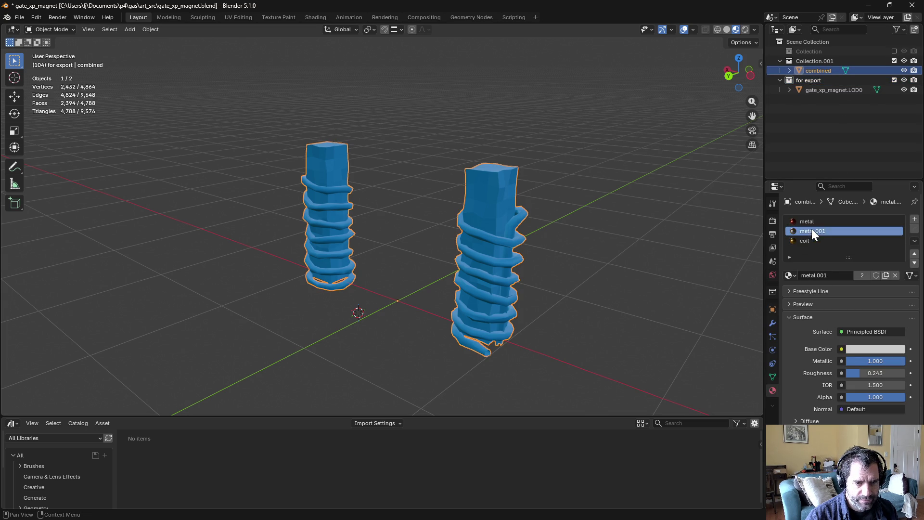
left_click(811, 222)
left_click(812, 231)
left_click(812, 240)
left_click(813, 223)
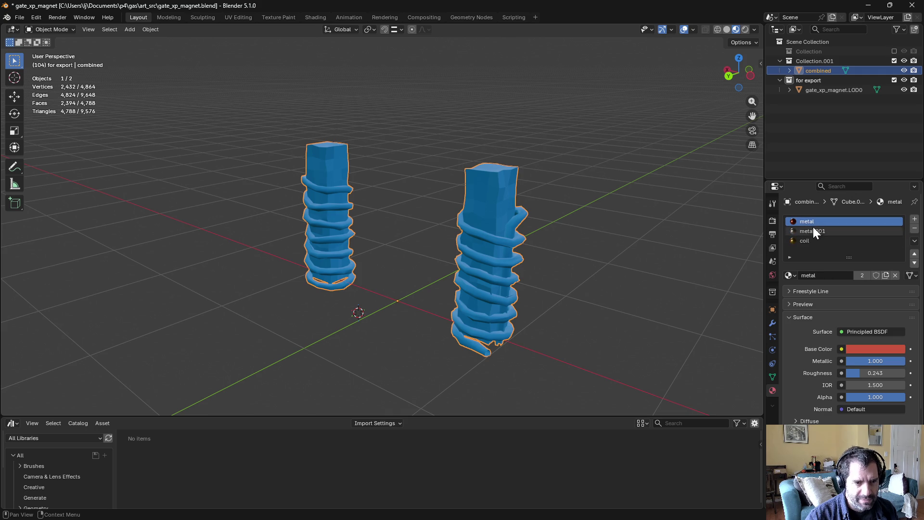
Step: Reselect combined and switch to the Shading workspace
left_click(819, 132)
left_click(825, 68)
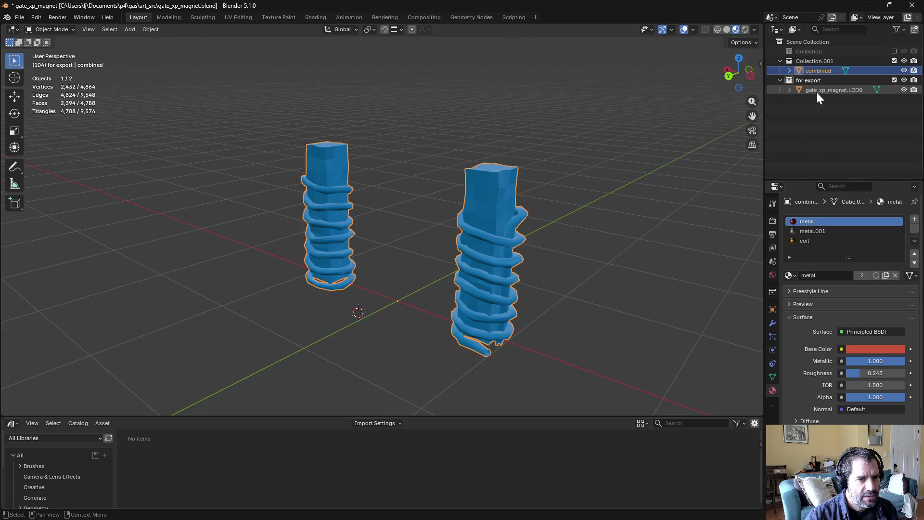
left_click(317, 19)
mouse_move(441, 166)
middle_mouse_down()
mouse_move(455, 193)
mouse_move(511, 124)
mouse_move(524, 121)
middle_mouse_up()
Step: Turn on Material Preview and create a 1024×1024 image gate_xp_magnet_color.LOD0 without alpha
left_click(735, 29)
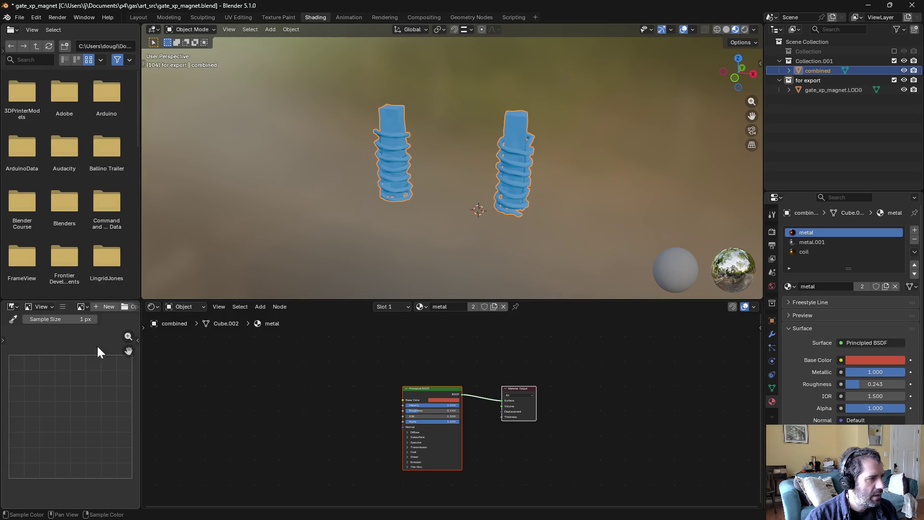
left_click(66, 307)
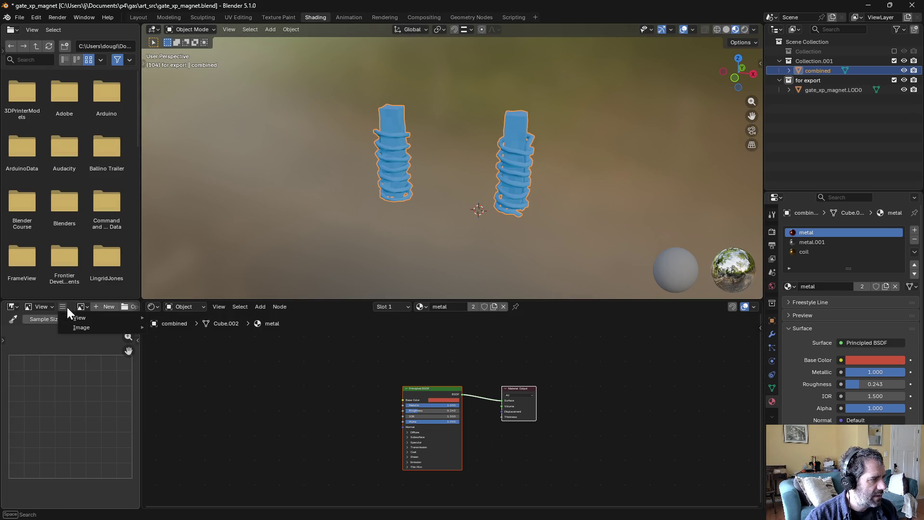
mouse_move(77, 327)
left_click(168, 327)
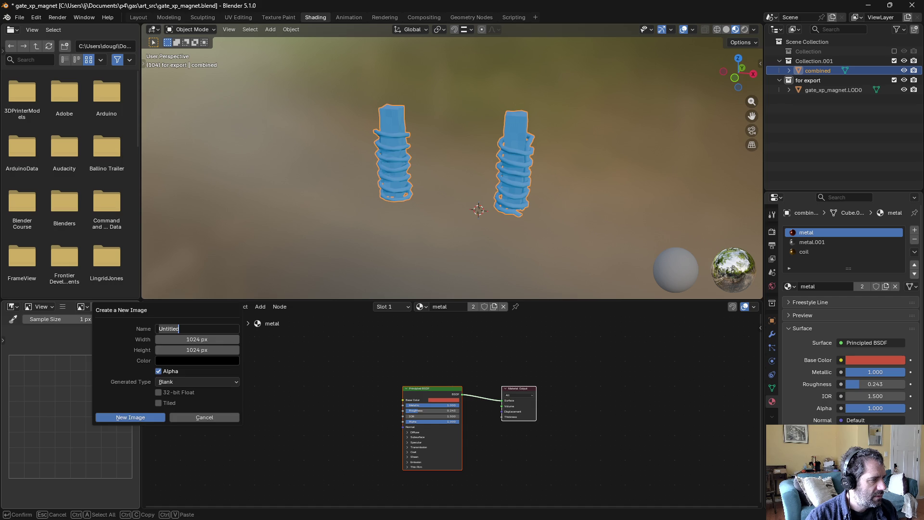
type("gae")
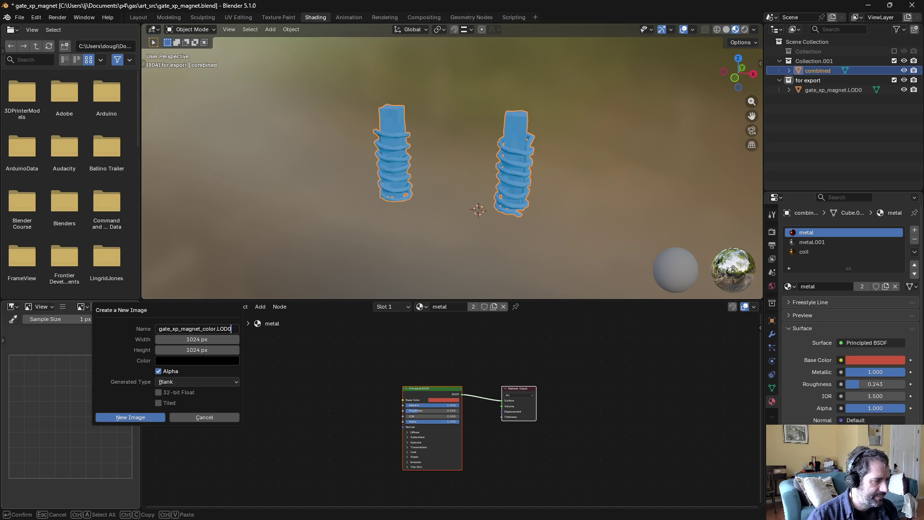
key("Return")
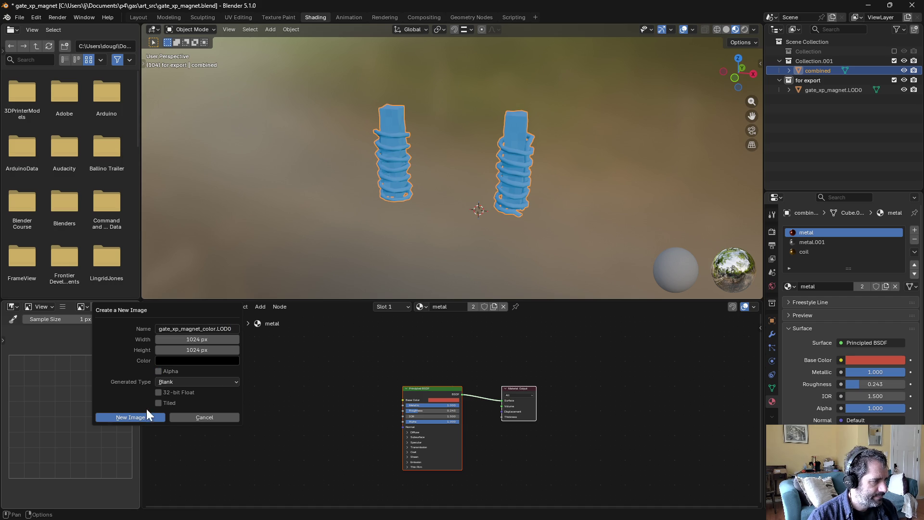
left_click(145, 416)
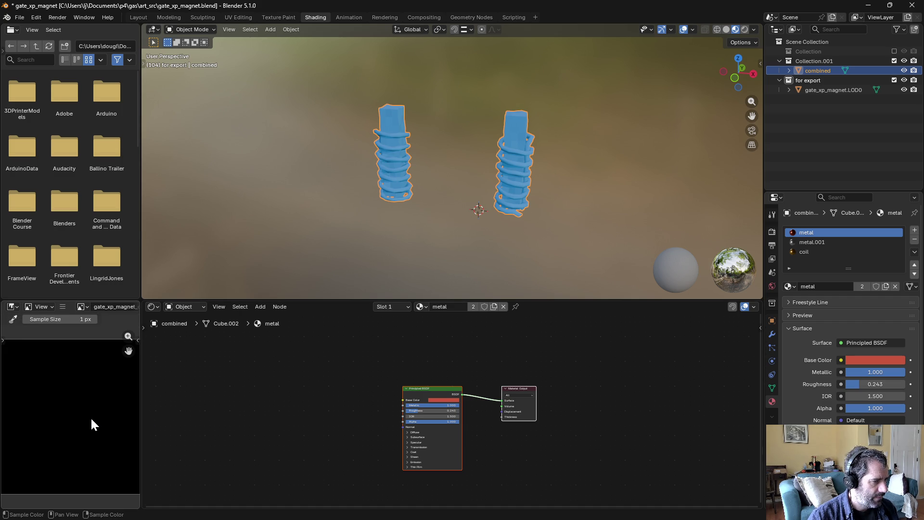
key("Home")
Step: Add an Image Texture node to gate_xp_magnet.LOD0's baked material
left_click(819, 90)
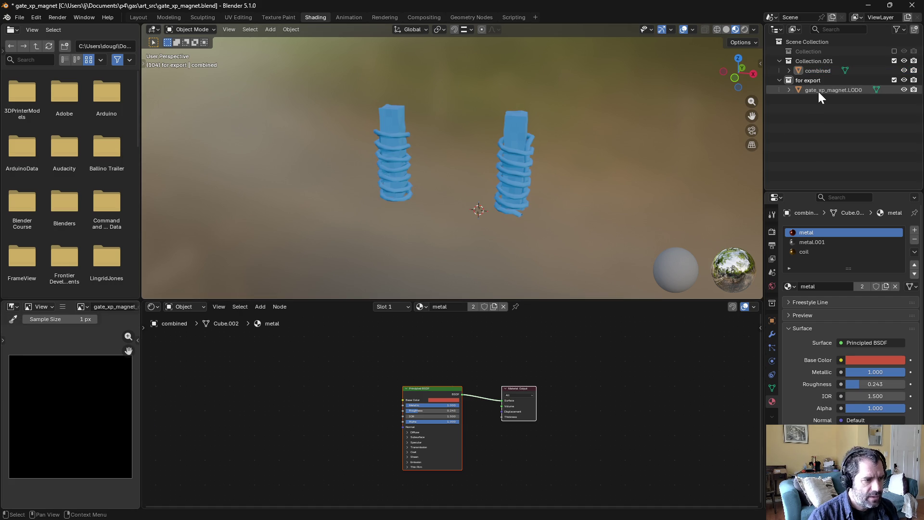
left_click(260, 306)
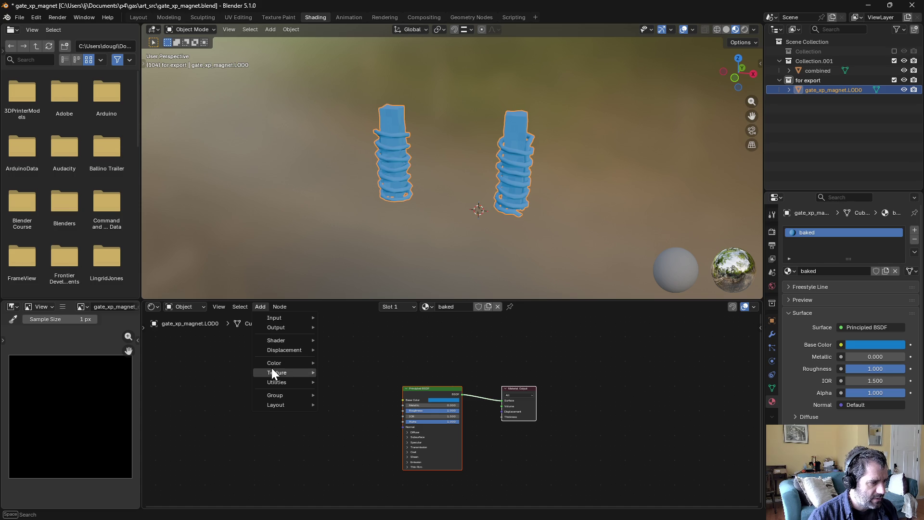
mouse_move(289, 373)
left_click(355, 429)
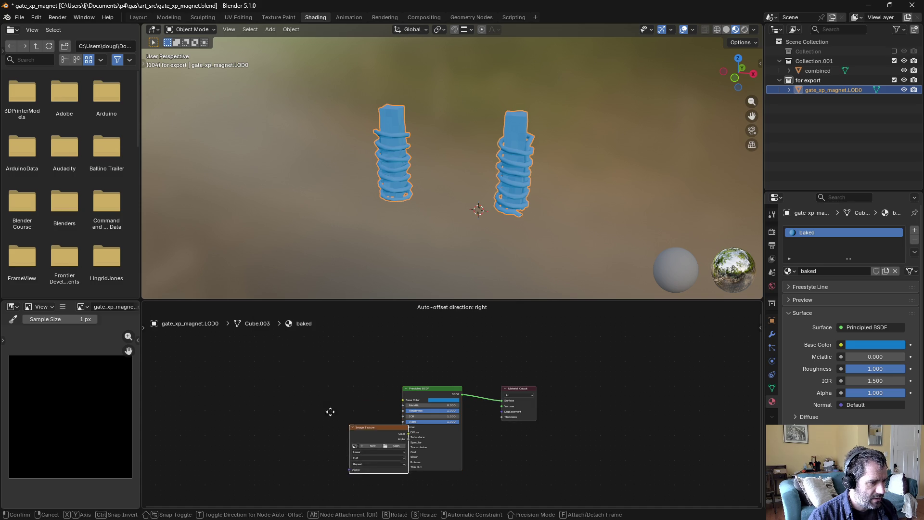
left_click(291, 396)
scroll(290, 397, "up", 1)
Step: Assign gate_xp_magnet_color.LOD0 to the texture node, then select combined and show render settings
left_click(249, 404)
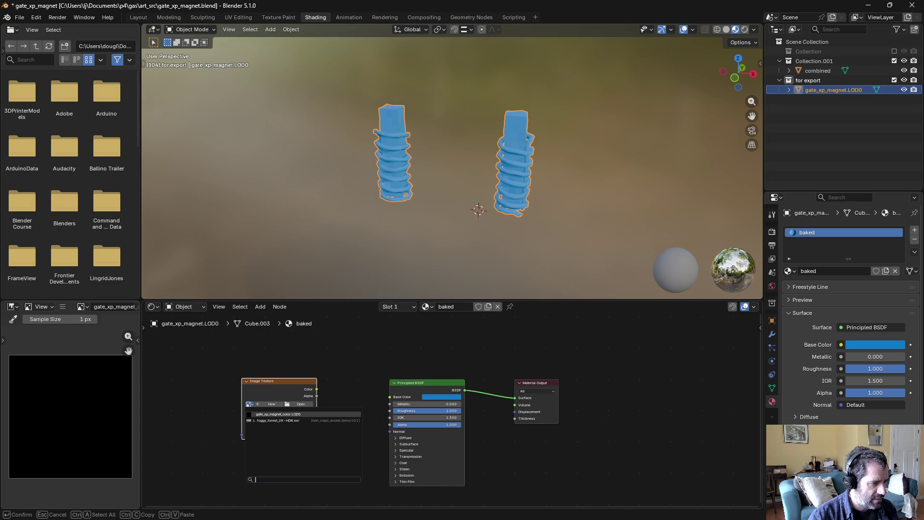
key("Escape")
key("Home")
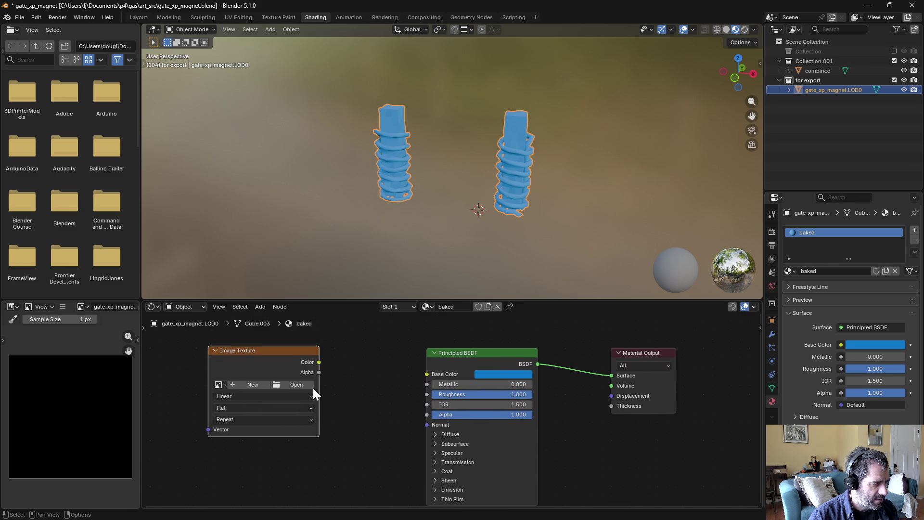
left_click(218, 385)
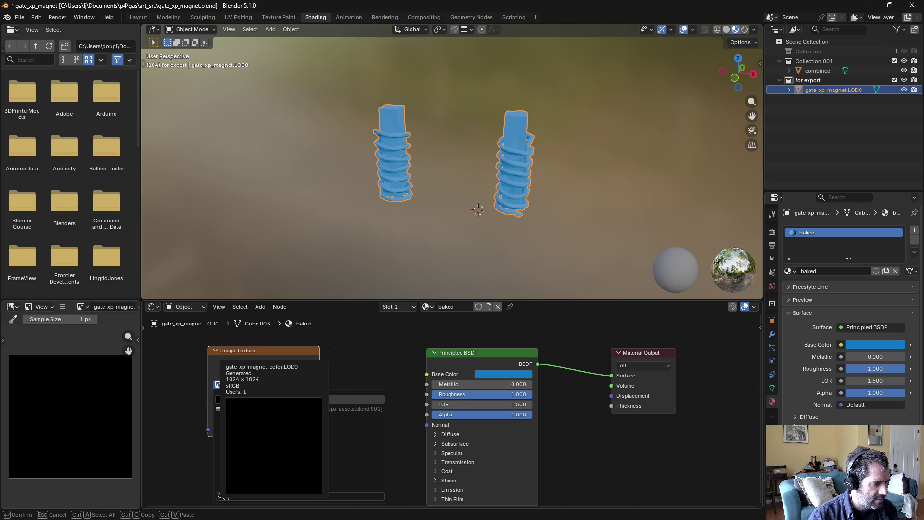
left_click(229, 400)
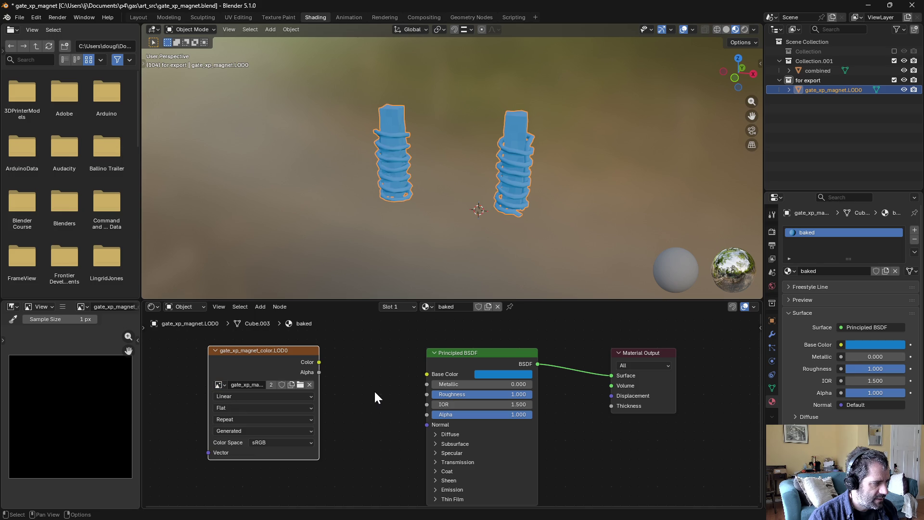
left_click(804, 72)
left_click(772, 232)
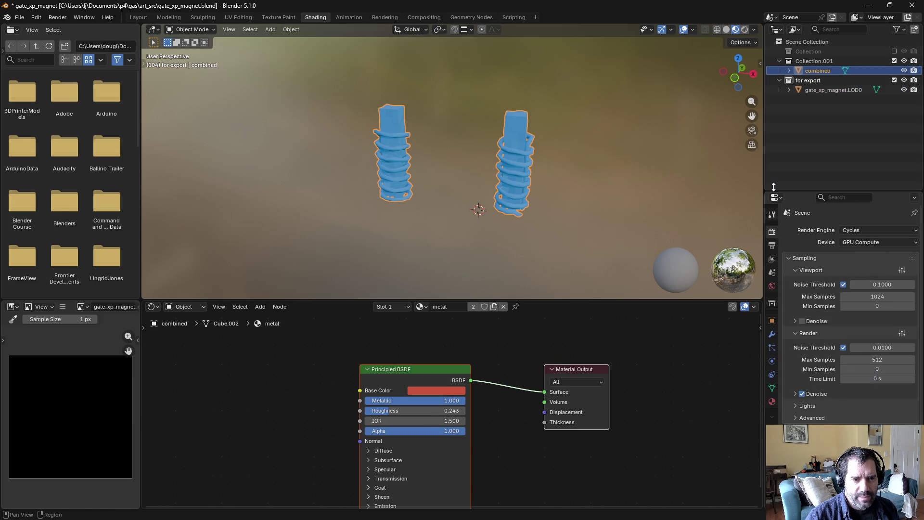
Step: Select the for export collection's combined object and make the LOD0 magnet active
left_click(818, 81)
left_click(820, 89, "ctrl")
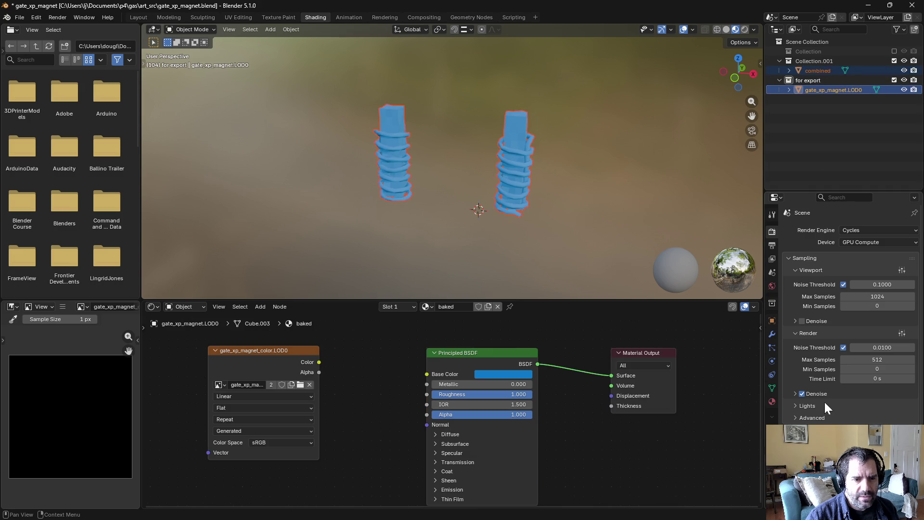
scroll(825, 402, "down", 5)
scroll(811, 394, "down", 6)
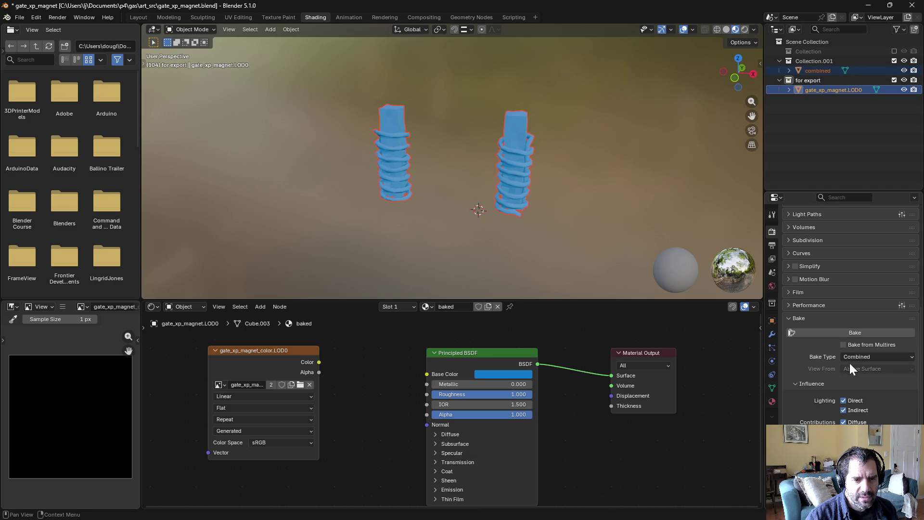
Step: Bake a Glossy map from selected to active onto the magnet's colour texture
left_click(853, 358)
left_click(860, 473)
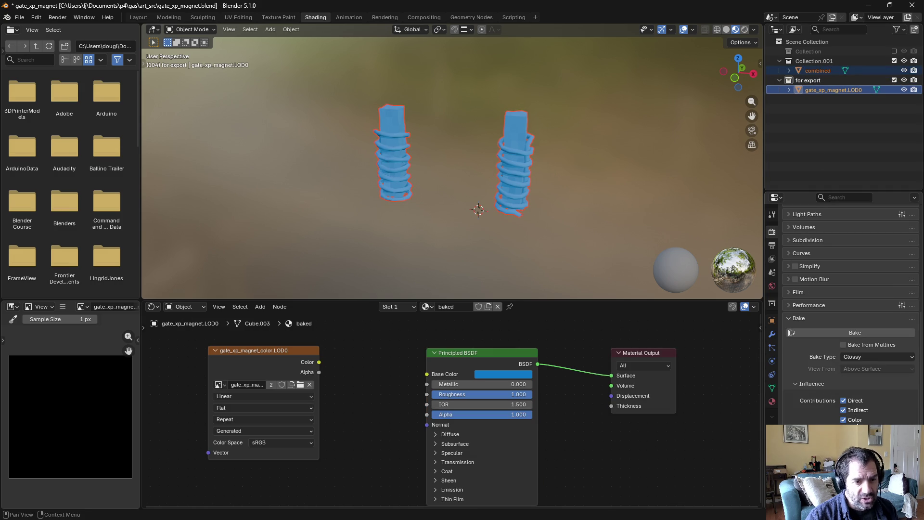
scroll(811, 396, "down", 3)
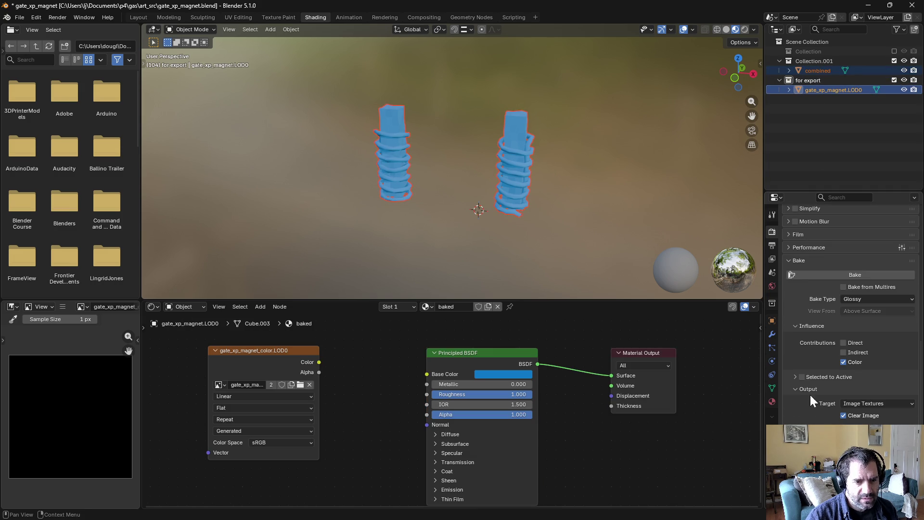
left_click(795, 377)
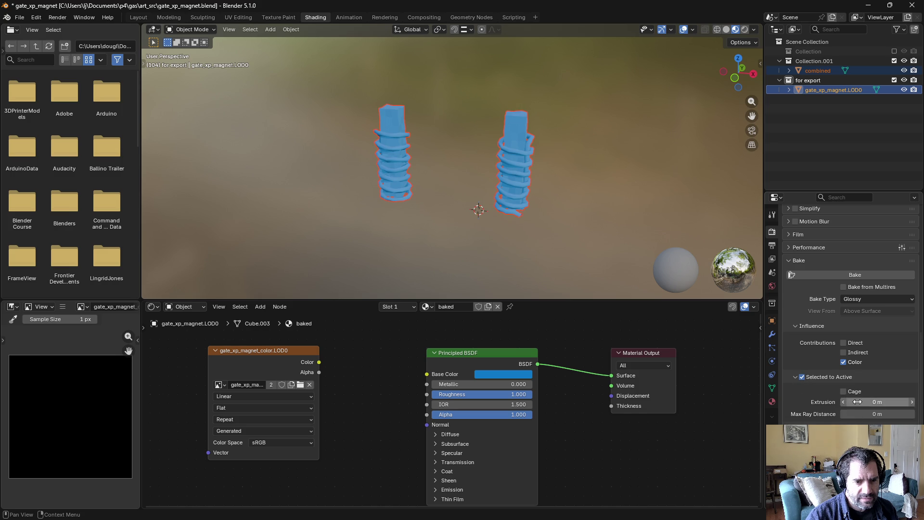
left_click(849, 273)
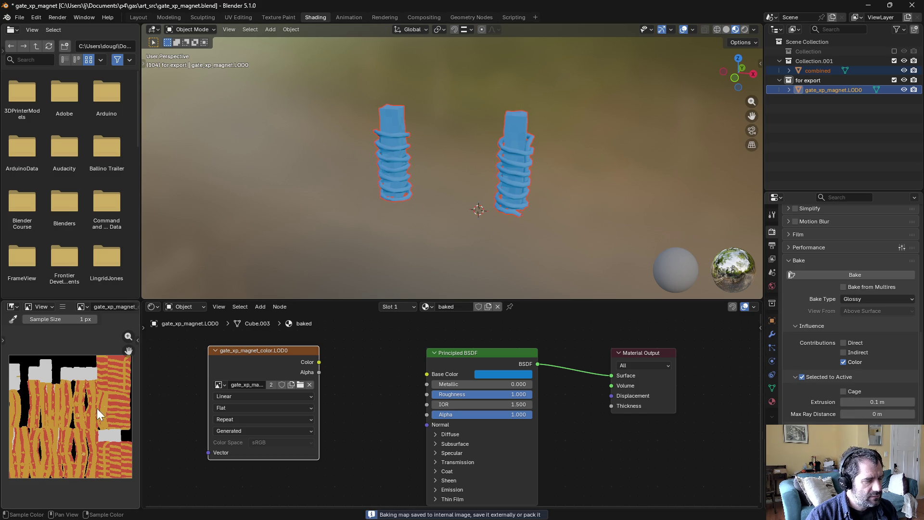
scroll(48, 404, "up", 4)
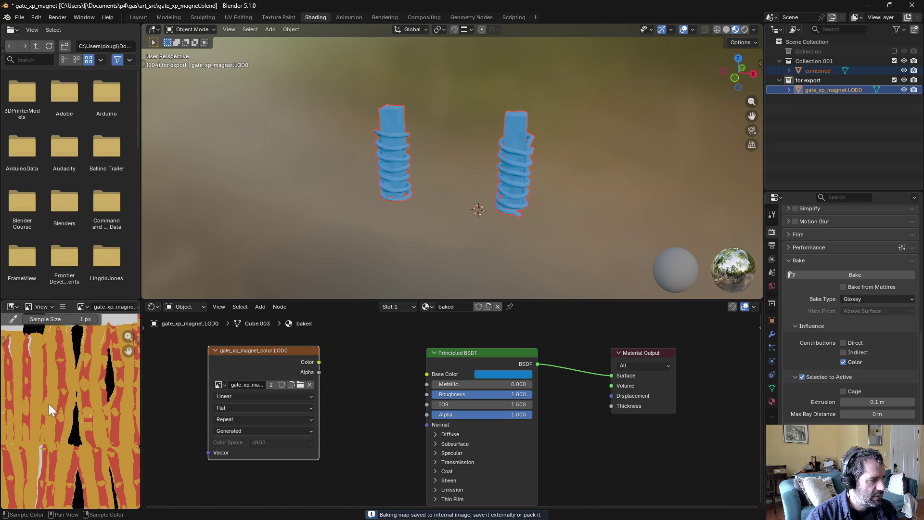
scroll(48, 404, "down", 2)
scroll(48, 404, "down", 2)
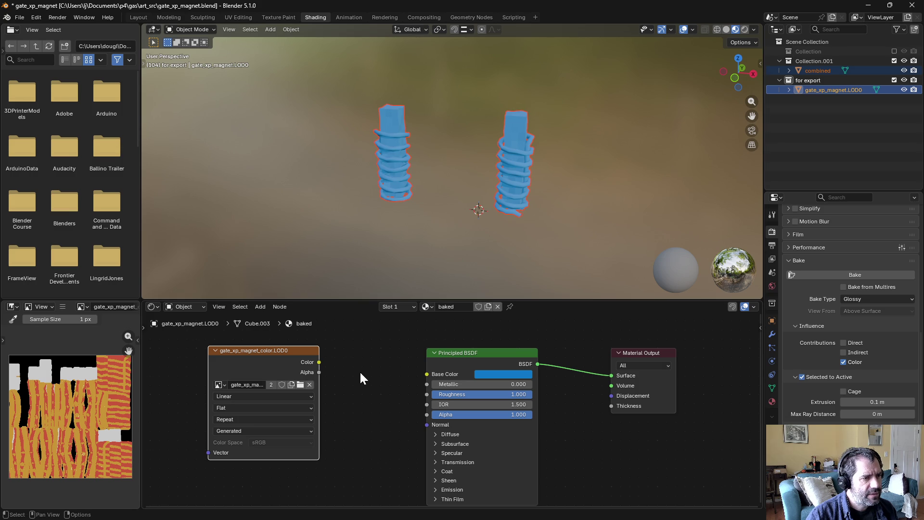
Step: Preview the baked texture on Base Color, inspect the coil tops, then disconnect it
left_click_drag(320, 362, 330, 360)
left_click_drag(430, 374, 429, 374)
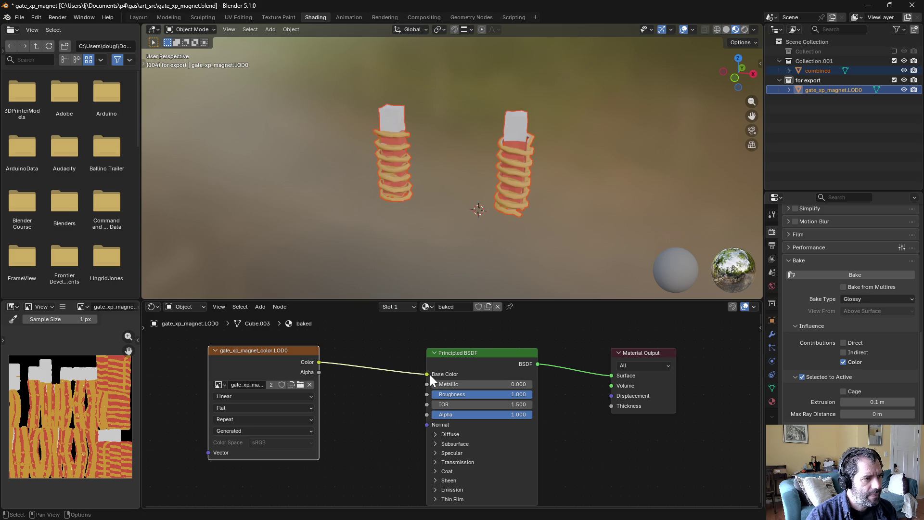
mouse_move(535, 177)
middle_mouse_down()
mouse_move(534, 197)
mouse_move(524, 164)
middle_mouse_up()
scroll(524, 164, "up", 5)
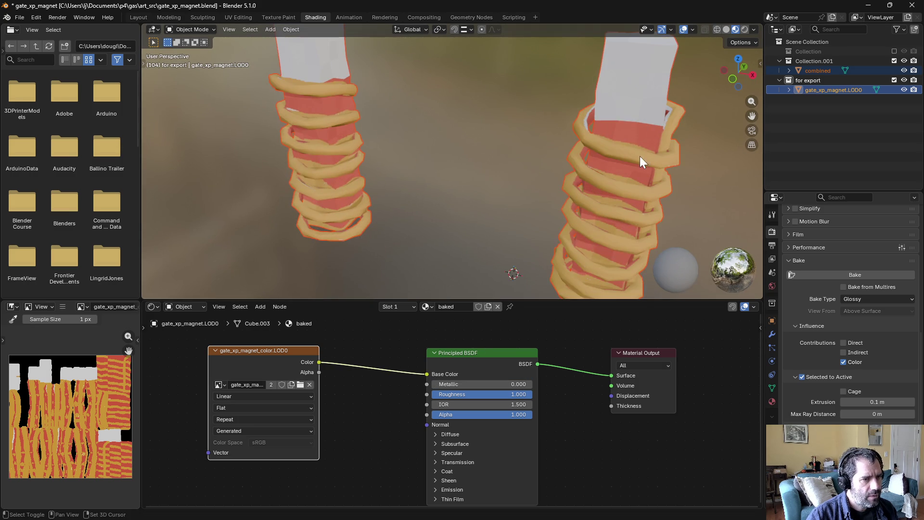
middle_click_drag(644, 160, 556, 178)
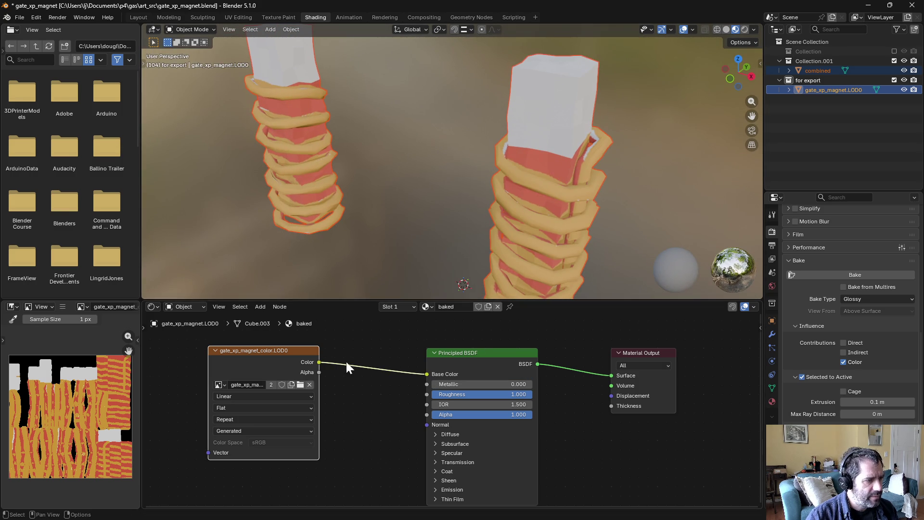
scroll(541, 180, "up", 4)
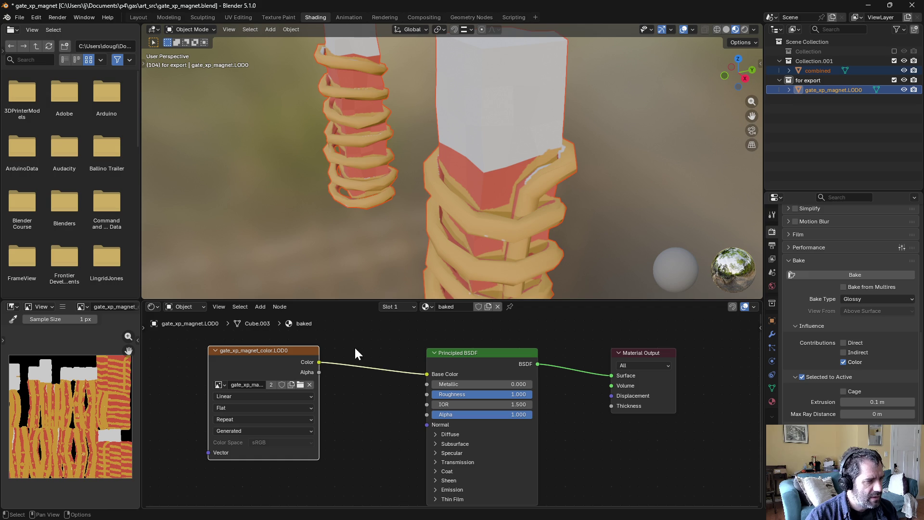
right_click_drag(354, 355, 371, 384, "ctrl")
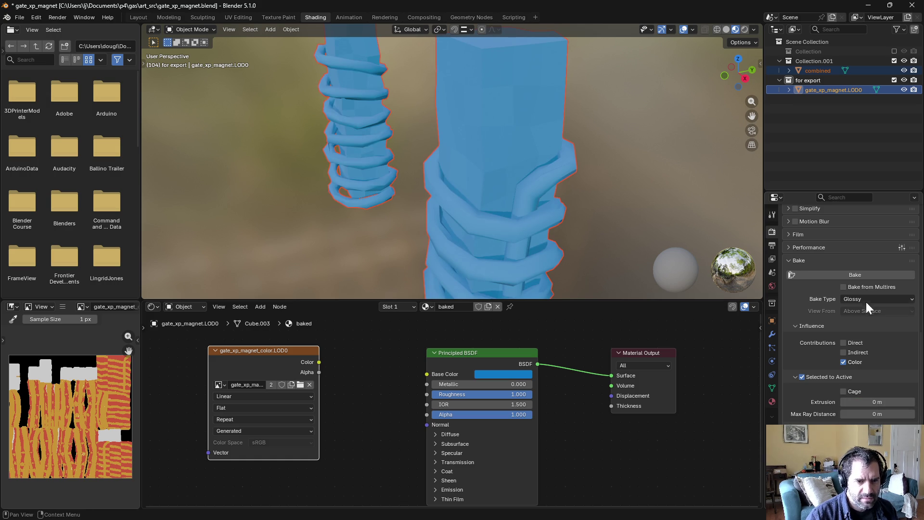
Step: Re-bake the magnet texture with zero extrusion and Extend as the margin type
left_click(864, 276)
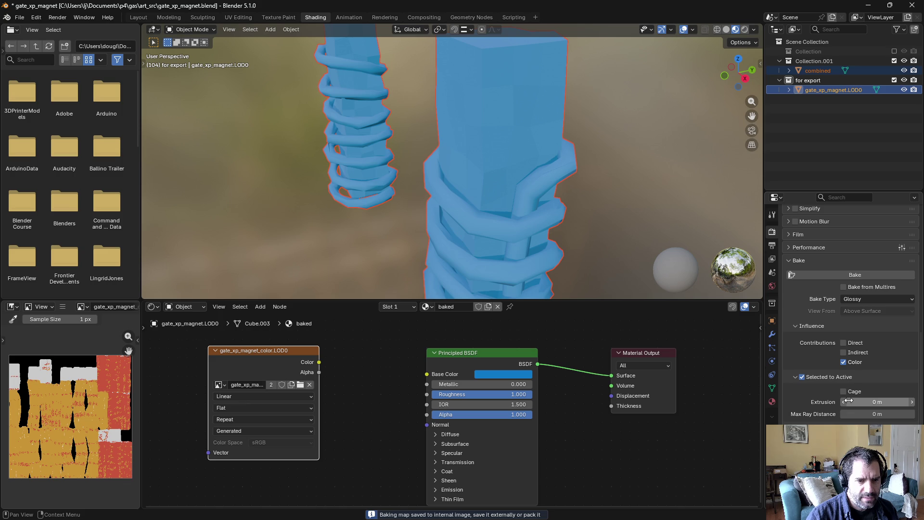
left_click_drag(878, 402, 877, 403)
scroll(877, 403, "down", 4)
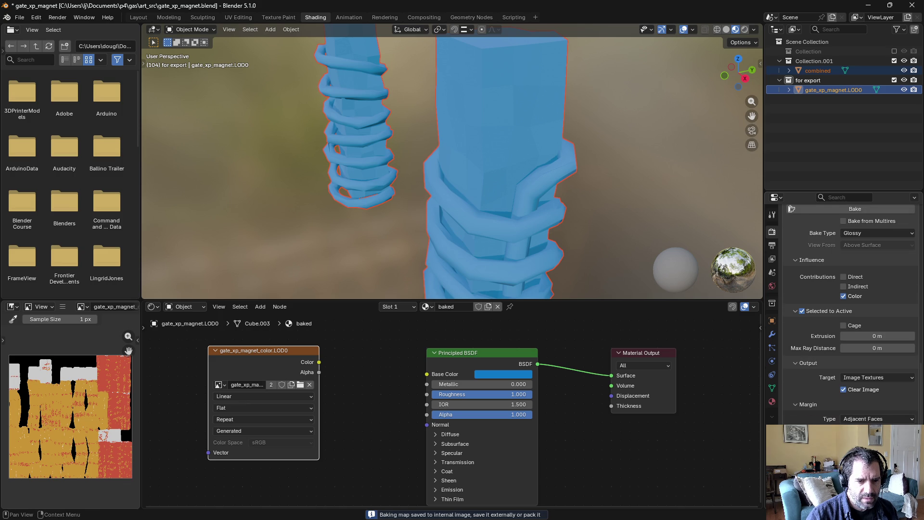
left_click(869, 419)
left_click(867, 455)
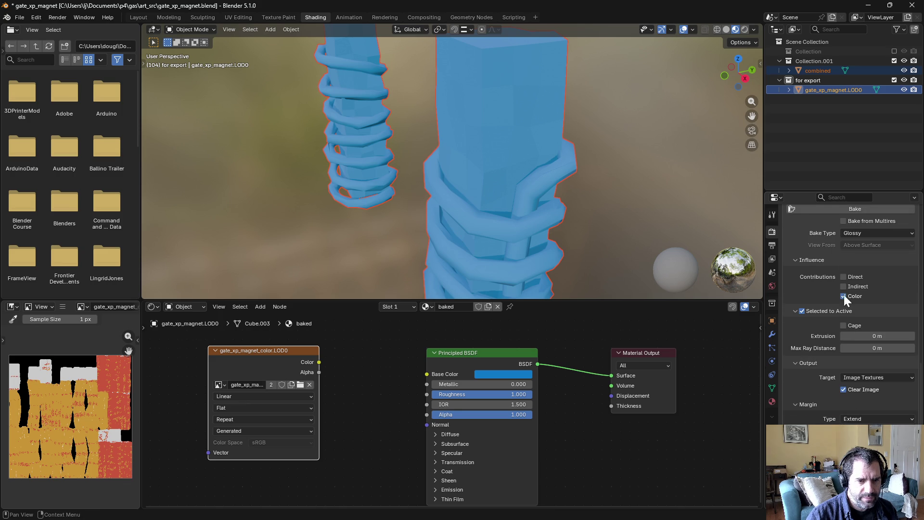
scroll(850, 299, "up", 2)
left_click(846, 247)
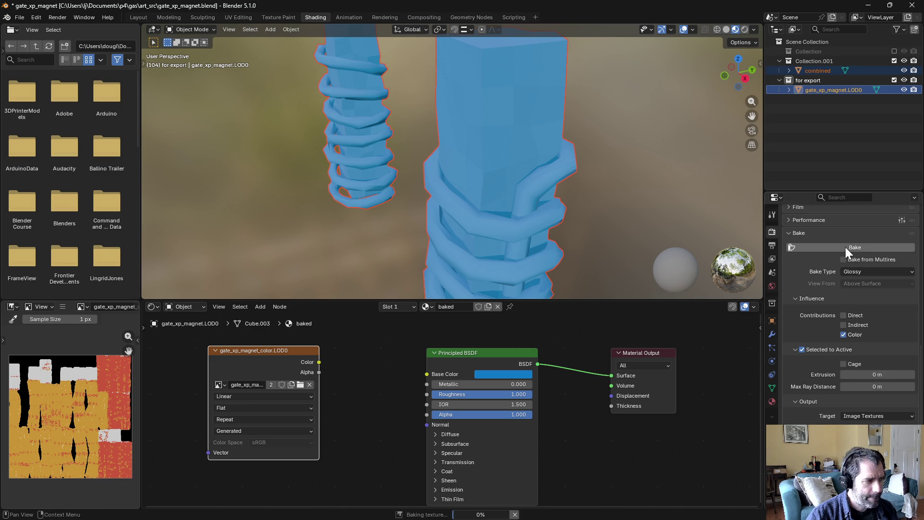
Step: Connect the baked texture's Color to Base Color and exclude Collection.001 from the view layer
scroll(55, 411, "up", 5)
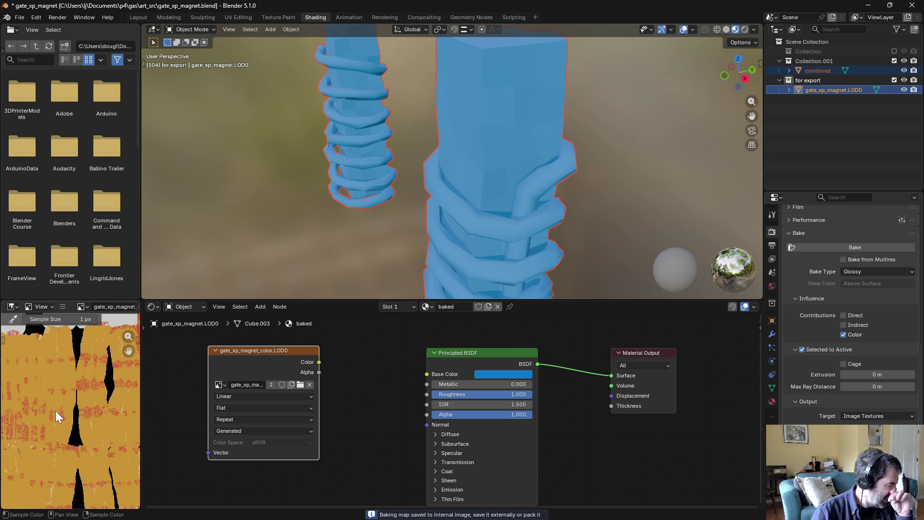
scroll(454, 415, "down", 1)
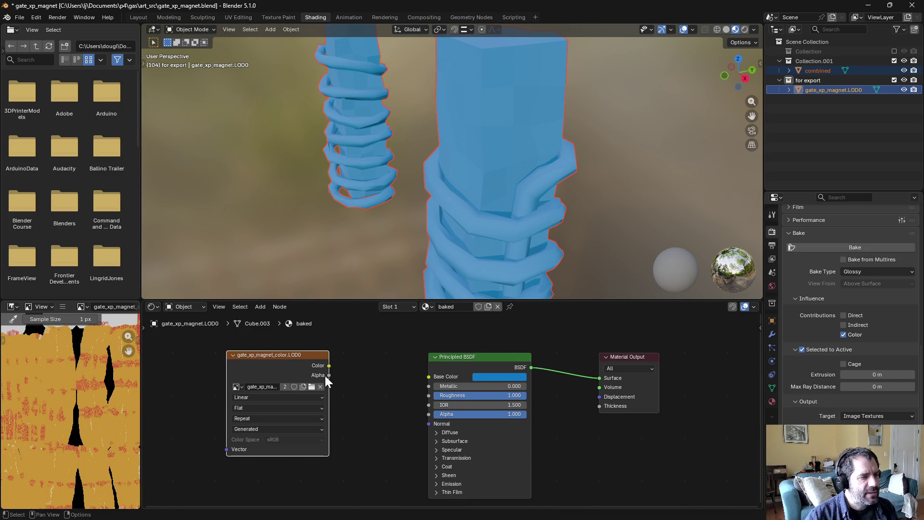
left_click_drag(329, 365, 428, 377)
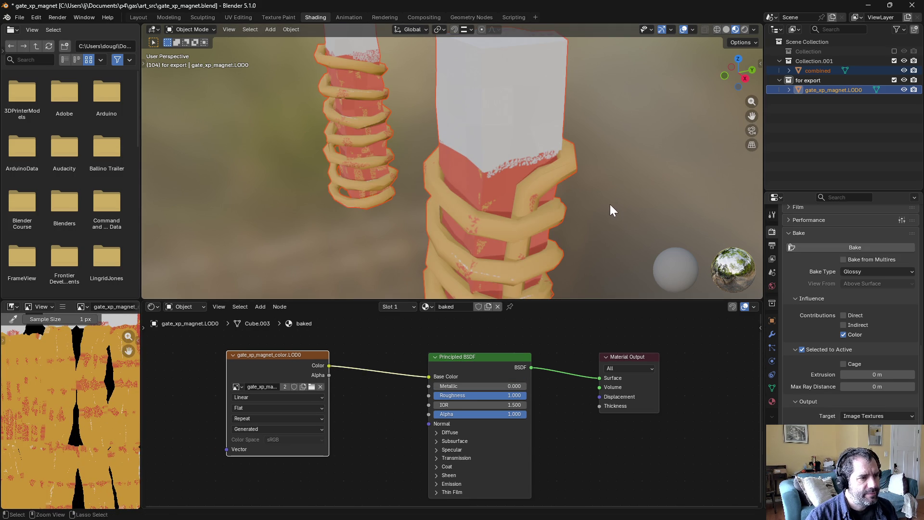
middle_click_drag(600, 208, 558, 207)
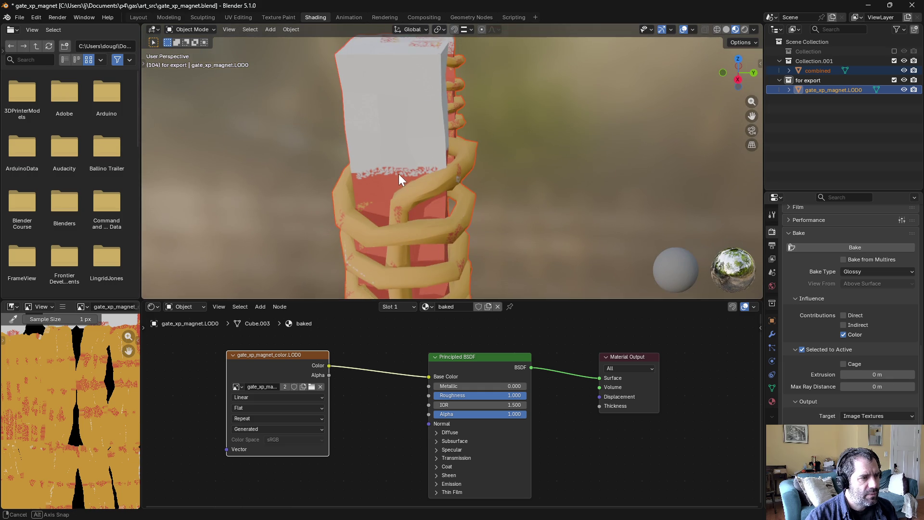
mouse_move(399, 174)
middle_mouse_down()
mouse_move(412, 201)
mouse_move(406, 228)
mouse_move(472, 208)
mouse_move(432, 204)
mouse_move(440, 221)
mouse_move(454, 196)
mouse_move(452, 230)
middle_mouse_up()
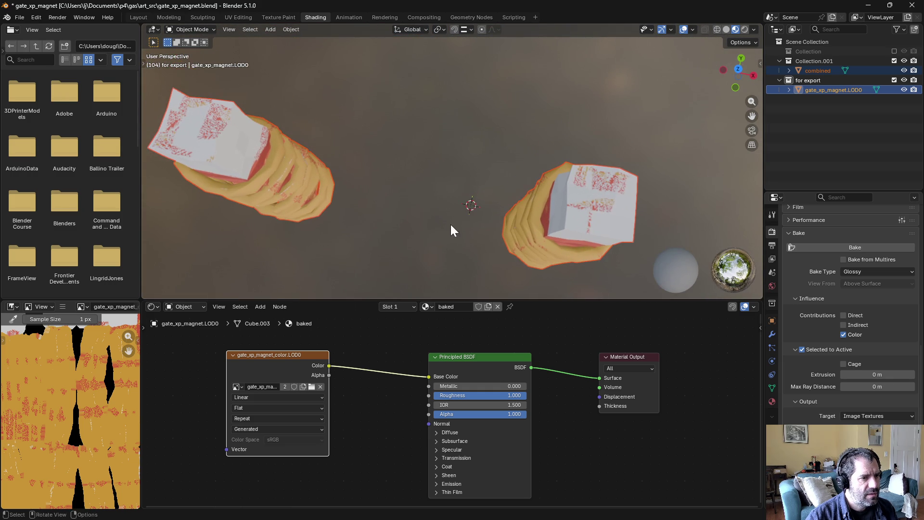
left_click(894, 61)
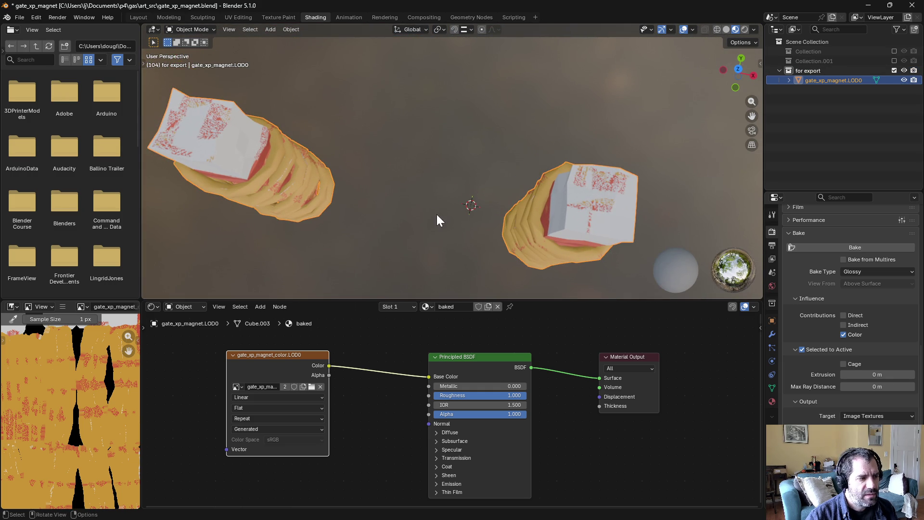
scroll(106, 360, "down", 3)
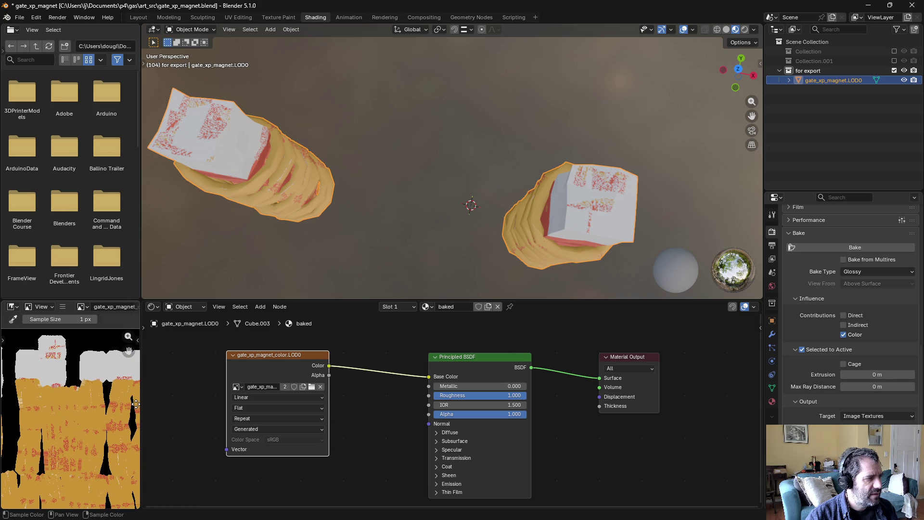
Step: Re-include both collections and select the combined object with gate_xp_magnet.LOD0 active
mouse_move(536, 210)
middle_mouse_down()
mouse_move(603, 146)
mouse_move(605, 161)
mouse_move(641, 135)
middle_mouse_up()
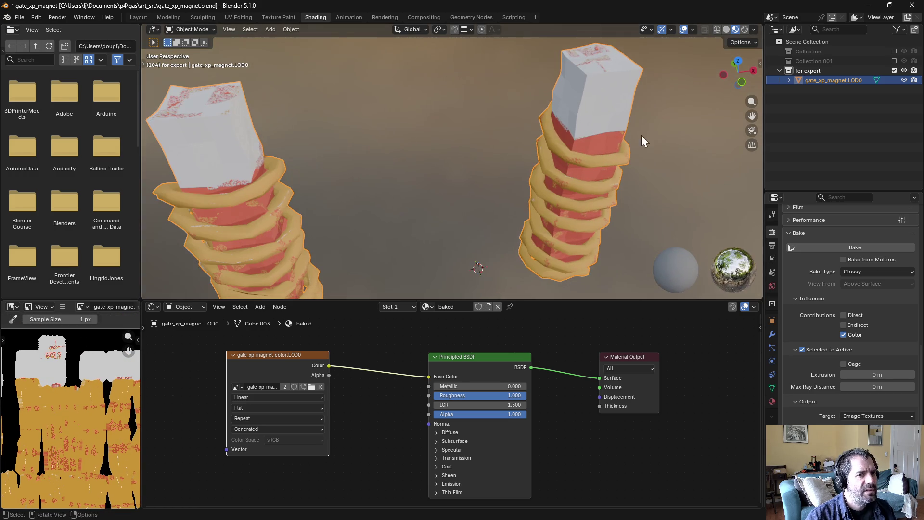
left_click(895, 70)
left_click(894, 61)
left_click(894, 80)
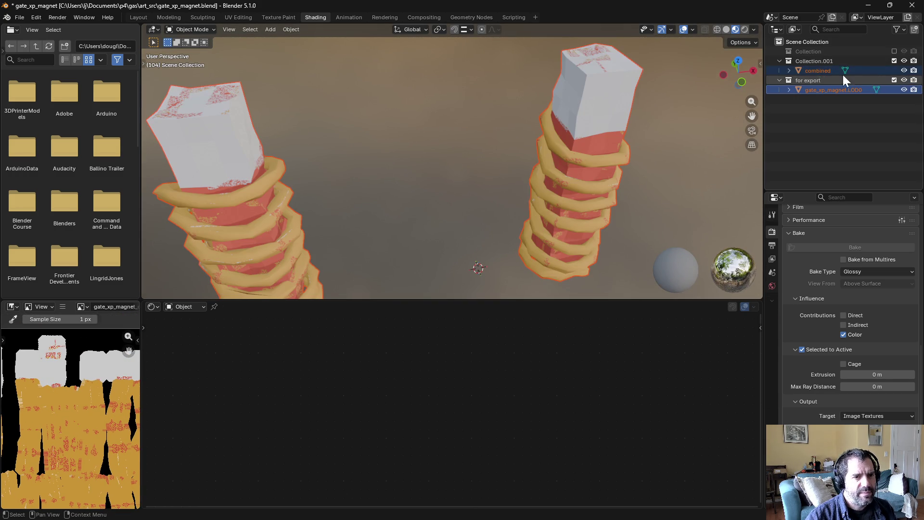
left_click(842, 73)
left_click(822, 90, "ctrl")
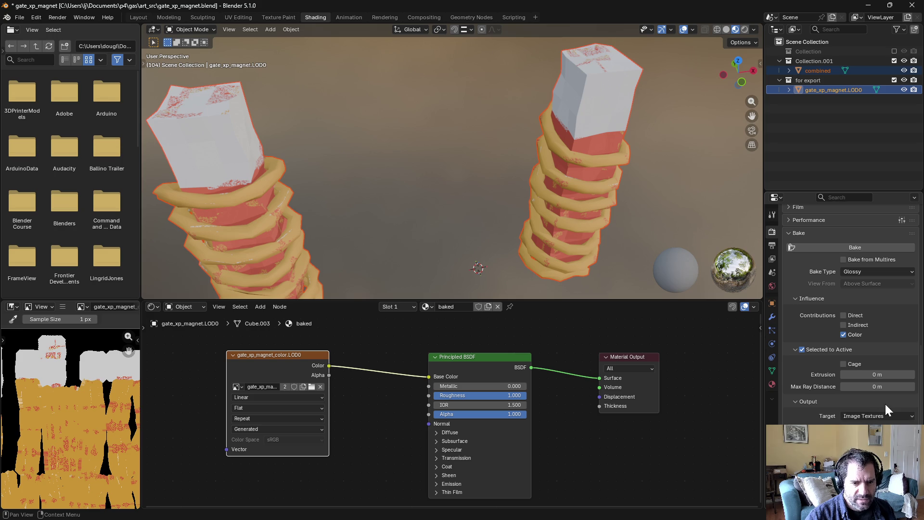
Step: Re-bake with 0.01 m extrusion and inspect the coils on both posts
left_click_drag(897, 378, 901, 378)
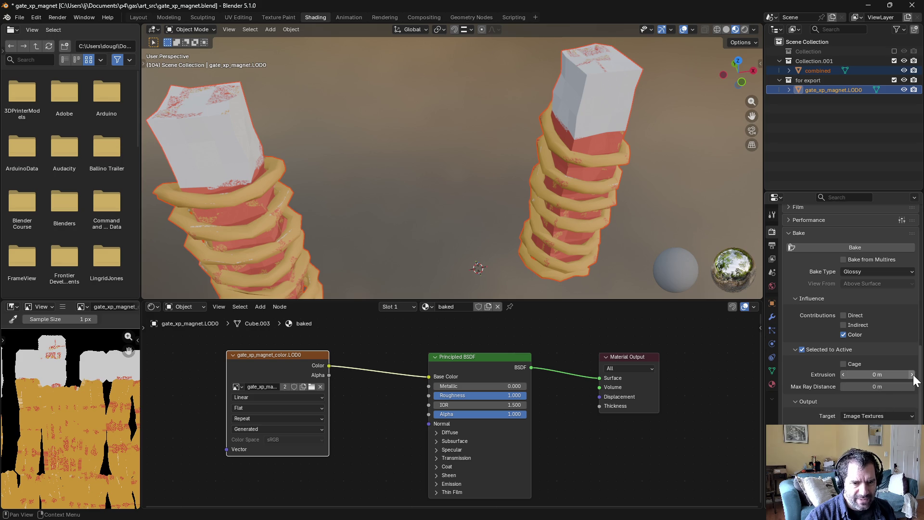
left_click(857, 247)
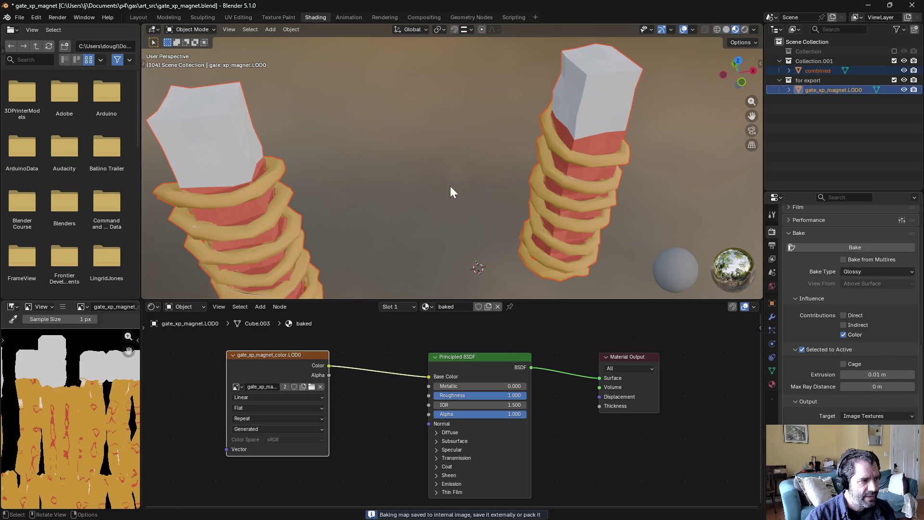
mouse_move(502, 185)
middle_mouse_down()
mouse_move(409, 152)
mouse_move(414, 137)
mouse_move(512, 138)
middle_mouse_up()
scroll(568, 175, "up", 6)
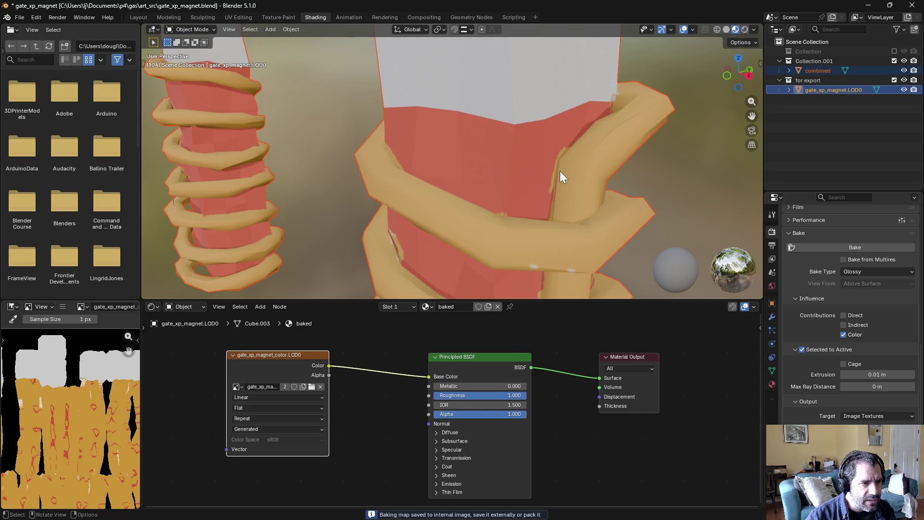
mouse_move(560, 172)
middle_mouse_down()
mouse_move(567, 178)
mouse_move(568, 166)
middle_mouse_up()
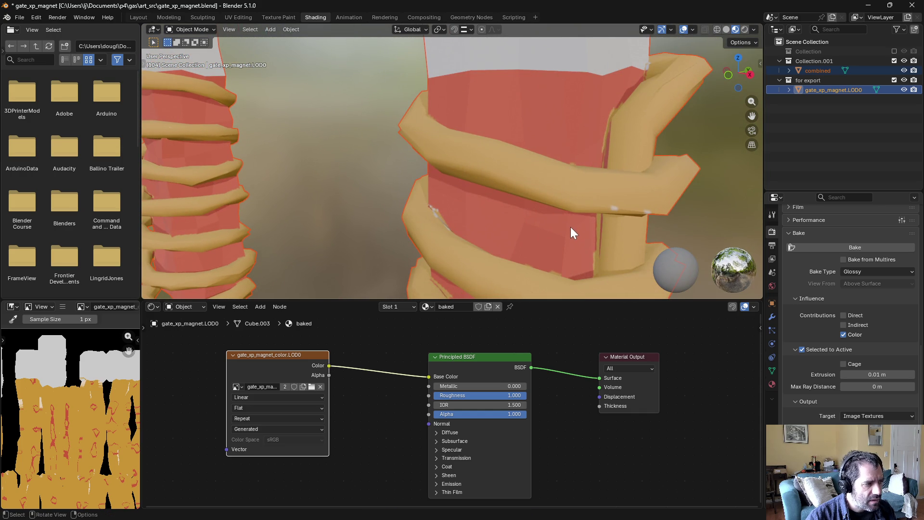
mouse_move(571, 227)
middle_mouse_down()
mouse_move(513, 100)
mouse_move(536, 90)
middle_mouse_up()
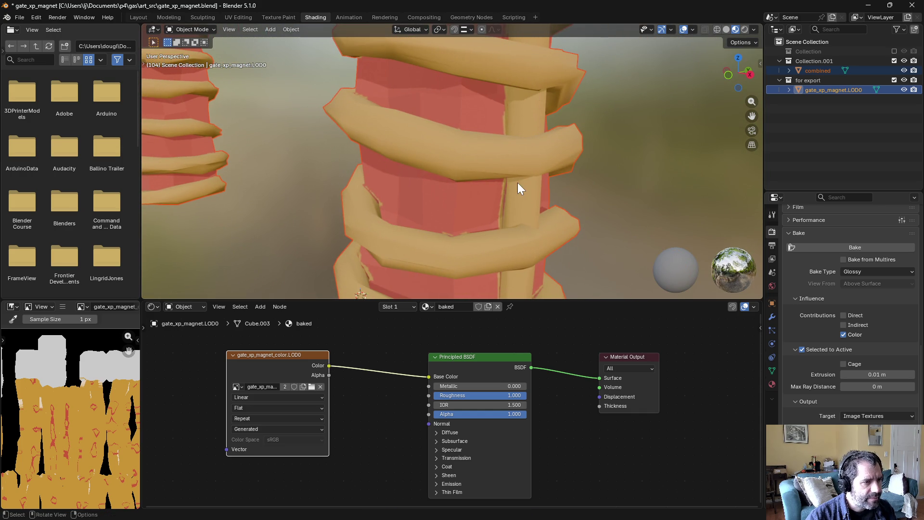
scroll(502, 188, "down", 2)
mouse_move(500, 192)
middle_mouse_down()
mouse_move(506, 154)
mouse_move(605, 172)
mouse_move(595, 201)
mouse_move(406, 173)
mouse_move(429, 194)
mouse_move(529, 223)
mouse_move(461, 224)
mouse_move(458, 245)
mouse_move(470, 174)
mouse_move(446, 221)
middle_mouse_up()
scroll(471, 178, "down", 3)
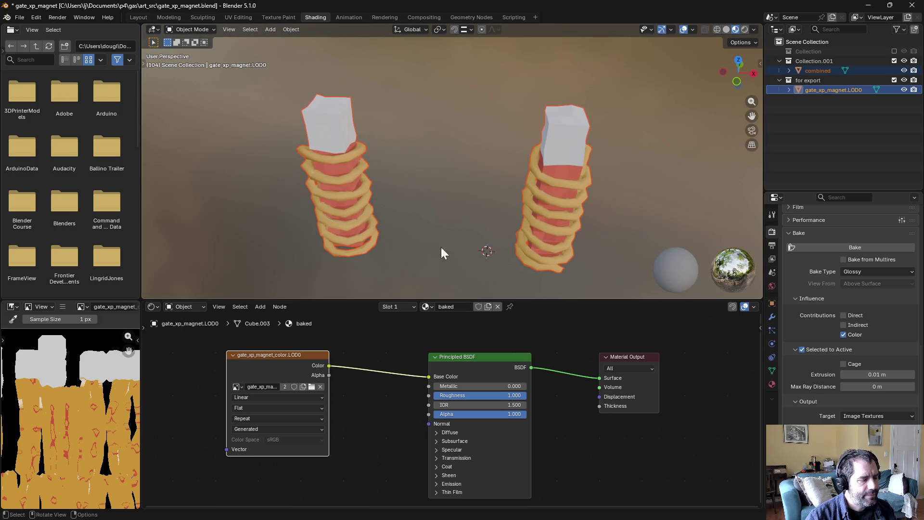
scroll(395, 232, "down", 1)
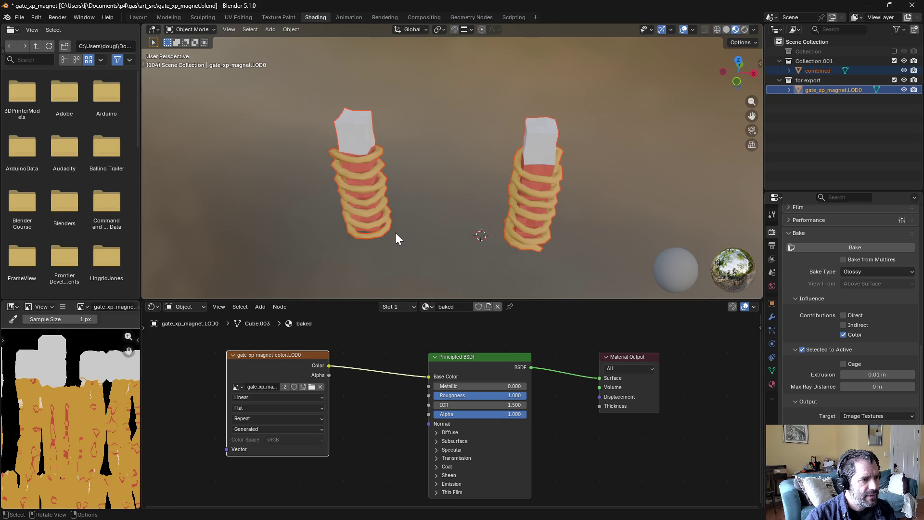
Step: Save the baked texture as gate_xp_magnet_color.LOD0.png in Assets/Gameplay/map/props/gates
left_click(63, 307)
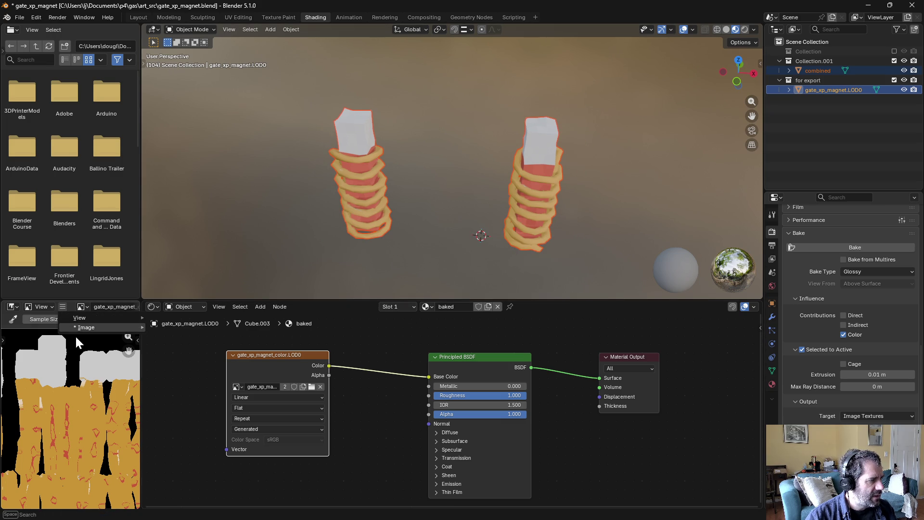
mouse_move(84, 328)
left_click(181, 250)
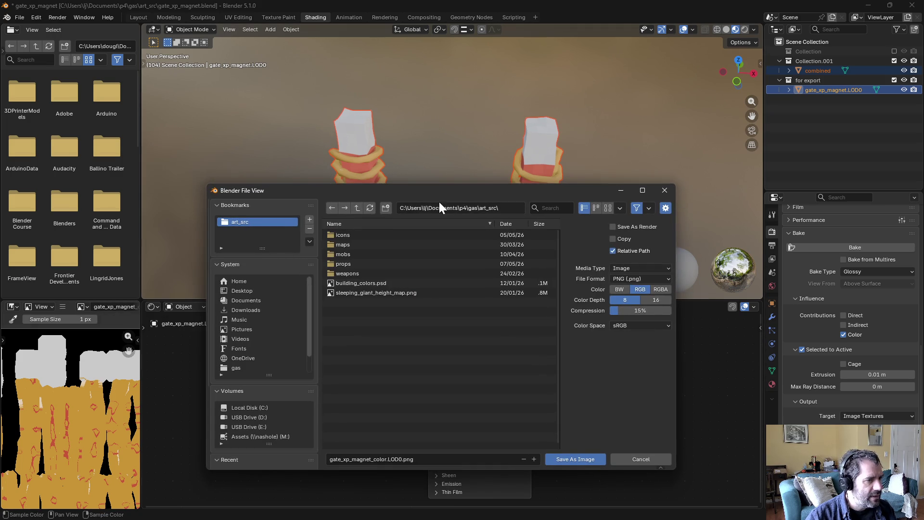
left_click(362, 209)
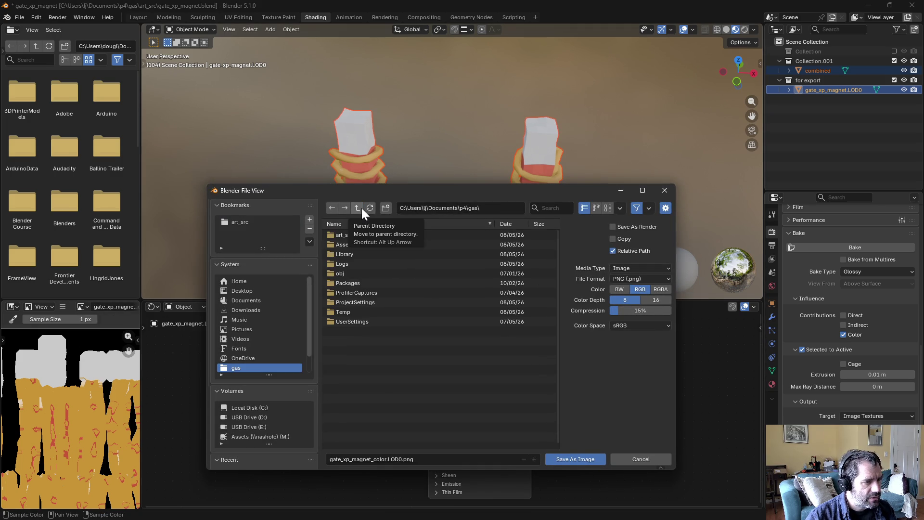
double_click(354, 244)
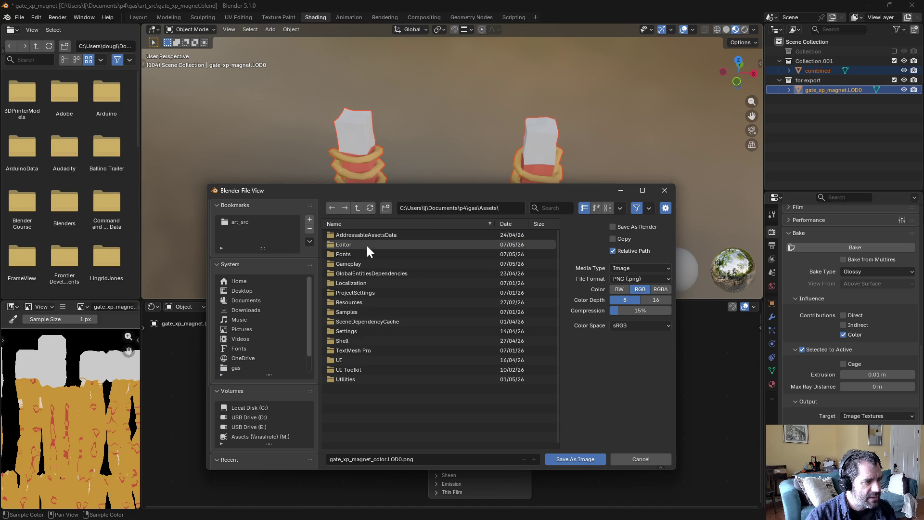
double_click(347, 262)
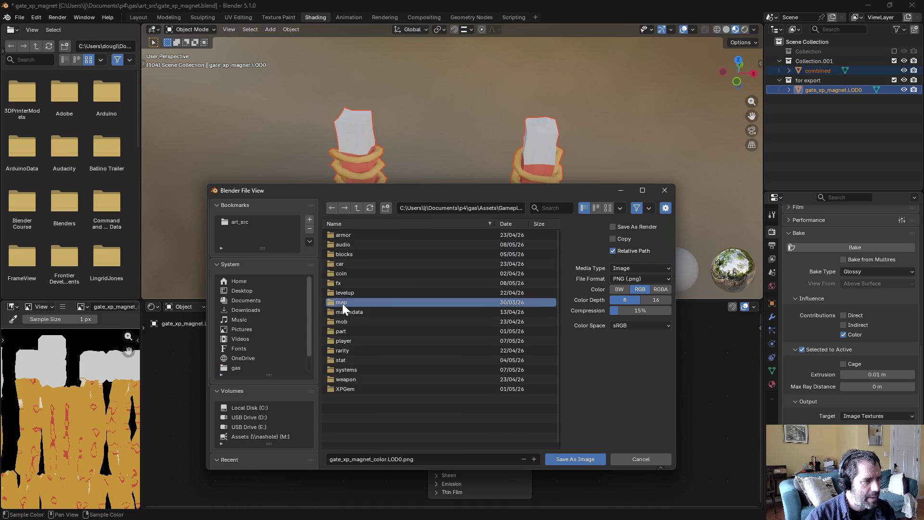
double_click(343, 302)
double_click(357, 273)
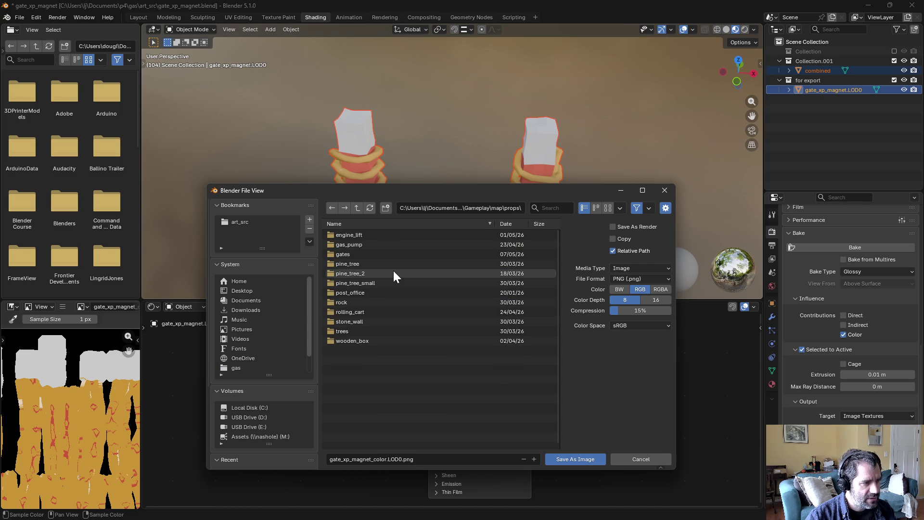
double_click(359, 254)
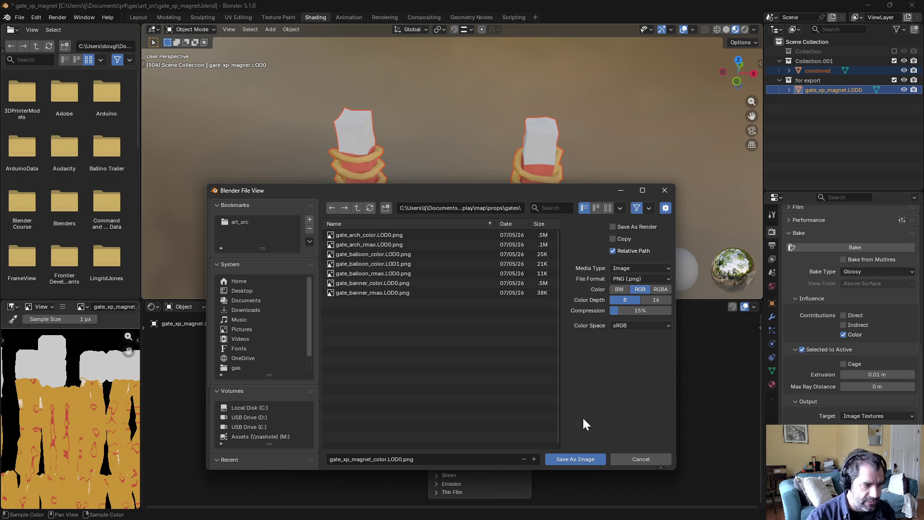
left_click(562, 458)
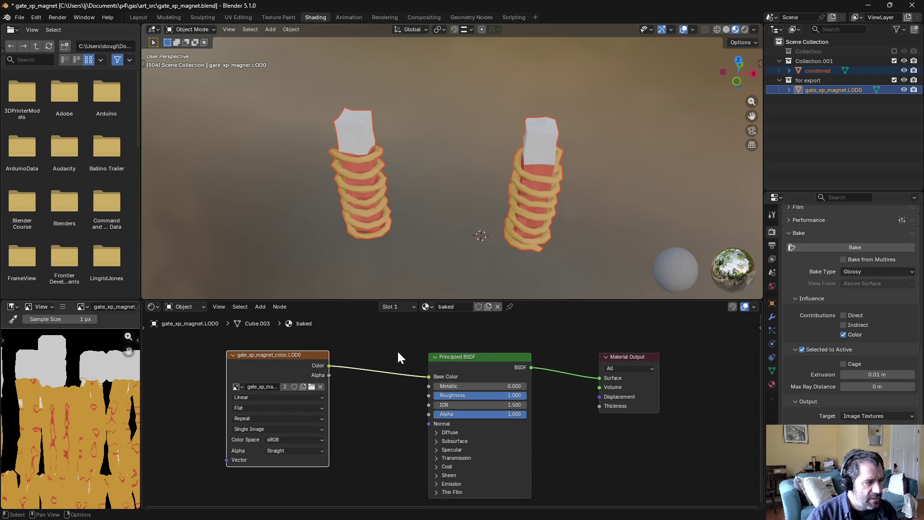
Step: Save the .blend file with Ctrl+S
key("ctrl+s")
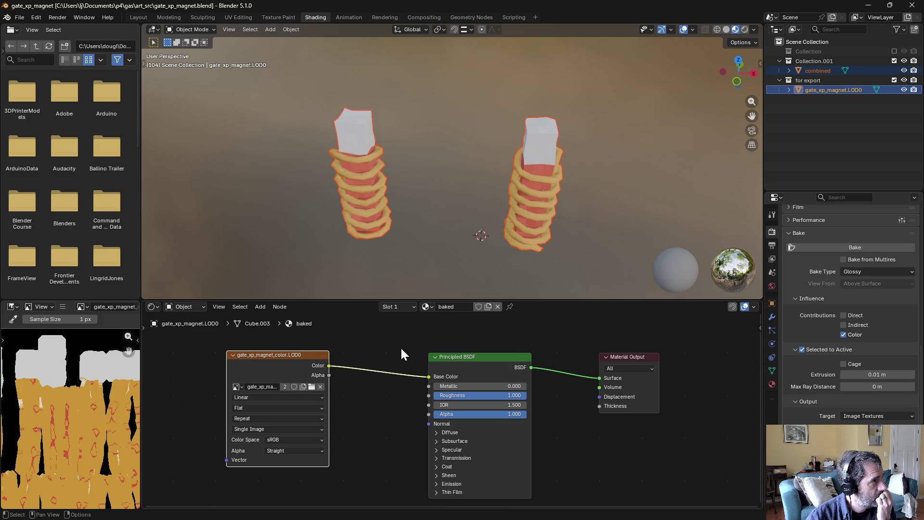
scroll(439, 231, "down", 10)
scroll(440, 231, "up", 5)
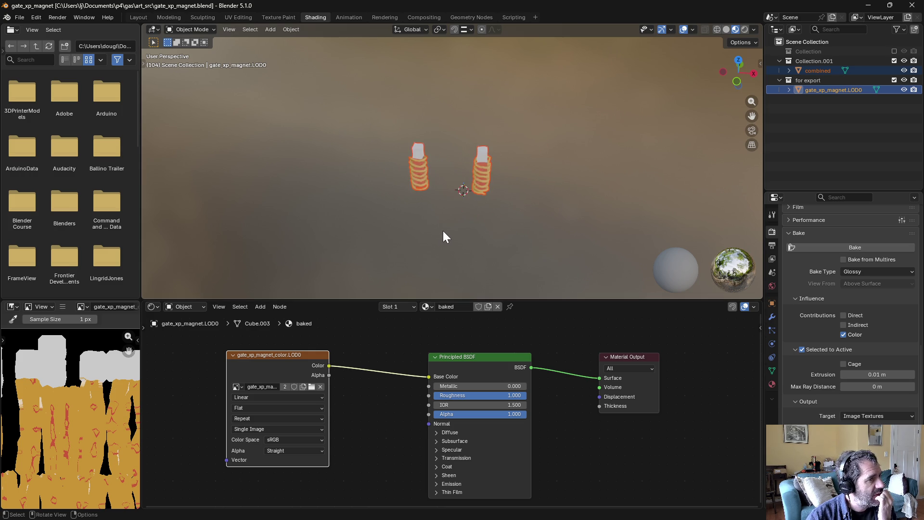
scroll(444, 233, "up", 4)
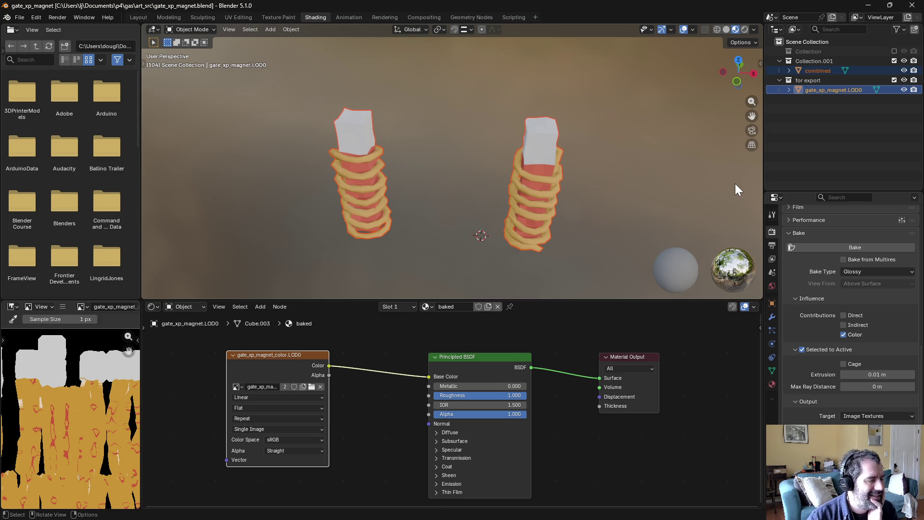
Step: Create a new compositor node tree in the Compositing workspace
left_click(428, 18)
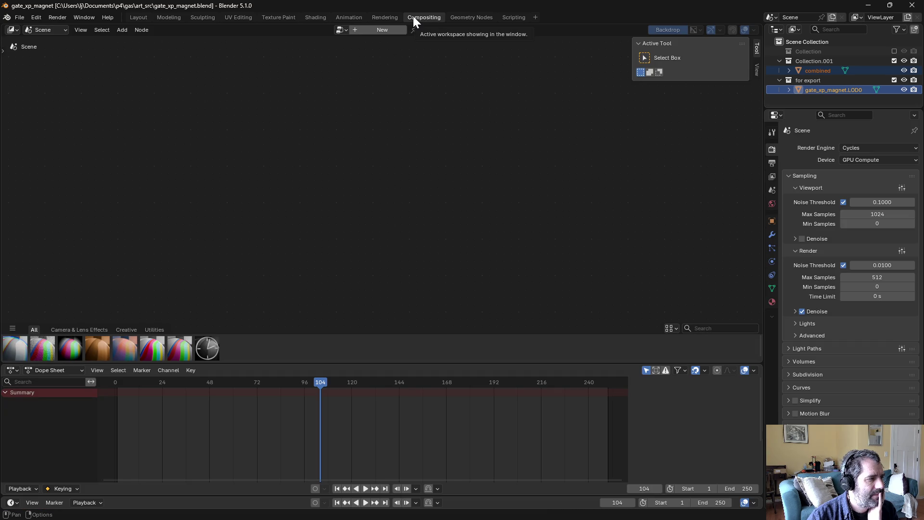
left_click(398, 16)
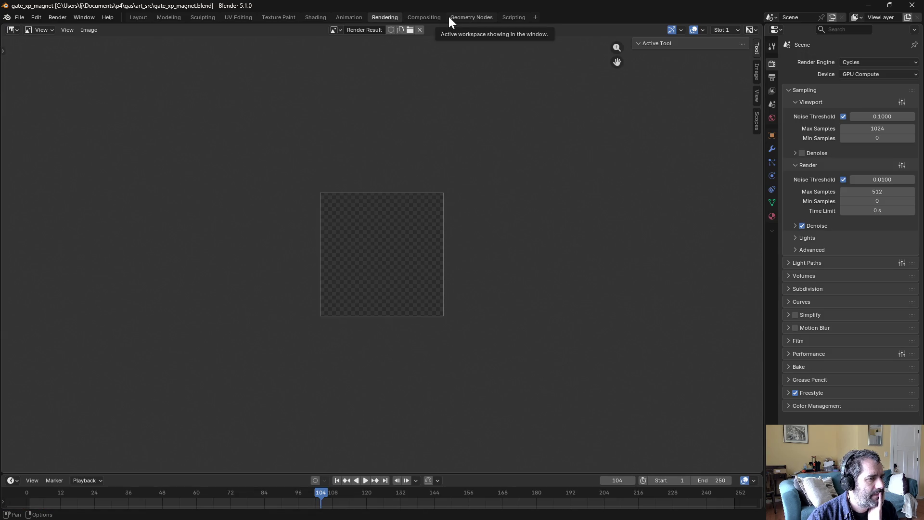
left_click(426, 18)
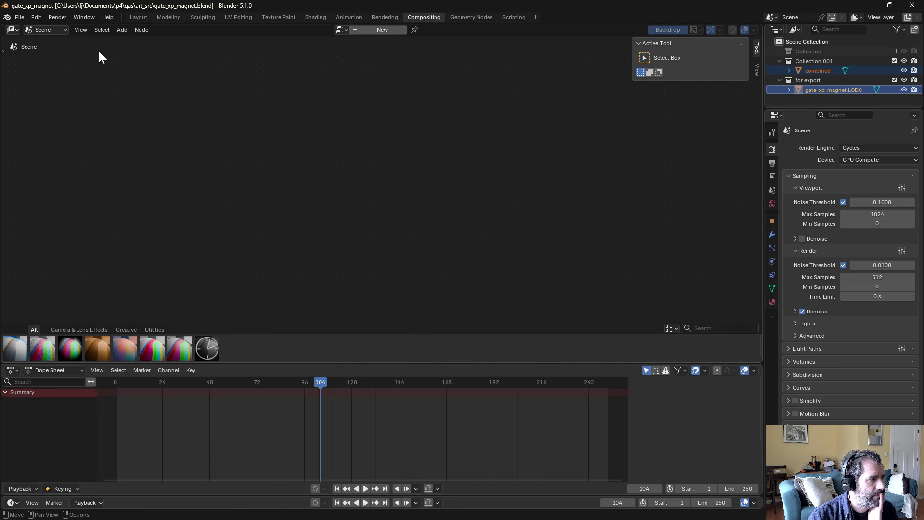
left_click(388, 30)
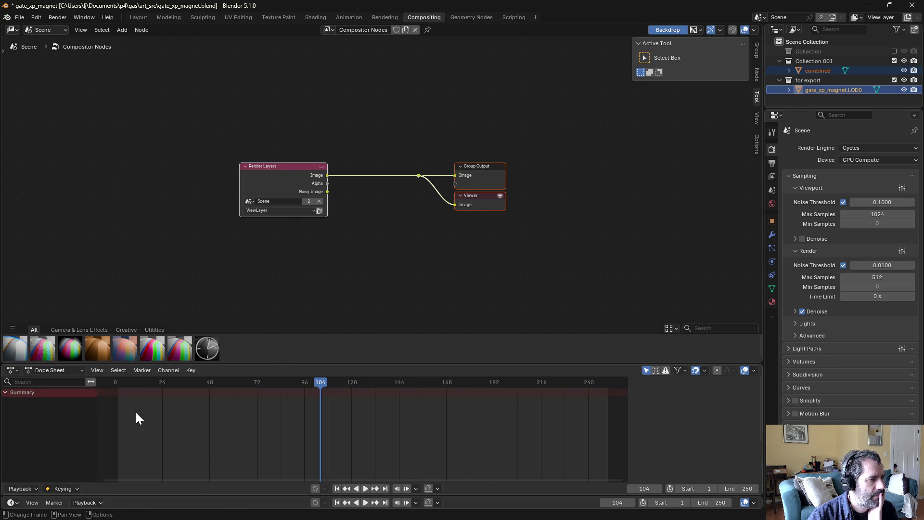
Step: Turn the Dope Sheet area into an Image Editor, then return to the Shading workspace
left_click(53, 371)
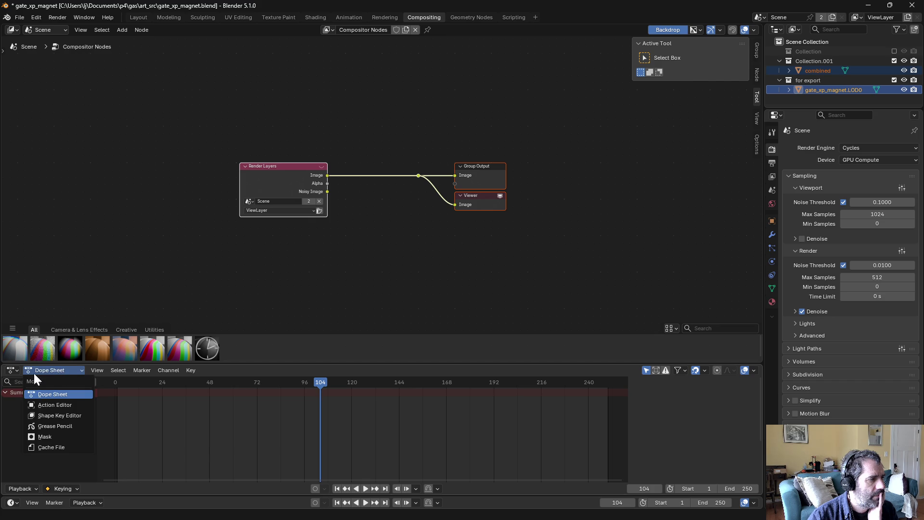
left_click(14, 371)
left_click(48, 406)
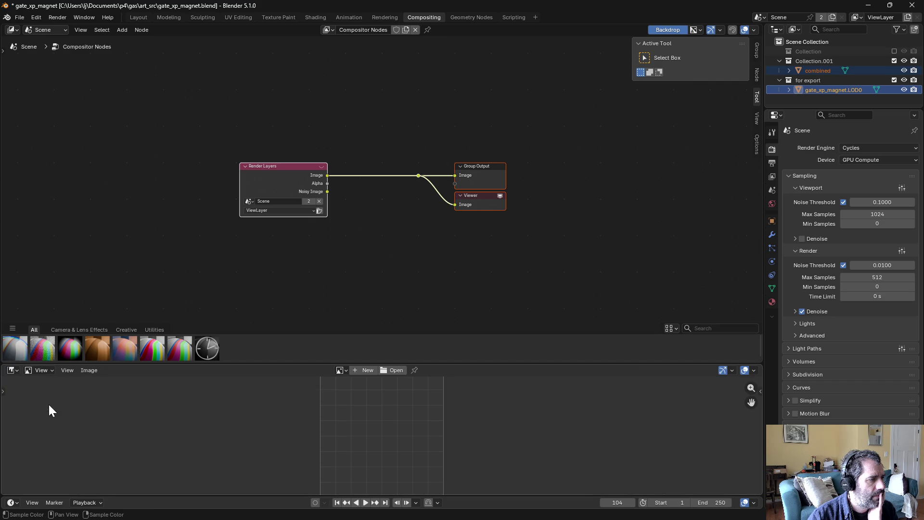
left_click(15, 370)
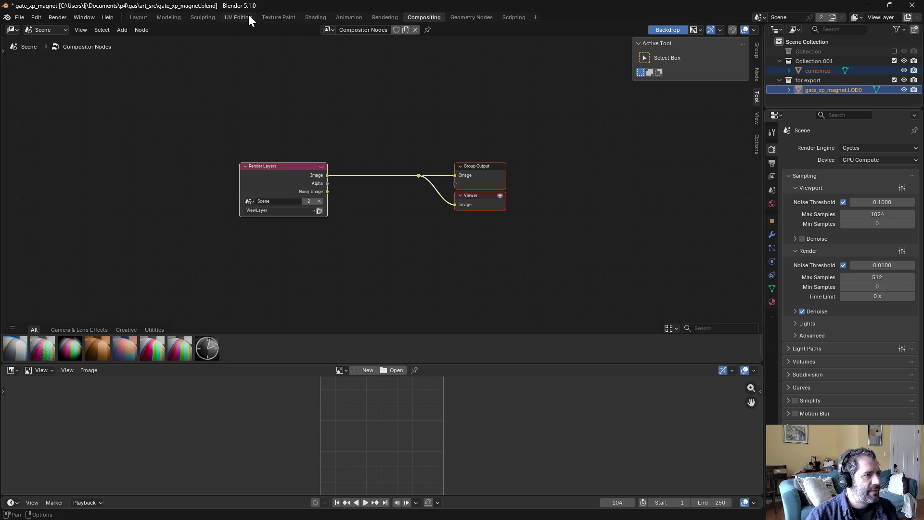
left_click(212, 18)
left_click(315, 18)
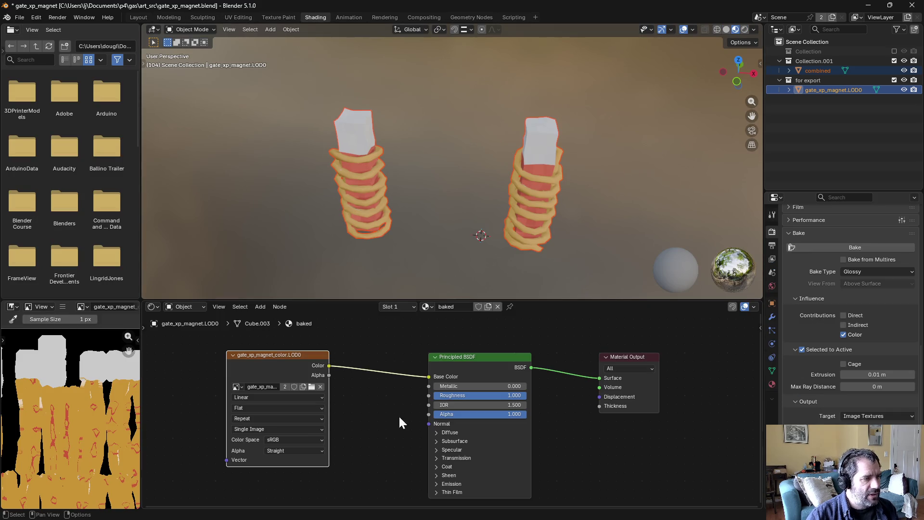
Step: Create a new image named 'roughness' and assign it to the image texture node
left_click(394, 400)
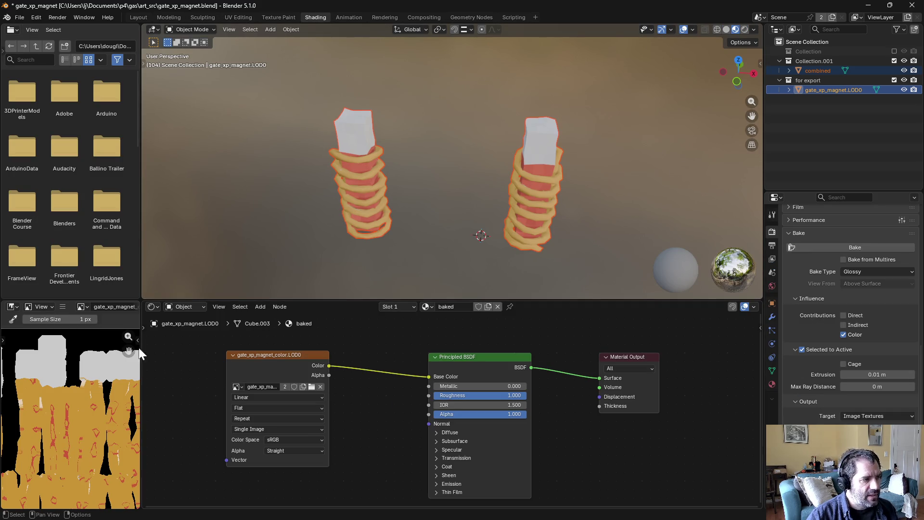
left_click(68, 307)
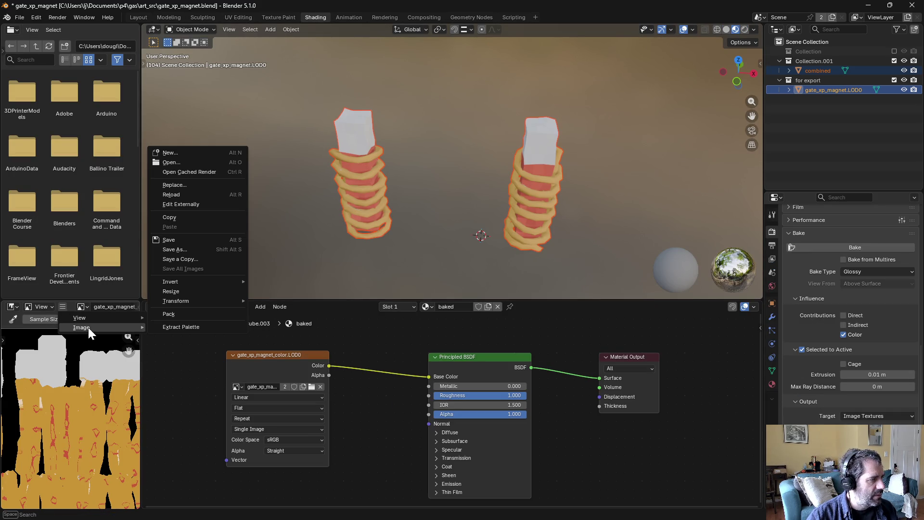
left_click(200, 160)
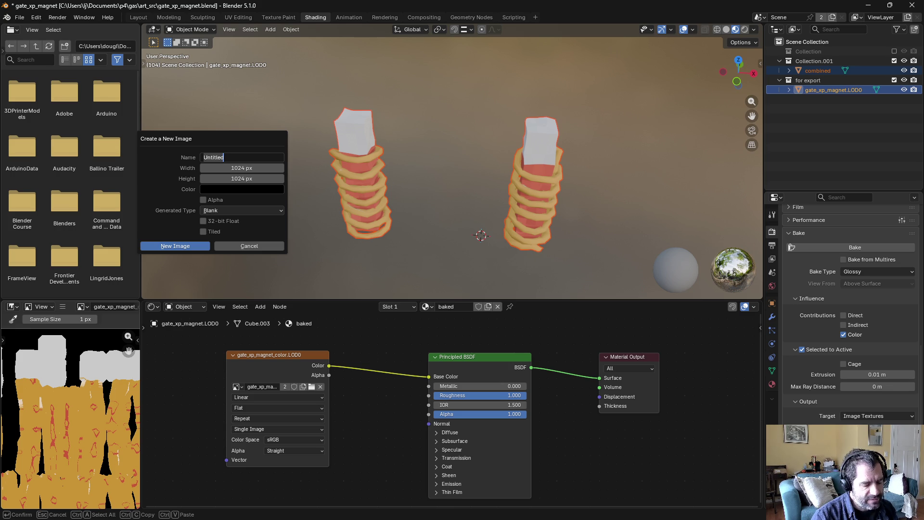
type("roughness")
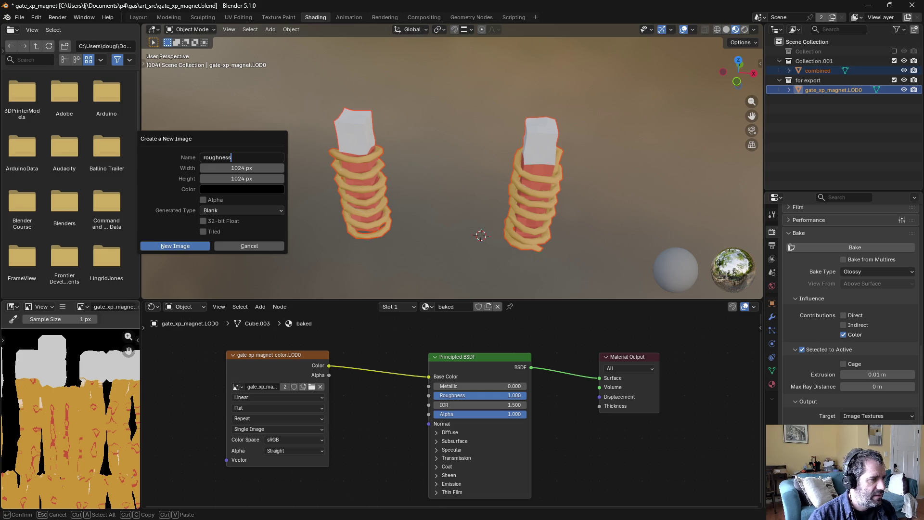
left_click(179, 246)
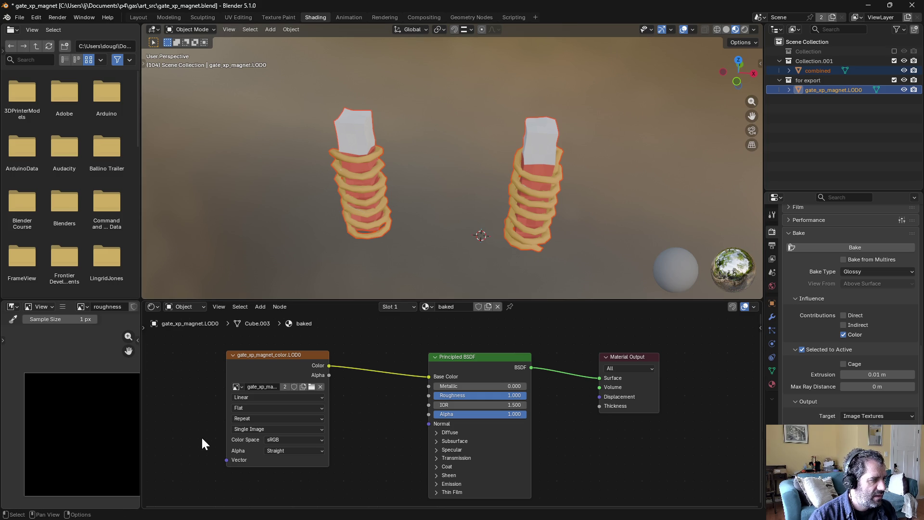
left_click(276, 381)
left_click(237, 387)
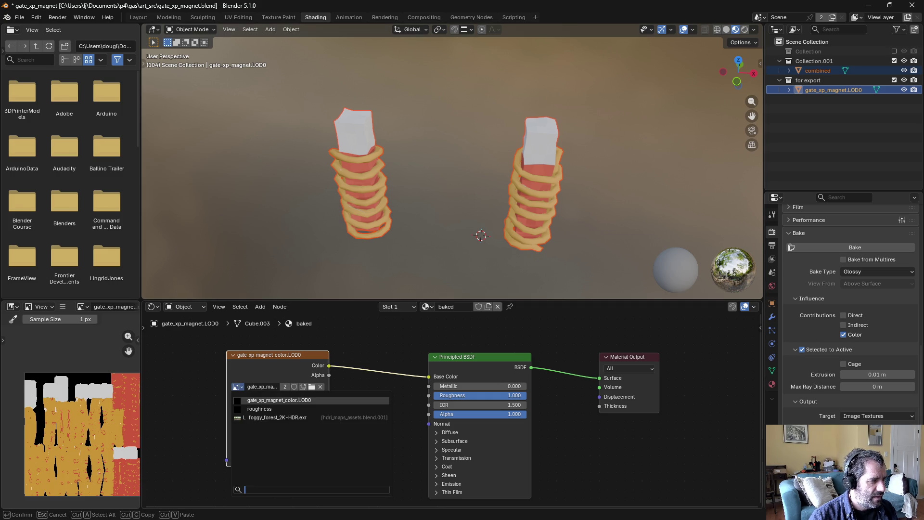
left_click(260, 408)
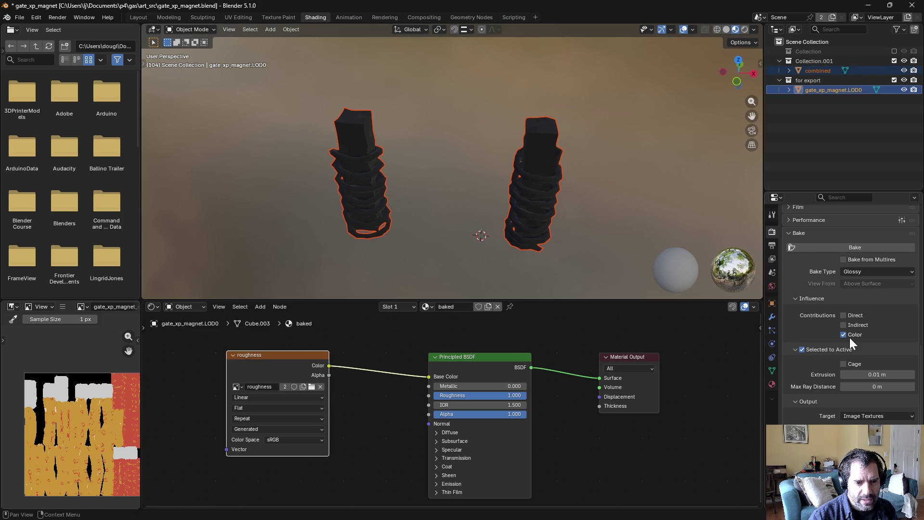
Step: Bake the Roughness map into that image and inspect the result before moving to Compositing
left_click(857, 273)
left_click(877, 349)
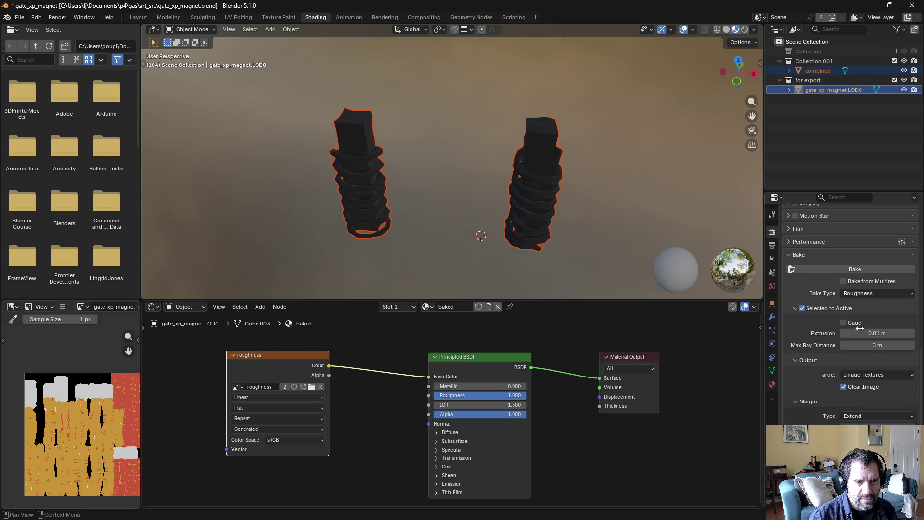
left_click(842, 271)
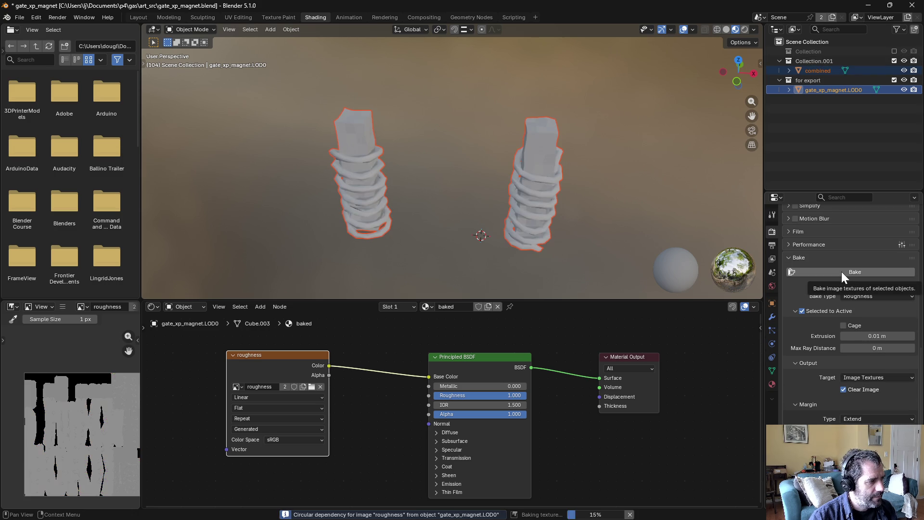
scroll(77, 435, "up", 4)
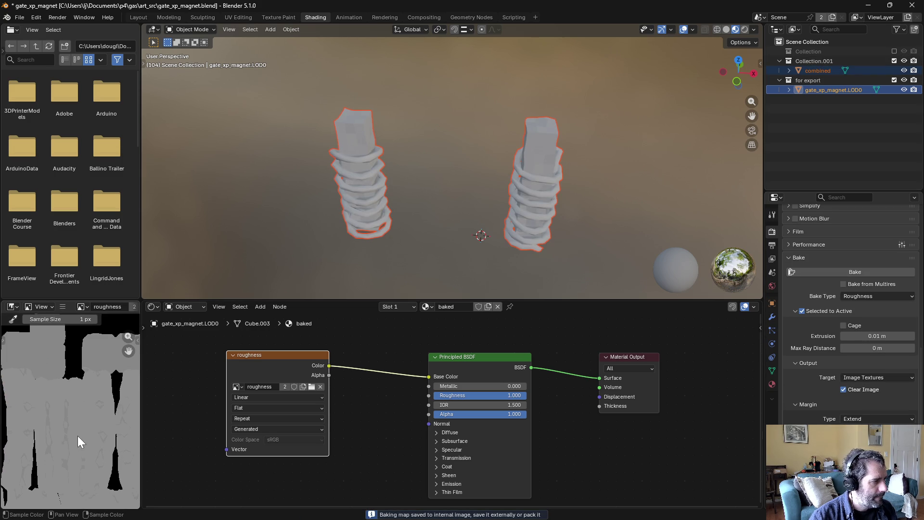
scroll(85, 432, "down", 2)
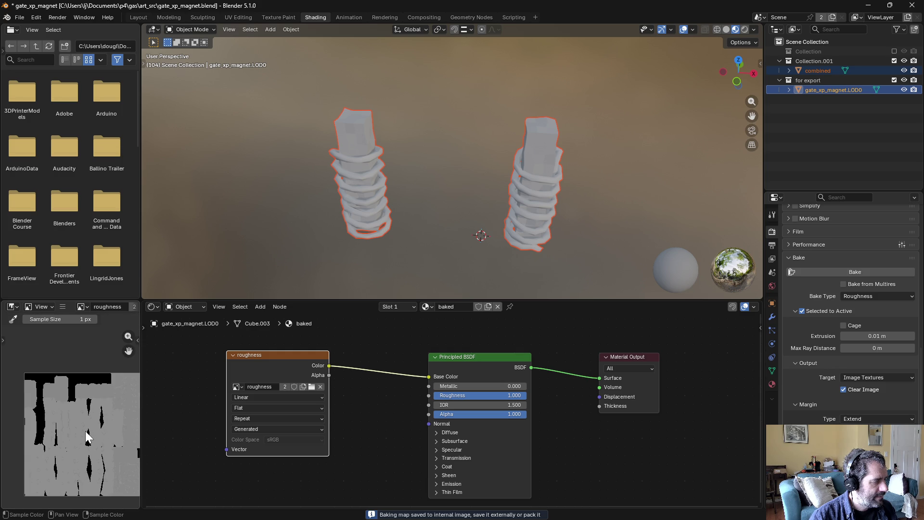
scroll(89, 433, "up", 3)
scroll(90, 432, "up", 5)
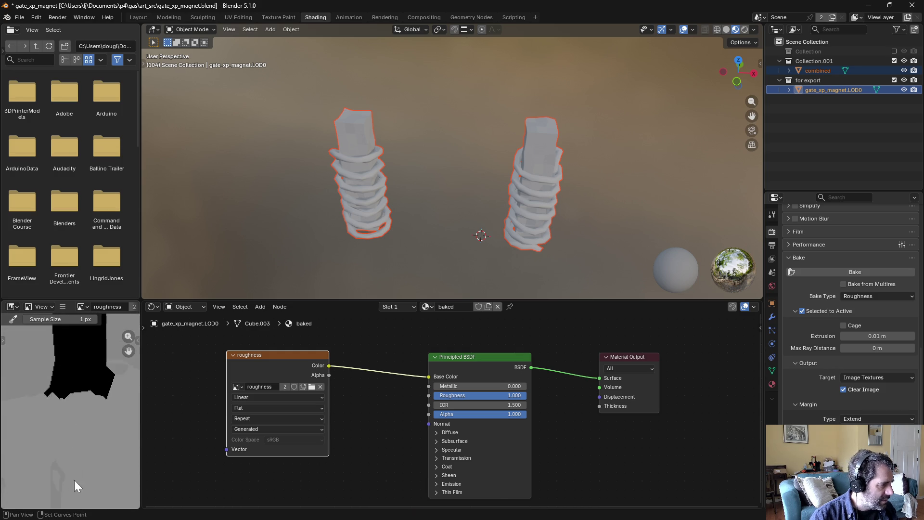
scroll(86, 400, "up", 1)
scroll(77, 412, "up", 3)
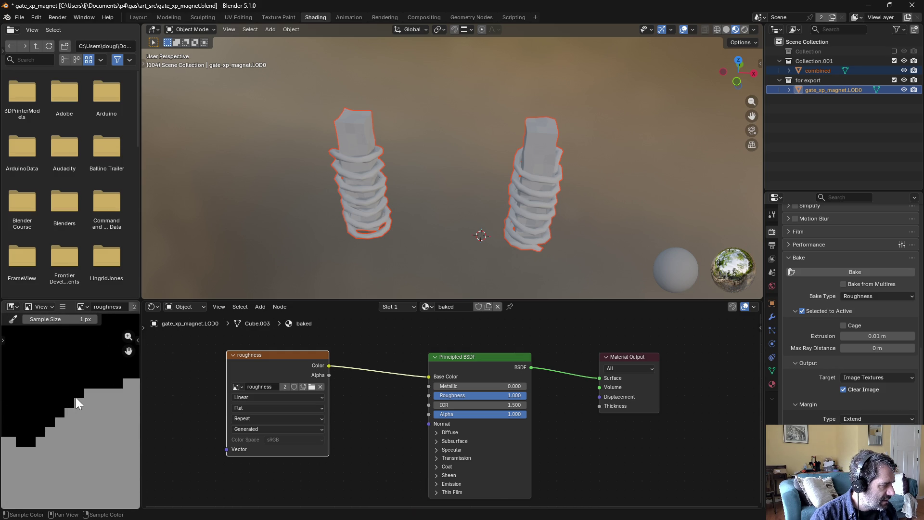
scroll(76, 400, "down", 5)
scroll(79, 421, "down", 5)
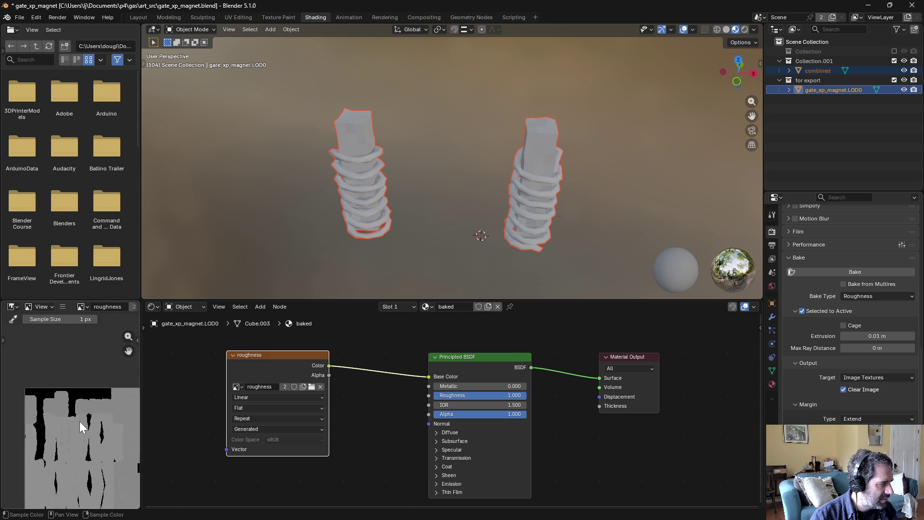
scroll(68, 399, "up", 5)
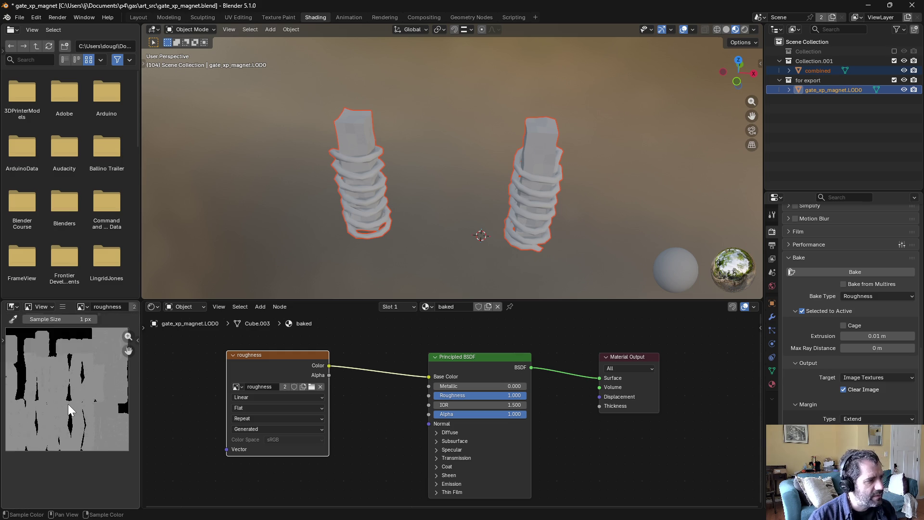
scroll(70, 403, "up", 4)
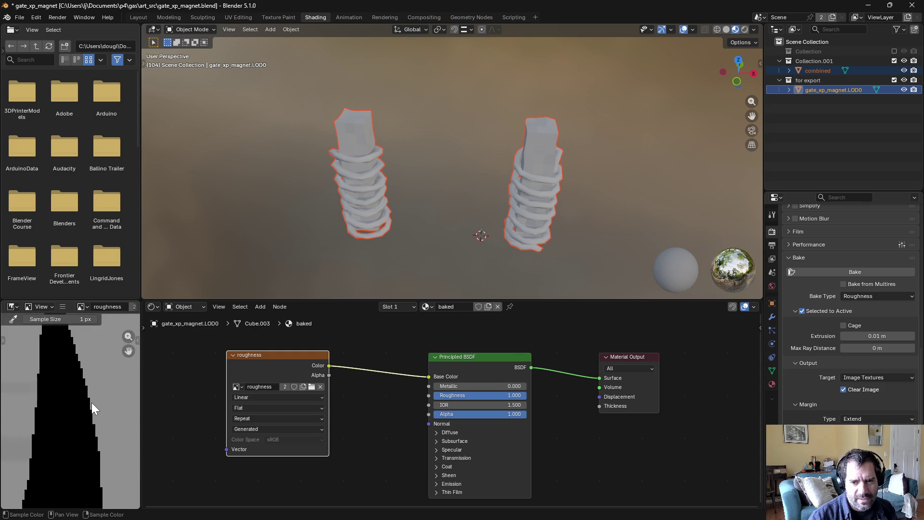
scroll(92, 403, "down", 8)
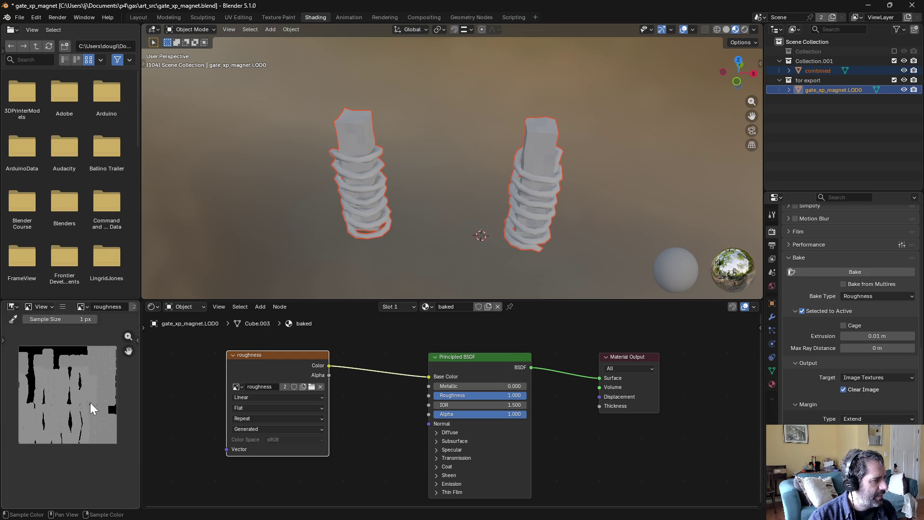
middle_click_drag(91, 403, 83, 433)
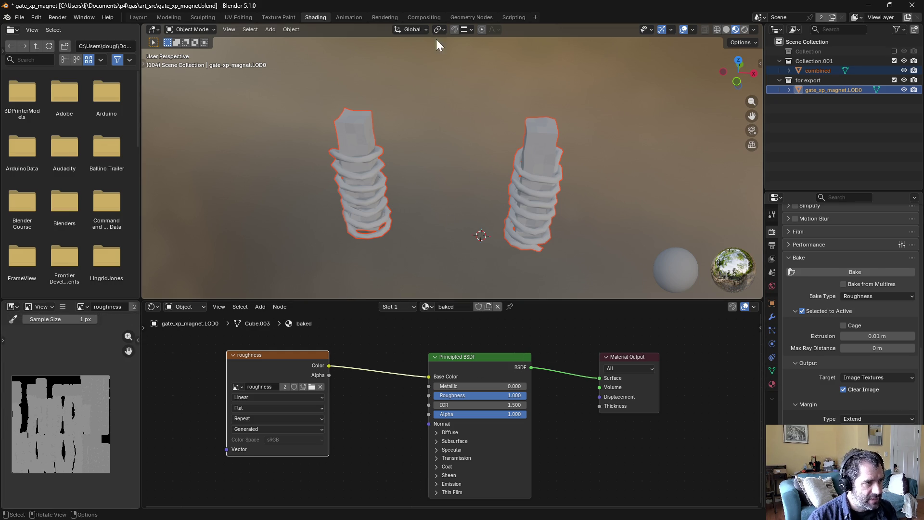
left_click(424, 18)
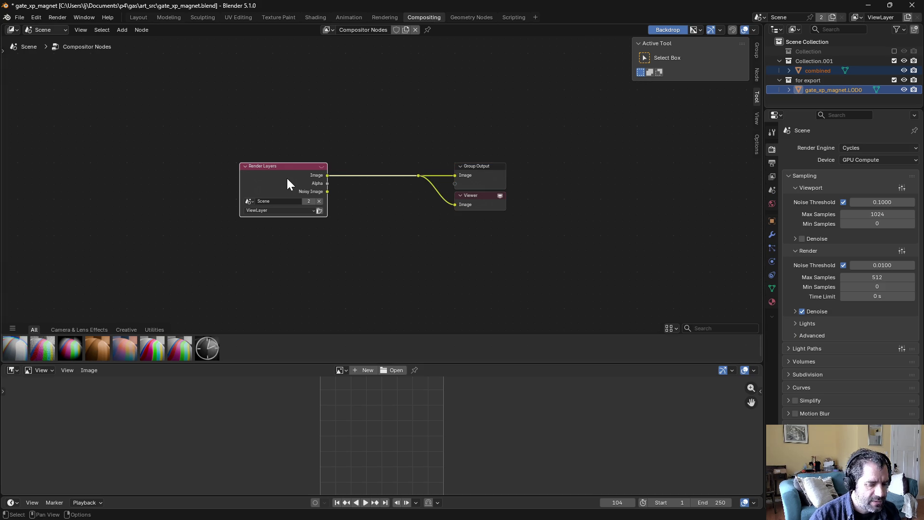
Step: Replace the Render Layers node with an Image node loading the roughness image
key("x")
right_click(255, 105)
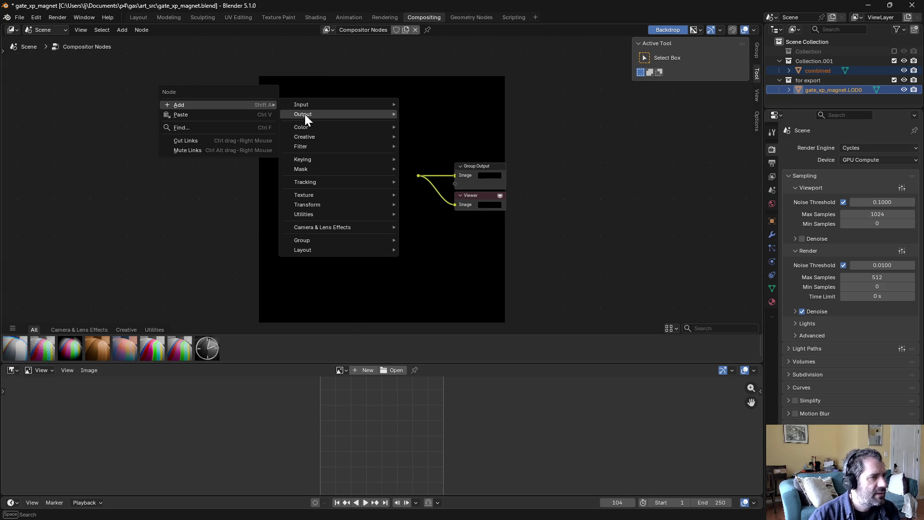
mouse_move(334, 103)
left_click(424, 136)
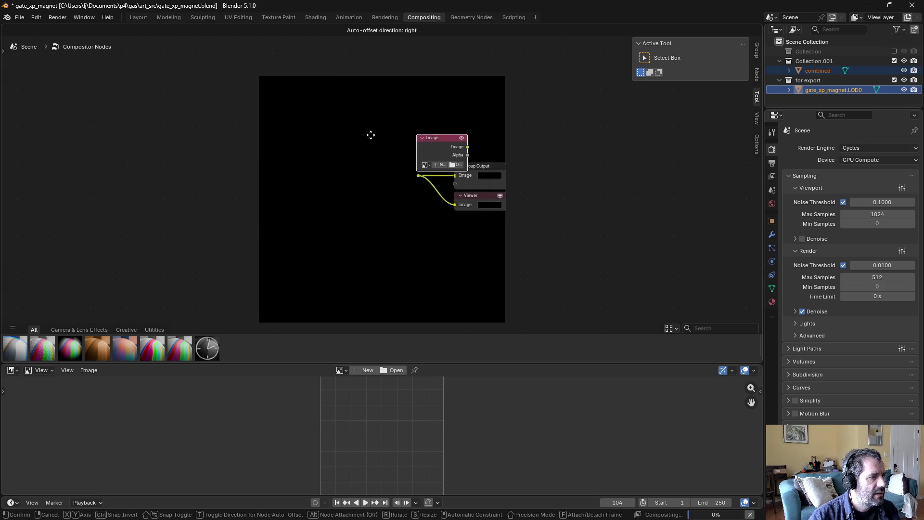
left_click(270, 129)
left_click(271, 144)
left_click(290, 164)
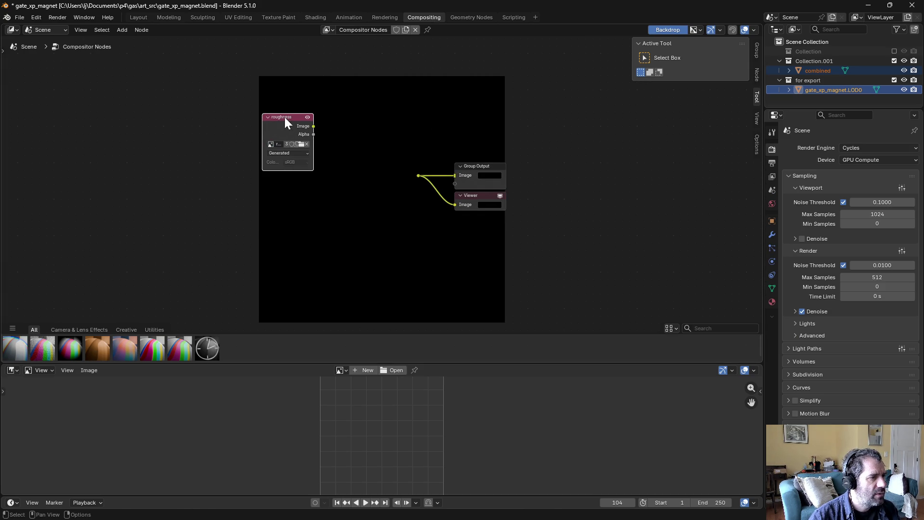
left_click_drag(285, 117, 223, 149)
Step: Add a Combine Color node with roughness in Red and Green at 1, linked to the outputs
right_click(324, 162)
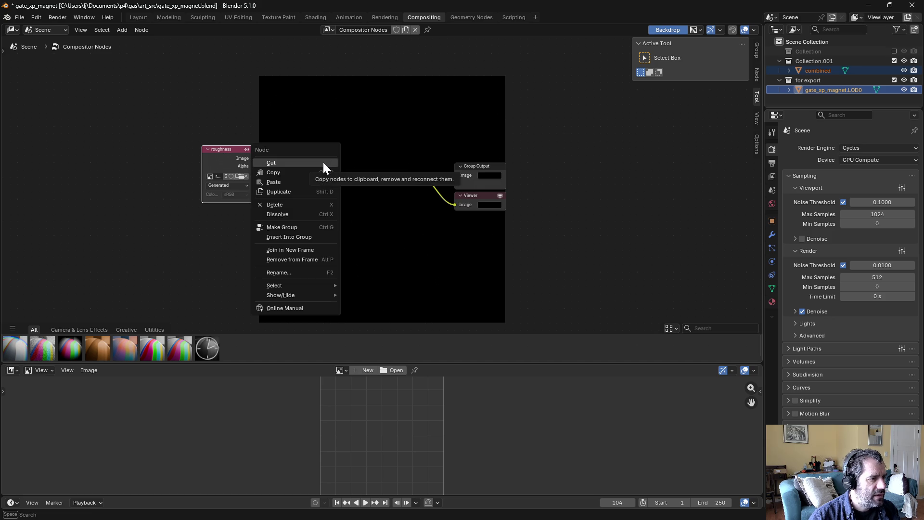
left_click(122, 30)
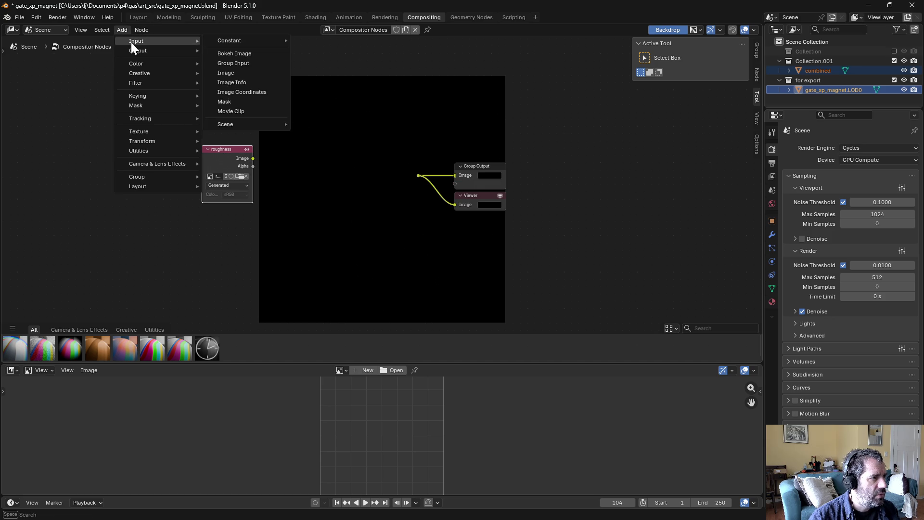
mouse_move(186, 73)
type("combin")
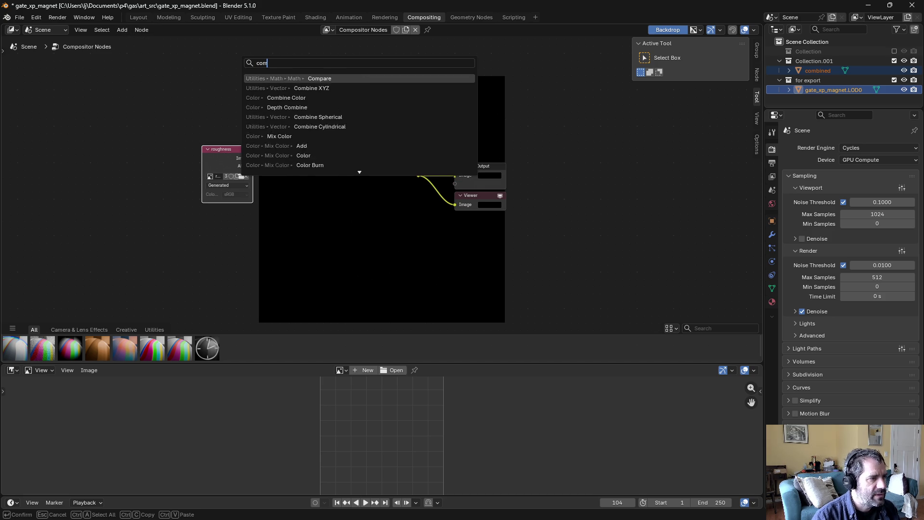
left_click(287, 88)
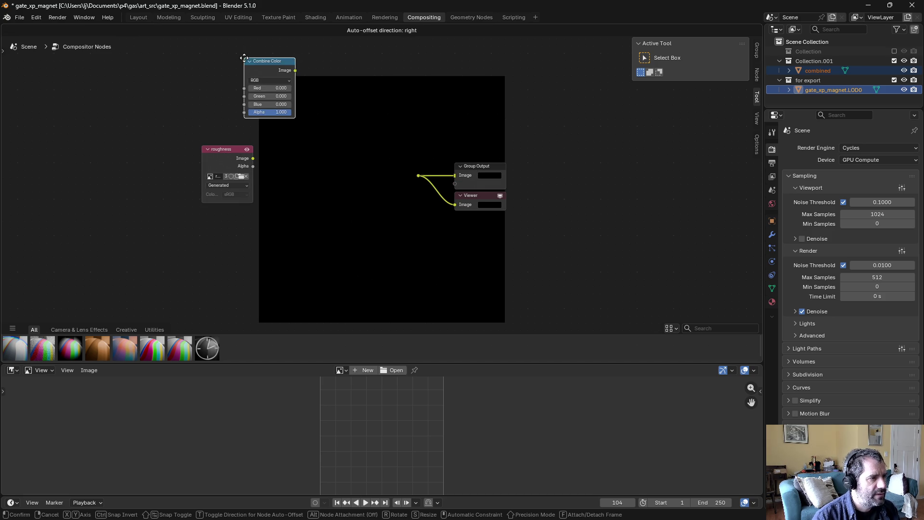
left_click(367, 211)
left_click_drag(254, 159, 329, 205)
left_click(354, 214)
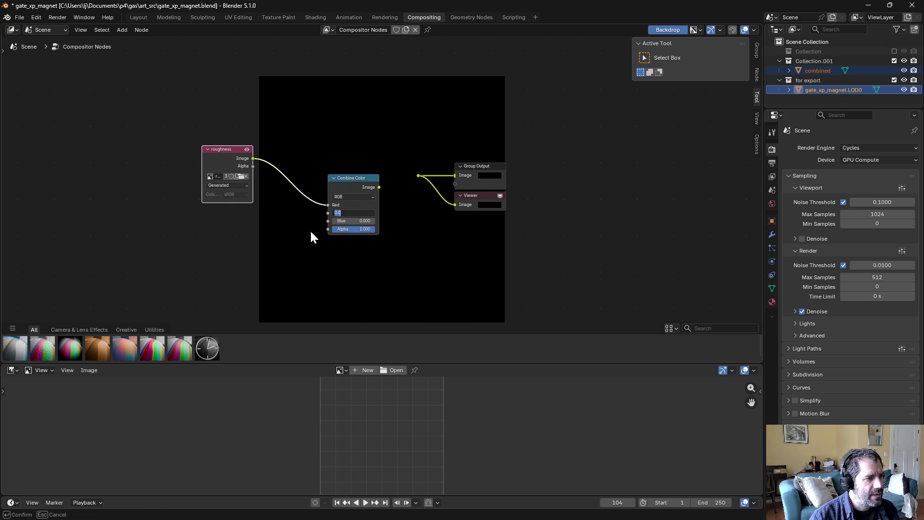
type("1")
key("Return")
left_click(404, 224)
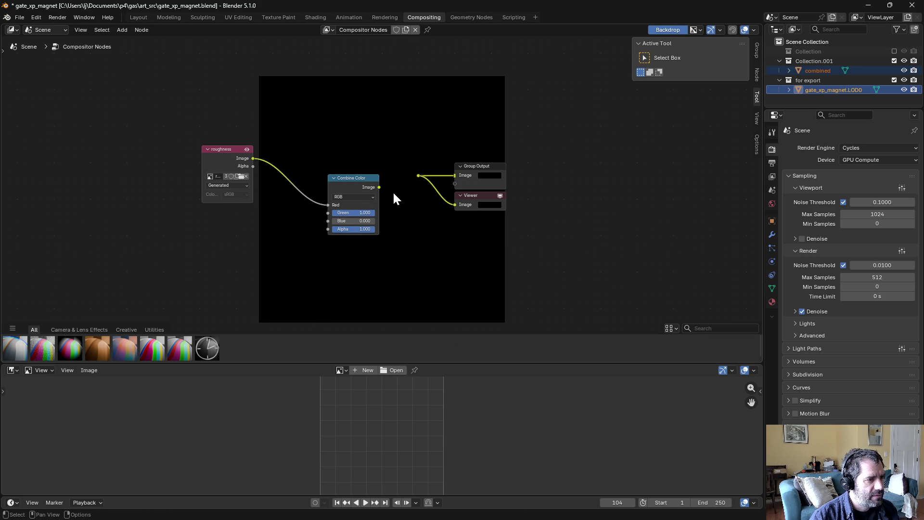
left_click_drag(379, 187, 418, 176)
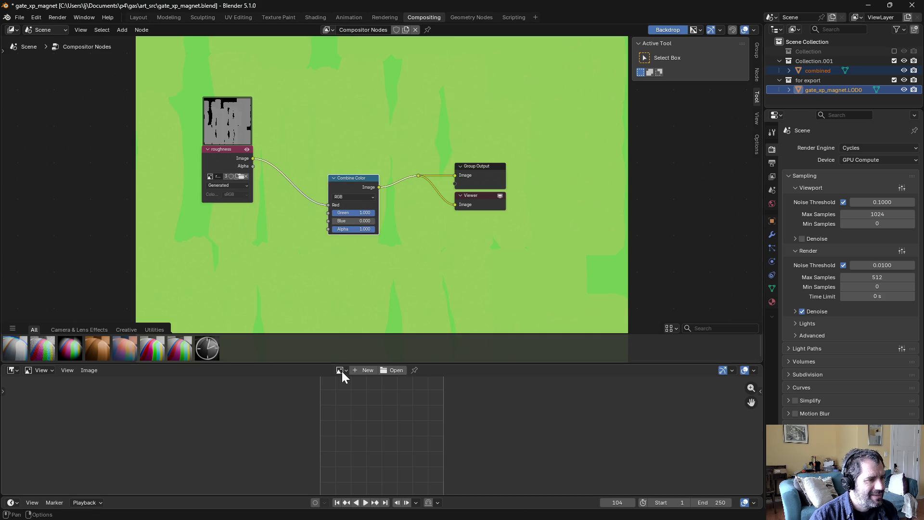
Step: Show the Viewer Node image and check its red, green and full-colour channels
left_click(337, 369)
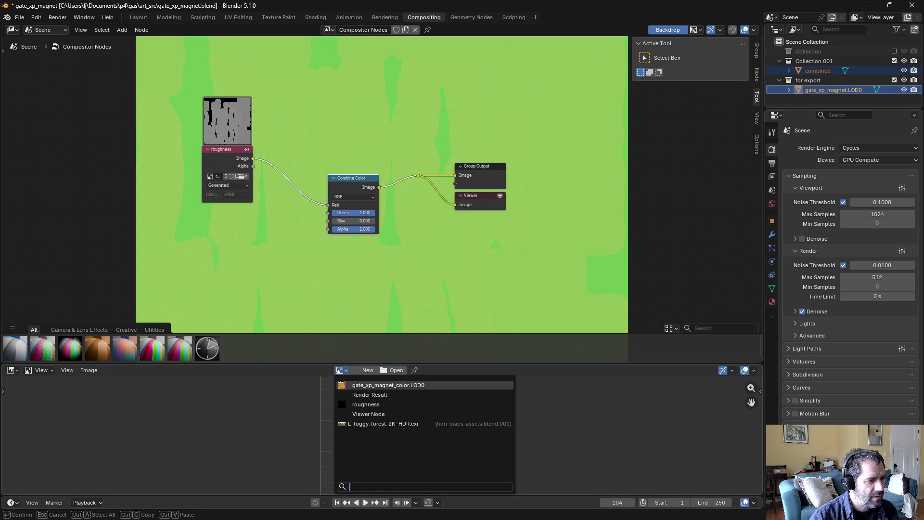
left_click(398, 412)
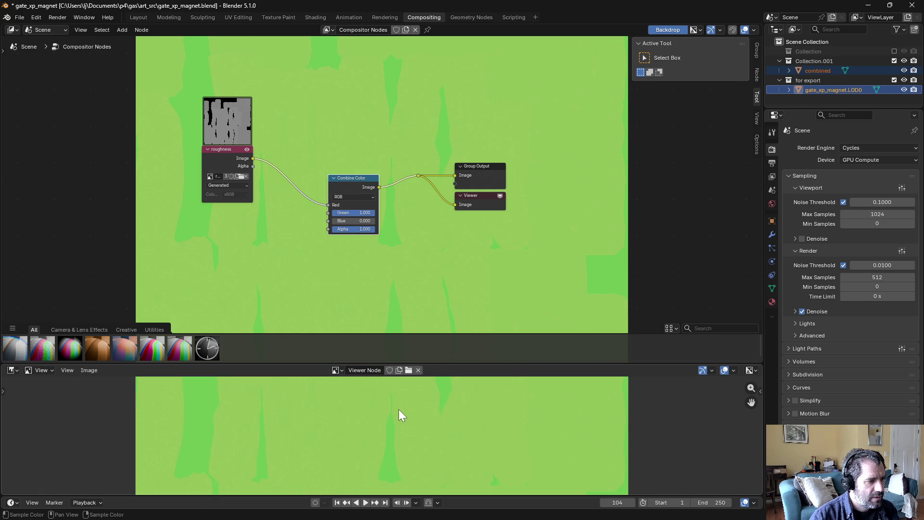
scroll(397, 417, "down", 5)
left_click(751, 370)
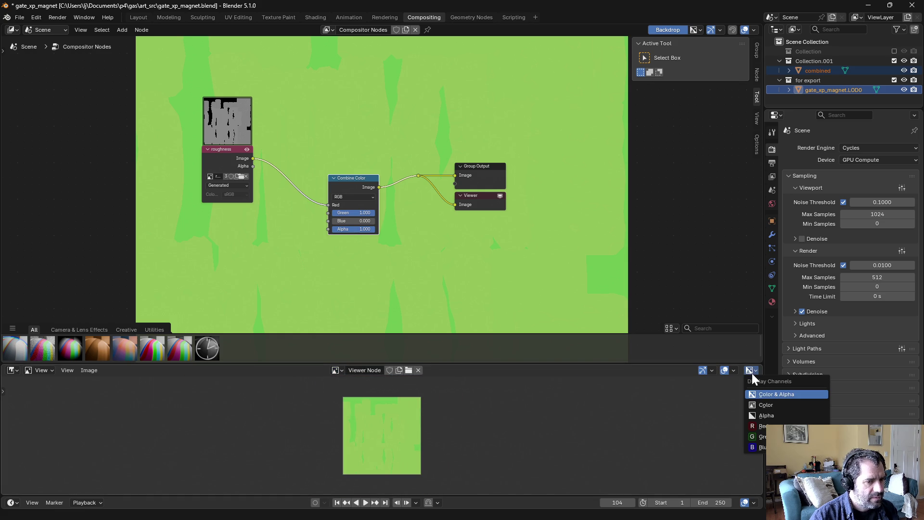
left_click(762, 417)
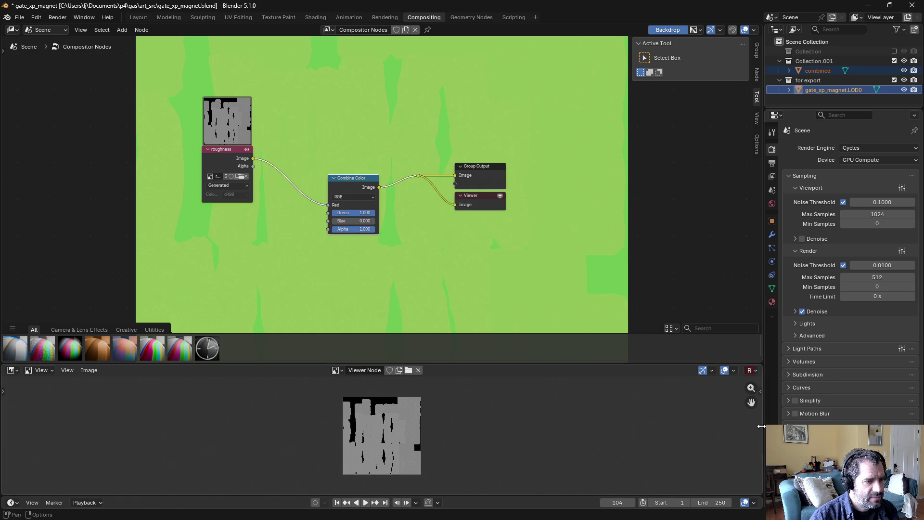
left_click(751, 370)
left_click(762, 433)
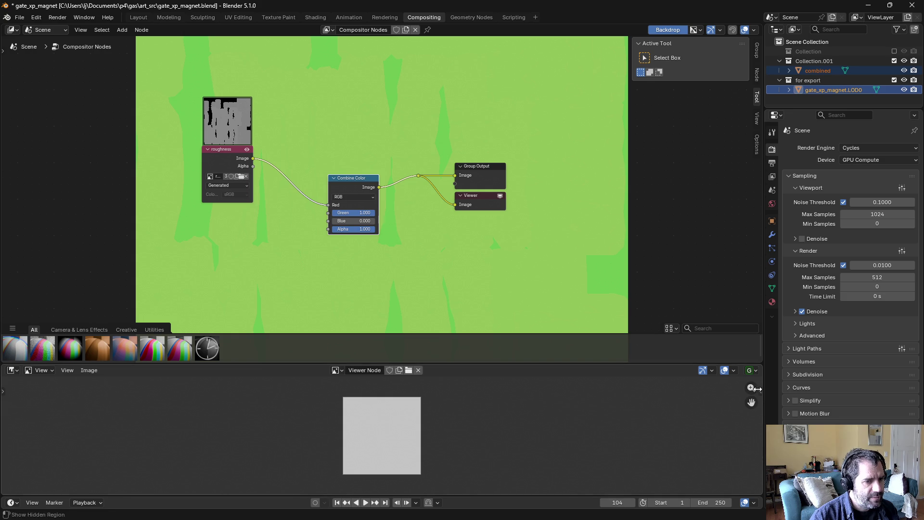
left_click(750, 369)
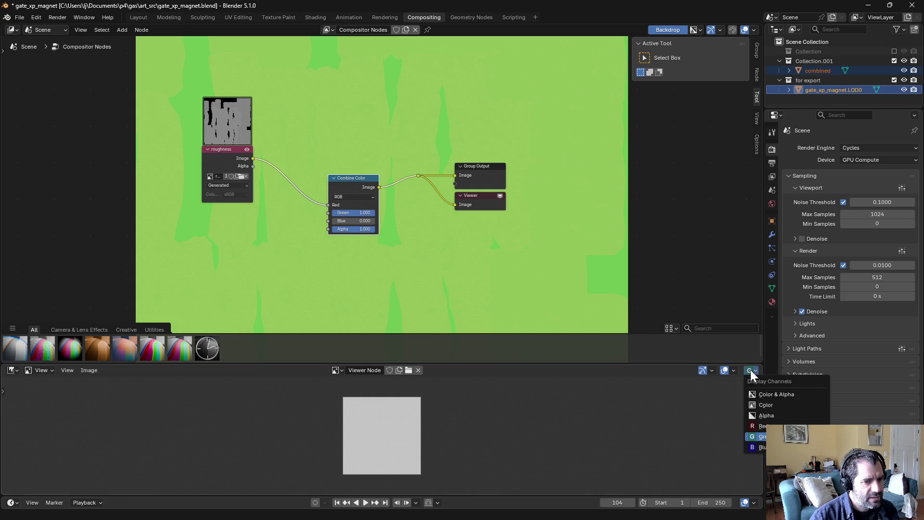
left_click(764, 403)
left_click(89, 370)
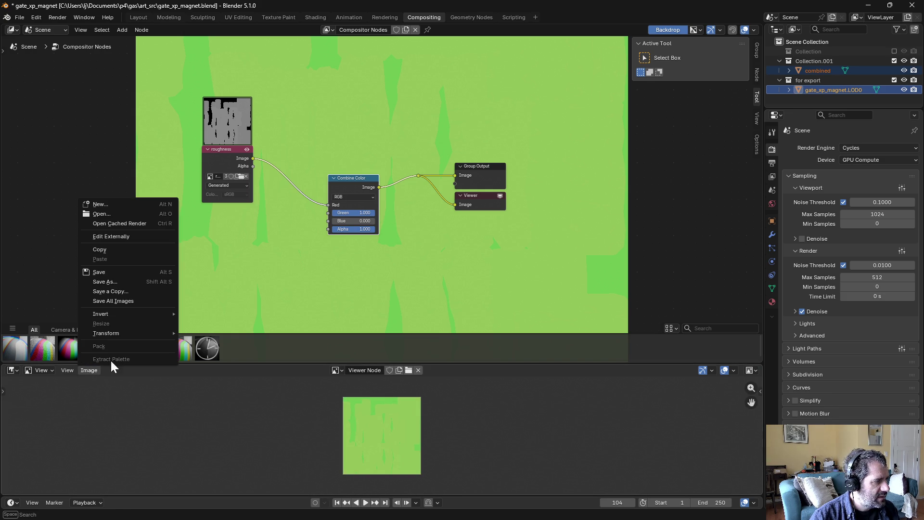
Step: Save the packed Viewer image as gate_xp_magnet_rmao.LOD0.png in RGB without alpha, then switch to Layout
left_click(111, 281)
left_click(383, 302)
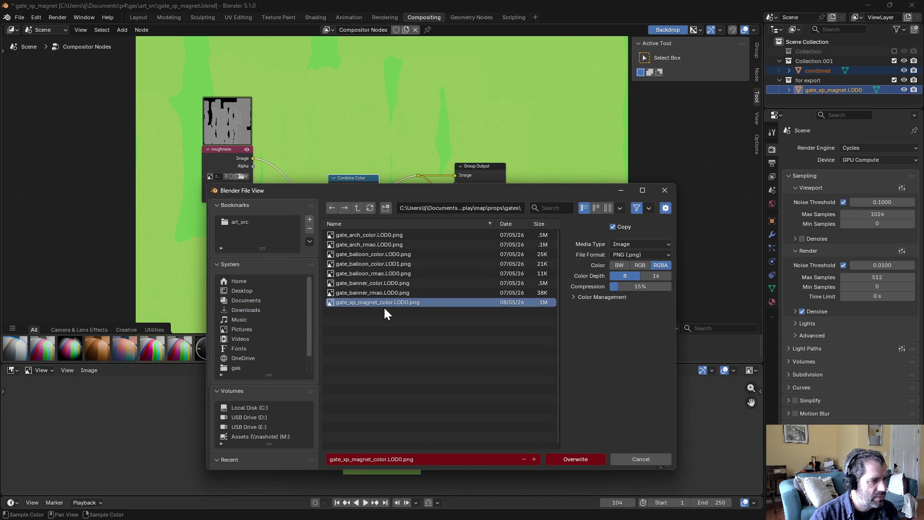
left_click(387, 459)
left_click(387, 459)
key("BackSpace")
key("BackSpace")
key("BackSpace")
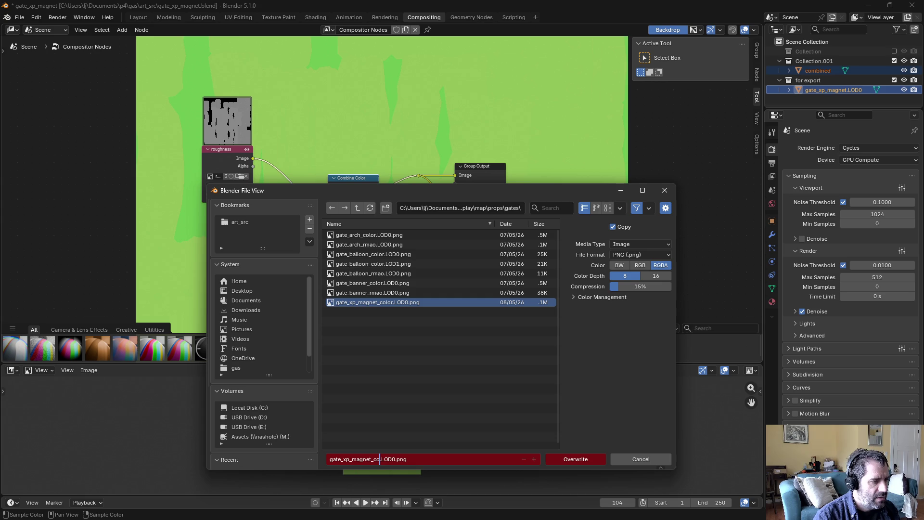
type("rmao")
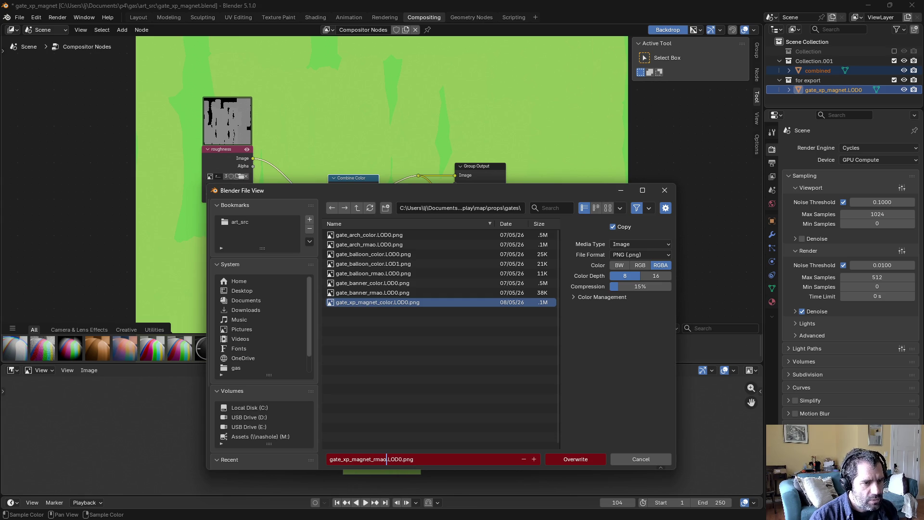
left_click(644, 266)
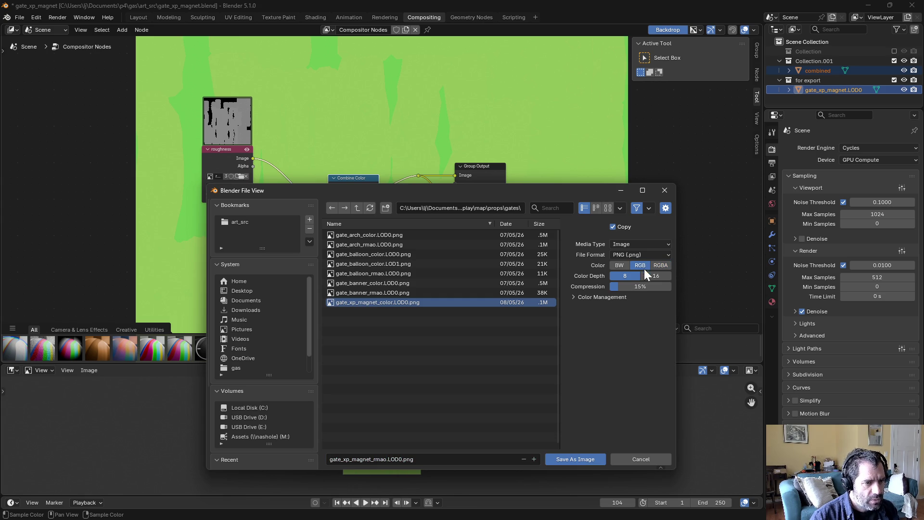
left_click(568, 458)
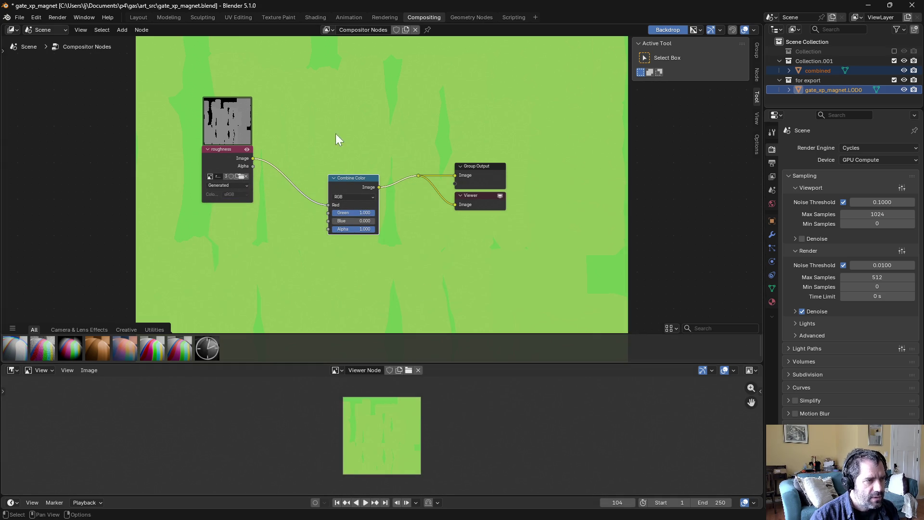
left_click(144, 17)
Step: Select the for export collection and save the blend file
left_click(602, 128)
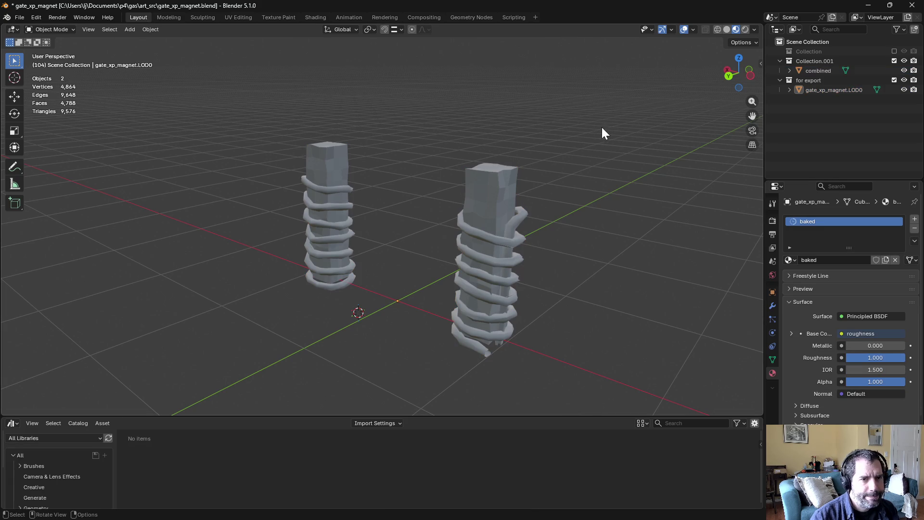
right_click(811, 81)
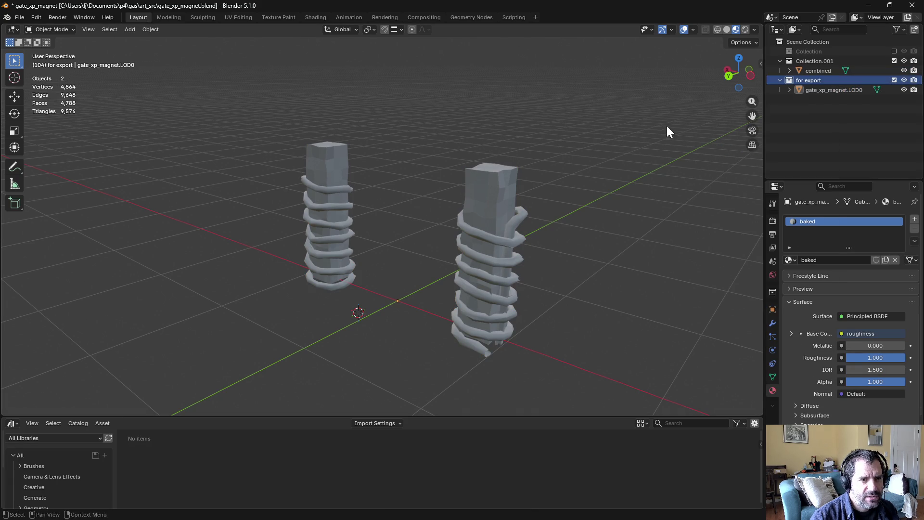
key("ctrl+s")
Step: Start an FBX export and browse to Assets\Gameplay\map\props\gates
left_click(20, 17)
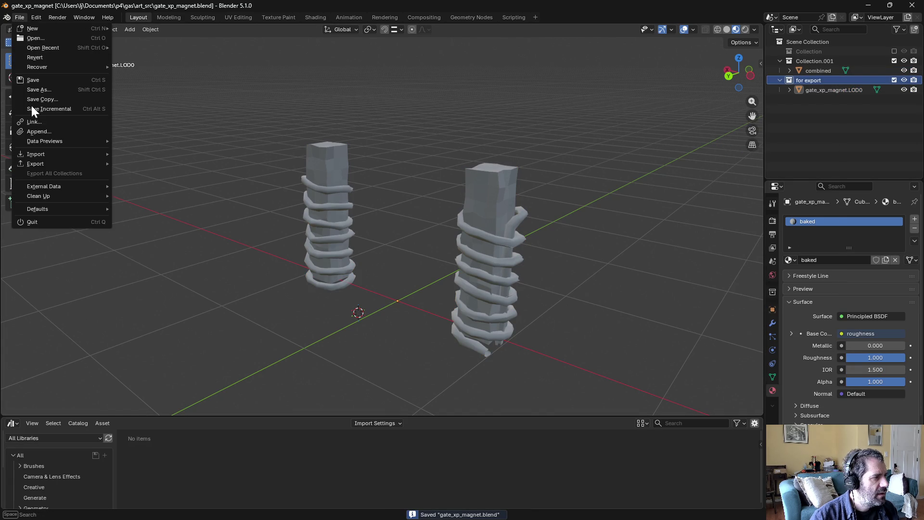
mouse_move(47, 164)
left_click(183, 240)
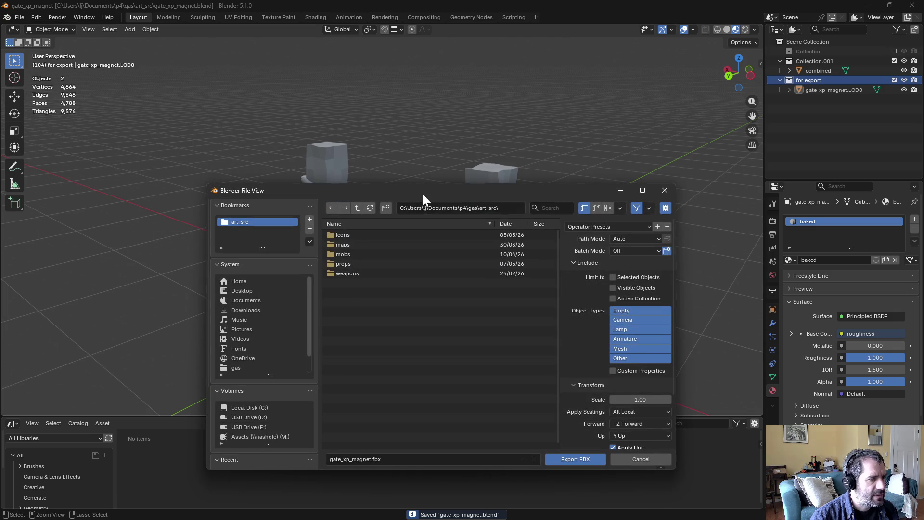
left_click(357, 208)
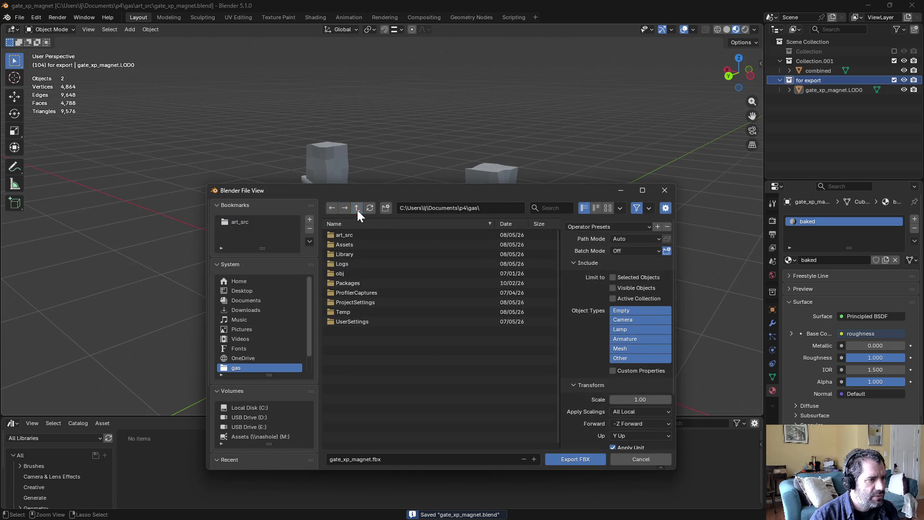
double_click(341, 247)
double_click(338, 263)
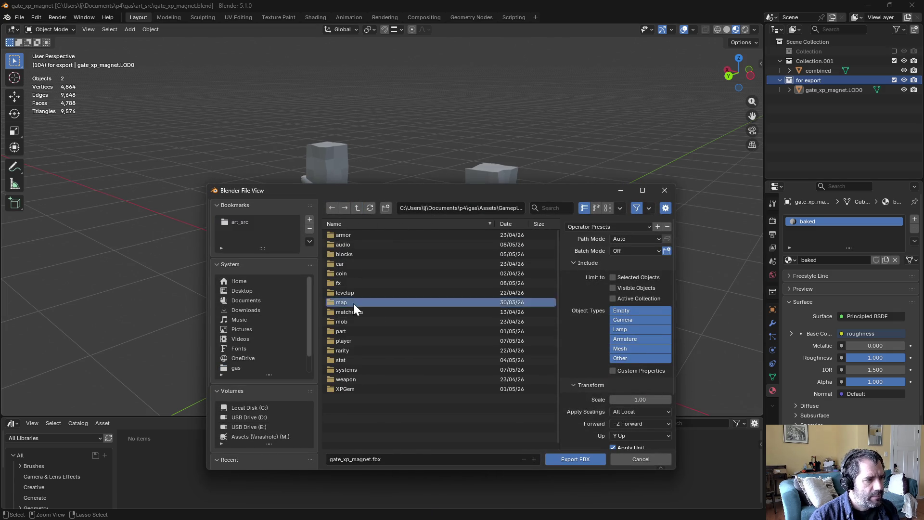
double_click(353, 303)
double_click(353, 272)
double_click(353, 264)
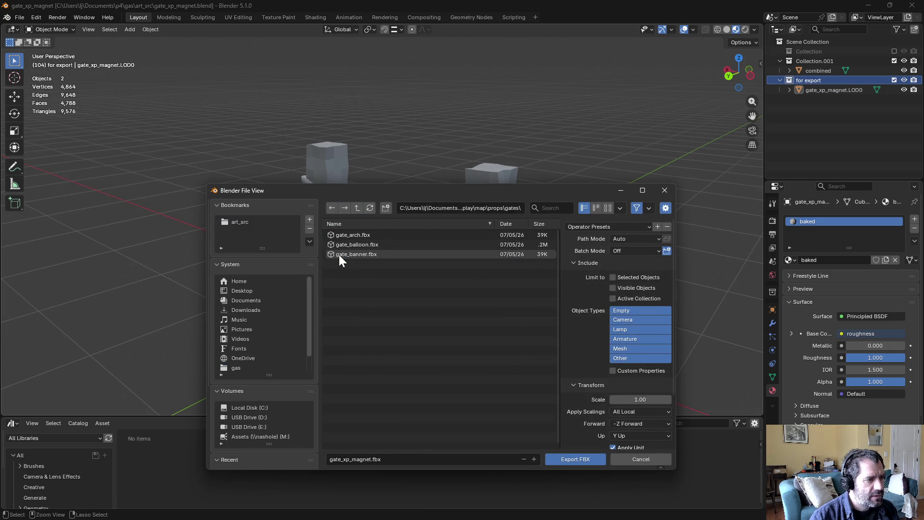
Step: Export gate_xp_magnet.fbx with the Unity Export preset, limited to Mesh only
left_click(348, 456)
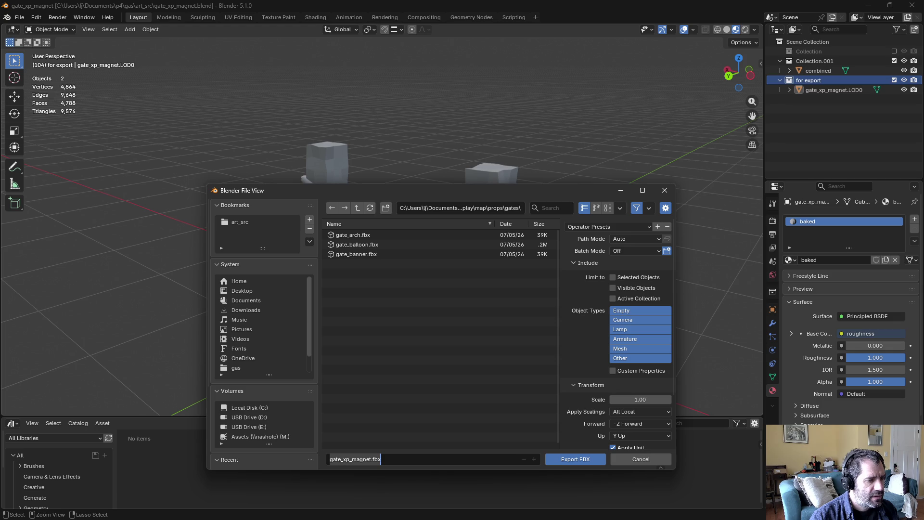
left_click(605, 229)
left_click(605, 228)
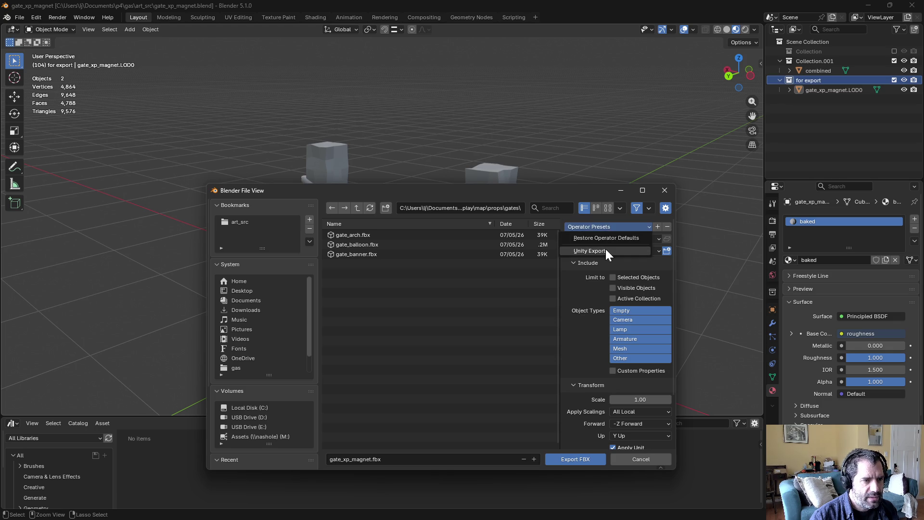
left_click(606, 249)
left_click(623, 347)
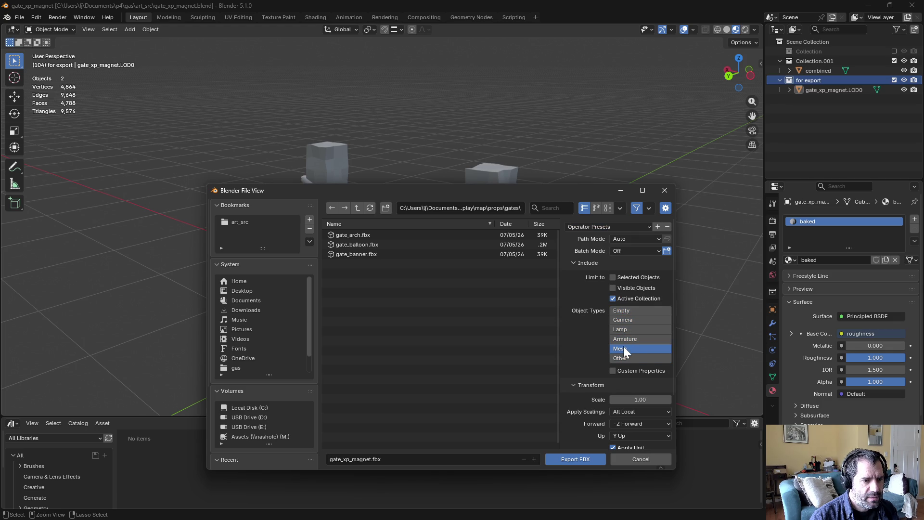
left_click(567, 460)
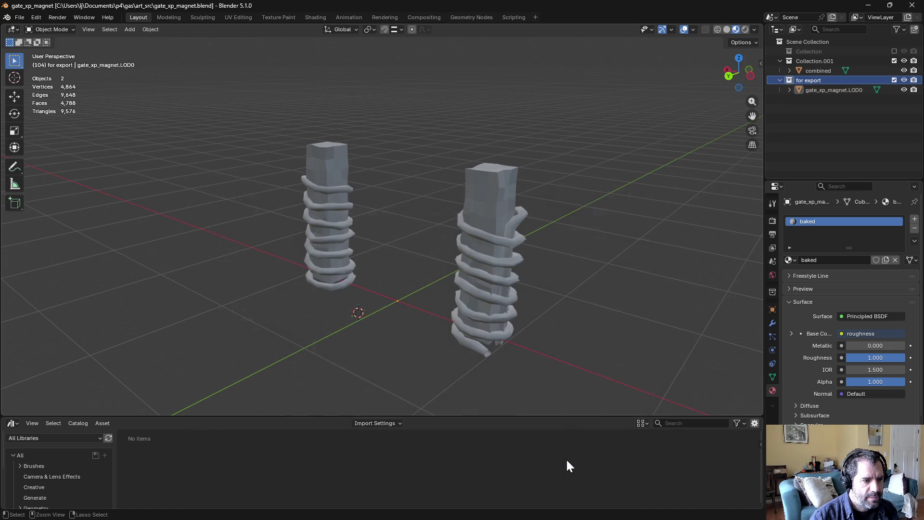
Step: In props/gates, duplicate the gate_banner prefab and rename the copy gate_xp_magnet
key("alt+Tab")
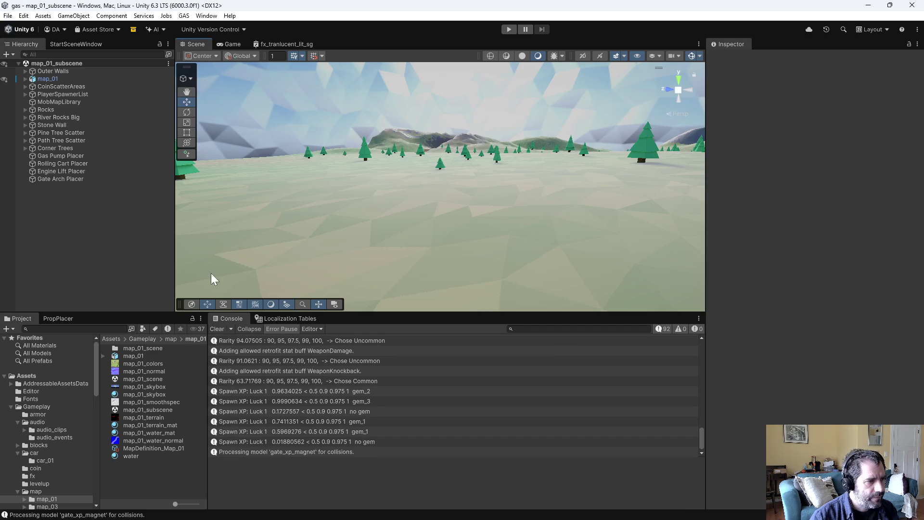
scroll(51, 476, "down", 3)
left_click(51, 472)
double_click(128, 363)
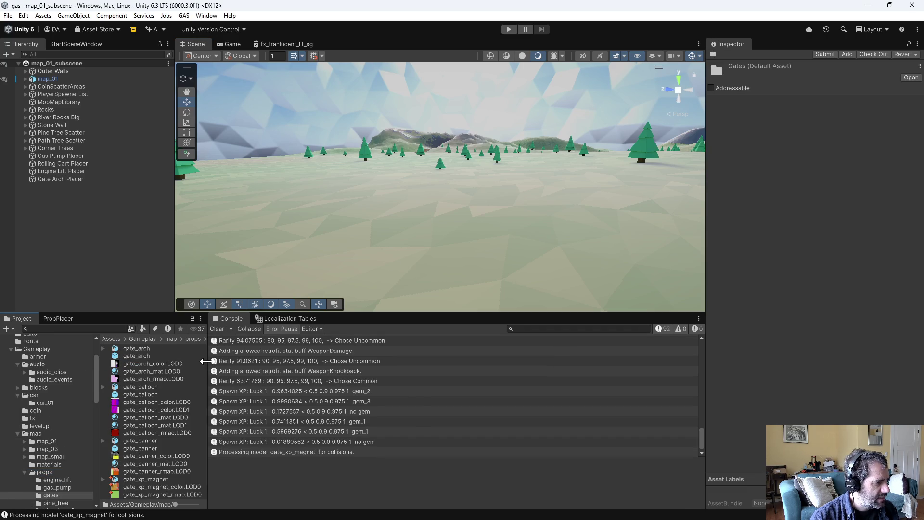
left_click_drag(208, 366, 230, 366)
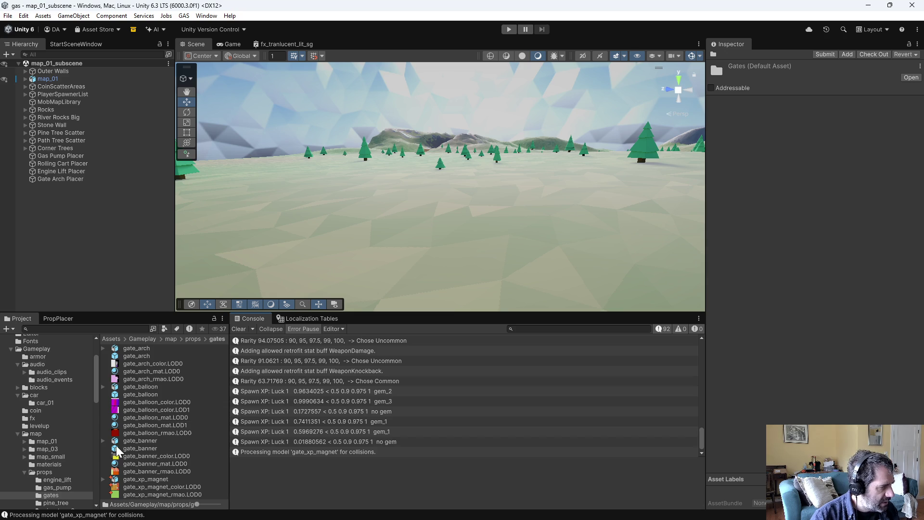
left_click(150, 447)
key("ctrl+d")
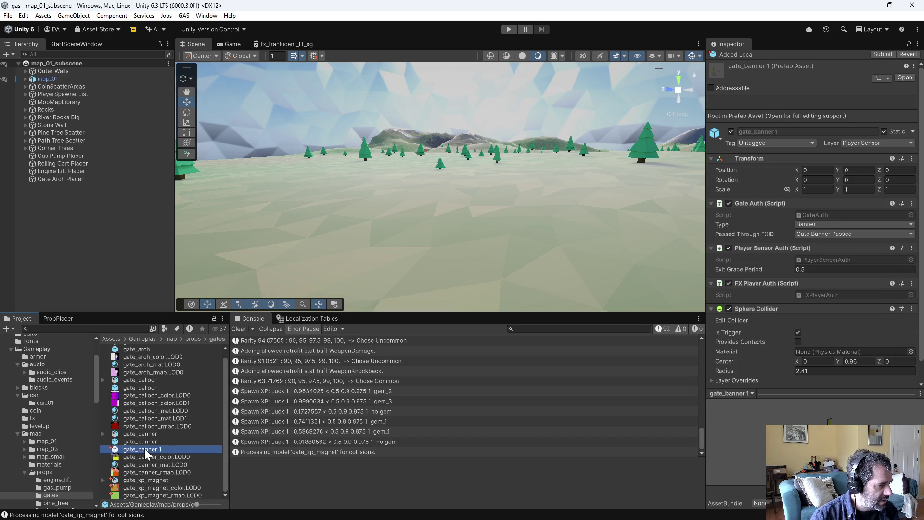
key("F2")
type("xp_magnet")
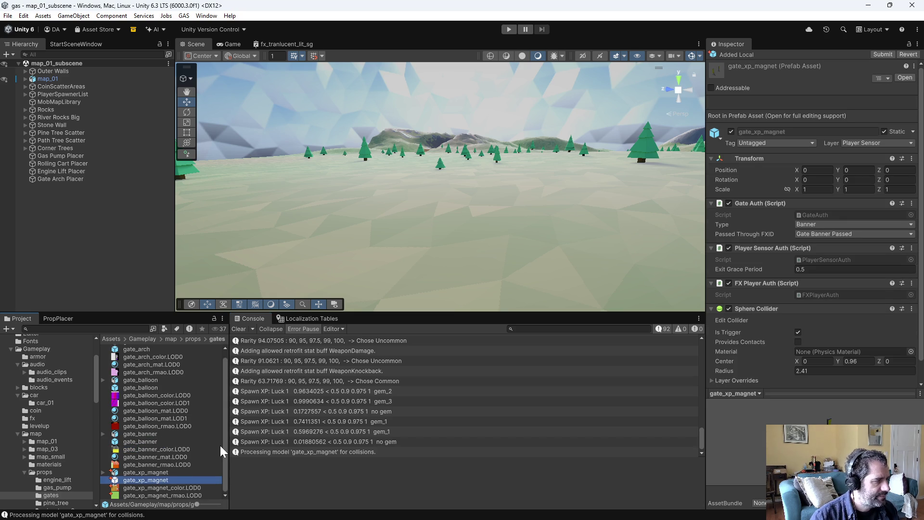
Step: Set the gate_xp_magnet model's Material Creation Mode to None and apply it
left_click(158, 472)
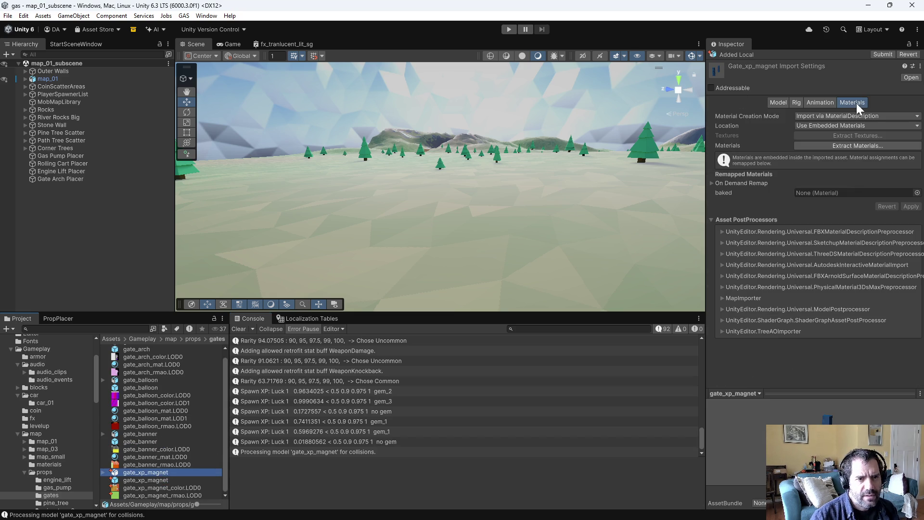
left_click(856, 115)
left_click(856, 125)
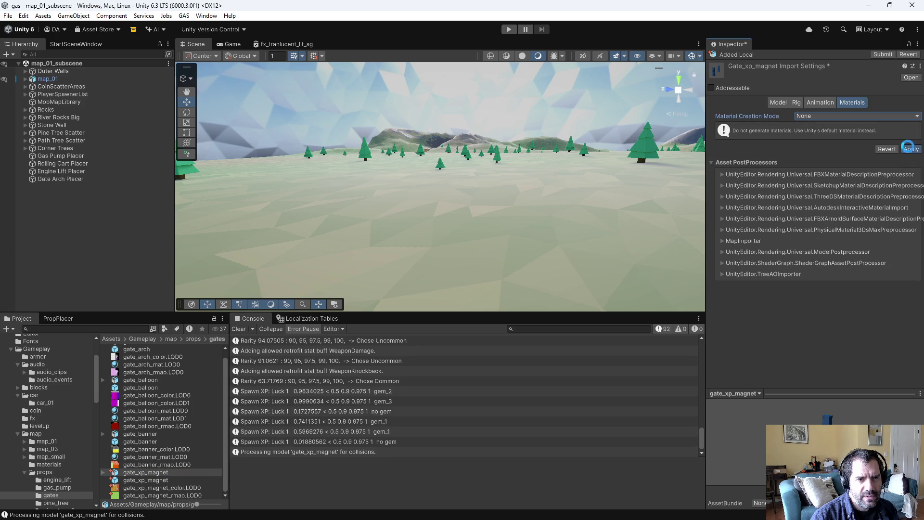
left_click(908, 147)
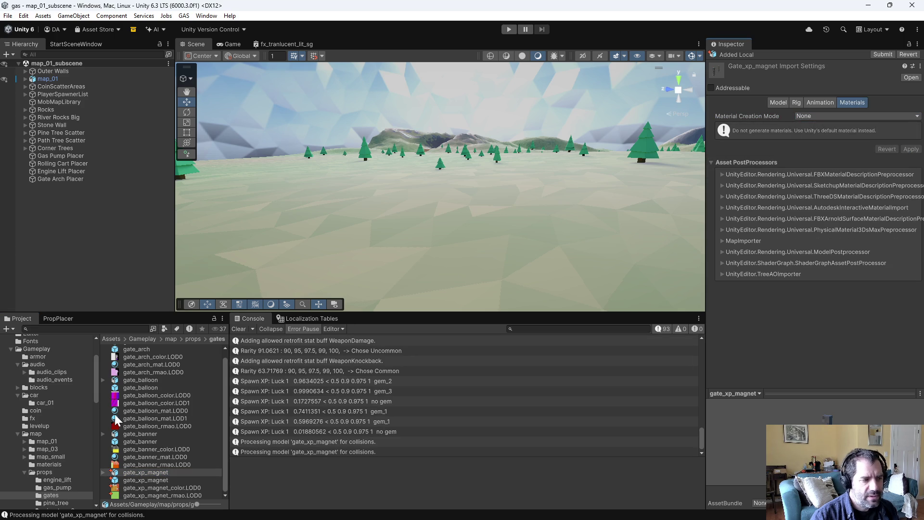
double_click(143, 480)
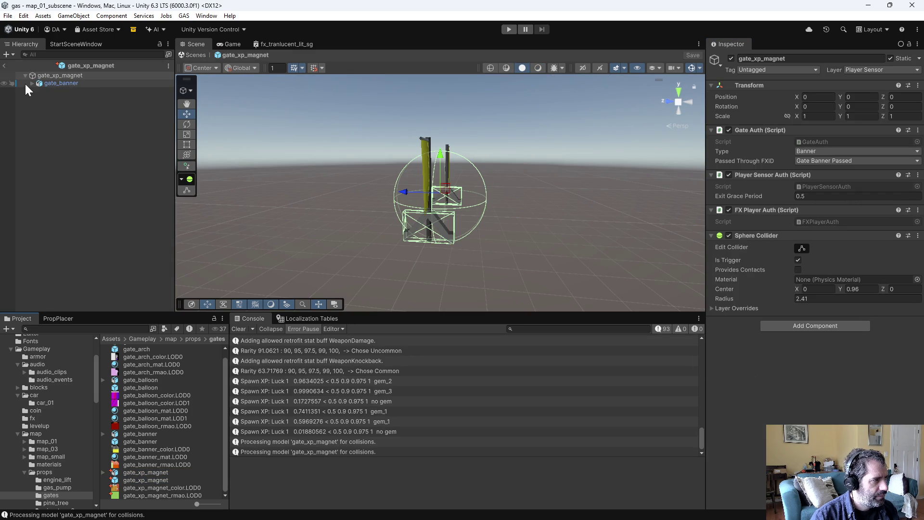
Step: Replace the old banner child in the prefab with the gate_xp_magnet model
left_click(31, 83)
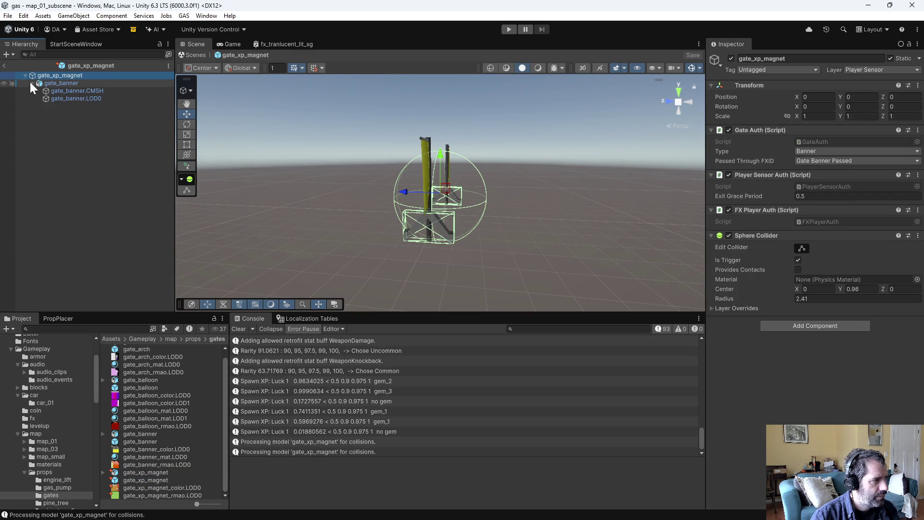
left_click(71, 98)
left_click(59, 83)
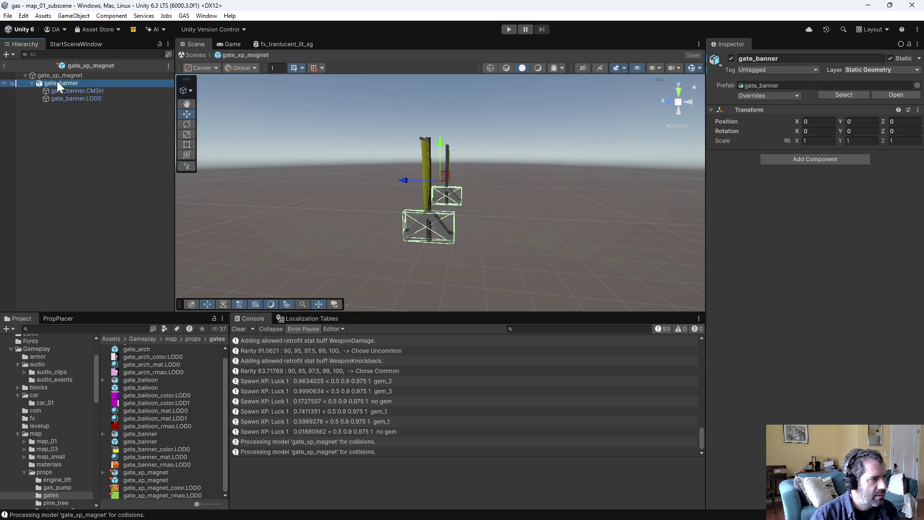
left_click(57, 80)
type("gate_xp")
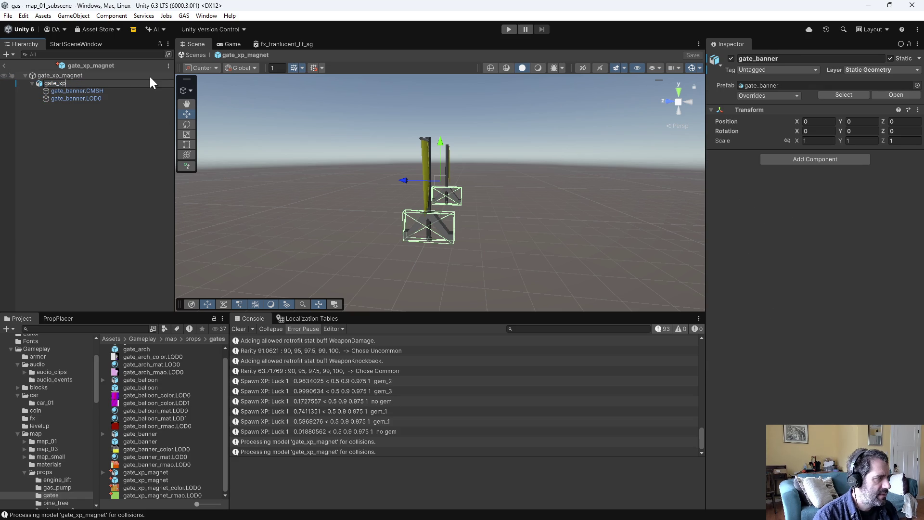
type("_")
left_click(91, 98)
left_click(61, 90)
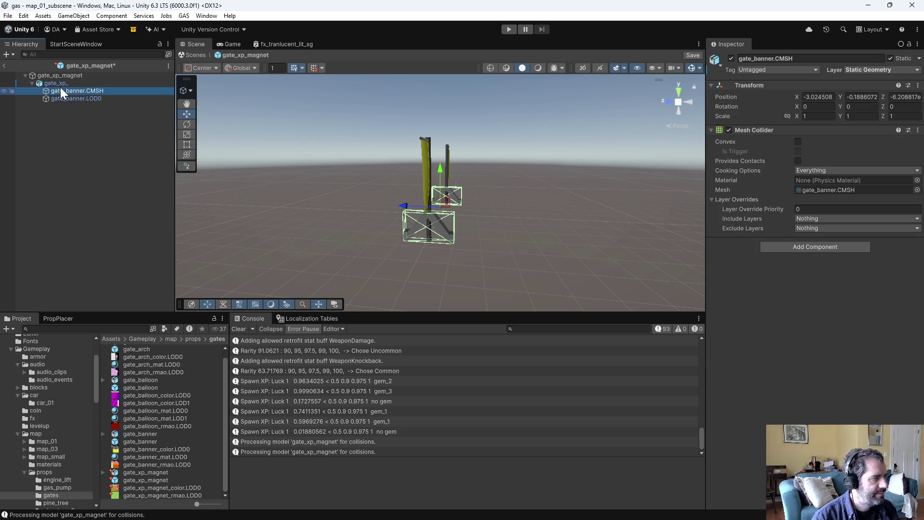
left_click(85, 85)
key("Delete")
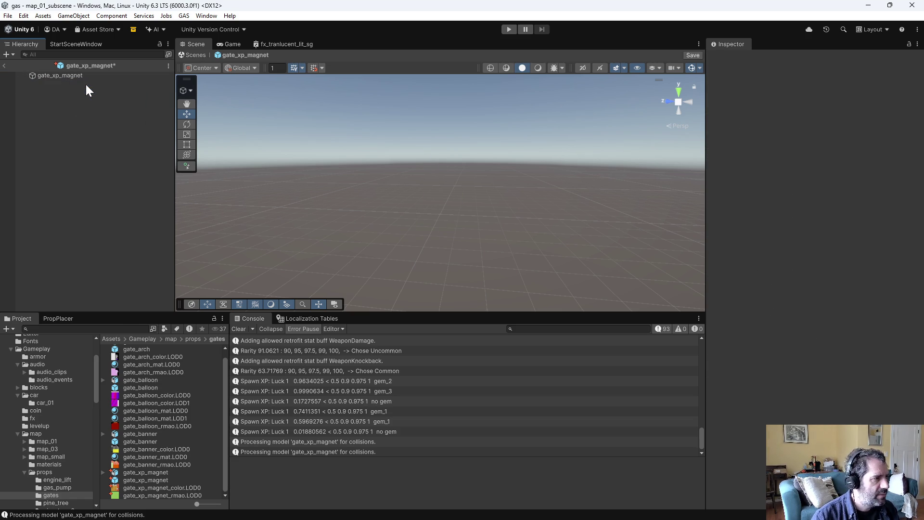
mouse_move(145, 470)
left_mouse_down()
mouse_move(87, 97)
mouse_move(70, 75)
left_mouse_up()
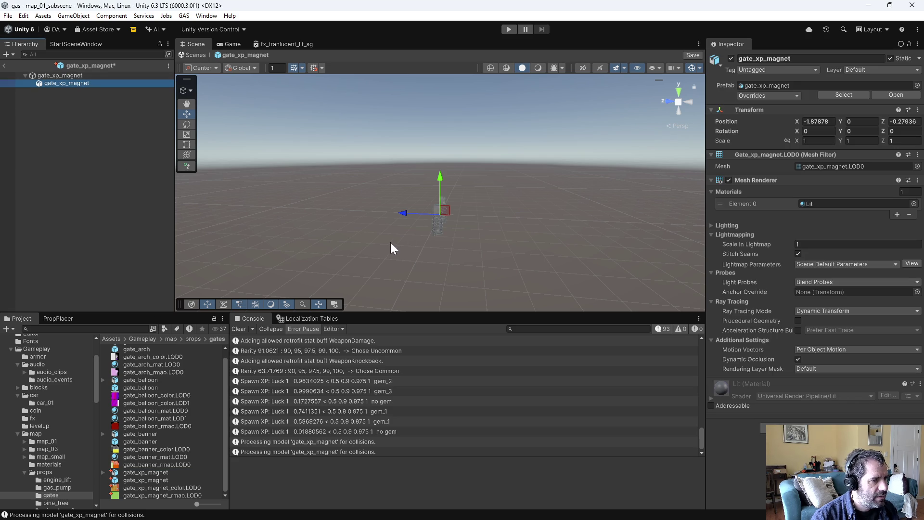
Step: Zero the magnet model's X and Z position and orbit to check the pillars
left_click(803, 120)
type("0")
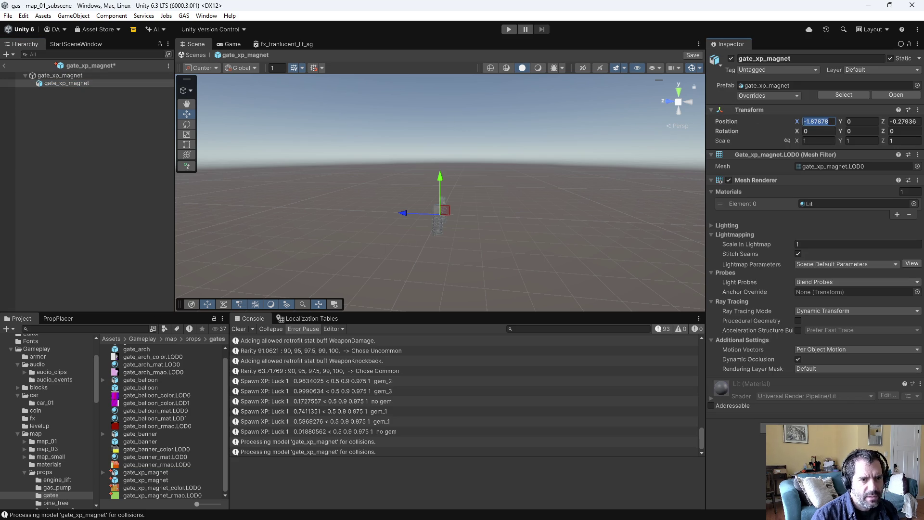
key("Tab")
key("Tab")
type("0")
key("Return")
left_click_drag(472, 254, 268, 234, "alt")
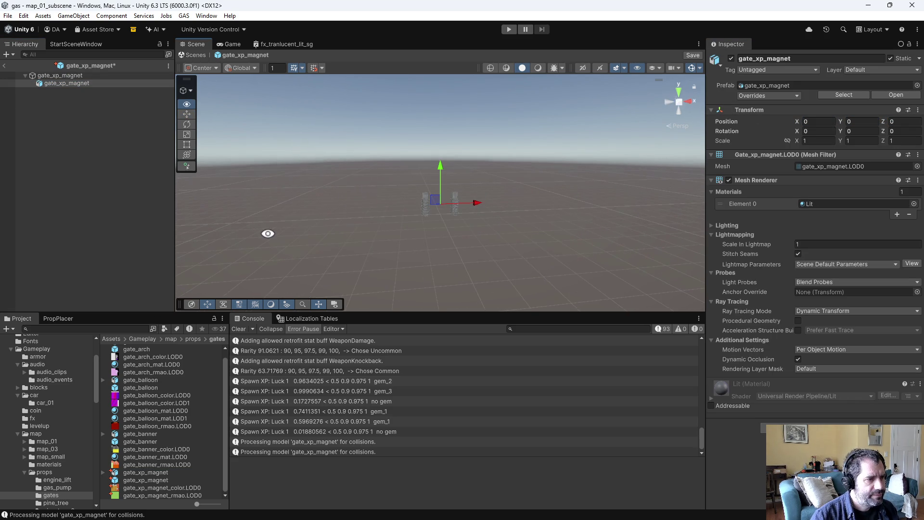
scroll(388, 206, "up", 3)
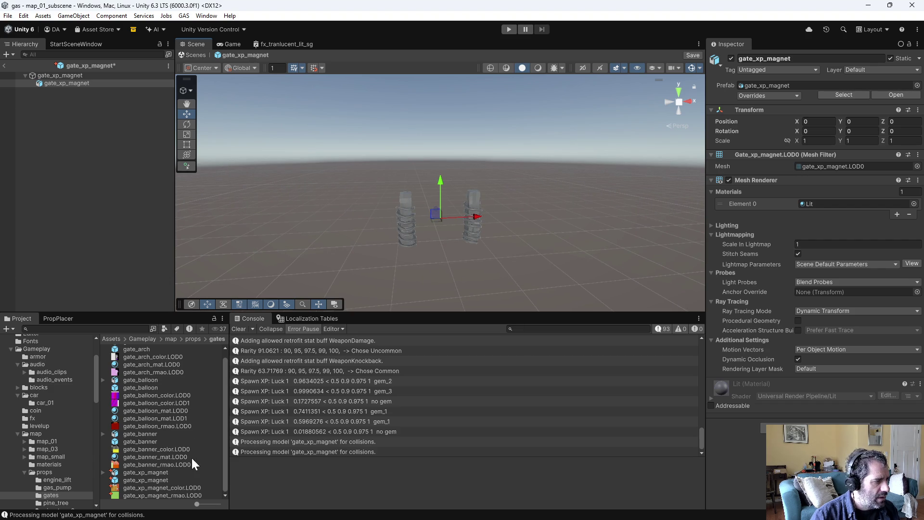
Step: Create the gate_xp_magnet_mat.LOD0 material using the Shader Graphs/prop_mat_sg shader
right_click(168, 435)
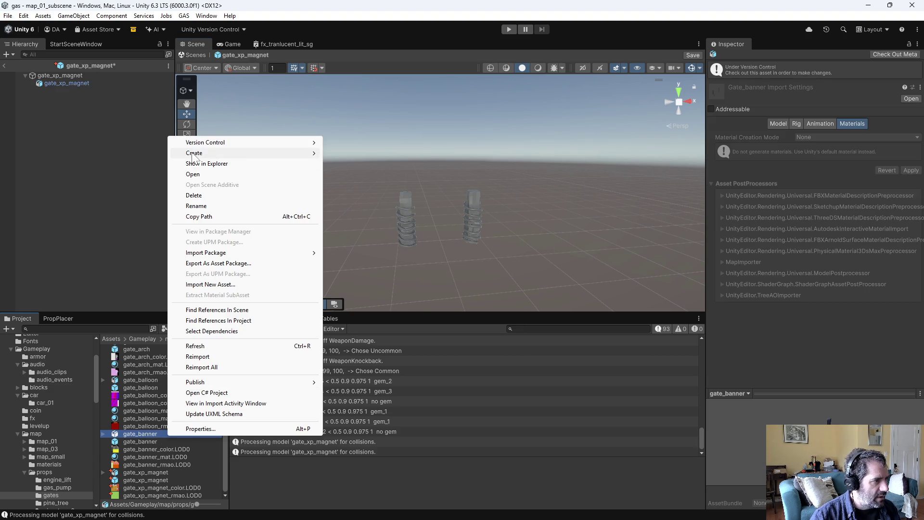
mouse_move(216, 153)
left_click(356, 165)
type("gate_xp_magnet_mat.LOD0")
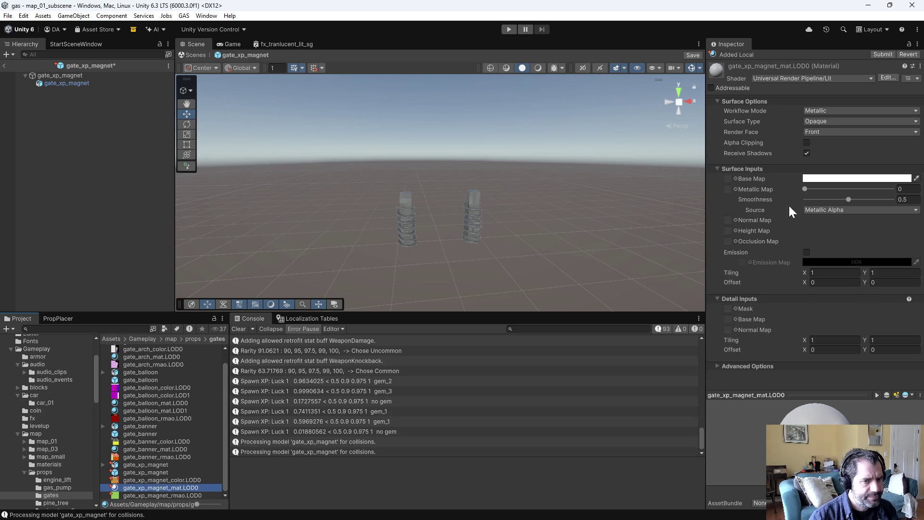
left_click(835, 79)
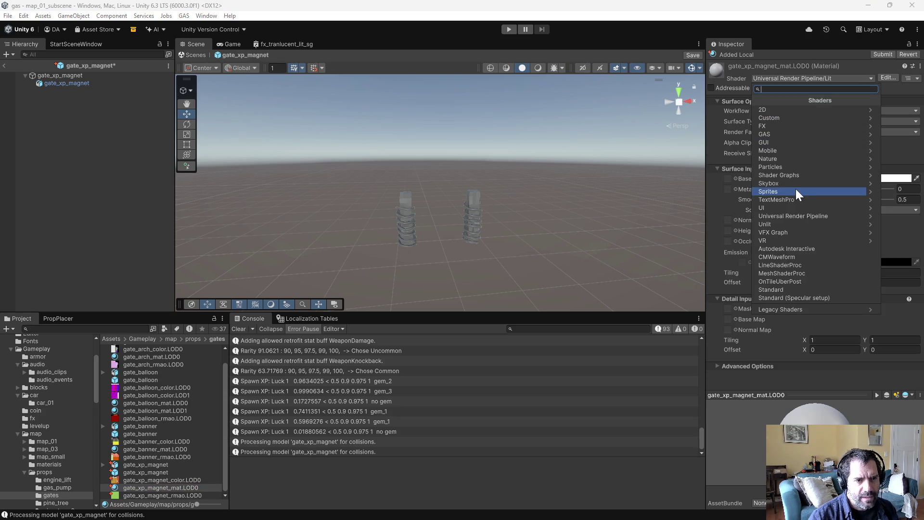
left_click(798, 174)
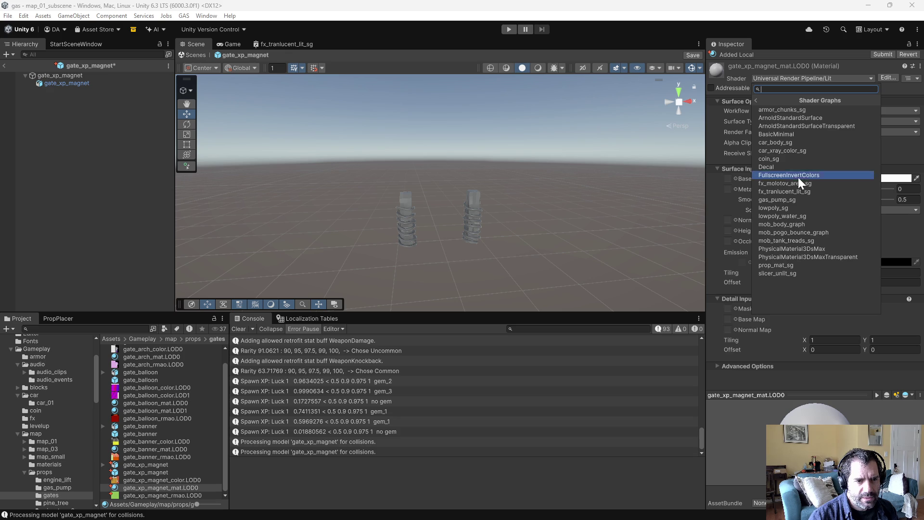
left_click(790, 265)
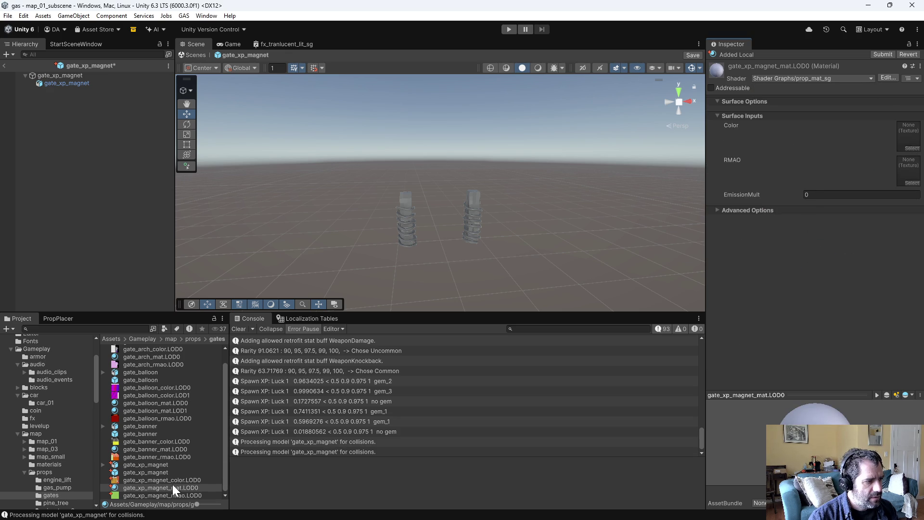
Step: Assign the magnet color and RMAO textures, then apply the material to the magnet columns
mouse_move(174, 480)
left_mouse_down()
mouse_move(898, 169)
mouse_move(909, 137)
left_mouse_up()
mouse_move(175, 495)
left_mouse_down()
mouse_move(782, 268)
mouse_move(912, 174)
left_mouse_up()
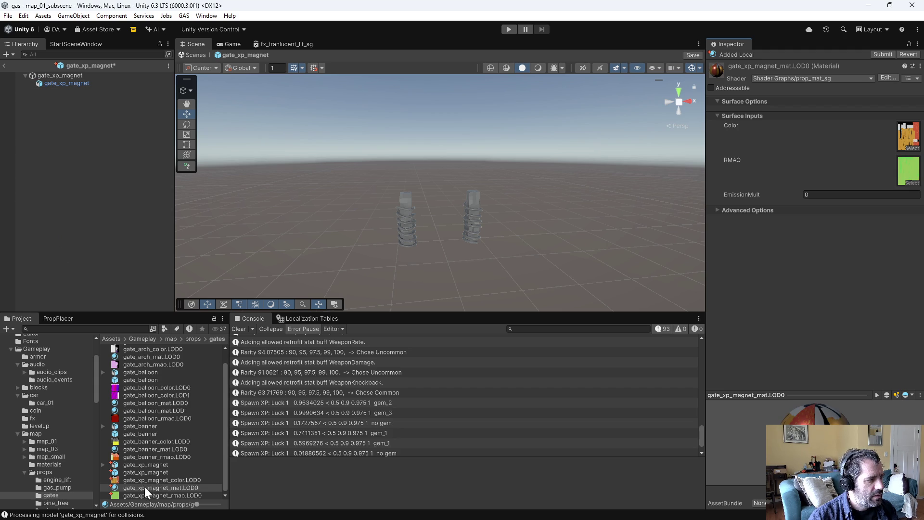
left_click_drag(144, 487, 412, 215)
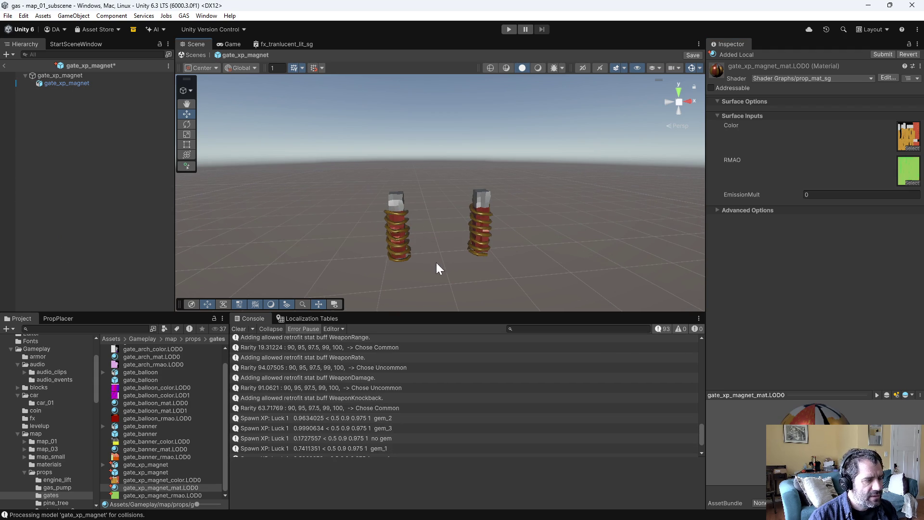
scroll(438, 266, "up", 4)
mouse_move(431, 278)
middle_mouse_down()
mouse_move(419, 233)
mouse_move(430, 233)
middle_mouse_up()
mouse_move(431, 233)
left_mouse_down("alt")
mouse_move(458, 221)
mouse_move(445, 231)
mouse_move(66, 221)
mouse_move(160, 264)
mouse_move(233, 221)
mouse_move(11, 193)
mouse_move(745, 184)
mouse_move(846, 166)
mouse_move(843, 200)
mouse_move(41, 205)
mouse_move(522, 190)
mouse_move(501, 188)
mouse_move(527, 203)
mouse_move(382, 178)
mouse_move(378, 186)
mouse_move(497, 192)
mouse_move(574, 176)
left_mouse_up("alt")
left_click(574, 176)
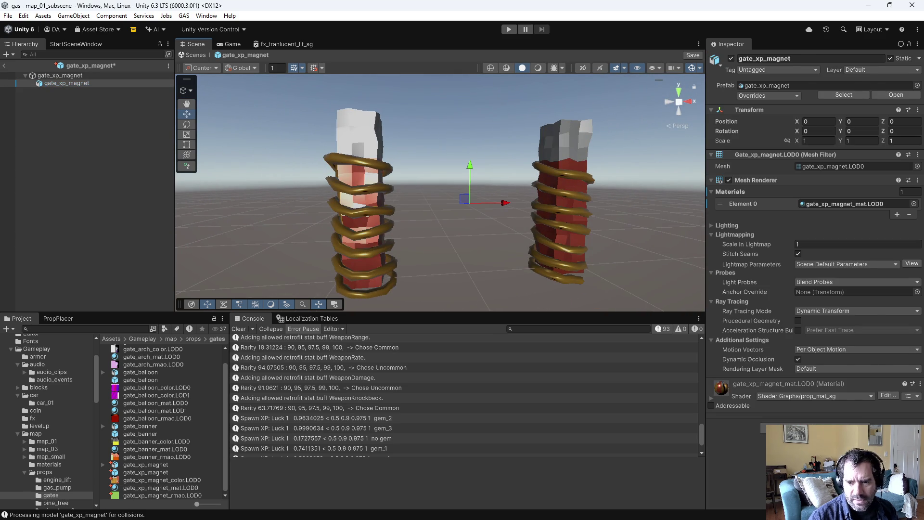
key("alt+Tab")
Step: Recalculate the combined column mesh's normals to face outside
left_click(494, 244)
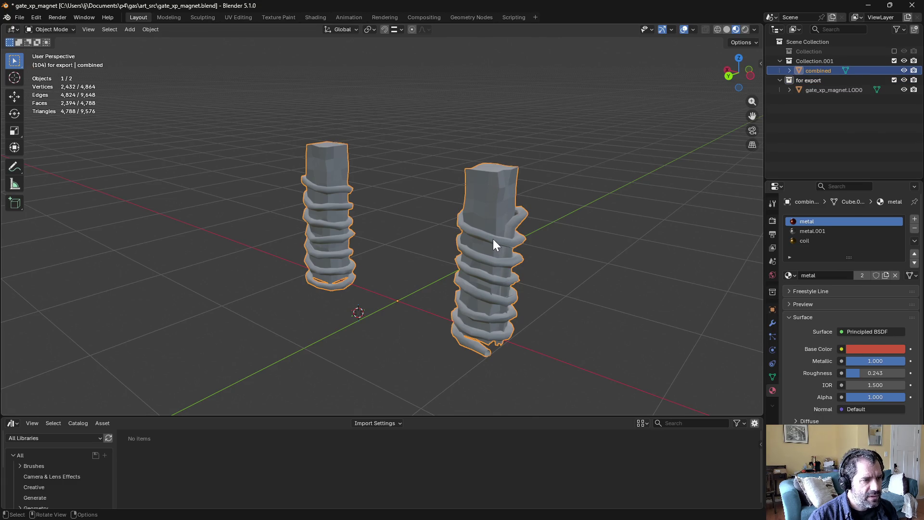
key("ctrl+Tab")
left_click(570, 240)
key("a")
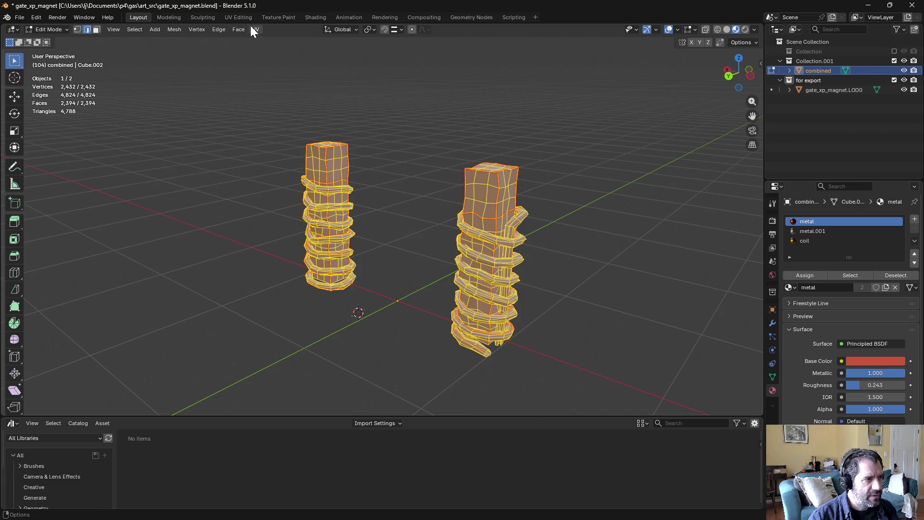
left_click(252, 29)
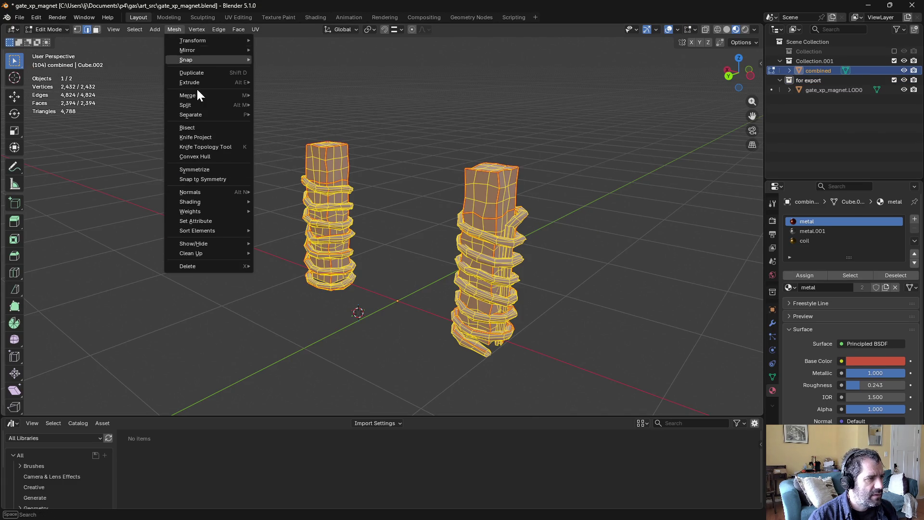
mouse_move(193, 198)
left_click(307, 210)
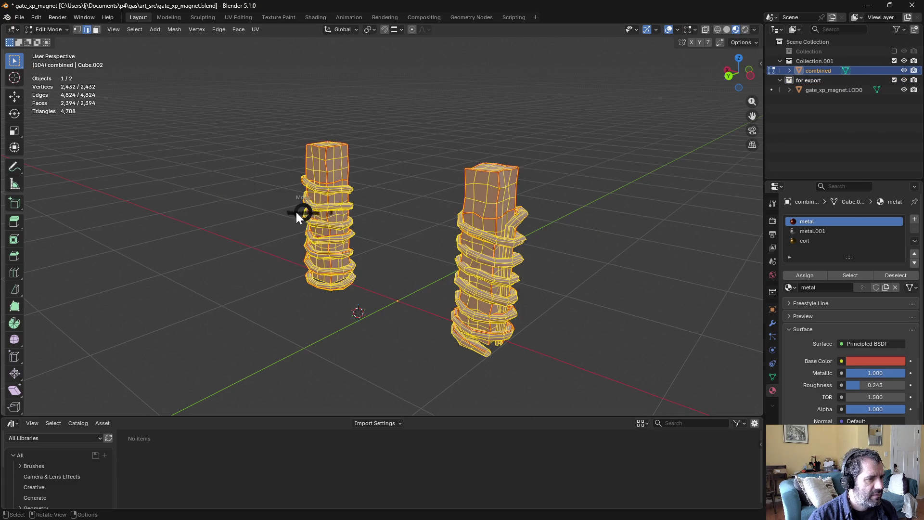
key("Tab")
left_click(253, 213)
middle_click_drag(253, 213, 354, 188)
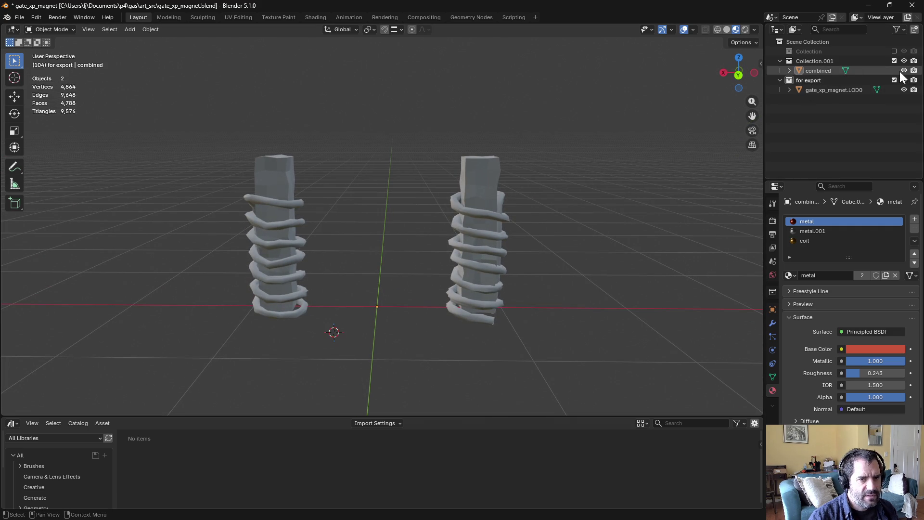
Step: Flat-shade all faces of both magnet meshes
left_click(841, 91)
key("a")
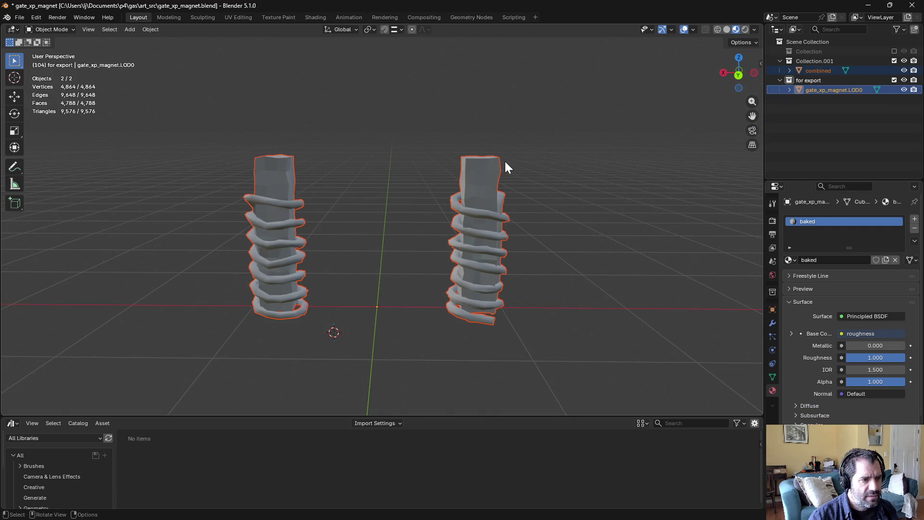
key("ctrl+Tab")
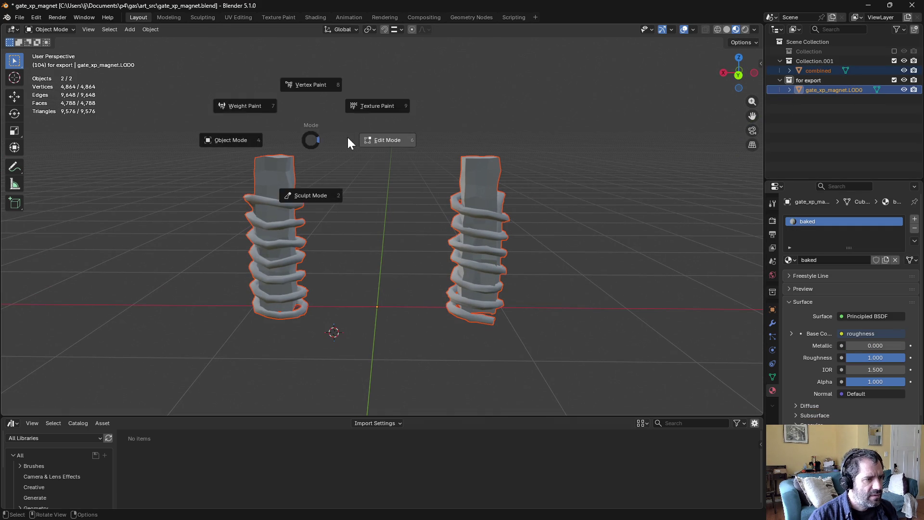
left_click(348, 137)
left_click(178, 29)
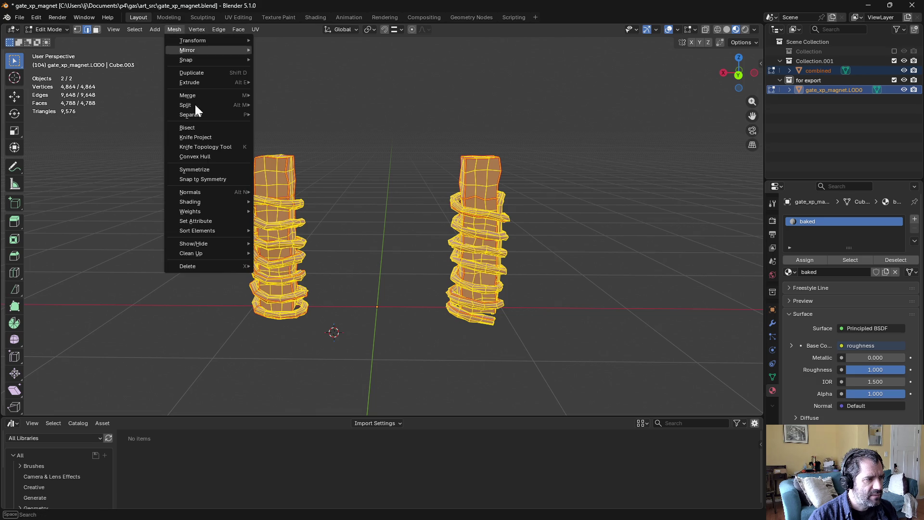
mouse_move(235, 201)
left_click(279, 212)
key("Tab")
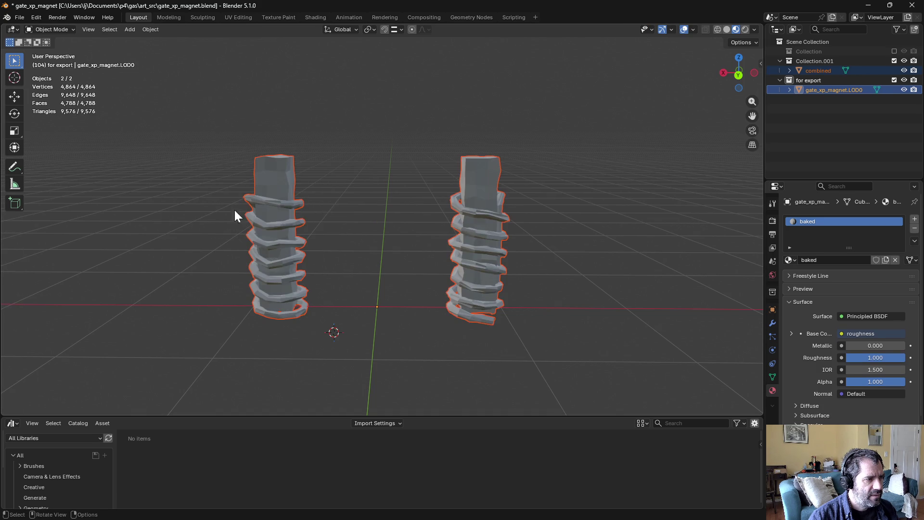
Step: Re-export the for export collection over the existing gate_xp_magnet.fbx
left_click(831, 82)
left_click(21, 16)
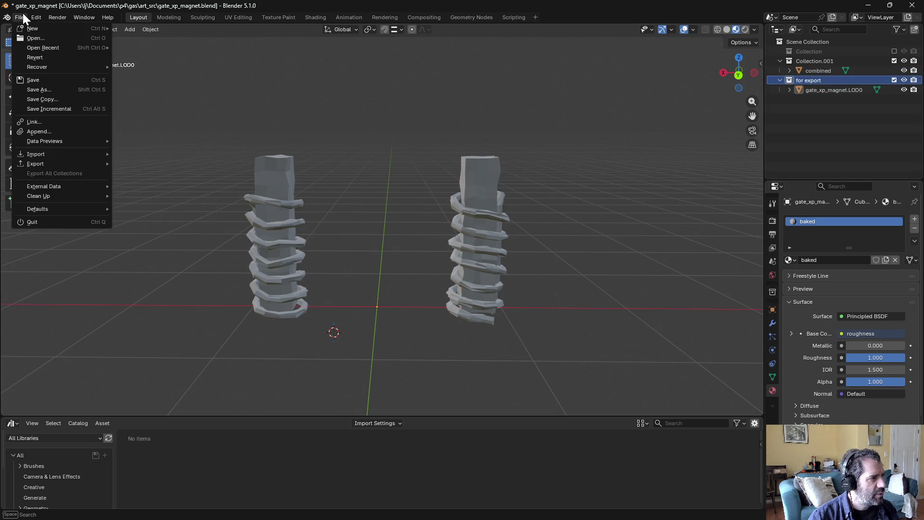
mouse_move(48, 163)
left_click(157, 240)
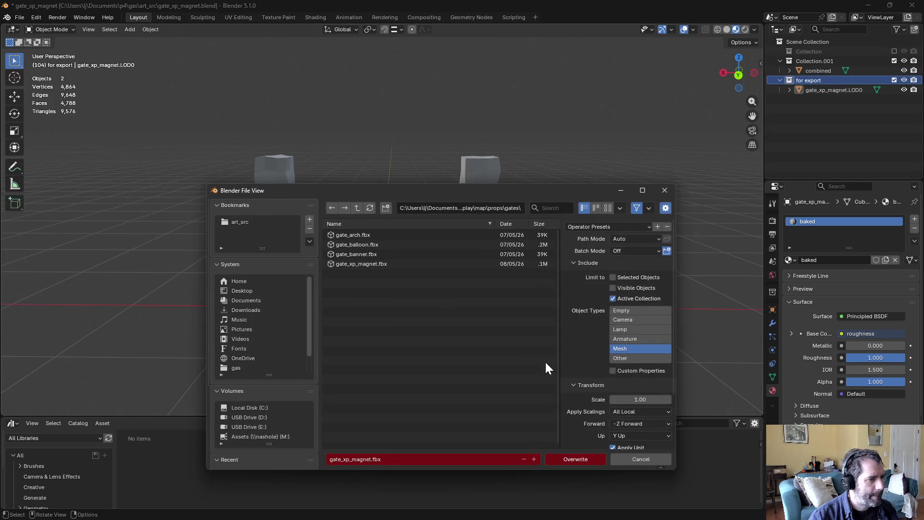
left_click(602, 459)
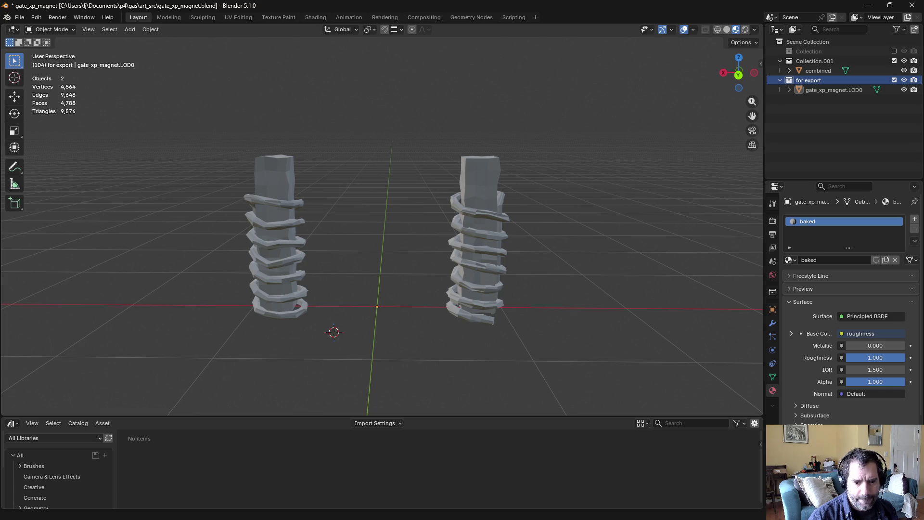
key("alt+Tab")
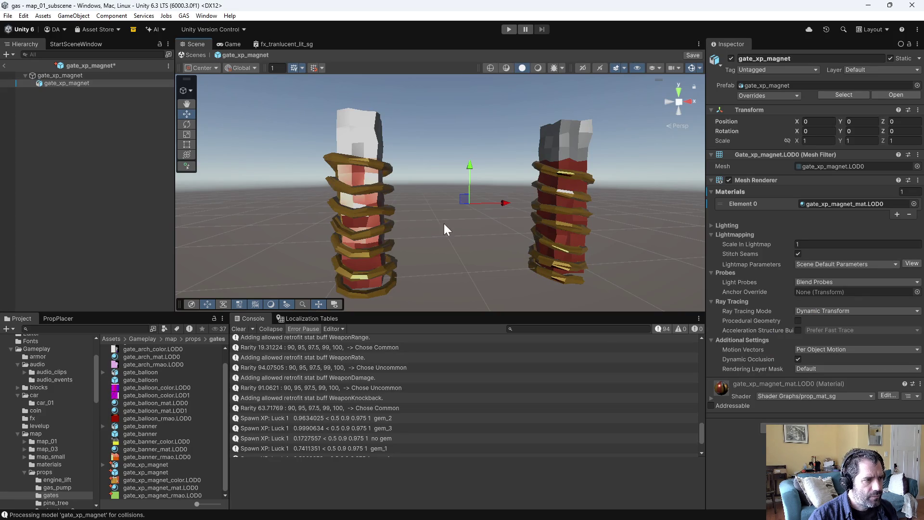
mouse_move(466, 202)
left_mouse_down("alt")
mouse_move(345, 207)
mouse_move(374, 150)
mouse_move(418, 211)
left_mouse_up("alt")
mouse_move(487, 192)
left_mouse_down("alt")
mouse_move(380, 220)
mouse_move(221, 157)
mouse_move(289, 192)
mouse_move(649, 182)
left_mouse_up("alt")
key("f")
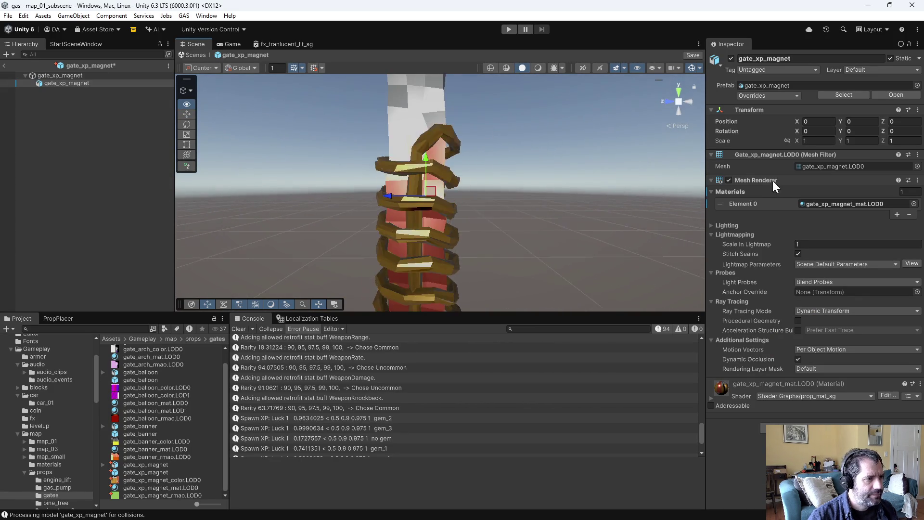
mouse_move(773, 181)
left_mouse_down("alt")
mouse_move(718, 302)
mouse_move(401, 192)
mouse_move(336, 215)
mouse_move(219, 198)
mouse_move(253, 208)
mouse_move(332, 193)
mouse_move(409, 207)
mouse_move(483, 270)
mouse_move(536, 199)
left_mouse_up("alt")
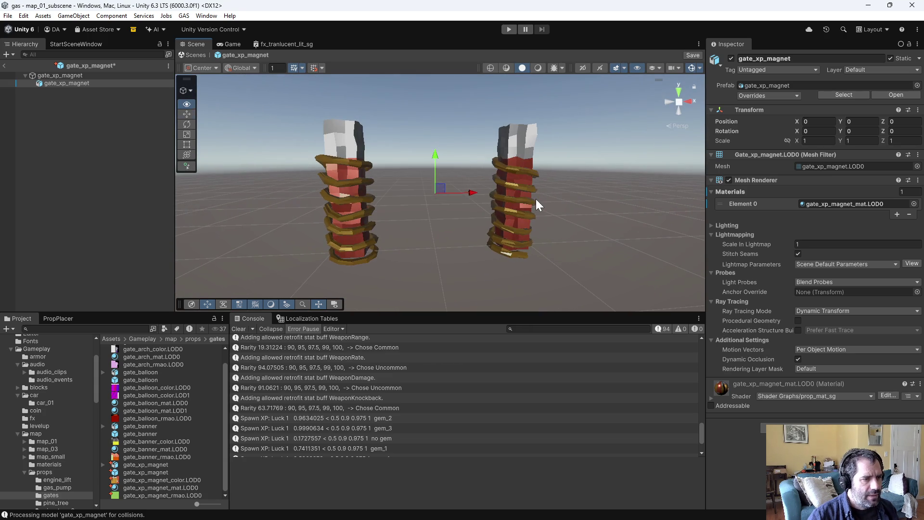
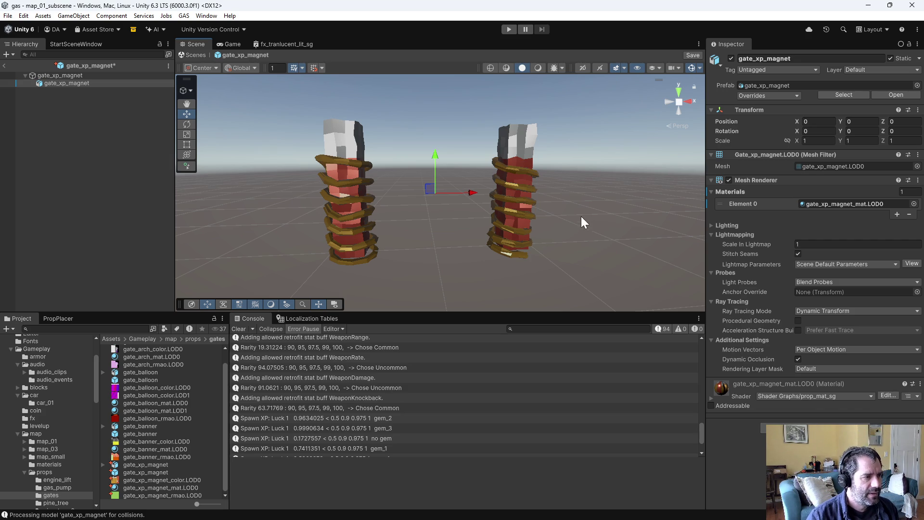
Step: Save the gate_xp_magnet prefab in Unity and switch to gate_xp_magnet.blend in Blender
mouse_move(582, 216)
left_mouse_down("alt")
mouse_move(377, 189)
mouse_move(514, 197)
left_mouse_up("alt")
key("ctrl+s")
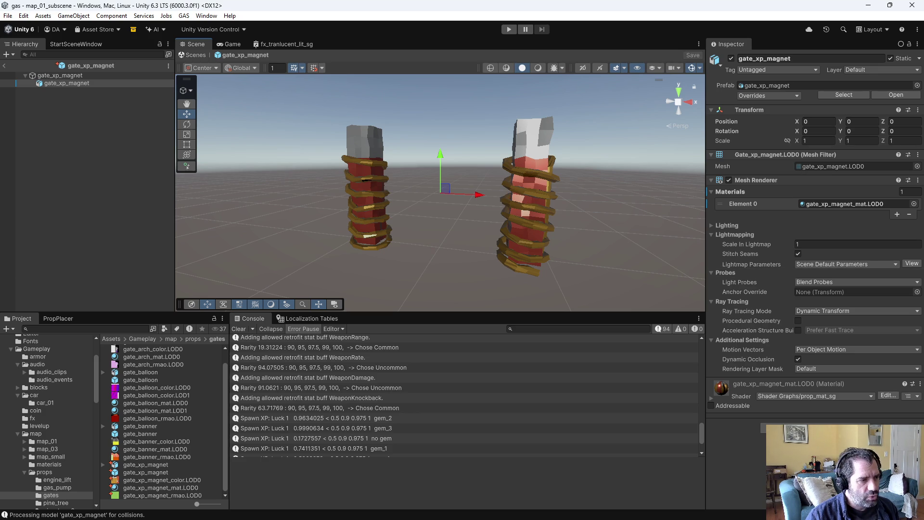
key("alt+Tab")
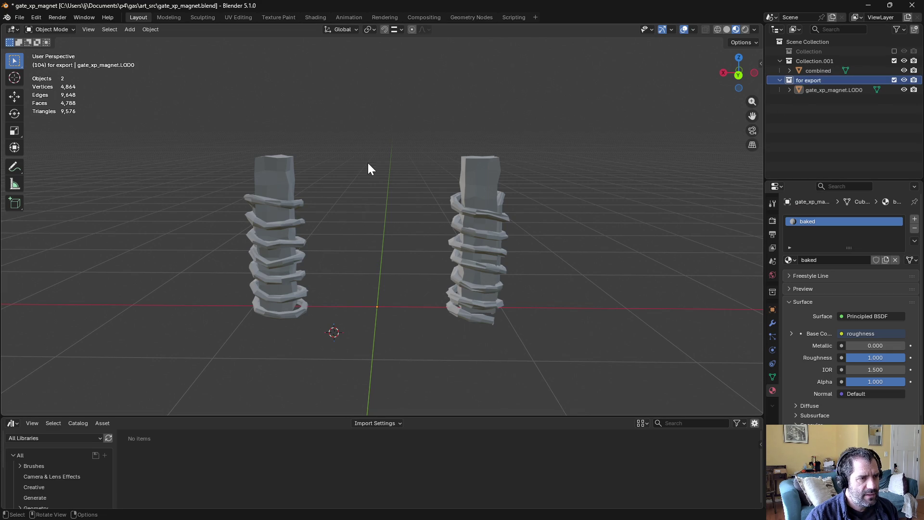
Step: Add a new cube mesh to the for export collection
key("ctrl+Tab")
left_click(110, 29)
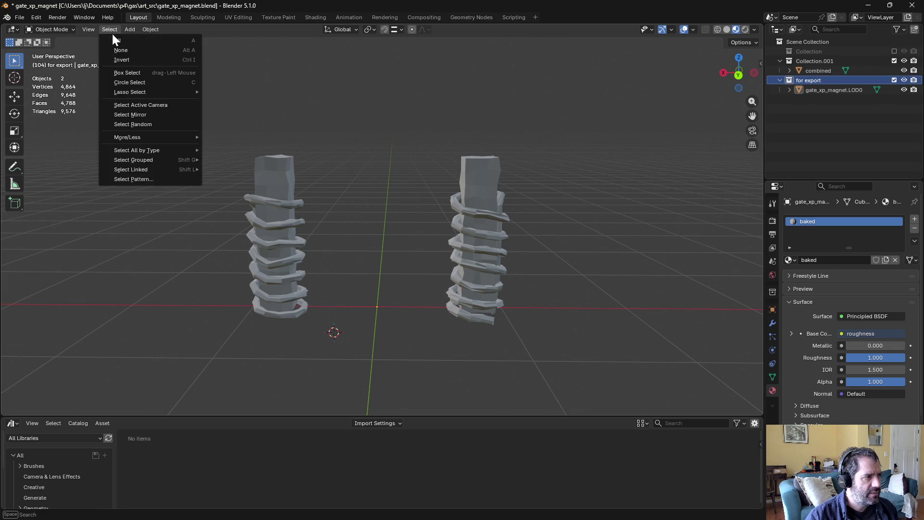
left_click(131, 27)
left_click(132, 32)
mouse_move(132, 36)
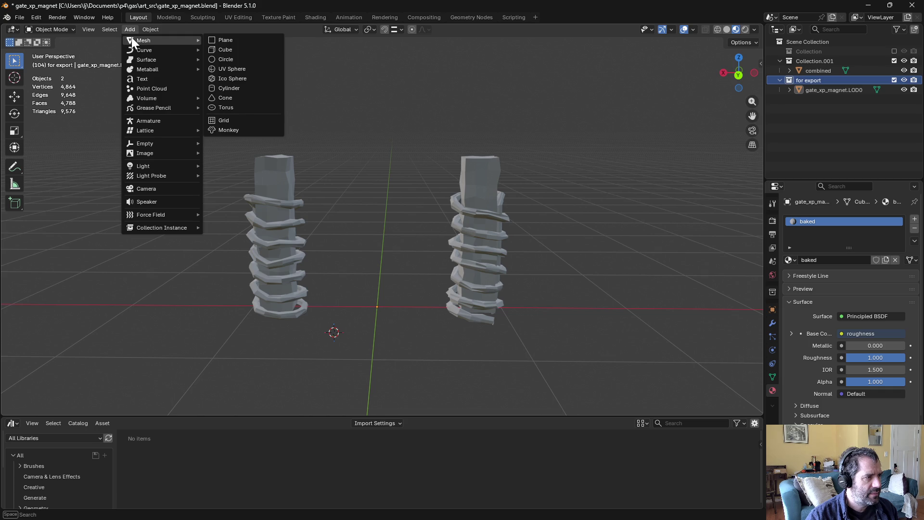
left_click(239, 47)
mouse_move(471, 367)
middle_mouse_down()
mouse_move(457, 378)
mouse_move(366, 376)
mouse_move(486, 378)
middle_mouse_up()
Step: Enter Edit Mode on the cube and turn on snapping to vertices
key("ctrl+Tab")
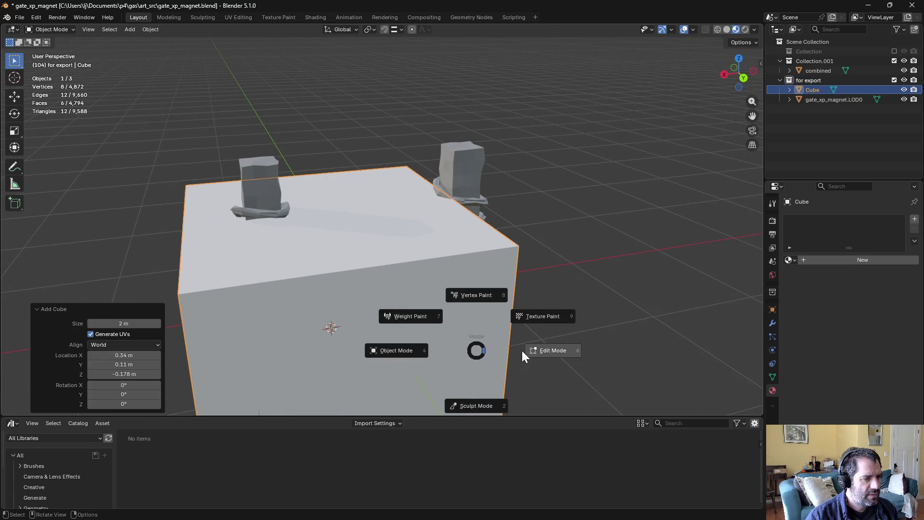
left_click(521, 349)
middle_click_drag(522, 349, 511, 337)
left_click(403, 29)
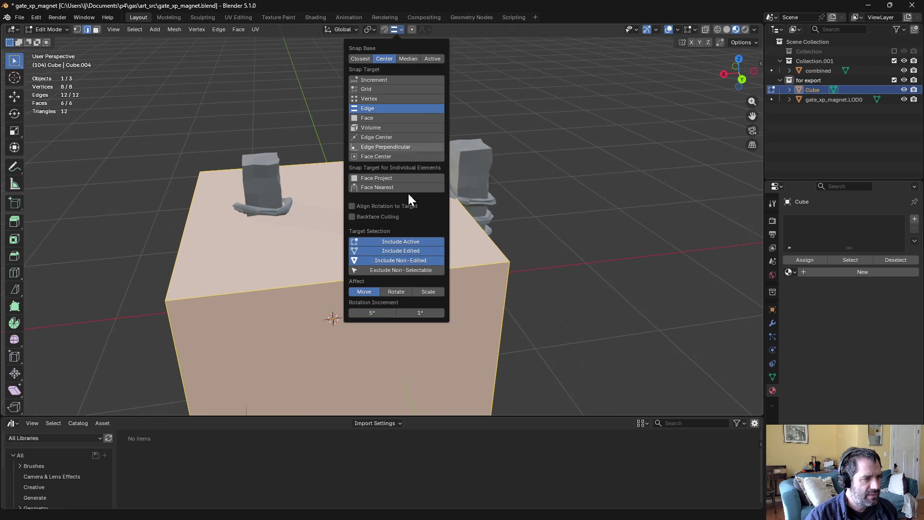
left_click(385, 98)
left_click(384, 30)
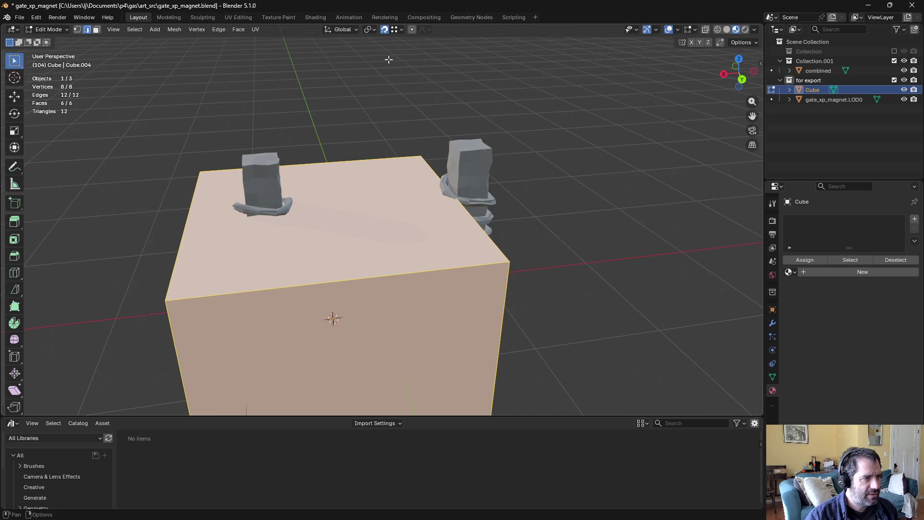
middle_click_drag(388, 55, 351, 248)
Step: Raise the cube's top face along Z and slide its left face inward along X
left_click(351, 248)
key("3")
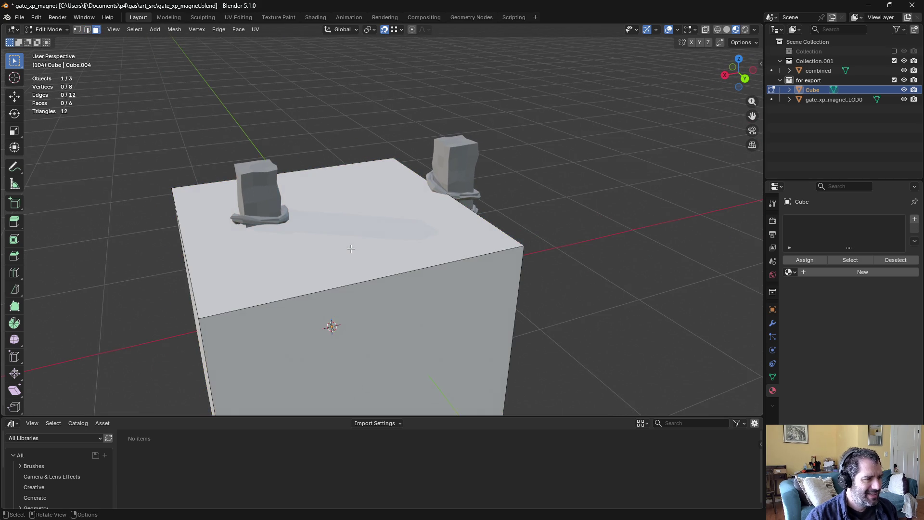
left_click(351, 248)
key("g")
key("z")
left_click(277, 174)
middle_click_drag(277, 174, 183, 255)
left_click(175, 262)
key("g")
key("x")
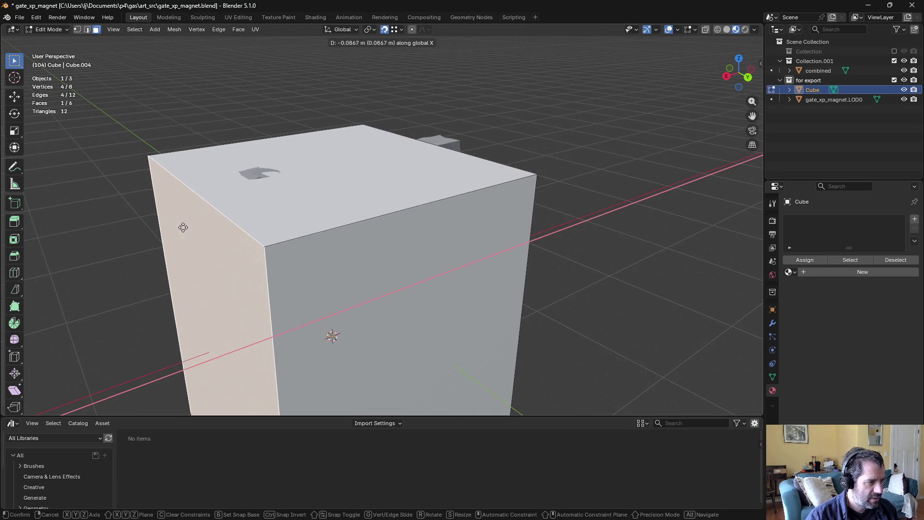
left_click(236, 221)
Step: Pull the cube's side and front faces in along Y to thin the block
left_click(500, 185)
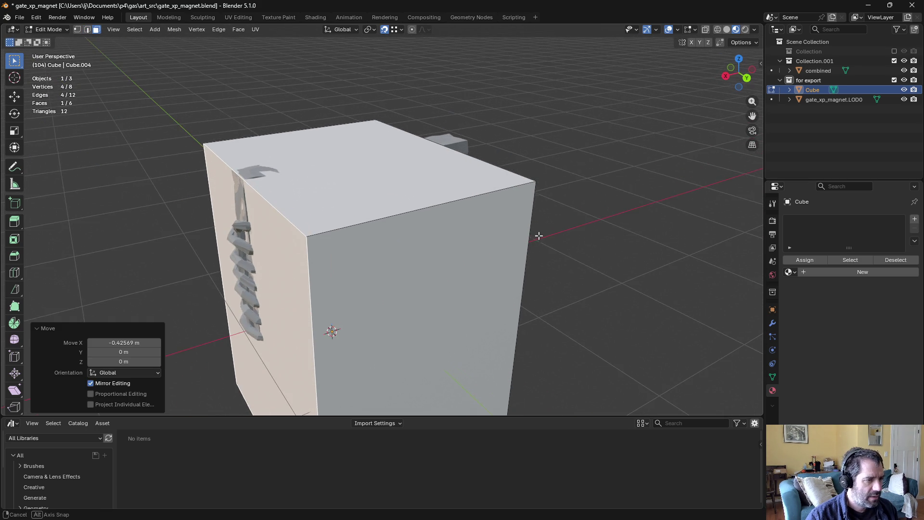
mouse_move(423, 284)
middle_mouse_down()
mouse_move(459, 280)
mouse_move(426, 202)
mouse_move(322, 279)
middle_mouse_up()
key("g")
key("y")
left_click(436, 277)
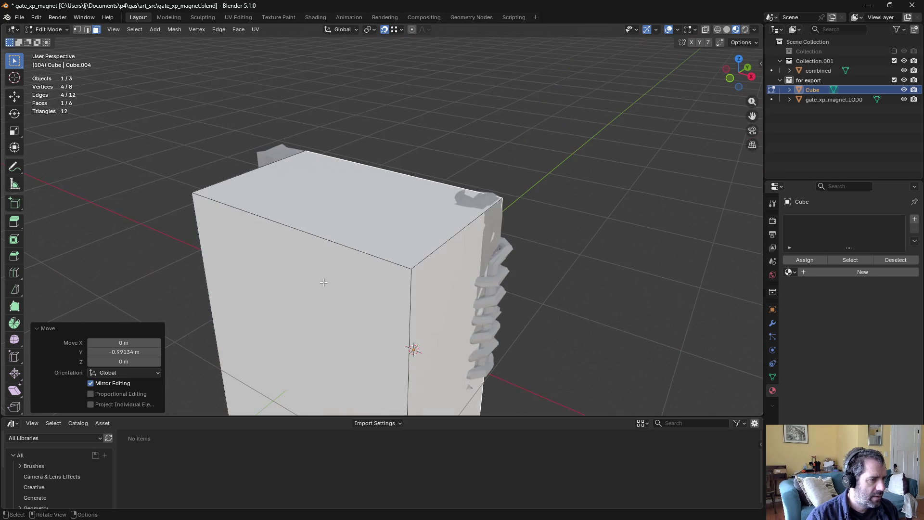
left_click(323, 279)
key("g")
key("y")
left_click(465, 235)
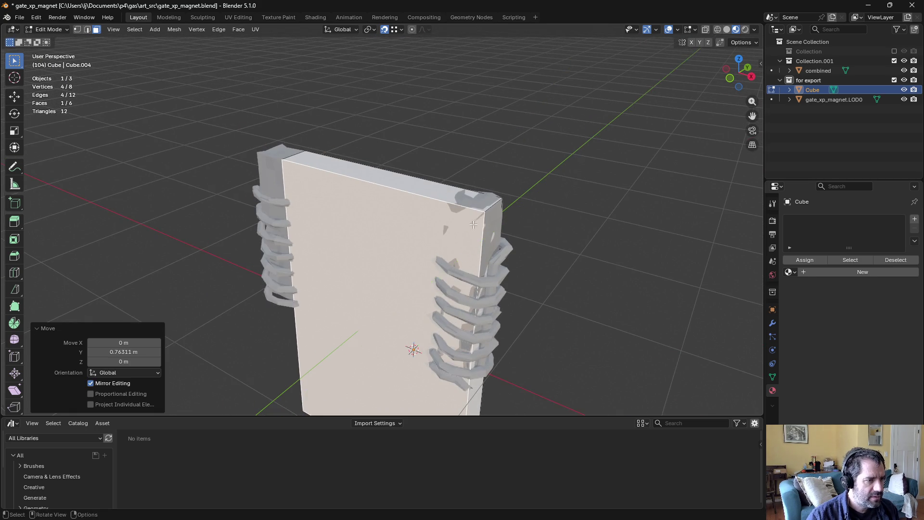
Step: Narrow the block along X and set its height along Z inside the right pillar
middle_click_drag(466, 235, 362, 376)
middle_click_drag(354, 379, 386, 380)
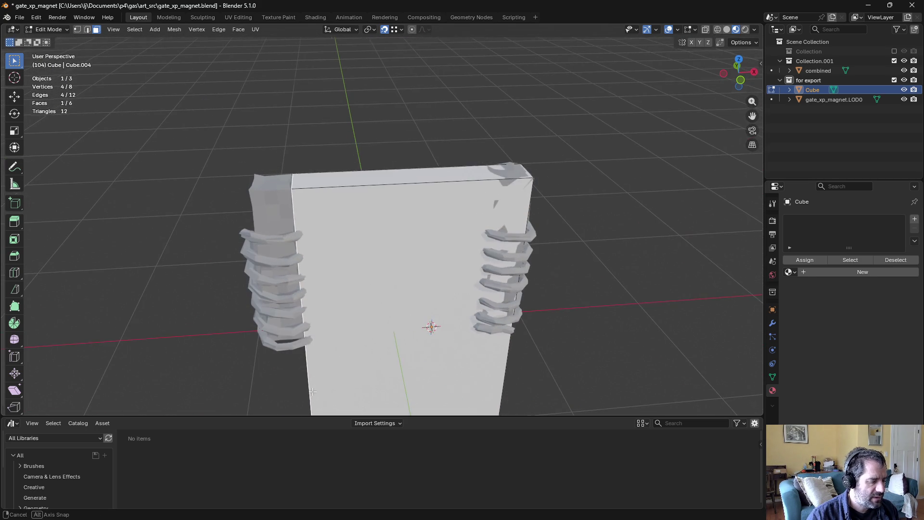
key("g")
key("x")
left_click(498, 188)
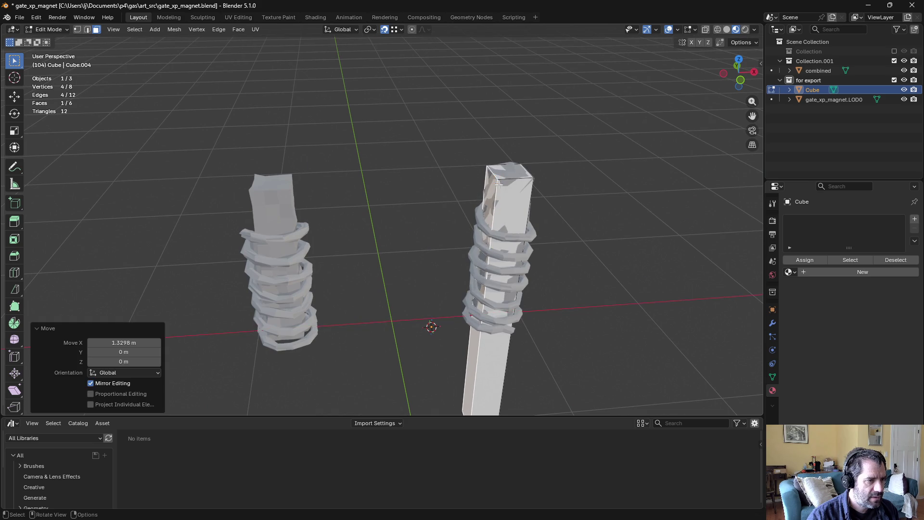
scroll(476, 355, "down", 4)
middle_click_drag(464, 336, 468, 260)
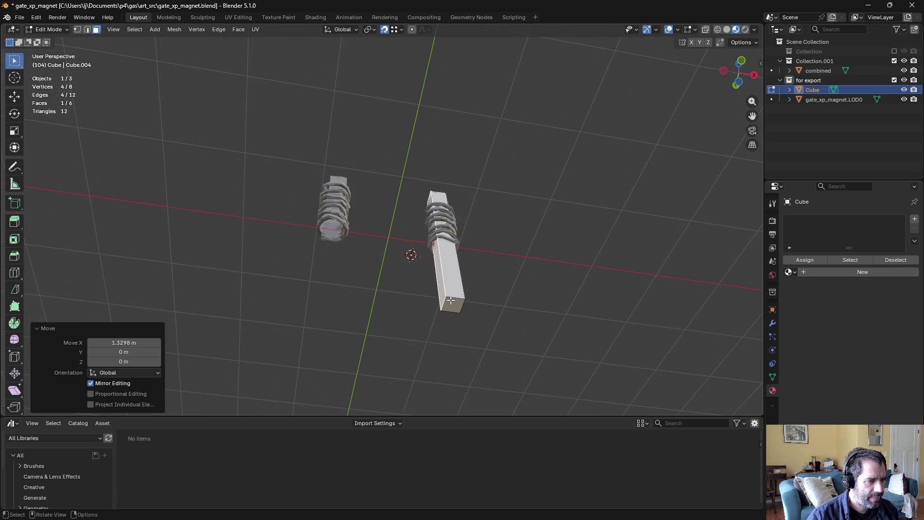
key("g")
key("z")
left_click(439, 250)
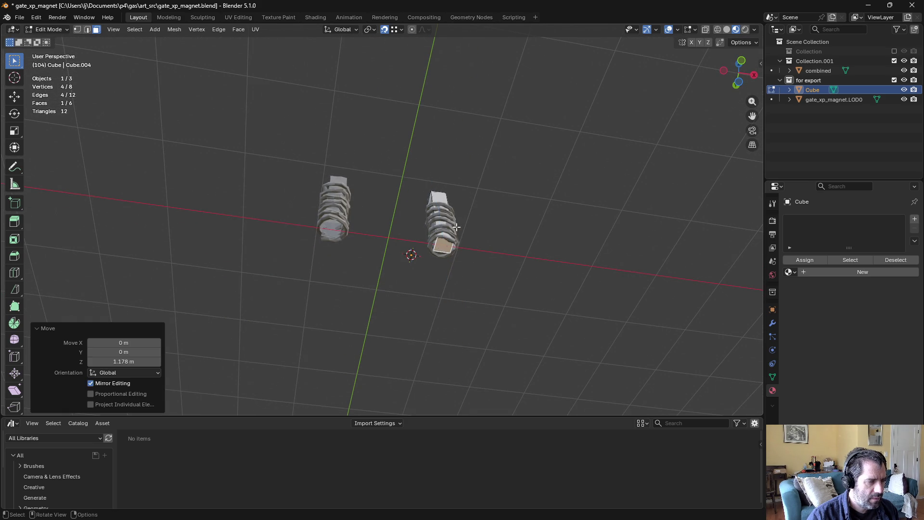
mouse_move(439, 249)
middle_mouse_down()
mouse_move(433, 337)
mouse_move(470, 265)
mouse_move(505, 256)
middle_mouse_up()
Step: Duplicate the whole block and move the copy along X into the left pillar
key("a")
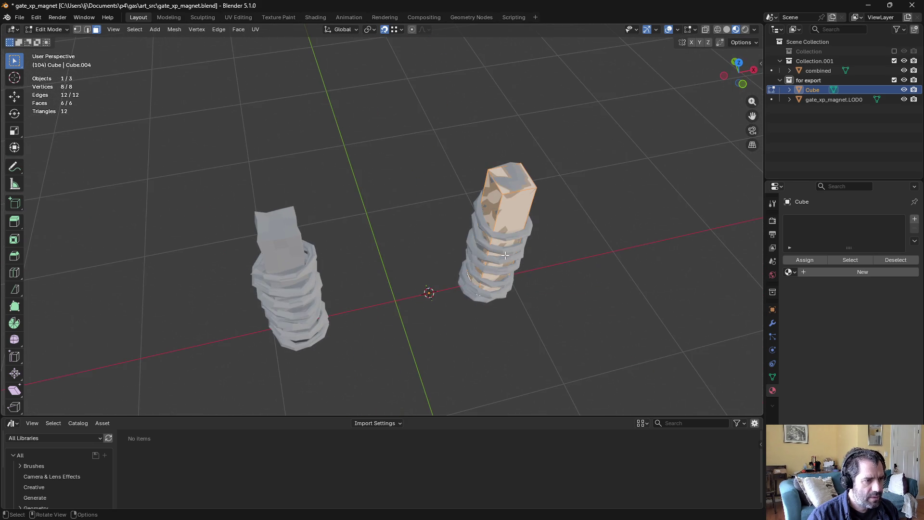
key("shift+d")
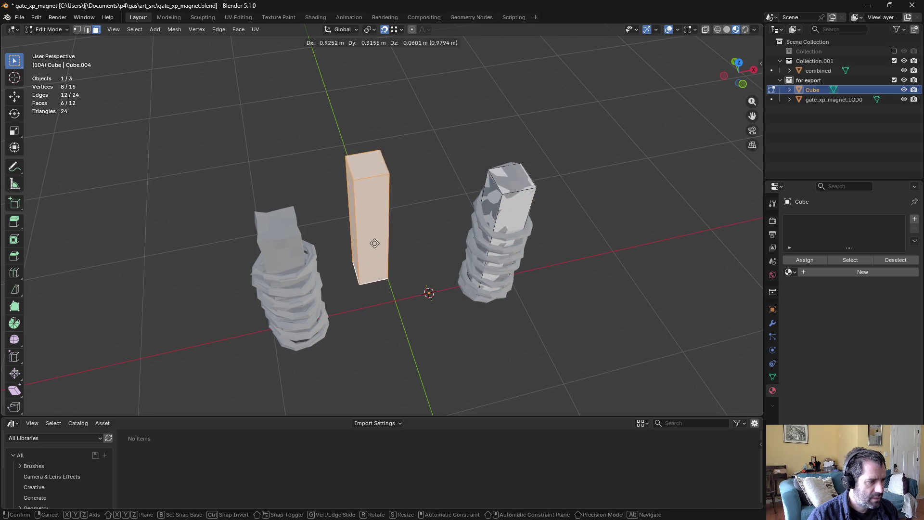
key("x")
left_click(197, 234)
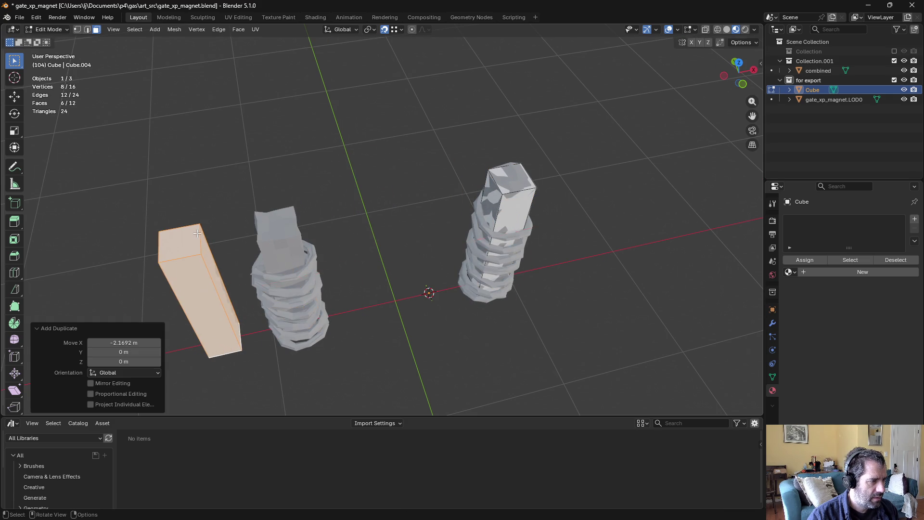
key("g")
key("x")
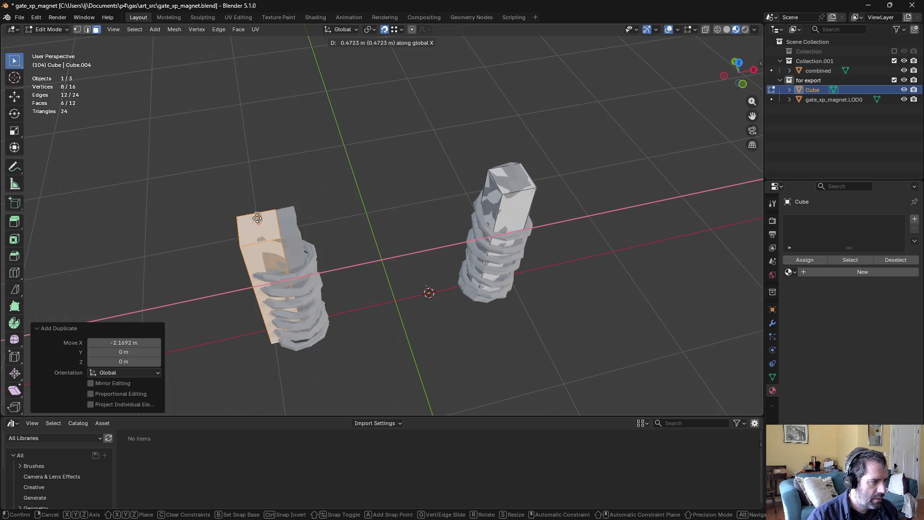
left_click(275, 240)
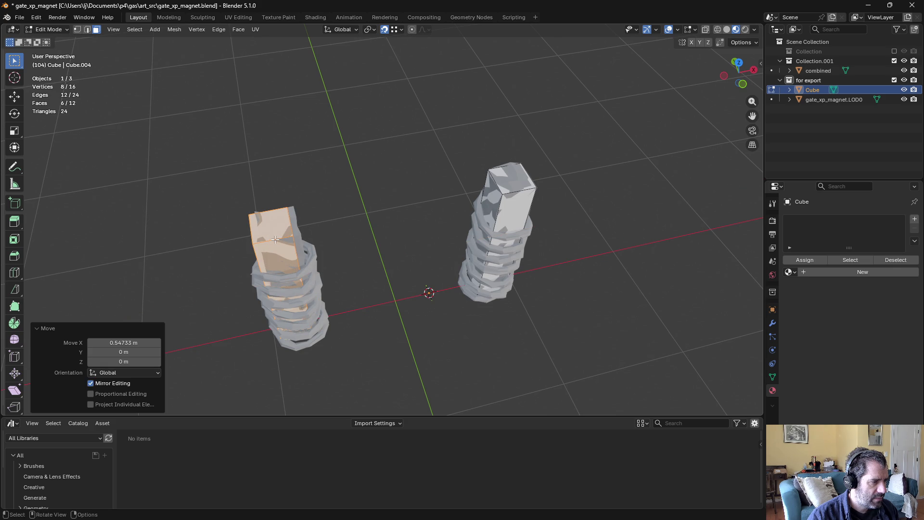
Step: Try repositioning the copy, then cancel and undo the misplaced moves
mouse_move(279, 240)
middle_mouse_down()
mouse_move(271, 309)
mouse_move(242, 241)
middle_mouse_up()
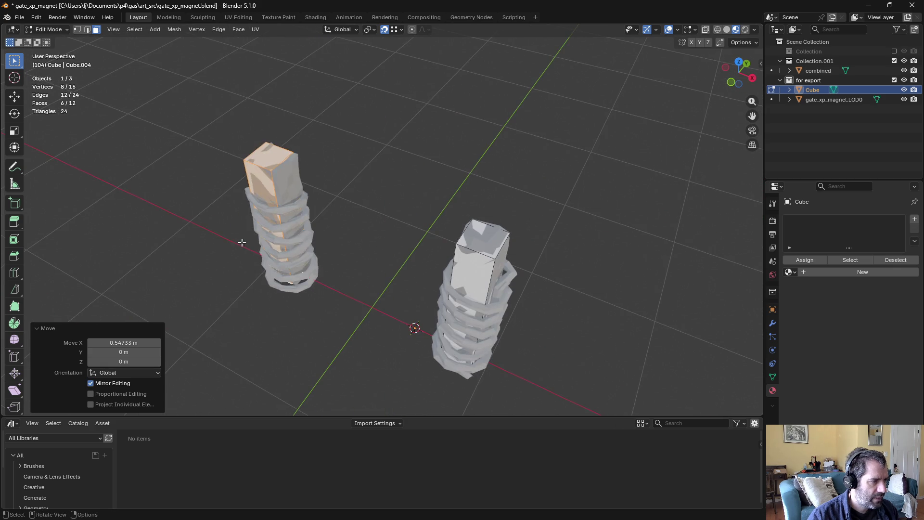
key("g")
key("x")
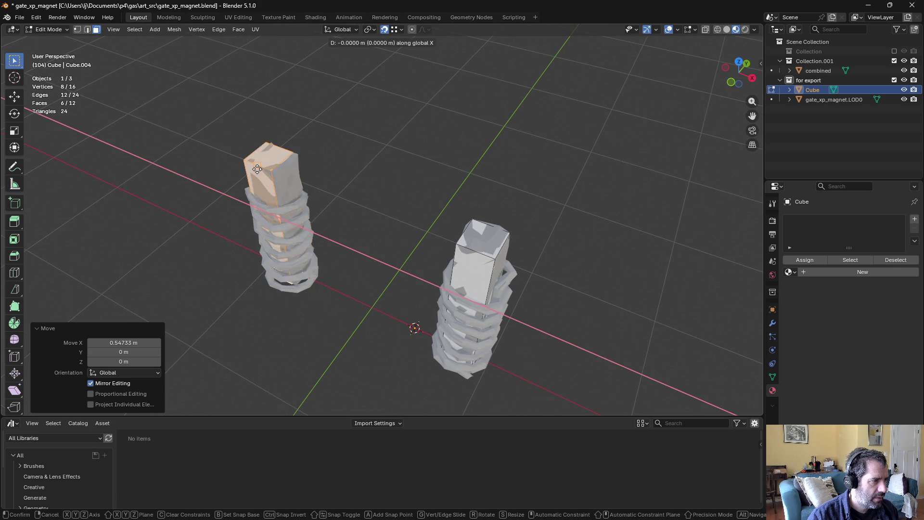
left_click(219, 156)
key("g")
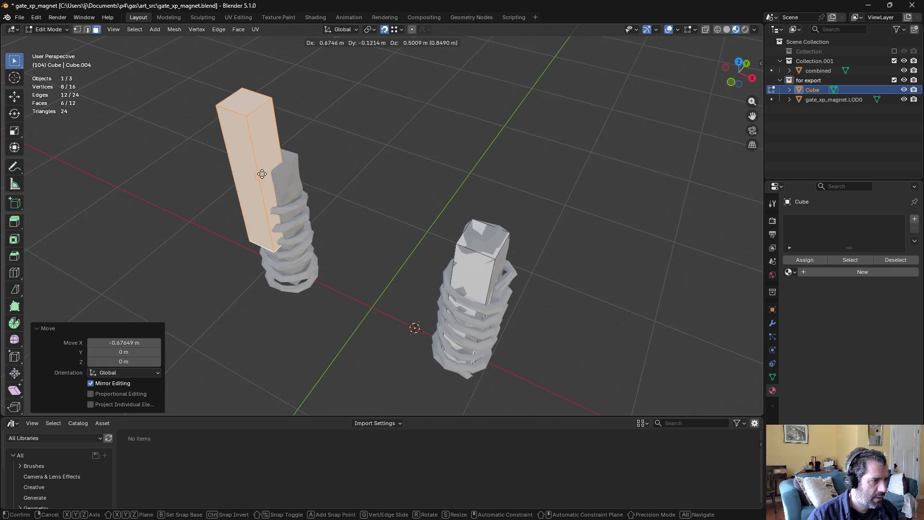
left_click(191, 264)
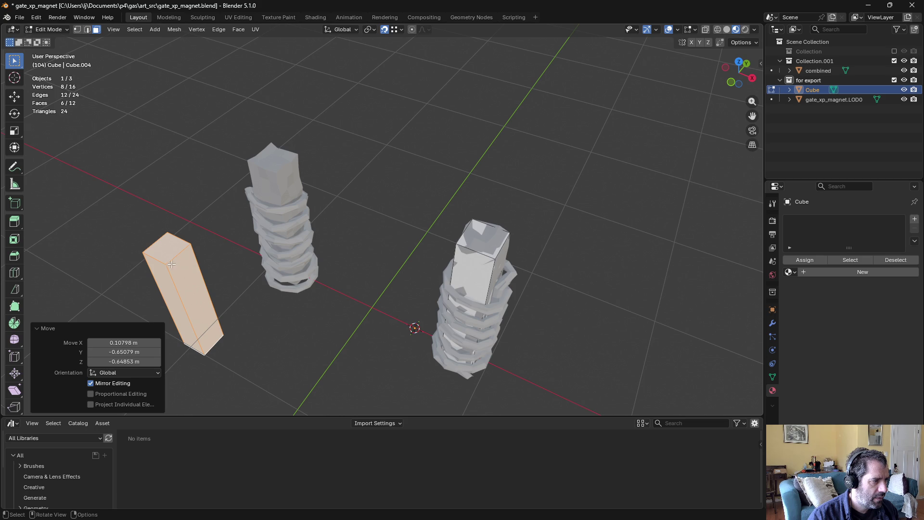
key("g")
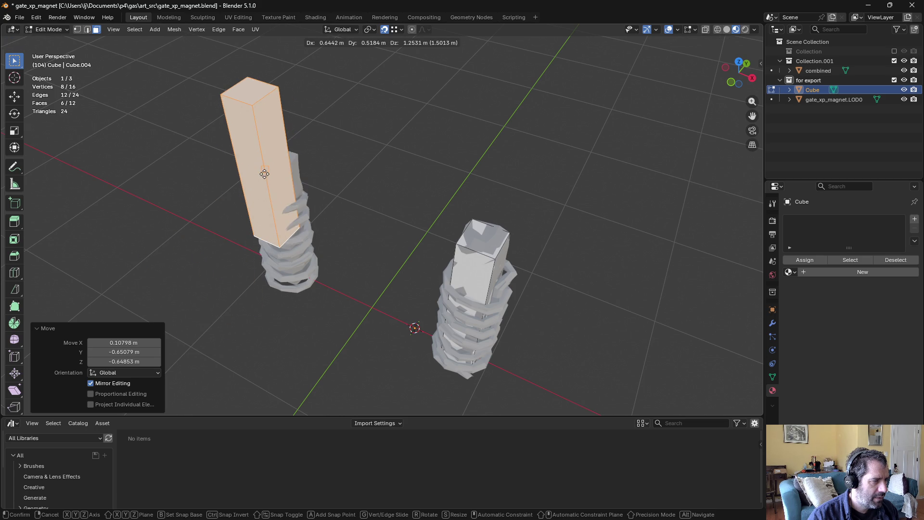
key("Escape")
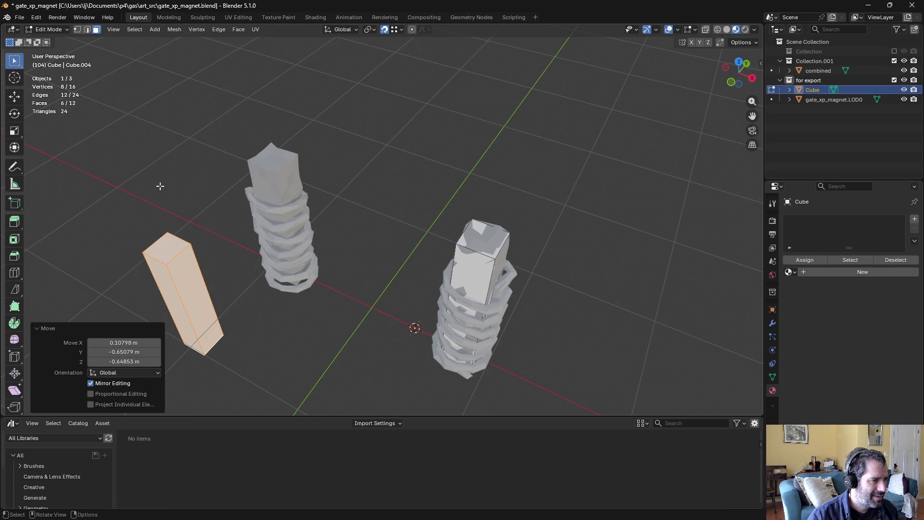
key("ctrl+z")
key("ctrl+z")
Step: Centre the copy inside the left pillar along X, checking from top view
middle_click_drag(173, 227, 223, 244)
scroll(223, 246, "up", 3)
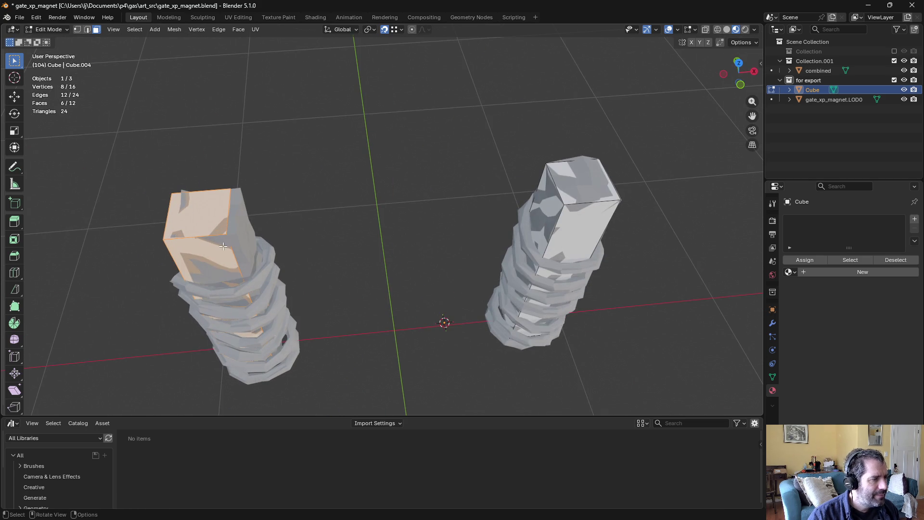
key("g")
key("x")
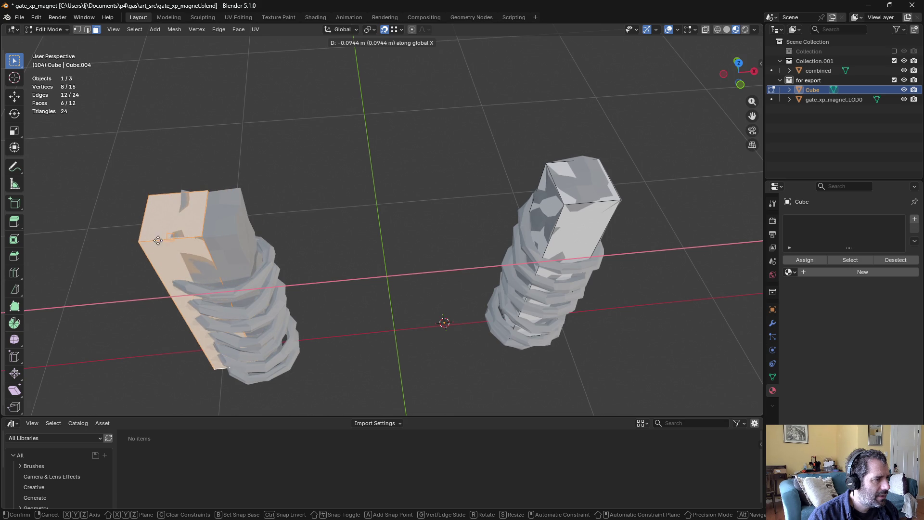
left_click(132, 243)
key("g")
key("x")
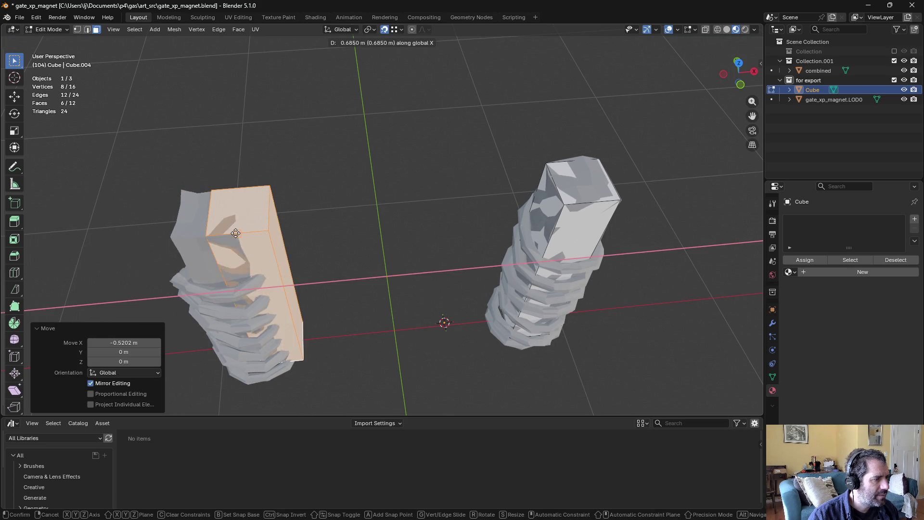
left_click(191, 234)
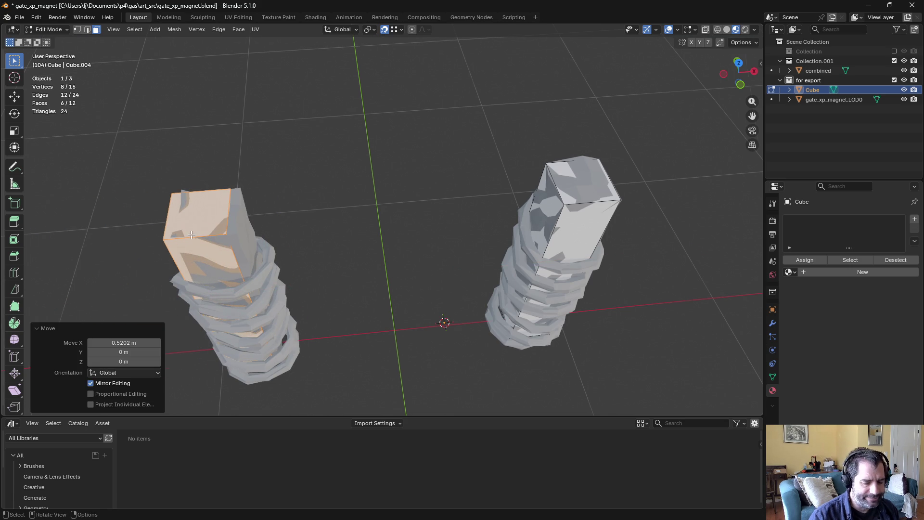
key("KP_7")
key("g")
key("x")
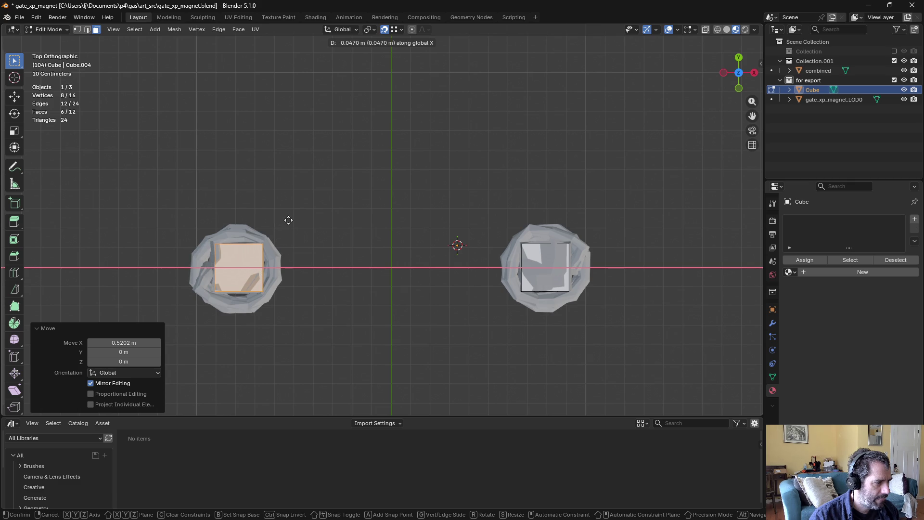
left_click(288, 220)
Step: Return to Object Mode and select the Cube object in the Outliner
key("Tab")
left_click(259, 221)
mouse_move(258, 221)
middle_mouse_down()
mouse_move(397, 208)
mouse_move(677, 137)
middle_mouse_up()
left_click(815, 89)
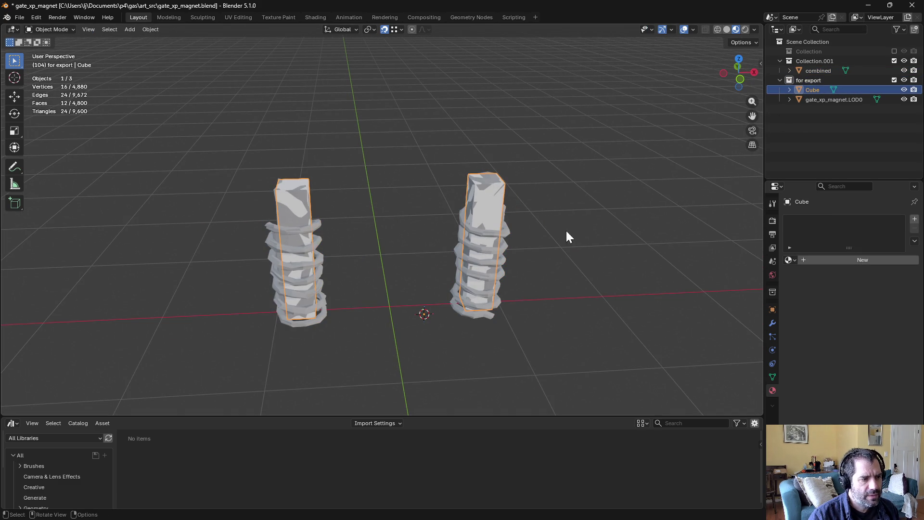
Step: Snap the 3D cursor to the centre of the Cube's boxes in Edit Mode
left_click(822, 99)
left_click(814, 91)
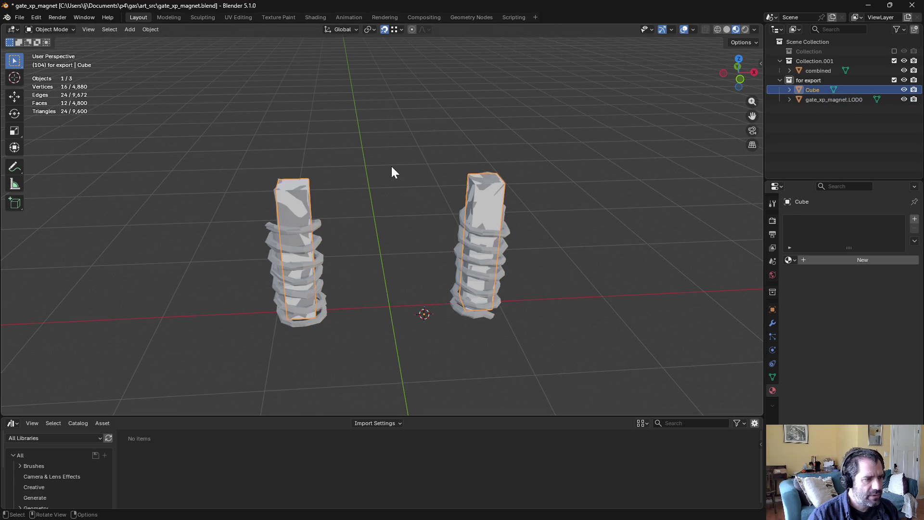
key("ctrl+Tab")
left_click(404, 167)
key("shift+s")
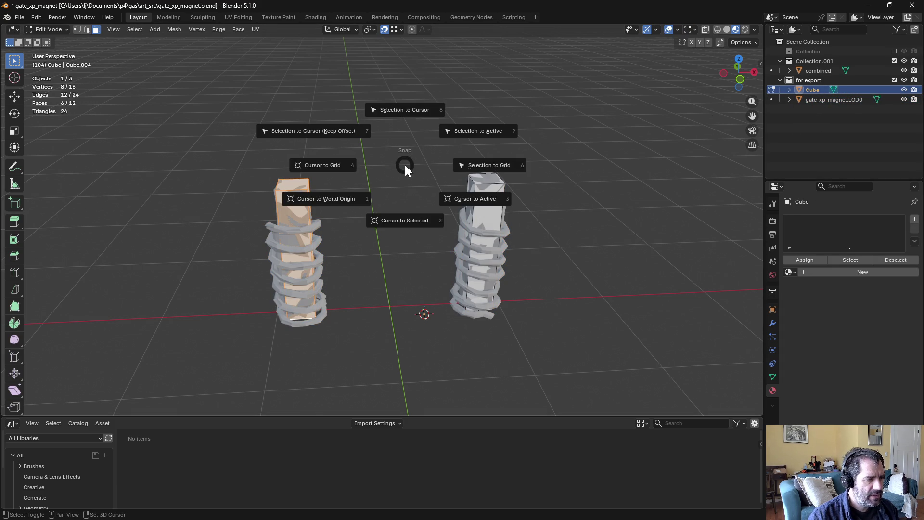
left_click(406, 220)
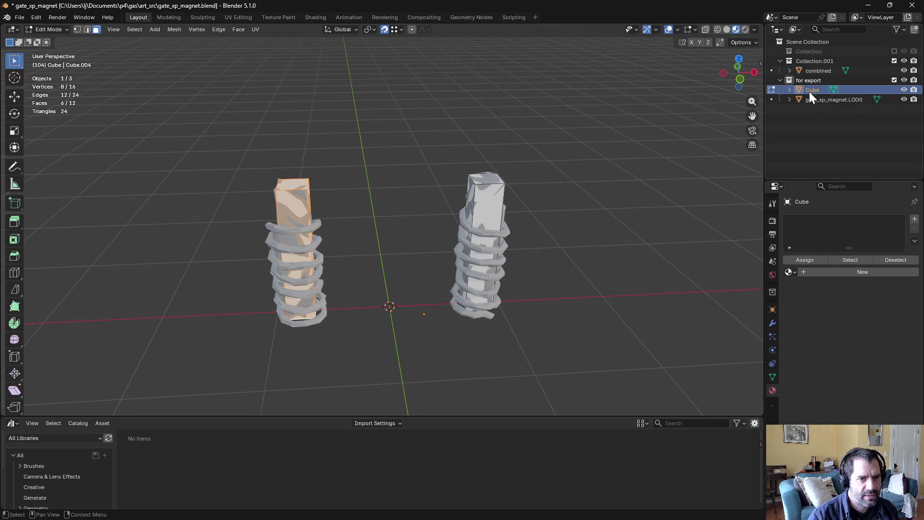
Step: Set the Cube's origin to the 3D cursor in Object Mode
left_click(174, 30)
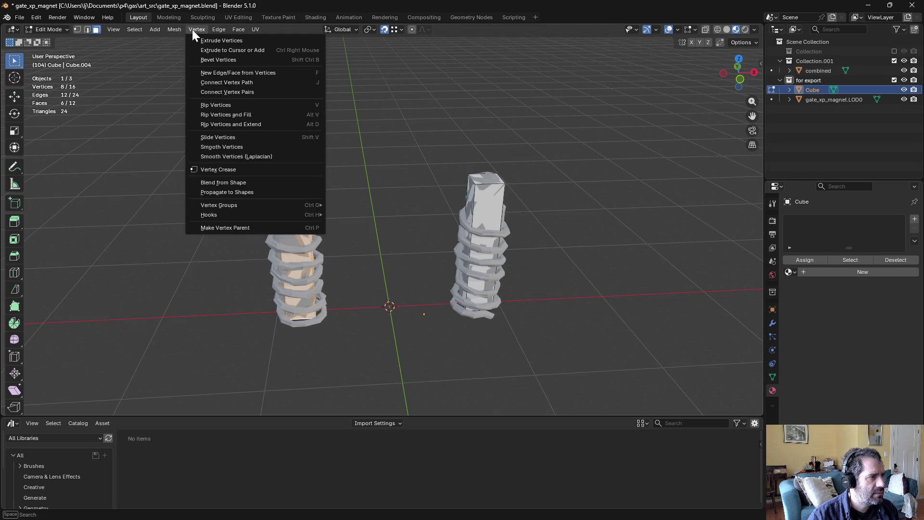
left_click(178, 30)
key("Tab")
left_click(153, 30)
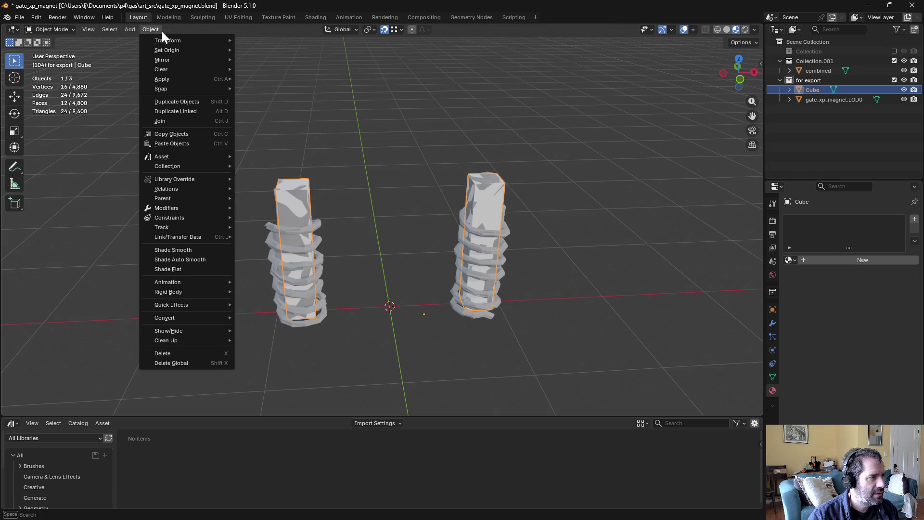
mouse_move(195, 50)
left_click(283, 72)
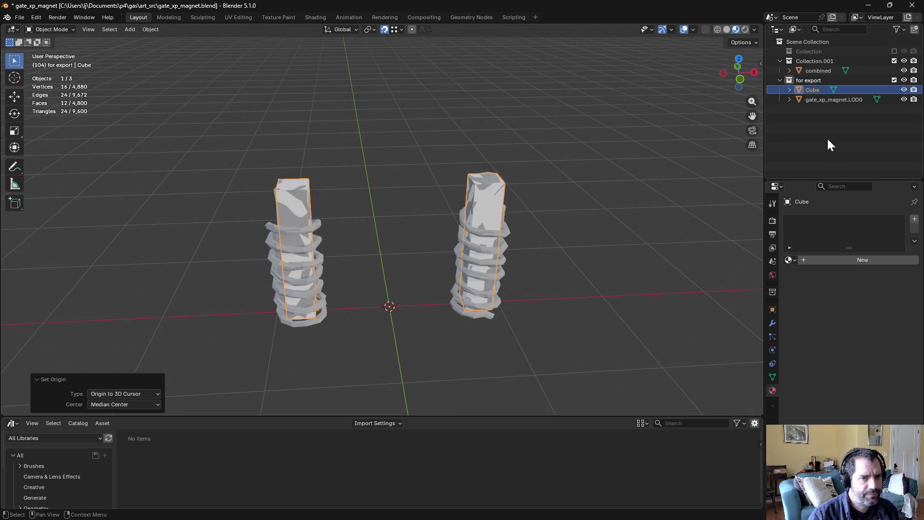
Step: Rename the Cube to gate_xp_magent.CMSH and save gate_xp_magnet.blend
double_click(815, 91)
type("gate_xp_magent.CMSH")
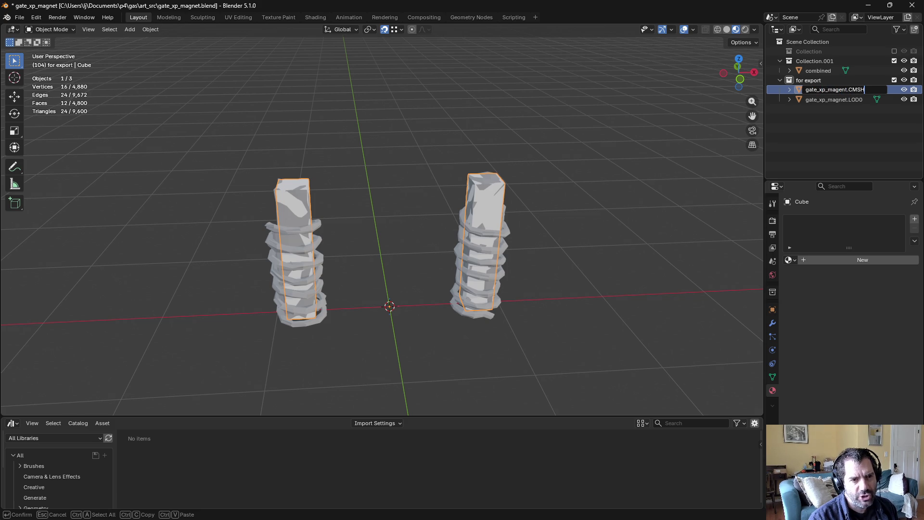
key("Return")
mouse_move(568, 201)
middle_mouse_down()
mouse_move(558, 161)
mouse_move(569, 161)
mouse_move(572, 174)
middle_mouse_up()
left_click(564, 174)
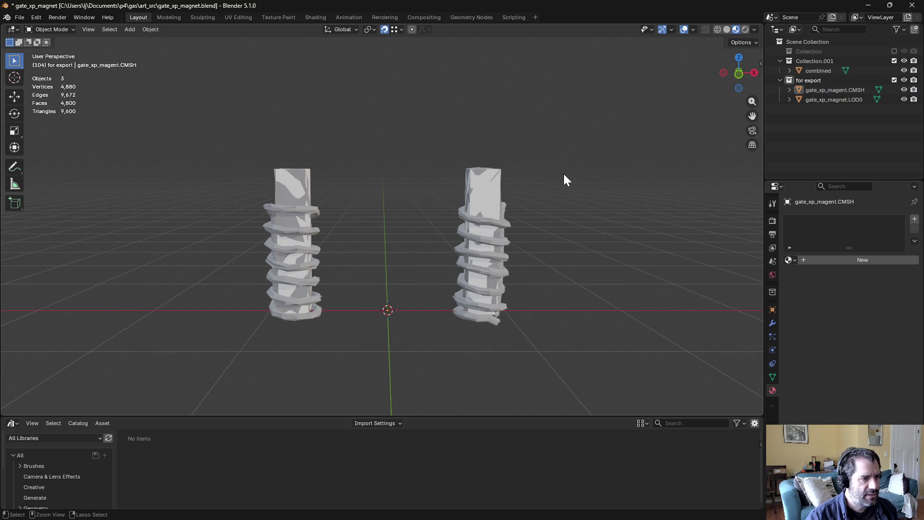
key("ctrl+s")
left_click(829, 98)
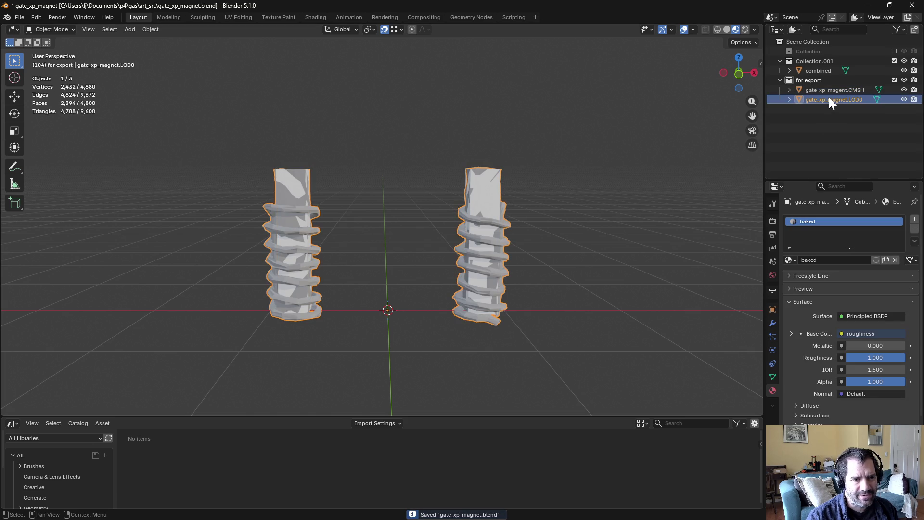
left_click(841, 90)
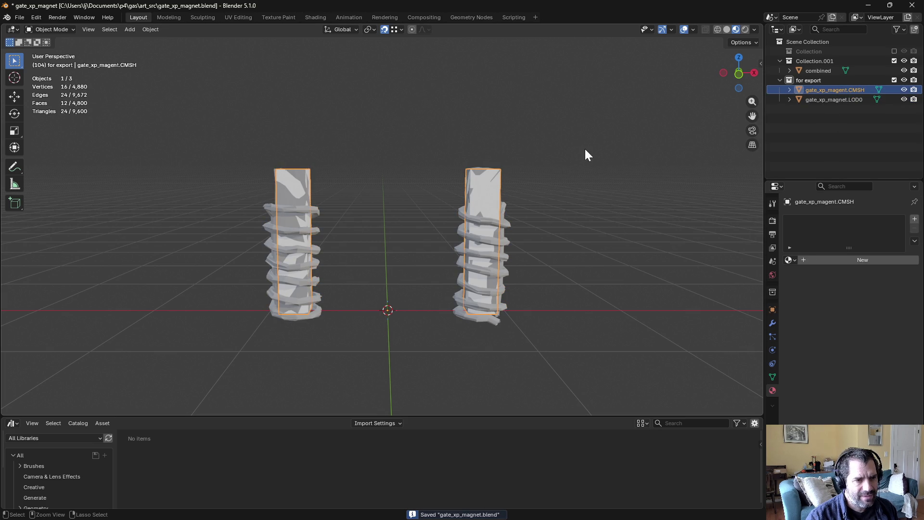
Step: Duplicate gate_xp_magent.CMSH in place and rename the copy gate_xp_magent.LOD1
key("shift+d")
key("Escape")
double_click(852, 99)
type("gate_xp_magent.LOD")
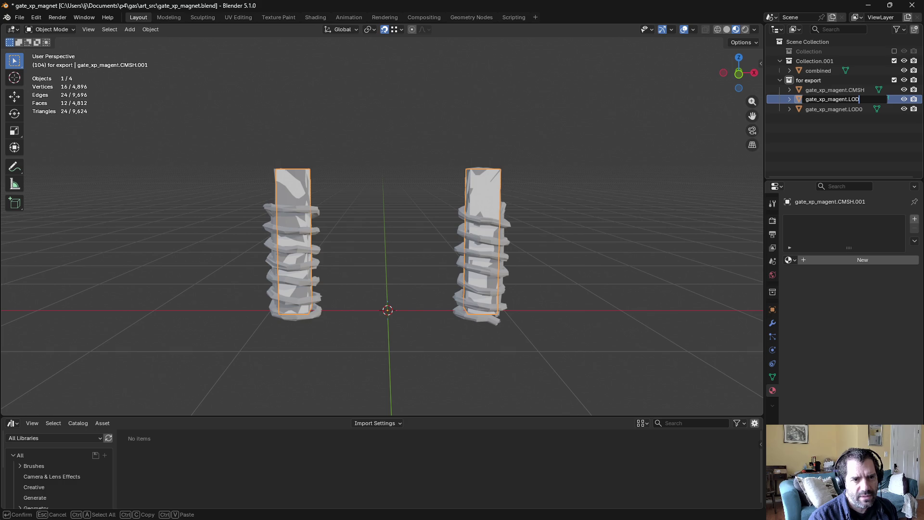
type("1")
key("Return")
Step: Compare the LOD1 and LOD0 objects by selecting each in the Outliner
left_click(841, 120)
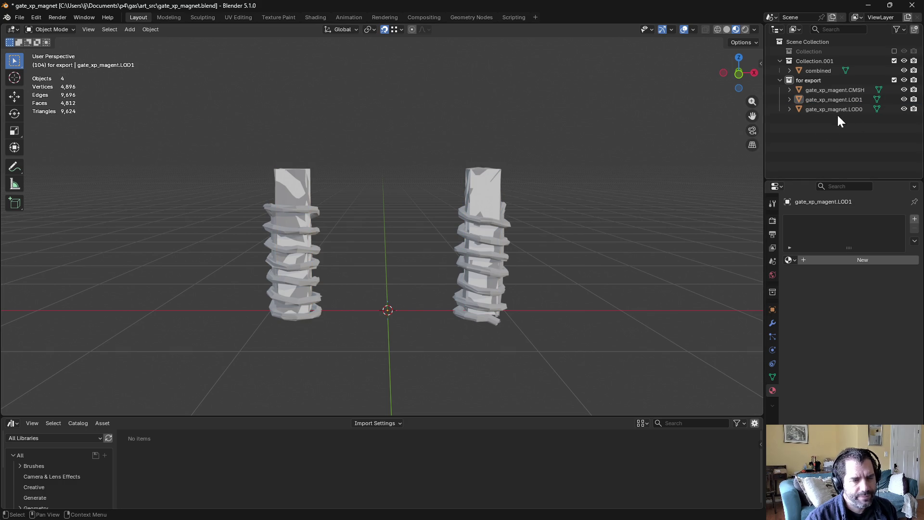
left_click(845, 99)
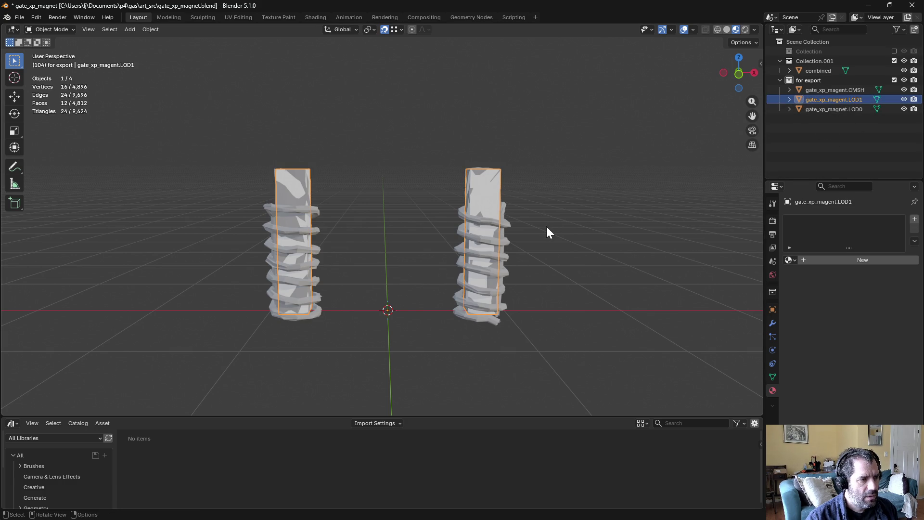
scroll(547, 227, "down", 10)
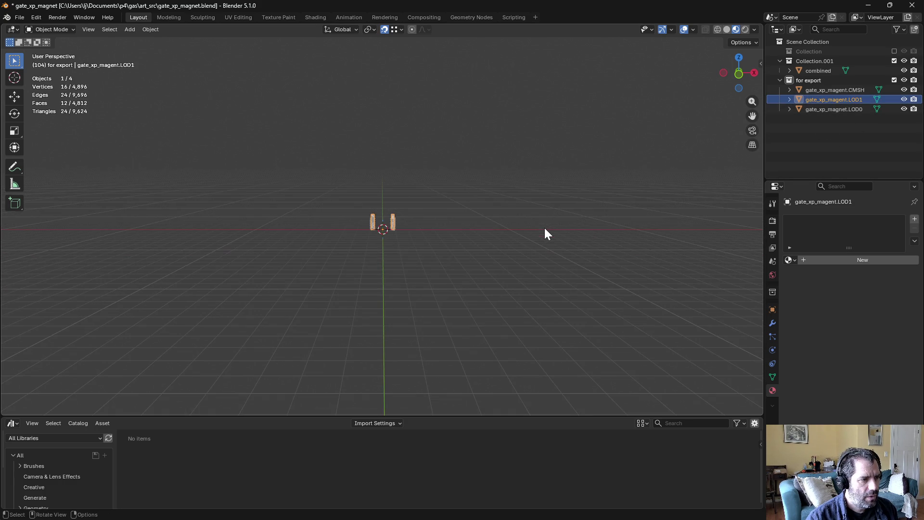
left_click(408, 252)
scroll(417, 249, "up", 10)
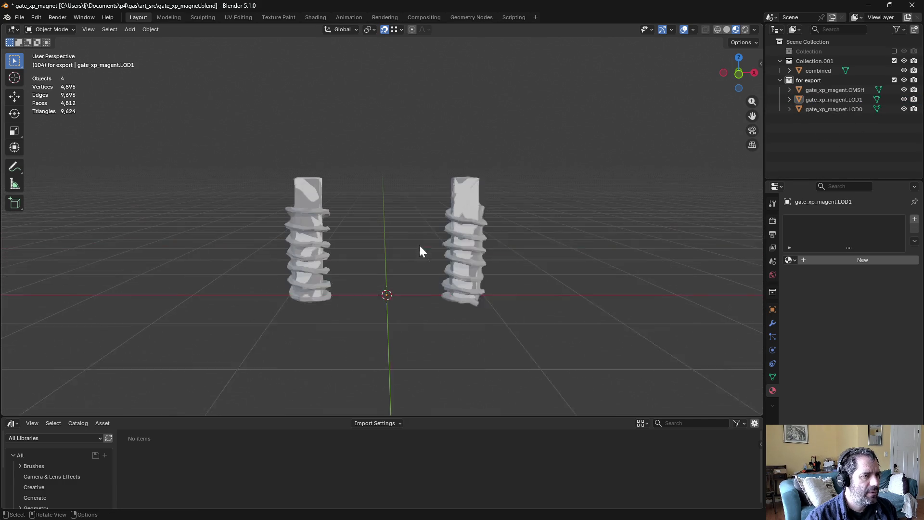
left_click(849, 106)
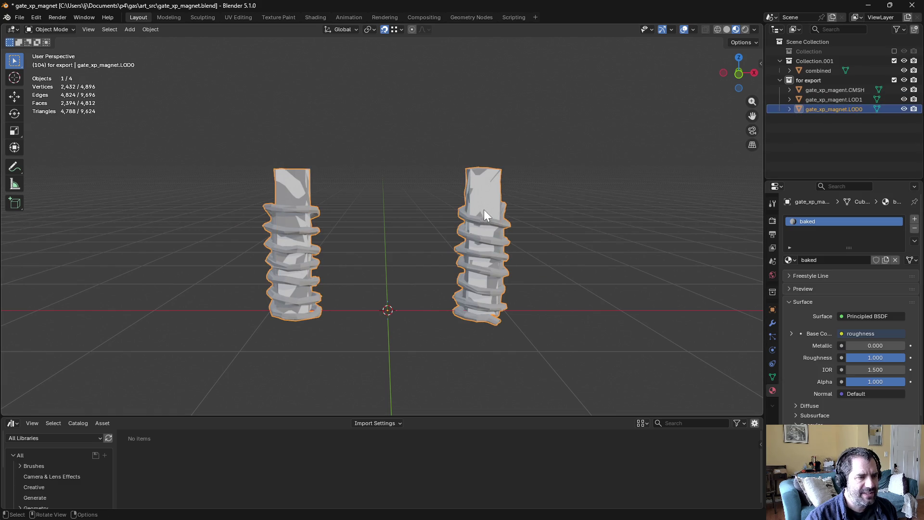
left_click(865, 99)
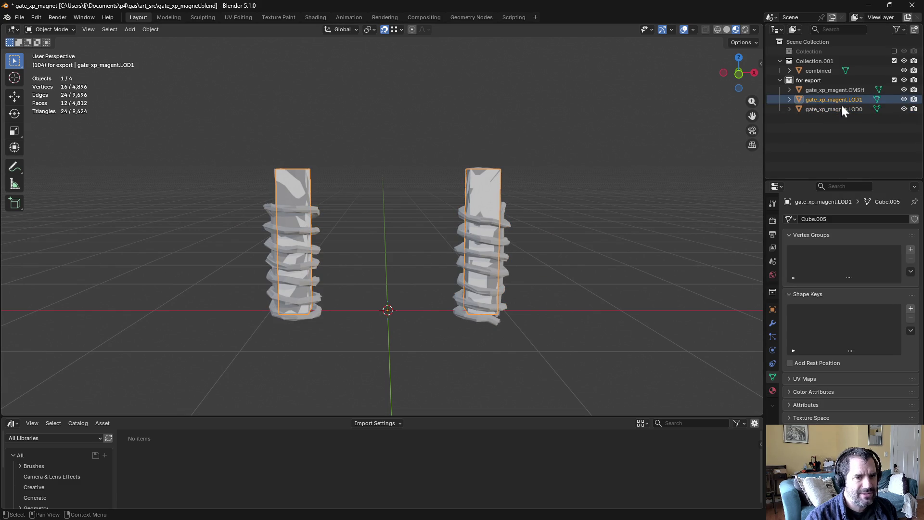
scroll(515, 208, "up", 3)
middle_click_drag(515, 207, 535, 201)
Step: In LOD1 Edit Mode, loop-cut the right box and select its lower face loop
key("ctrl+Tab")
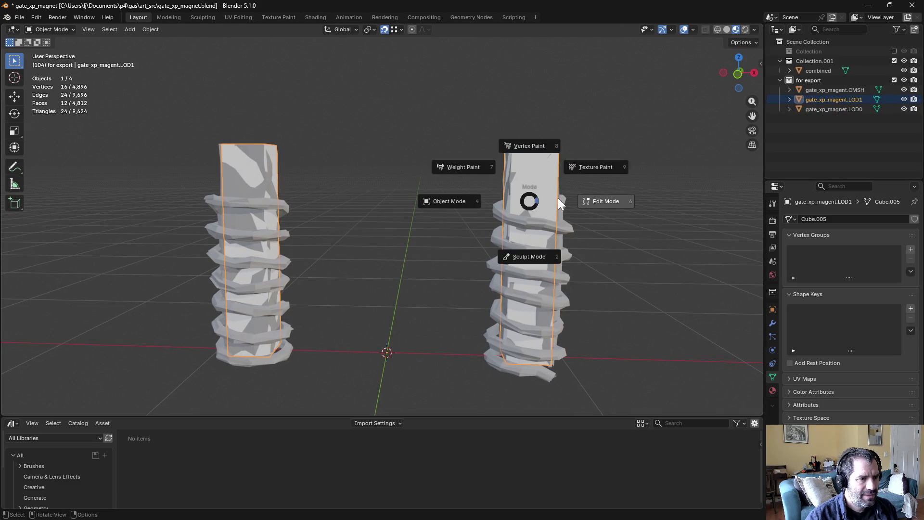
left_click(560, 204)
key("ctrl+r")
left_click(509, 199)
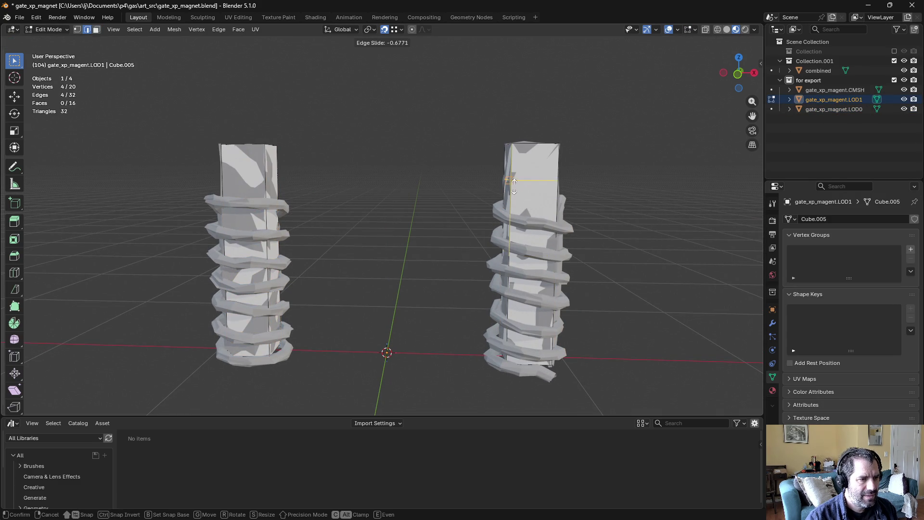
left_click(537, 196)
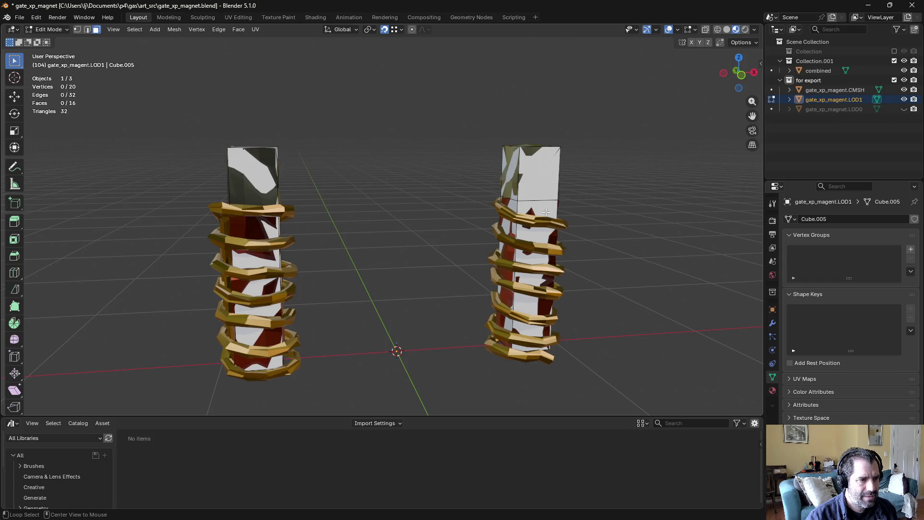
key("3")
left_click(512, 265, "alt")
Step: Toggle Collection.001 and LOD0 visibility, then extrude the right box's lower faces along normals
left_click(895, 60)
mouse_move(597, 183)
middle_mouse_down()
mouse_move(576, 188)
mouse_move(588, 190)
middle_mouse_up()
left_click(905, 99)
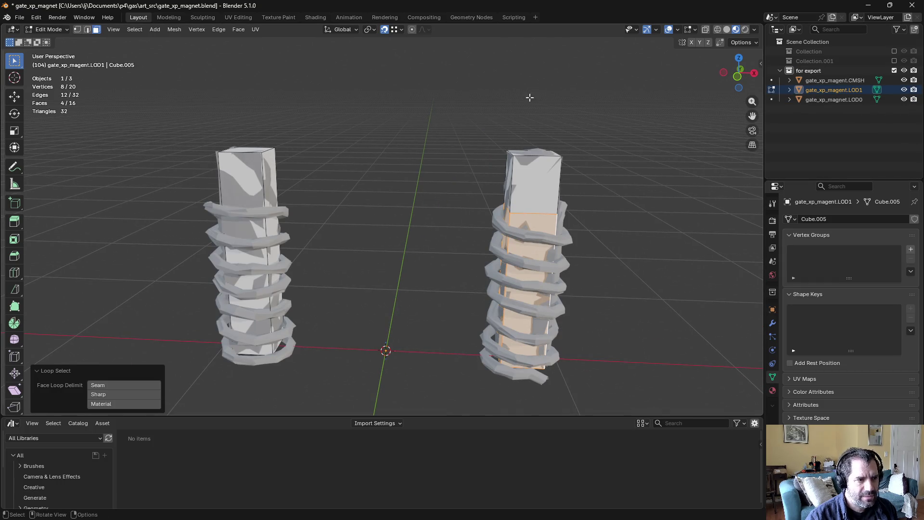
left_click(219, 30)
mouse_move(239, 30)
left_click(256, 50)
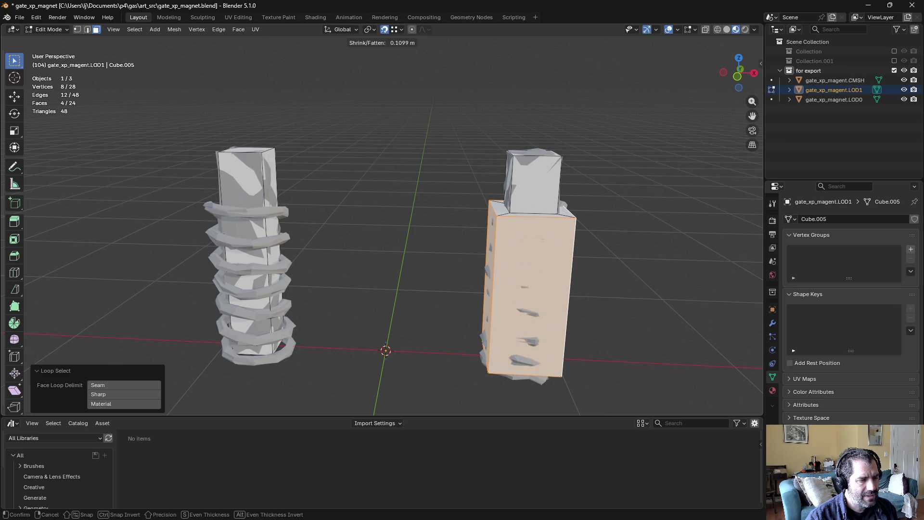
left_click(310, 100)
Step: Back in Object Mode, reselect LOD1 and add an edge loop across the left box
key("ctrl+Tab")
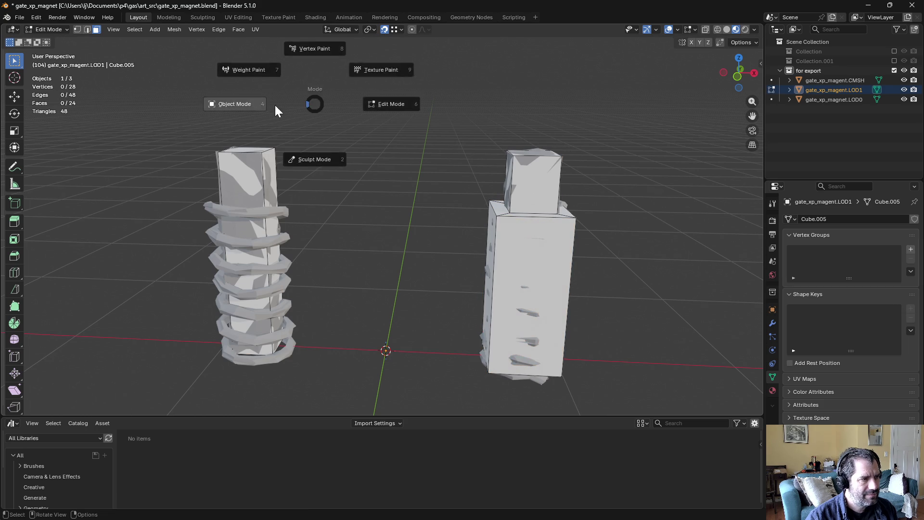
left_click(275, 105)
mouse_move(352, 150)
middle_mouse_down()
mouse_move(363, 172)
mouse_move(404, 176)
mouse_move(444, 196)
mouse_move(433, 194)
middle_mouse_up()
left_click(822, 89)
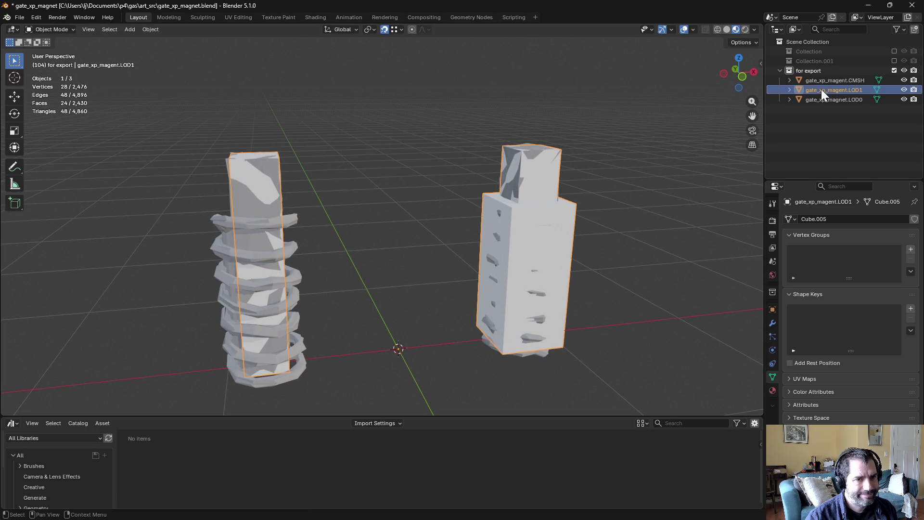
key("ctrl+Tab")
left_click(333, 174)
key("ctrl+r")
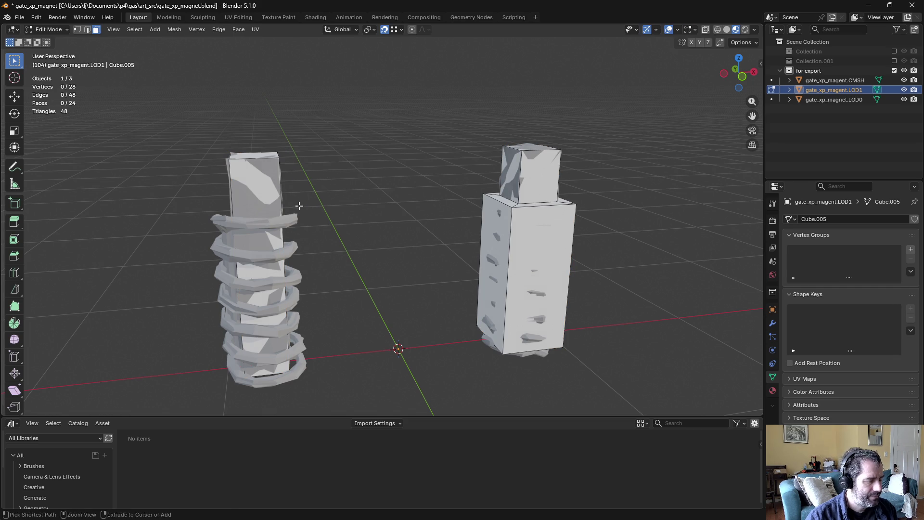
left_click(282, 210)
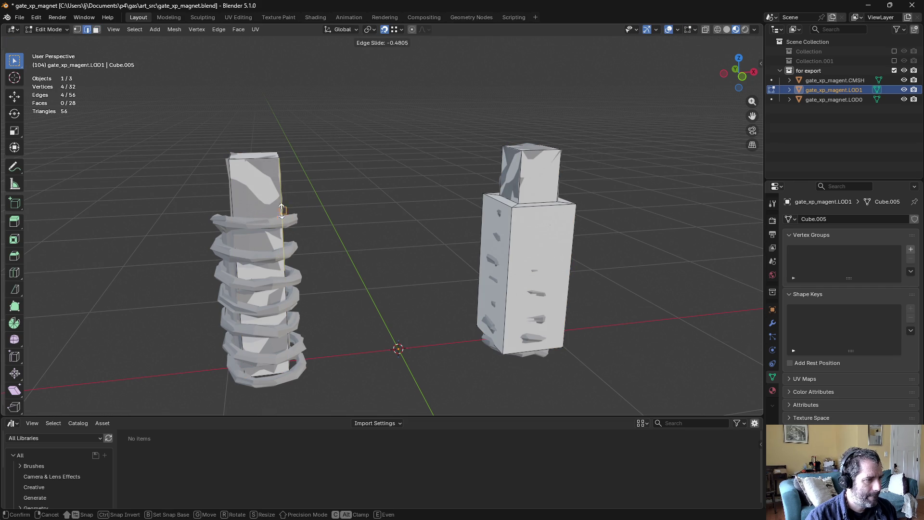
left_click(238, 208)
Step: Lower the left box's new edge loop by about 0.06 m along Z
middle_click_drag(238, 208, 264, 191)
key("r")
key("z")
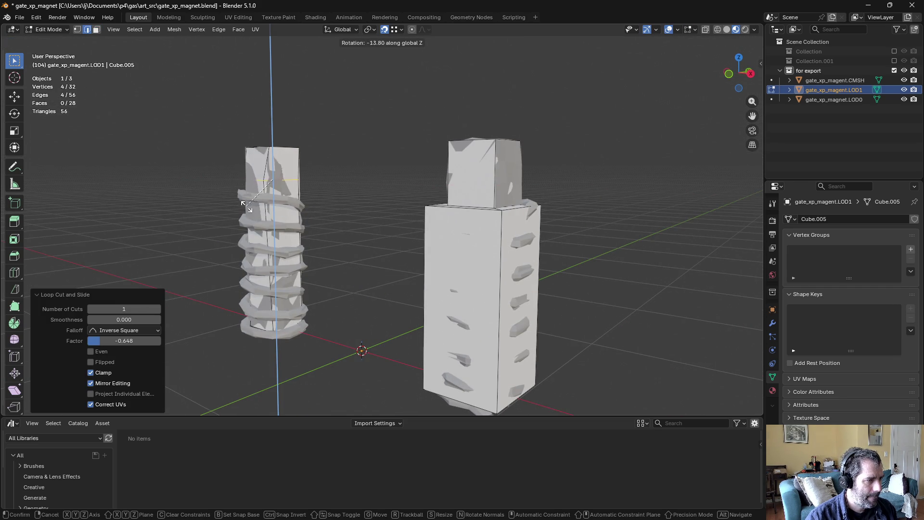
key("Escape")
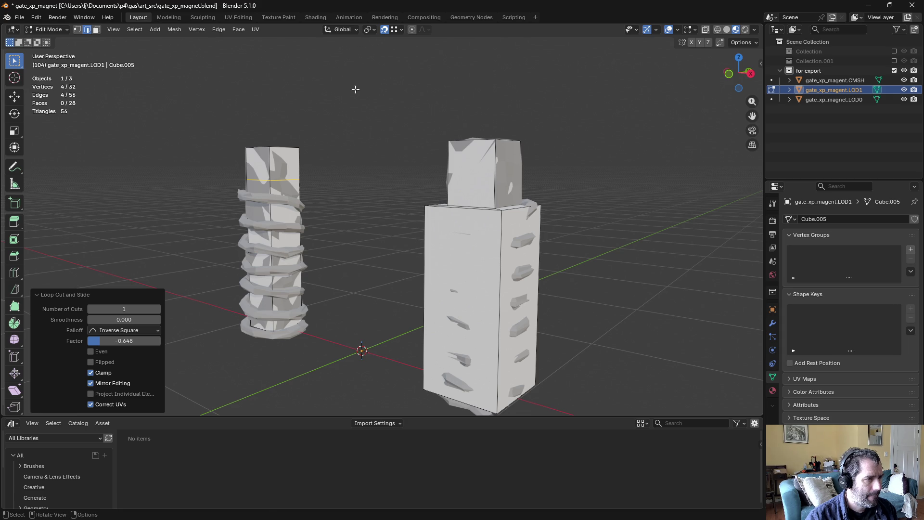
key("g")
key("z")
left_click(206, 190)
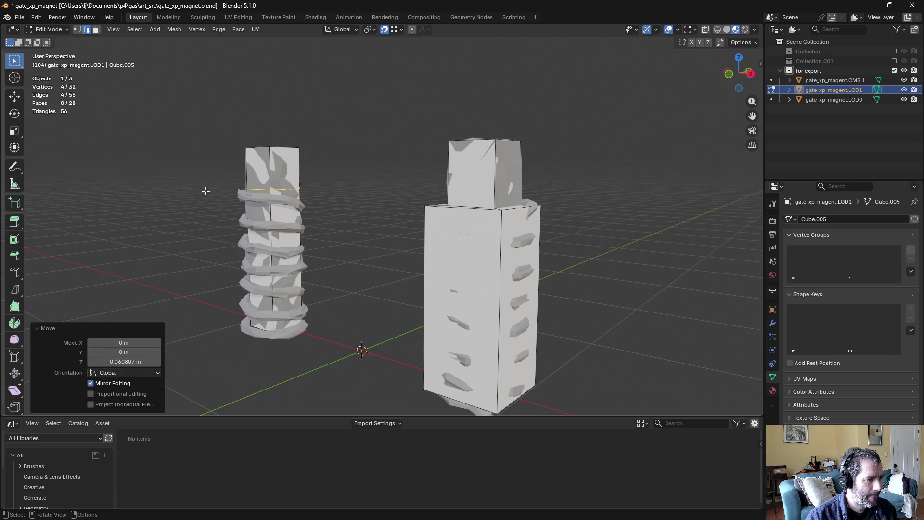
Step: Extrude the left box's lower side faces inward along normals by -0.452 m, then exit Edit Mode
middle_click_drag(206, 191, 261, 221)
key("3")
left_click(261, 221, "alt")
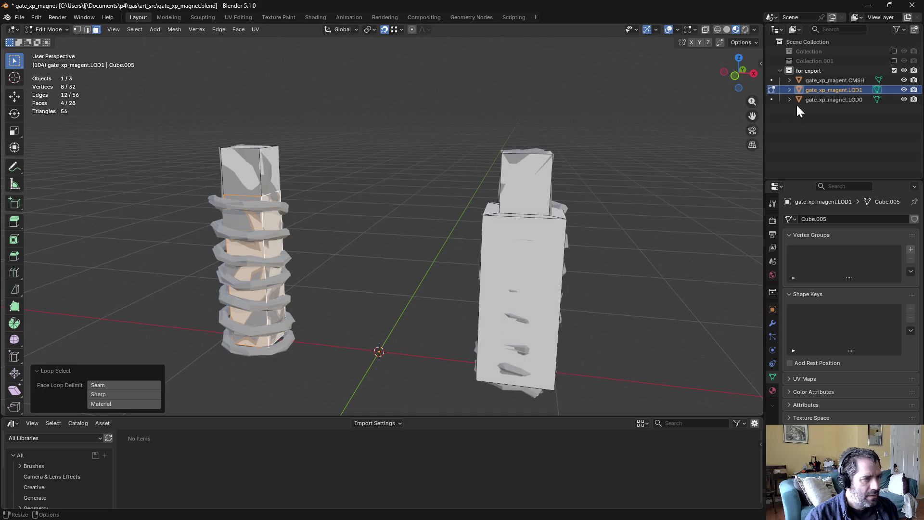
left_click(238, 29)
left_click(255, 50)
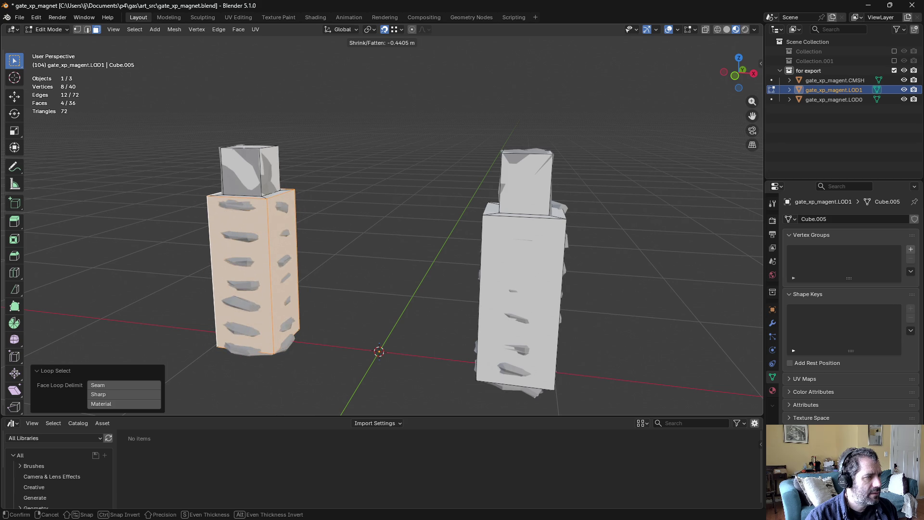
left_click(371, 153)
mouse_move(371, 153)
middle_mouse_down()
mouse_move(419, 145)
mouse_move(382, 196)
middle_mouse_up()
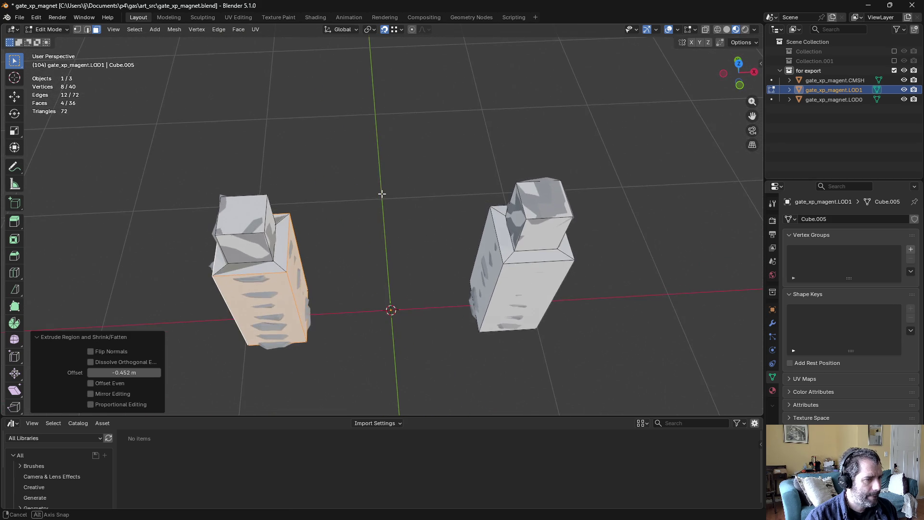
key("Tab")
left_click(331, 196)
Step: Hide the LOD0 mesh and the CMSH collision mesh in the Outliner
left_click(905, 99)
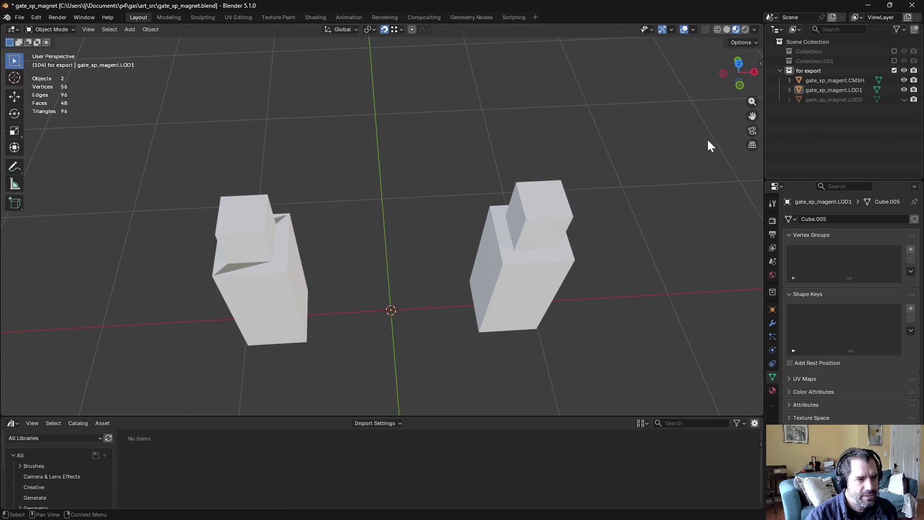
mouse_move(707, 138)
middle_mouse_down()
mouse_move(581, 110)
mouse_move(583, 127)
middle_mouse_up()
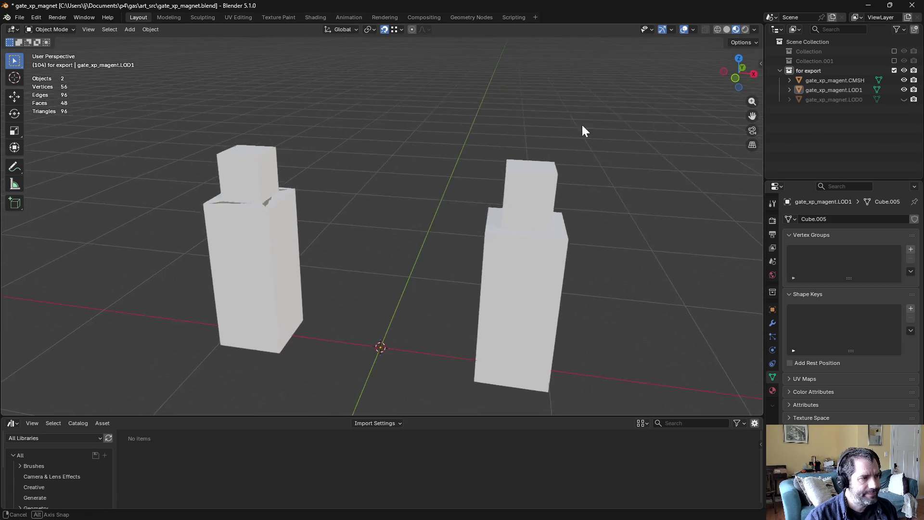
left_click(904, 80)
mouse_move(489, 117)
middle_mouse_down()
mouse_move(416, 152)
mouse_move(447, 153)
middle_mouse_up()
mouse_move(336, 202)
middle_mouse_down()
mouse_move(384, 173)
mouse_move(302, 237)
mouse_move(359, 235)
mouse_move(309, 251)
middle_mouse_up()
Step: Enter Edit Mode on LOD1 and raise a left-pillar vertex 0.27335 m along Z
left_click(301, 238)
key("ctrl+Tab")
left_click(378, 237)
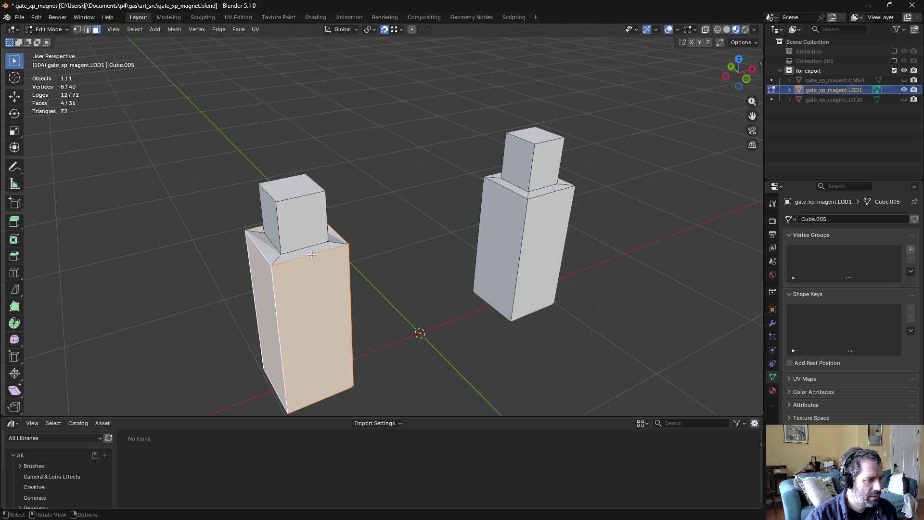
key("1")
left_click(272, 263)
key("g")
key("z")
key("Escape")
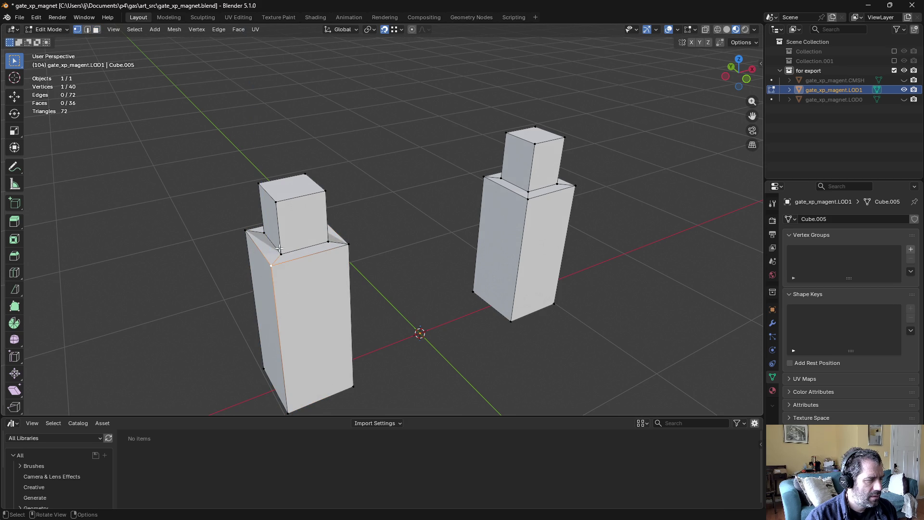
key("g")
key("z")
left_click(284, 213)
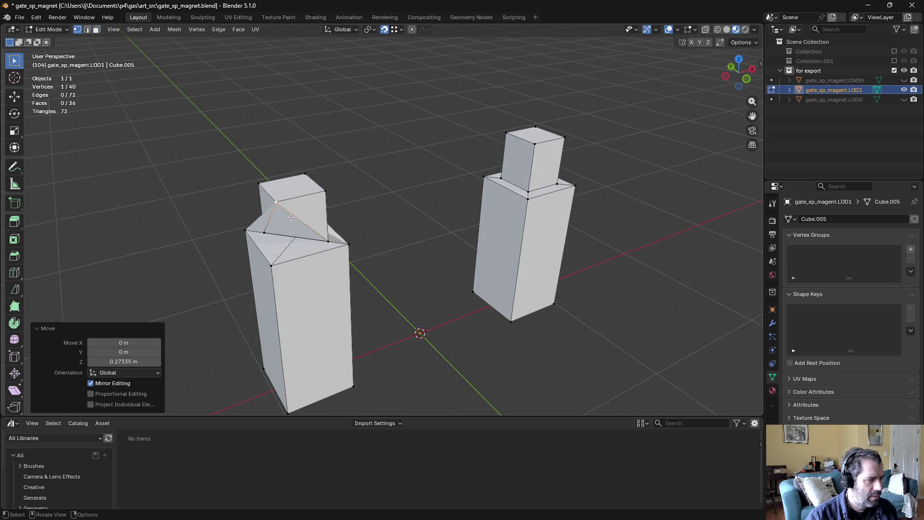
Step: Cancel a trial move on the right pillar's vertex and undo the left vertex raise
middle_click_drag(363, 234, 365, 241)
left_click(529, 212)
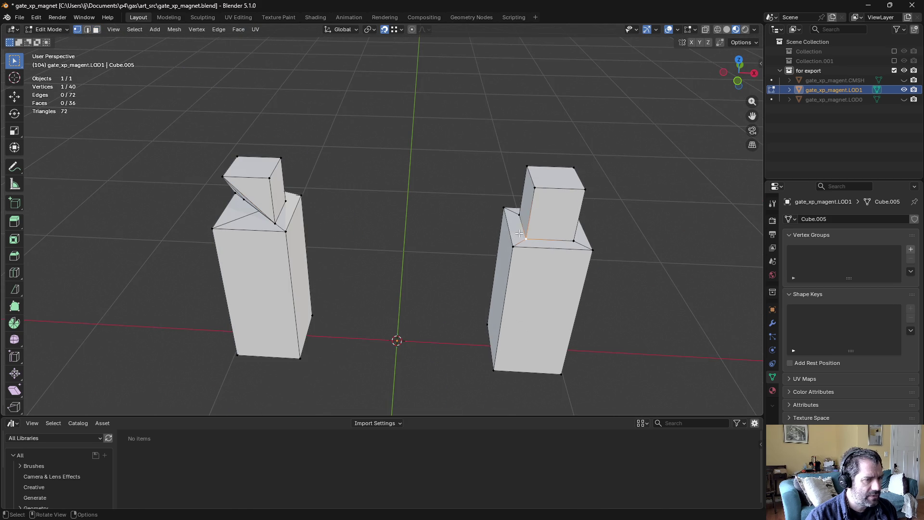
key("g")
key("z")
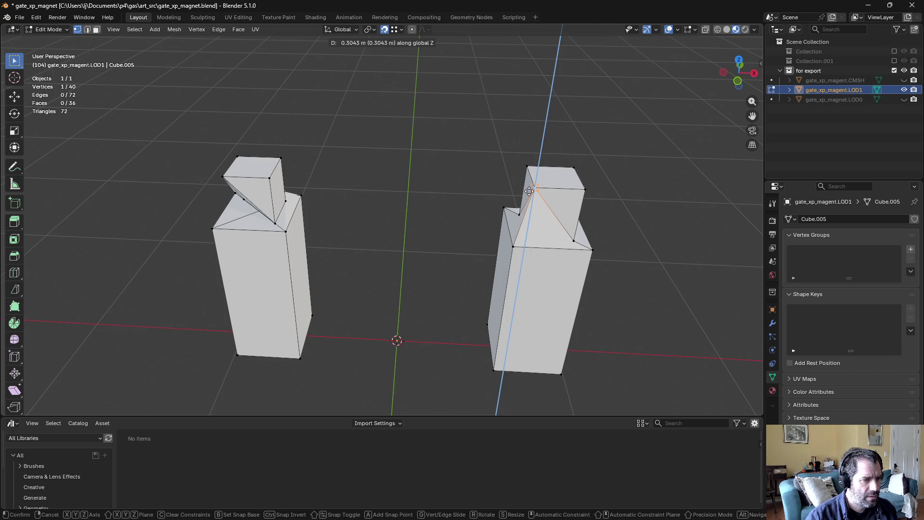
key("Escape")
middle_click_drag(331, 218, 350, 214)
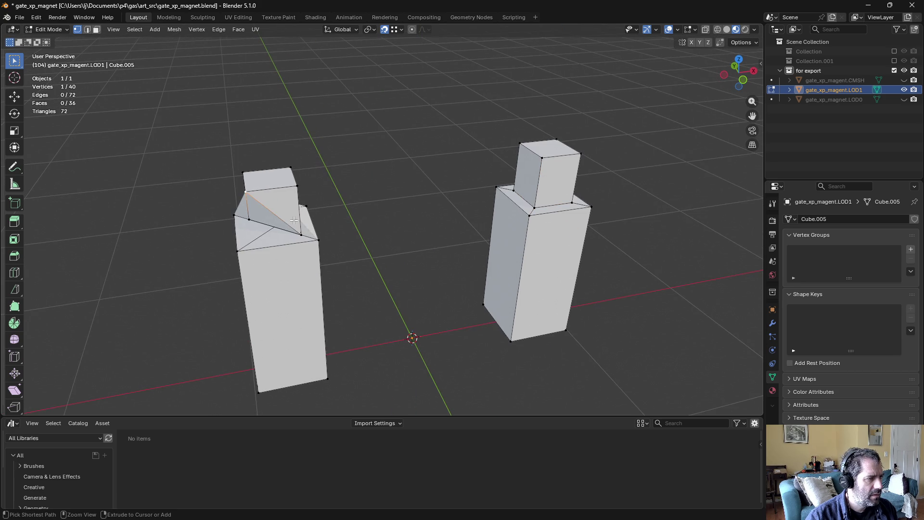
key("ctrl+z")
Step: Turn on X-ray with Alt+Z and view the pillars from below
key("alt+z")
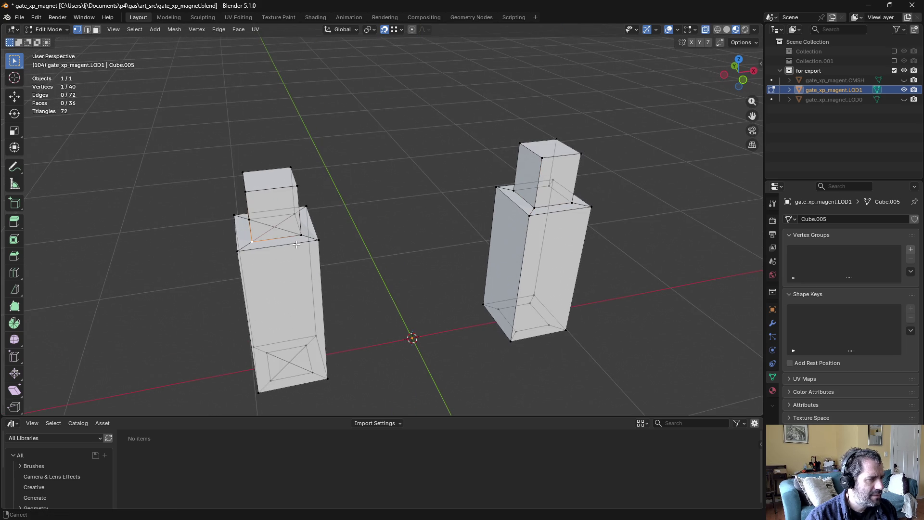
middle_click_drag(281, 250, 306, 247)
middle_click_drag(352, 323, 364, 239)
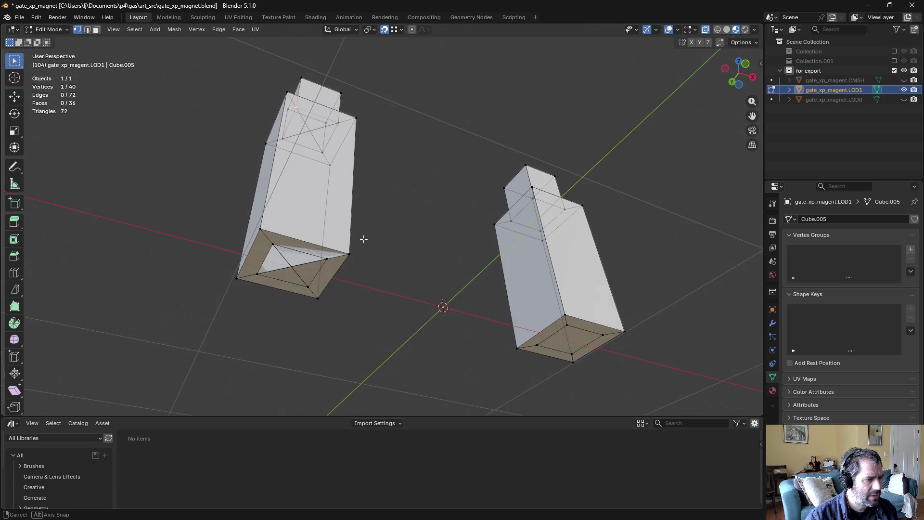
Step: Select the right LOD1 pillar's bottom faces and delete them
key("3")
left_click(292, 268)
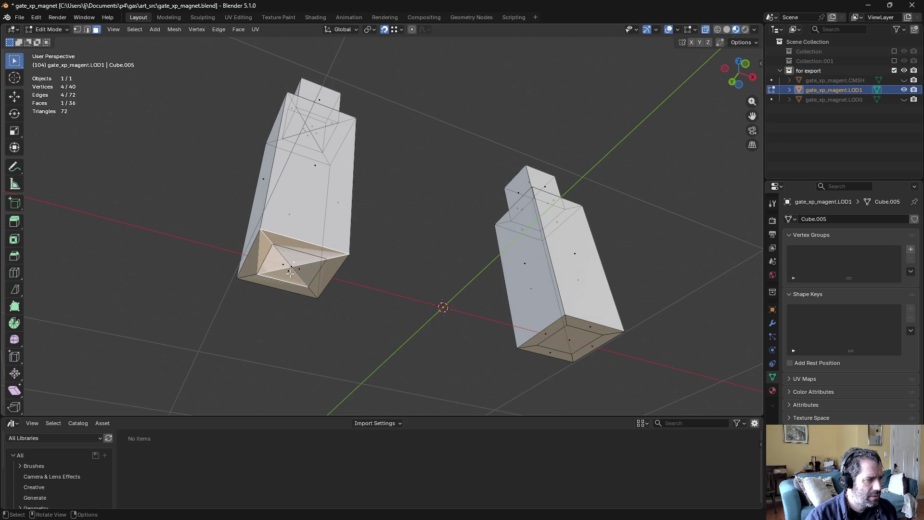
left_click(287, 270, "shift")
left_click(282, 265, "shift")
left_click(570, 352)
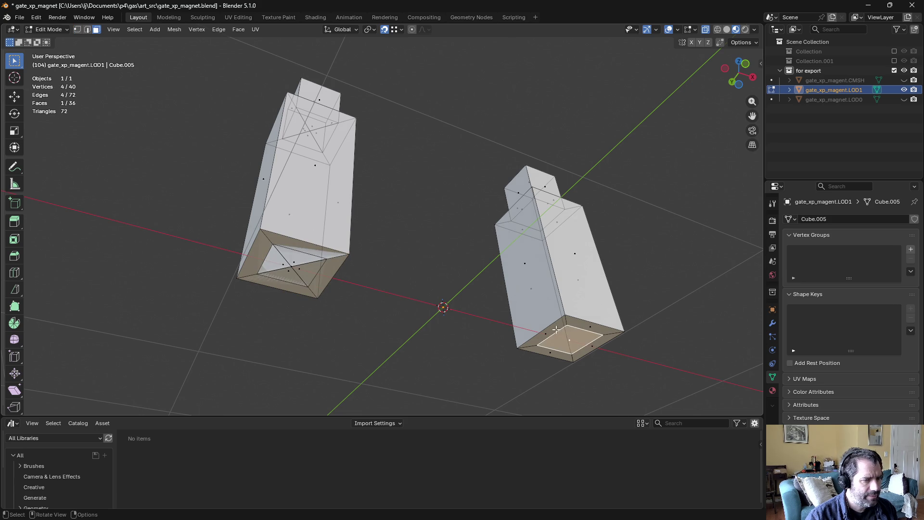
left_click(569, 337, "shift")
left_click(534, 339, "shift")
left_click(597, 332, "shift")
left_click(577, 321, "shift")
right_click(559, 354)
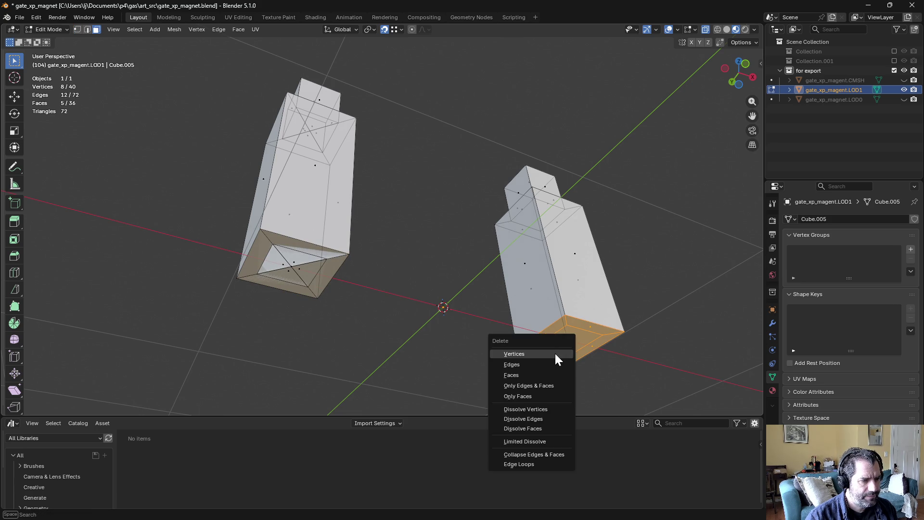
left_click(554, 355)
key("Escape")
key("x")
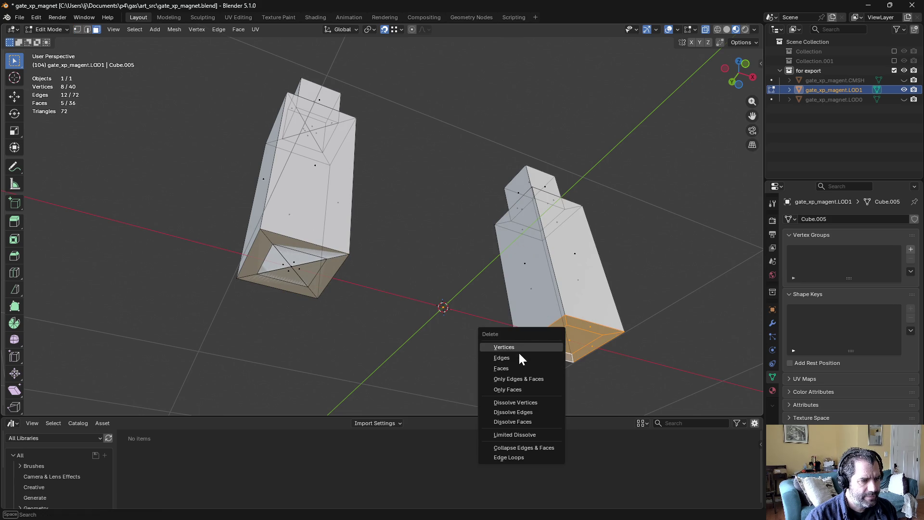
left_click(519, 369)
Step: Re-enter Edit Mode and delete the entire left pillar mesh with L and X
key("Tab")
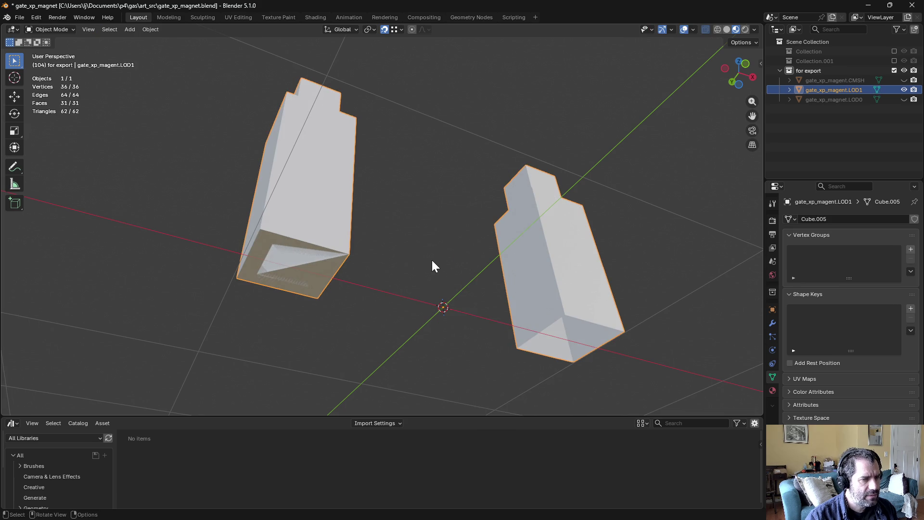
mouse_move(432, 260)
middle_mouse_down()
mouse_move(434, 298)
mouse_move(512, 262)
middle_mouse_up()
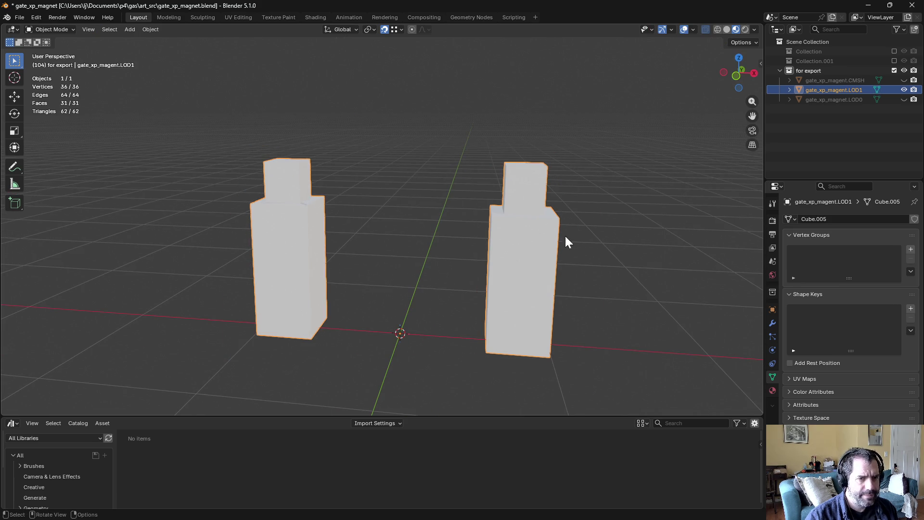
middle_click_drag(402, 228, 347, 223)
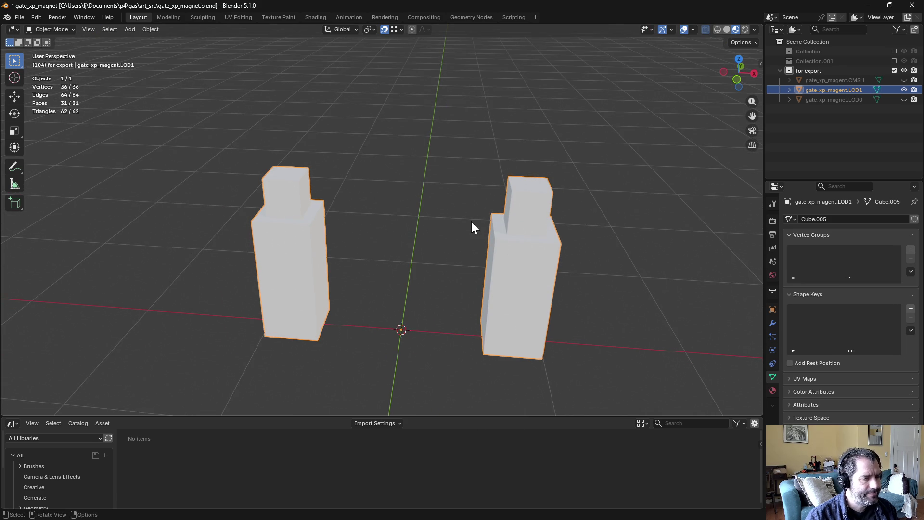
key("ctrl+Tab")
left_click(326, 225)
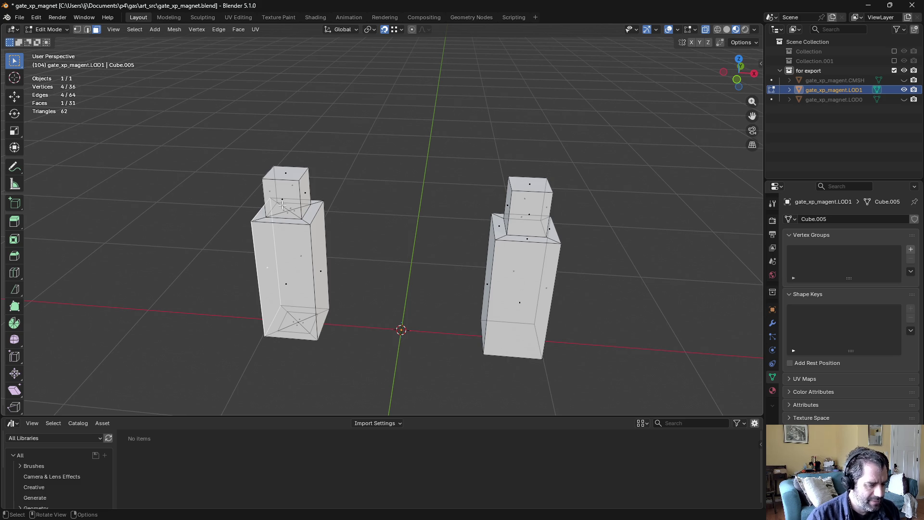
key("l")
key("x")
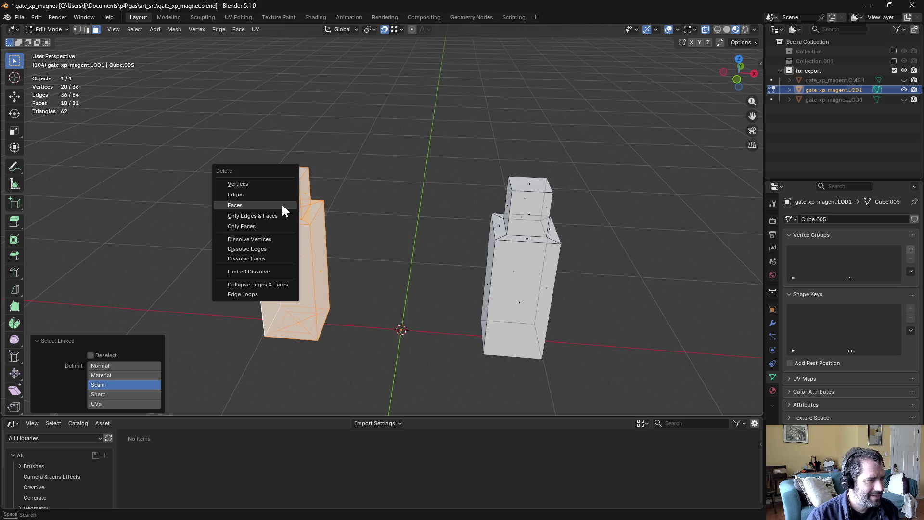
left_click(237, 184)
Step: Copy the right pillar geometry to the left side, -1.7074 m along X, and unhide LOD0
left_click_drag(438, 135, 576, 382)
key("g")
key("x")
left_click(327, 322)
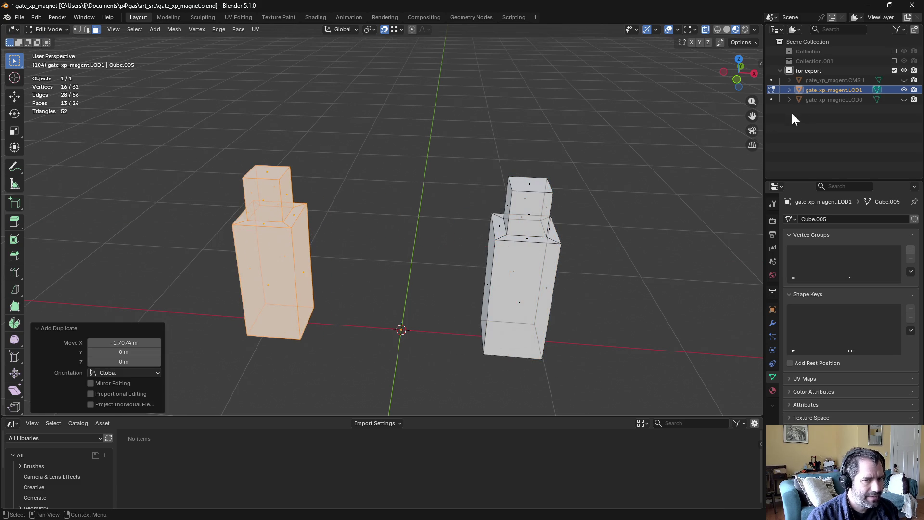
left_click(905, 99)
middle_click_drag(554, 192, 326, 215)
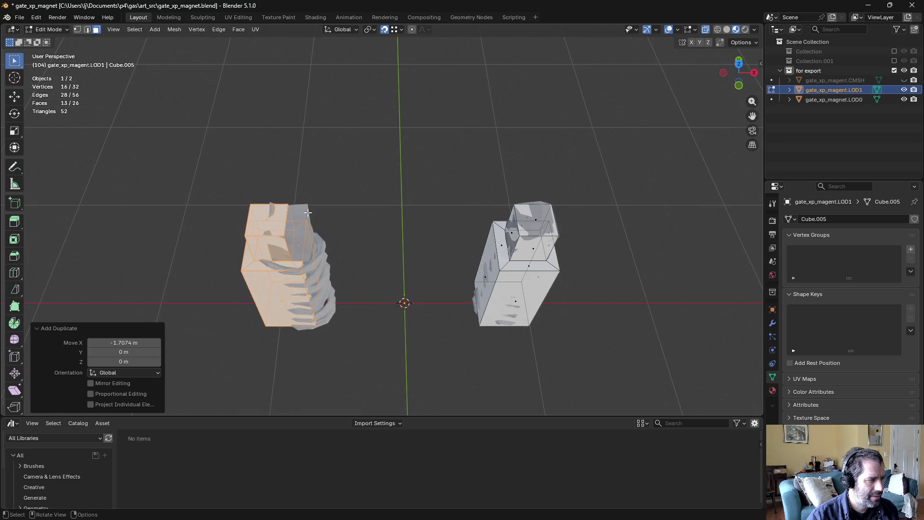
Step: Nudge the copied pillar along X in Top view to centre it over the LOD0 pillar
key("g")
key("x")
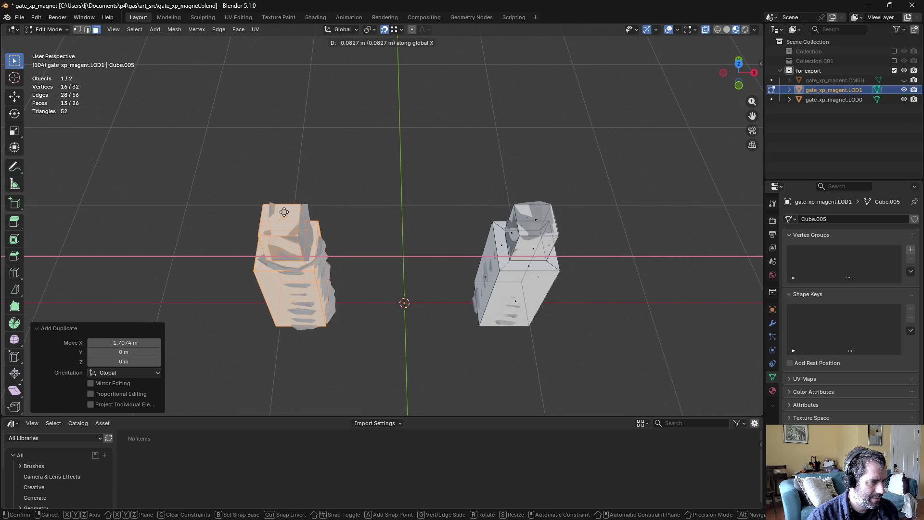
left_click(284, 212)
key("KP_7")
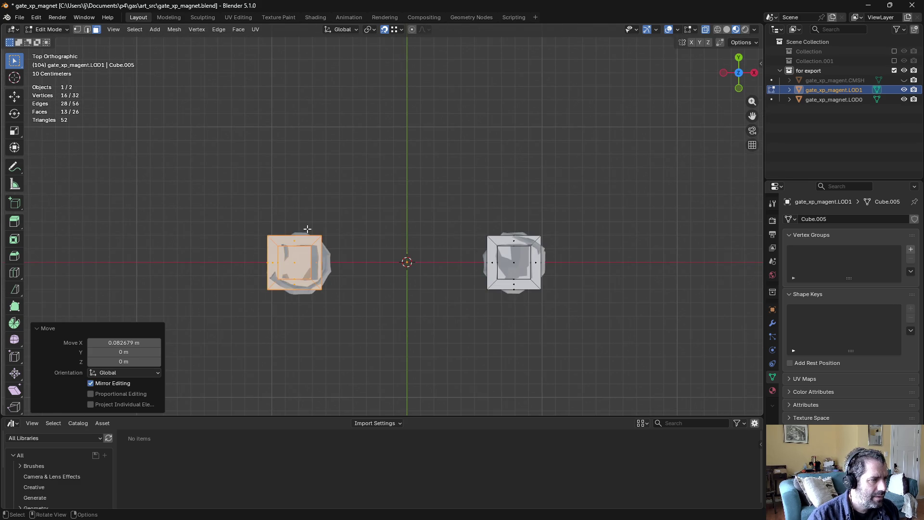
key("g")
key("x")
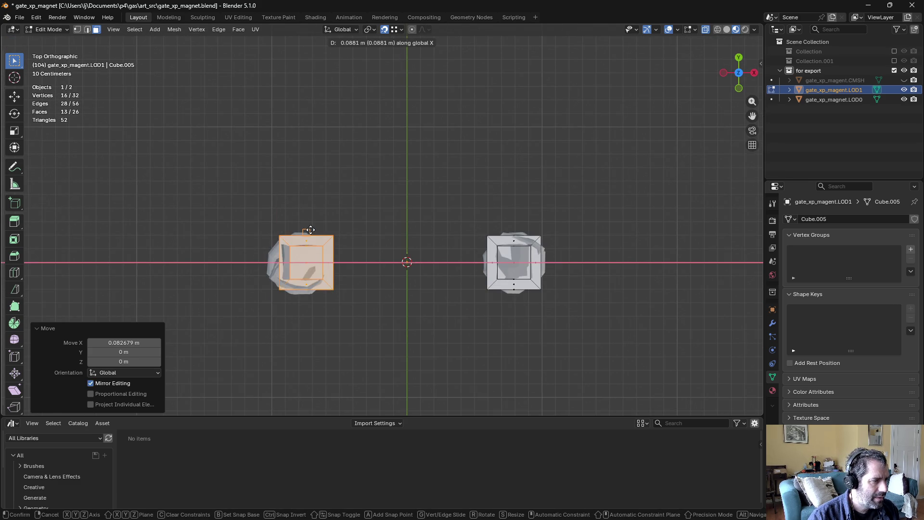
left_click(309, 226)
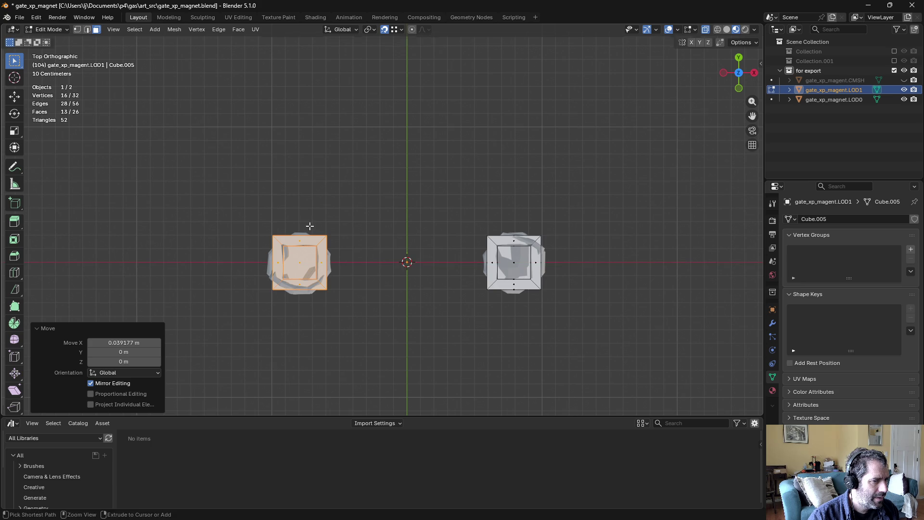
mouse_move(328, 266)
middle_mouse_down()
mouse_move(335, 279)
mouse_move(351, 190)
middle_mouse_up()
Step: Scale the left pillar's lower side faces horizontally by 1.095
left_click(362, 246)
middle_click_drag(362, 246, 371, 233)
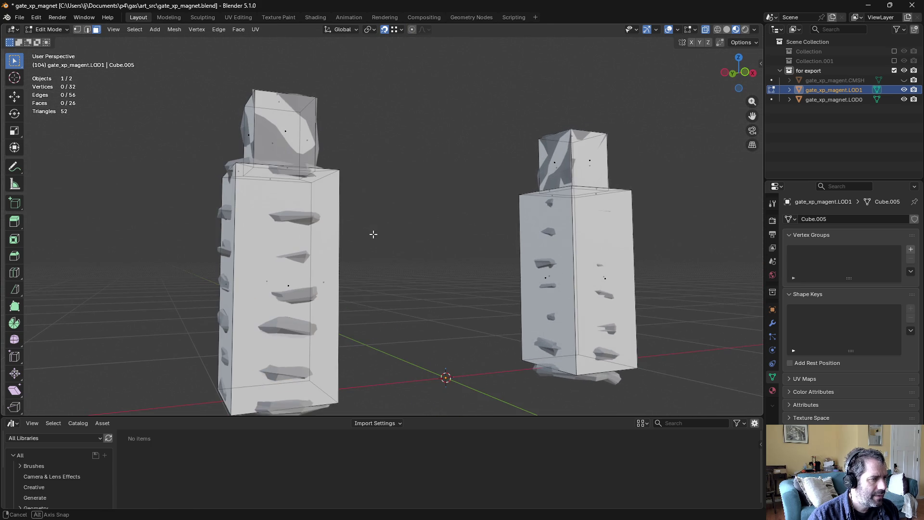
left_click(359, 334, "alt")
middle_click_drag(359, 334, 381, 348)
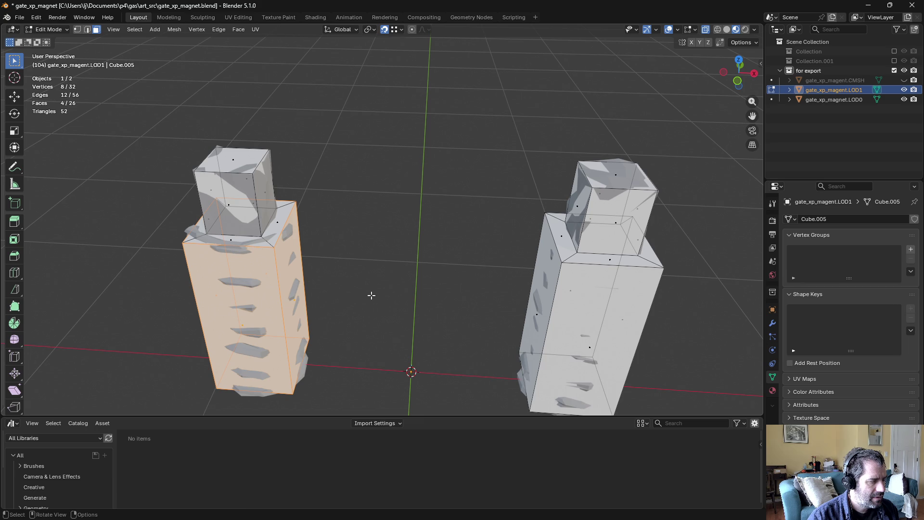
key("s")
key("shift+z")
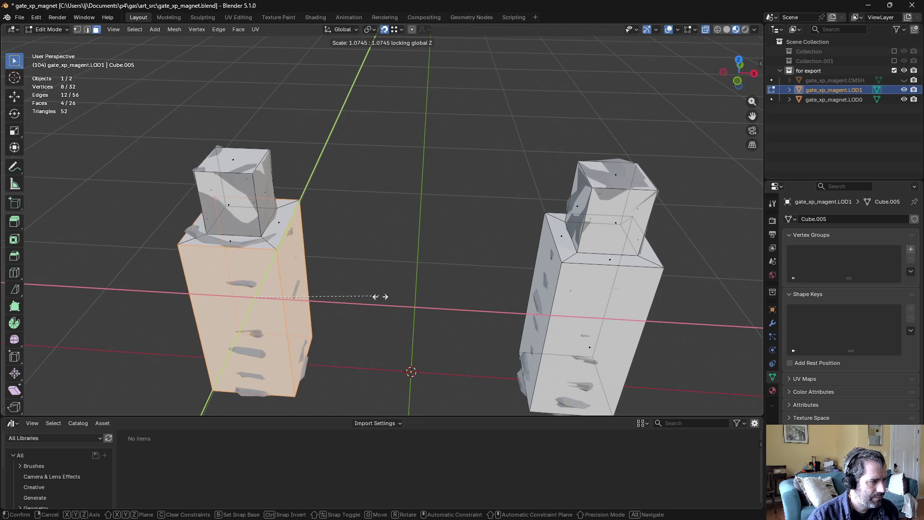
left_click(383, 297)
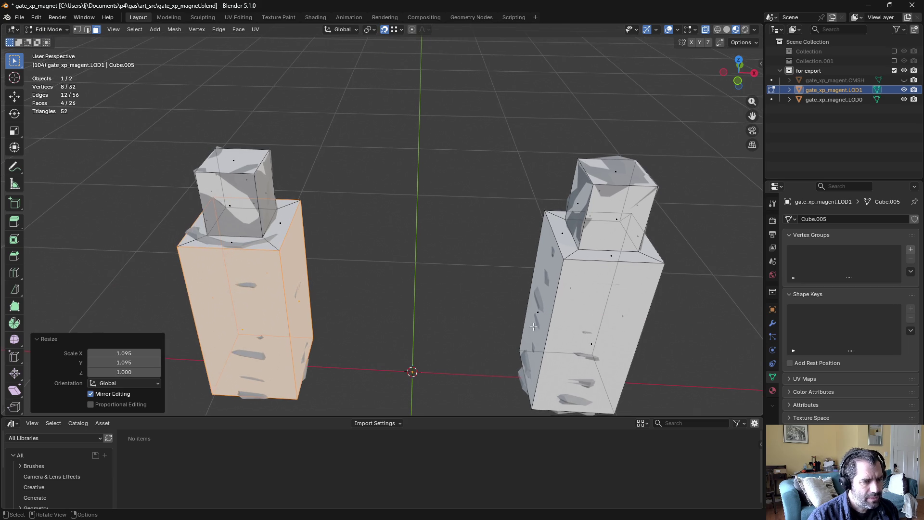
Step: Widen the right pillar's lower side faces horizontally too, then return to Object Mode
left_click(545, 313, "alt")
key("s")
key("shift+z")
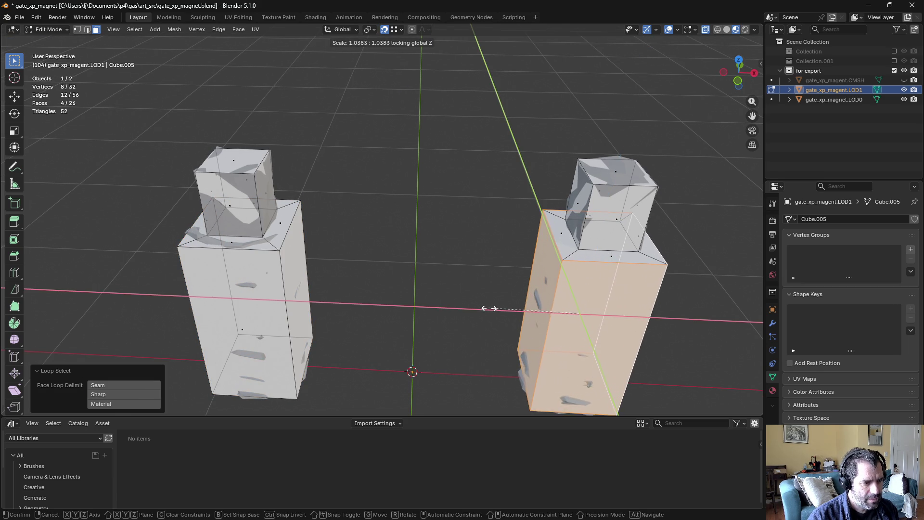
left_click(488, 306)
key("ctrl+Tab")
left_click(458, 313)
Step: Hide the LOD0 pillars and select only the gate_xp_magent.LOD1 object
scroll(458, 313, "down", 3)
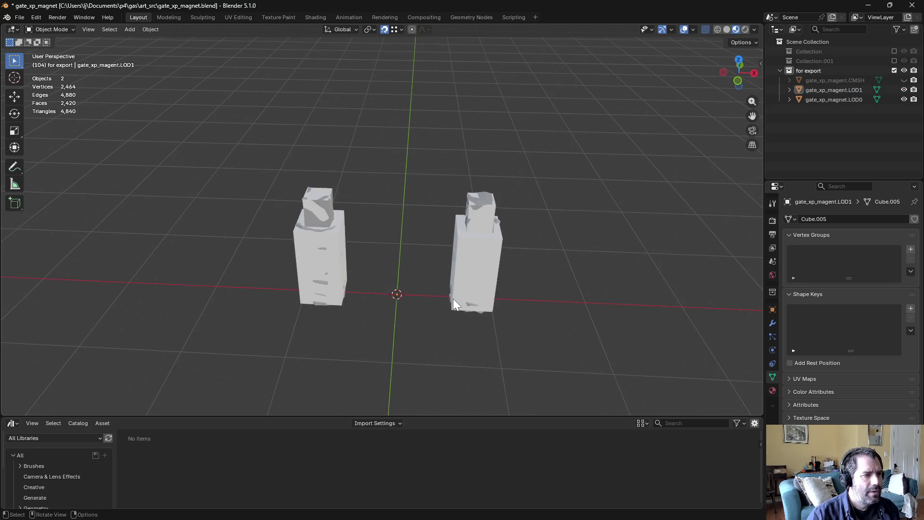
left_click(834, 89)
left_click(904, 99)
left_click(481, 169)
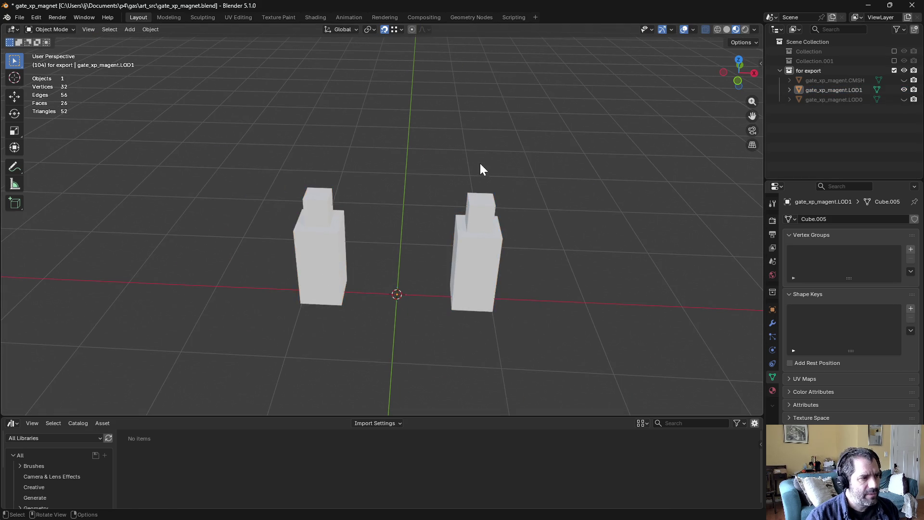
mouse_move(481, 169)
middle_mouse_down()
mouse_move(412, 144)
mouse_move(470, 149)
middle_mouse_up()
left_click(821, 91)
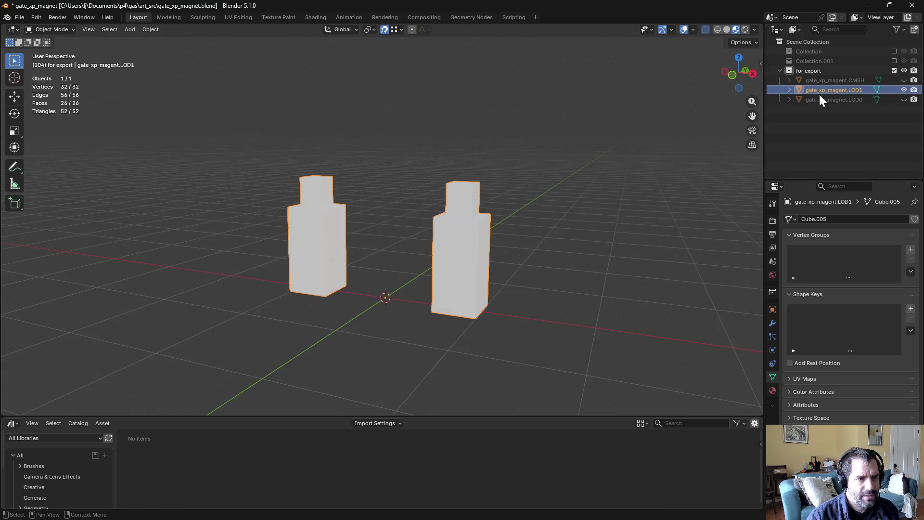
Step: In UV Editing, select all of LOD1's faces and give it a first full unwrap
left_click(239, 18)
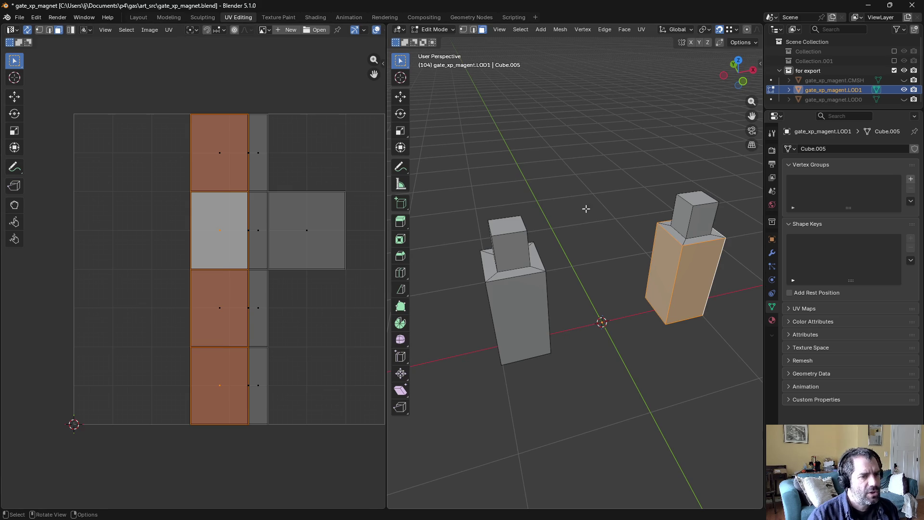
key("a")
key("u")
left_click(648, 43)
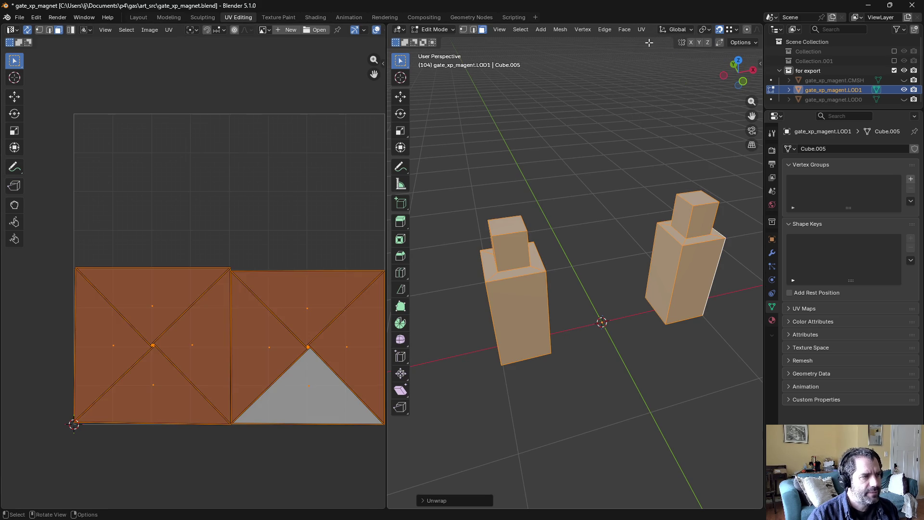
Step: Select the pillars' box-edge loops, rim loops and vertical corner edges
key("2")
left_click(509, 267, "alt")
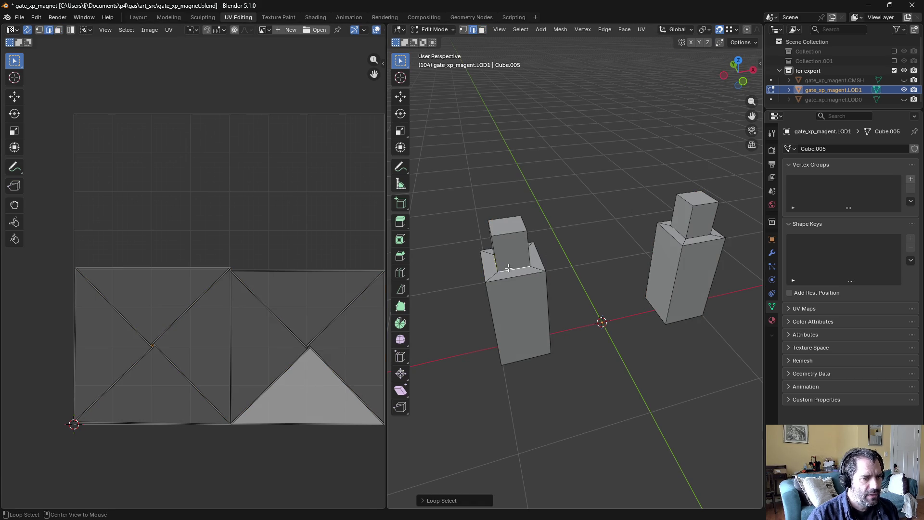
mouse_move(577, 260)
middle_mouse_down()
mouse_move(533, 261)
mouse_move(558, 242)
middle_mouse_up()
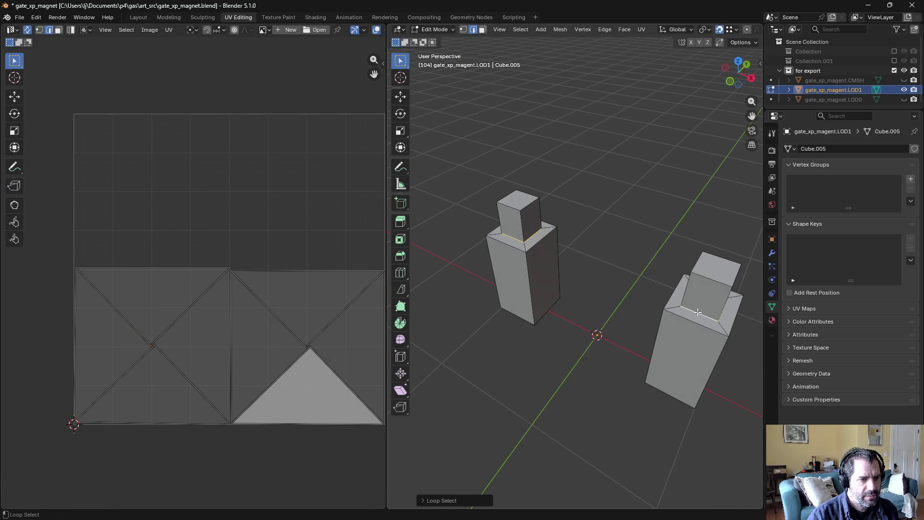
mouse_move(698, 312)
middle_mouse_down()
mouse_move(620, 319)
mouse_move(451, 271)
middle_mouse_up()
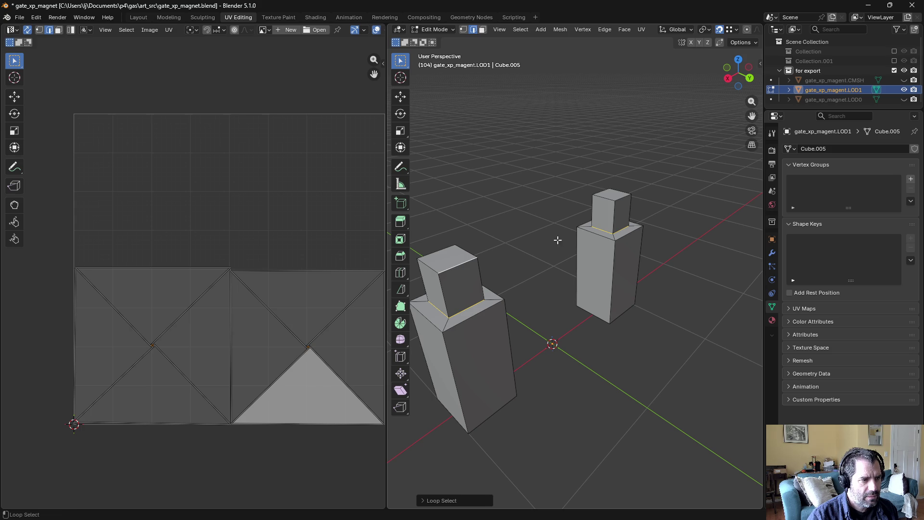
left_click(430, 256, "alt+shift")
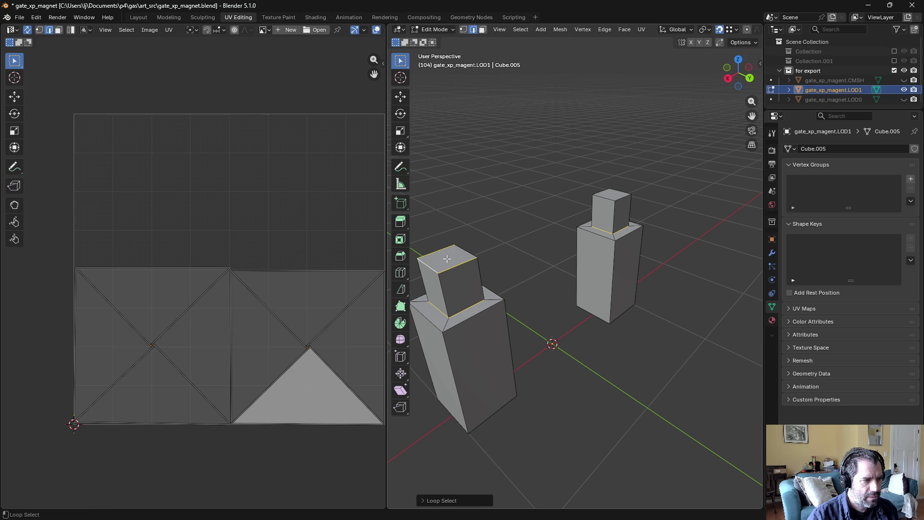
mouse_move(621, 200)
middle_mouse_down()
mouse_move(501, 233)
mouse_move(787, 241)
middle_mouse_up()
left_click(632, 195, "alt+shift")
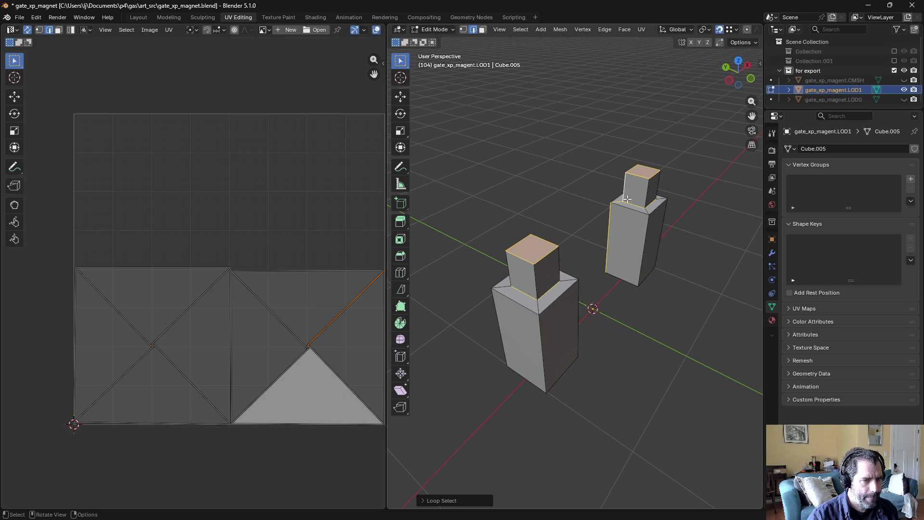
middle_click_drag(627, 199, 542, 205)
left_click(578, 200, "alt+shift")
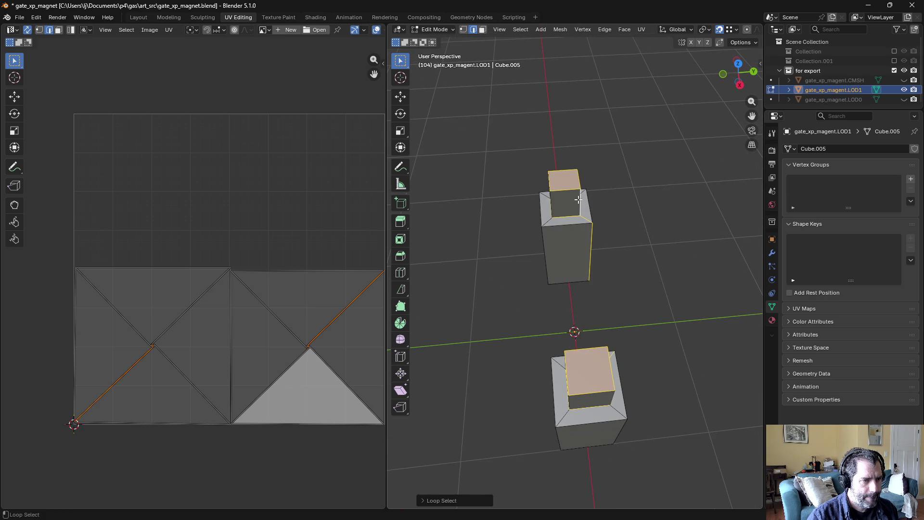
left_click(577, 224, "alt+shift")
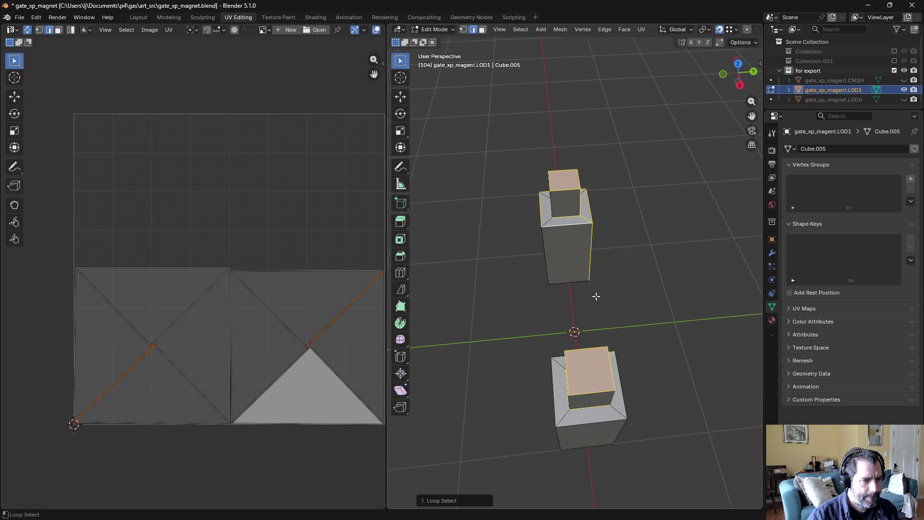
left_click(624, 373, "alt+shift")
Step: Mark the selected edges as seams and unwrap the whole mesh along them
left_click(639, 27)
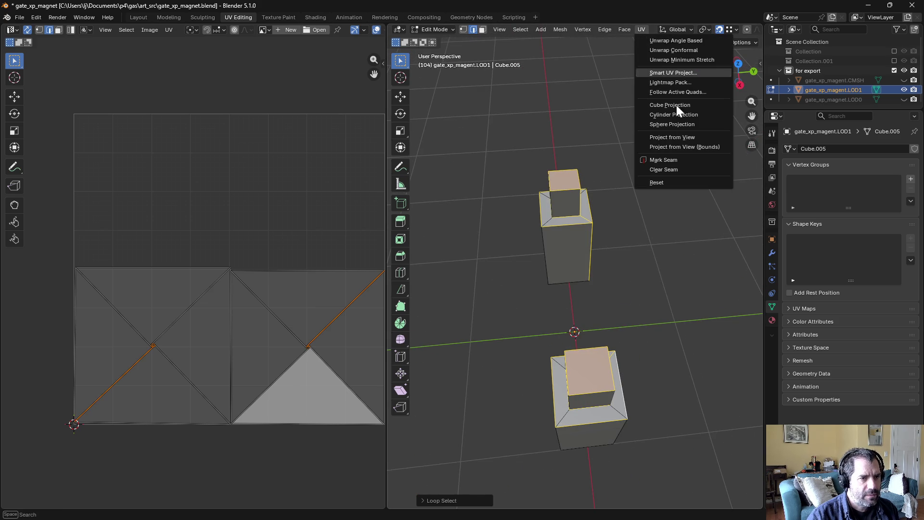
left_click(677, 160)
key("a")
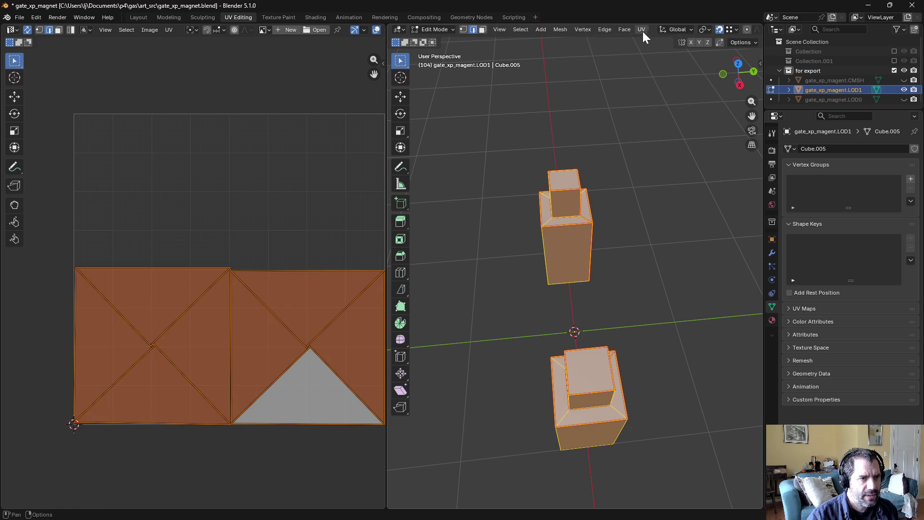
left_click(643, 31)
left_click(647, 39)
Step: Return to Object Mode, save the blend file, and select the LOD1 pillars in Shading
key("alt+a")
scroll(293, 216, "down", 2)
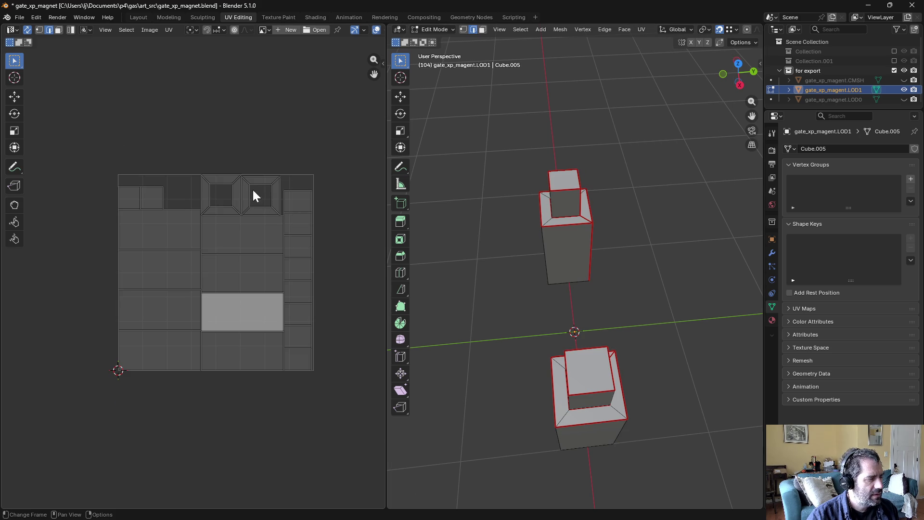
key("ctrl+Tab")
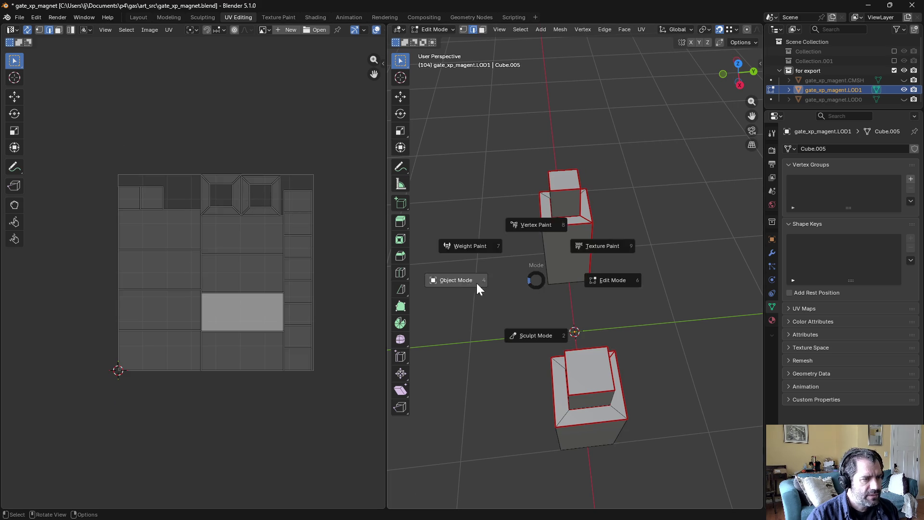
left_click(478, 285)
middle_click_drag(498, 282, 565, 268)
key("ctrl+s")
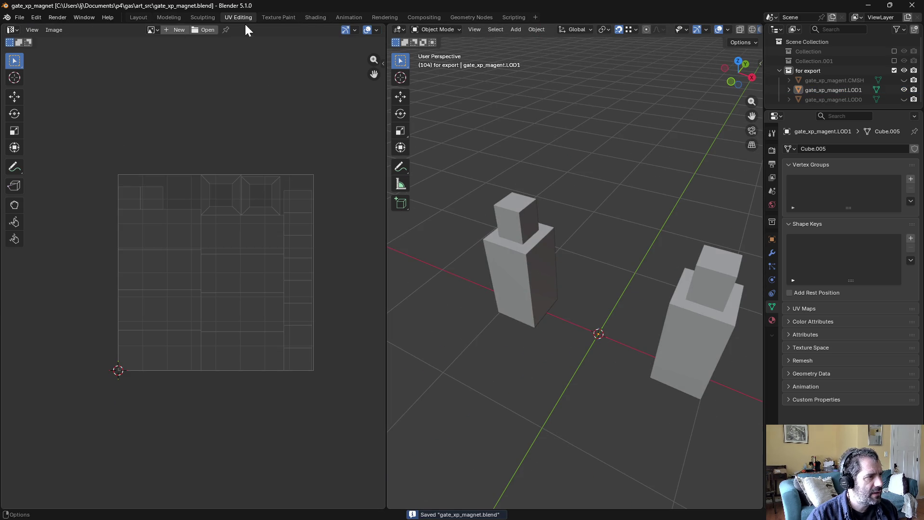
left_click(314, 17)
key("a")
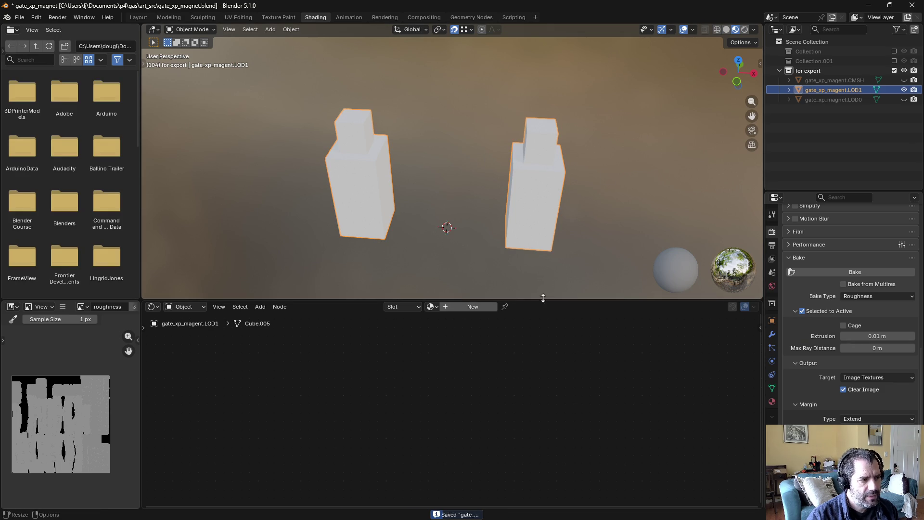
Step: Use Image > New to add a blank image gate_xp_magnet_color.LOD1 at 512 × 512 px
left_click(260, 306)
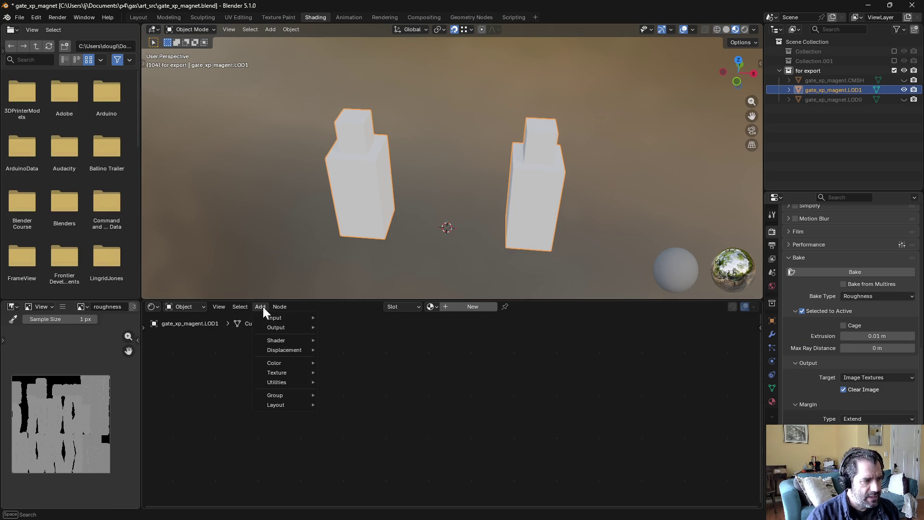
left_click(62, 307)
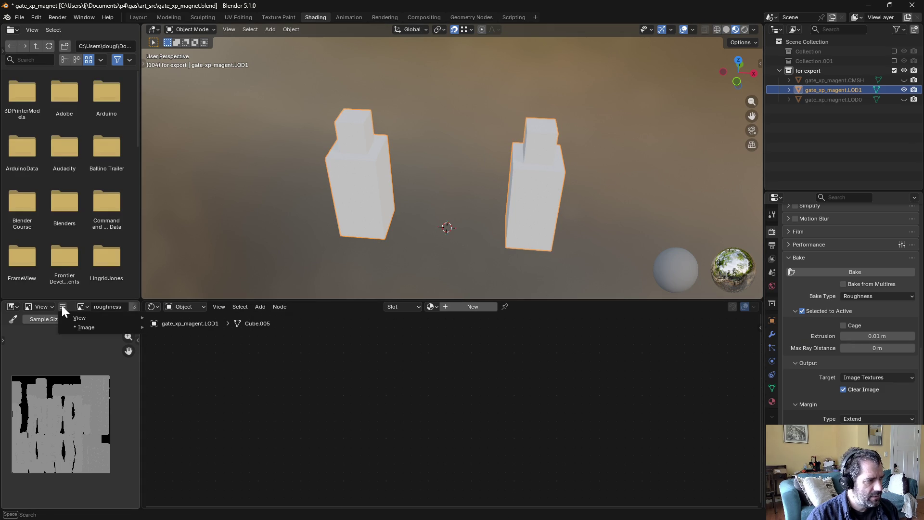
mouse_move(82, 328)
left_click(196, 152)
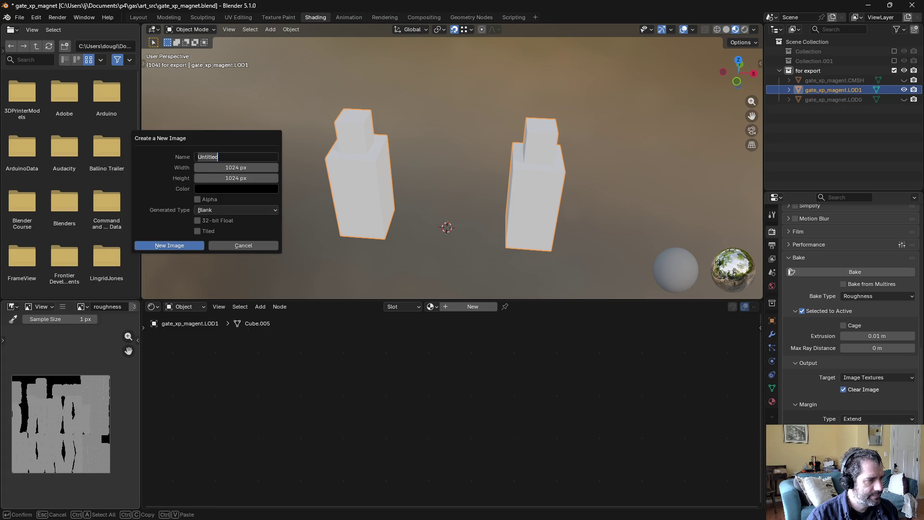
left_click(238, 168)
left_click(236, 157)
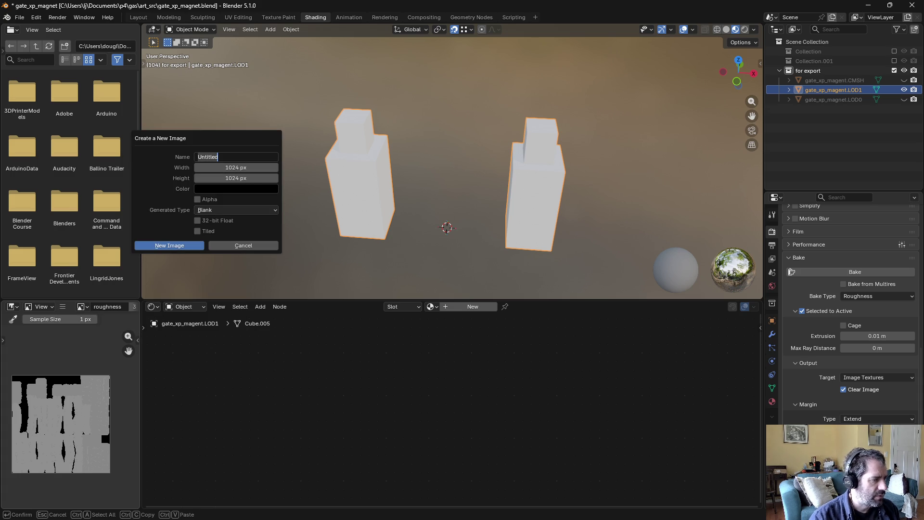
type("gate_xp_magnet_color.LOD1")
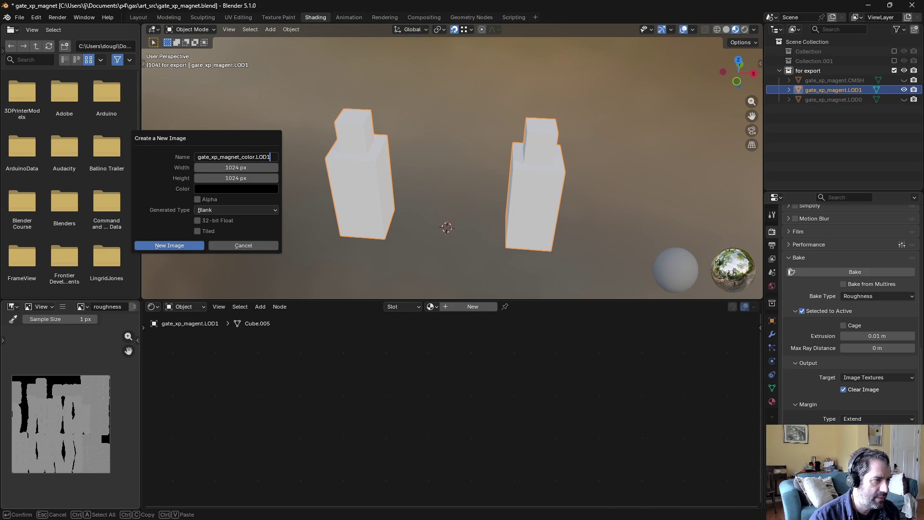
left_click(241, 169)
key("Tab")
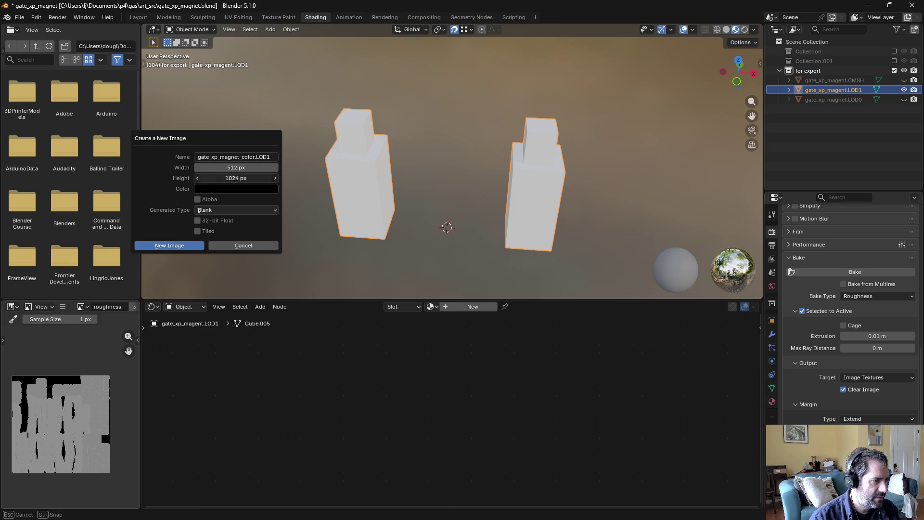
type("512")
key("Tab")
key("Return")
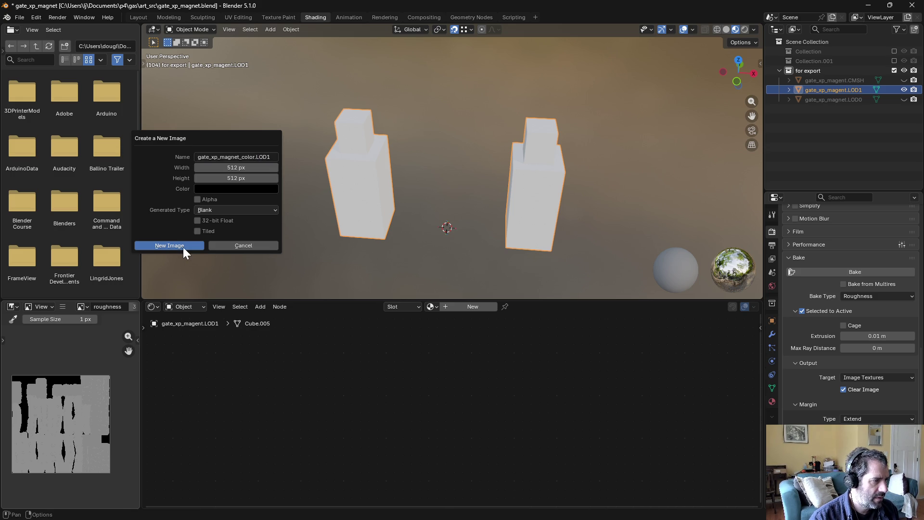
left_click(170, 246)
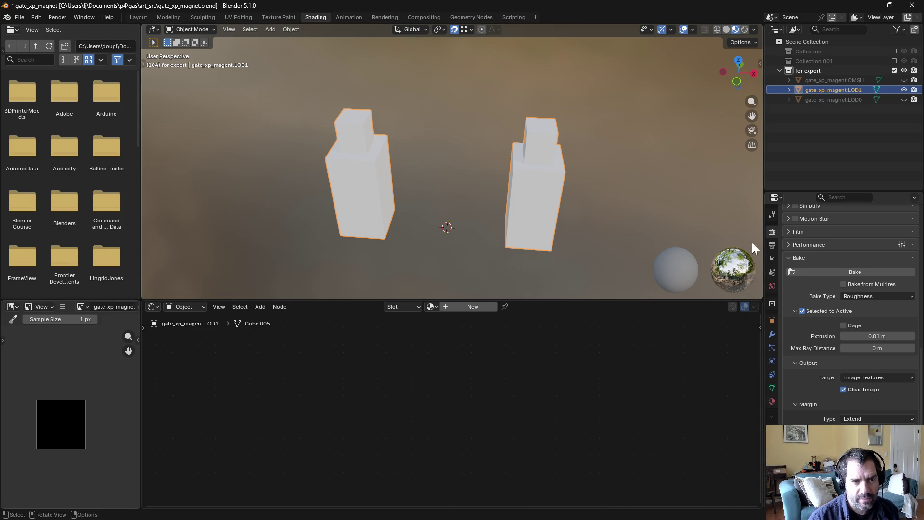
Step: Assign the existing baked material to the LOD1 object, briefly checking LOD0
left_click(773, 402)
left_click(790, 272)
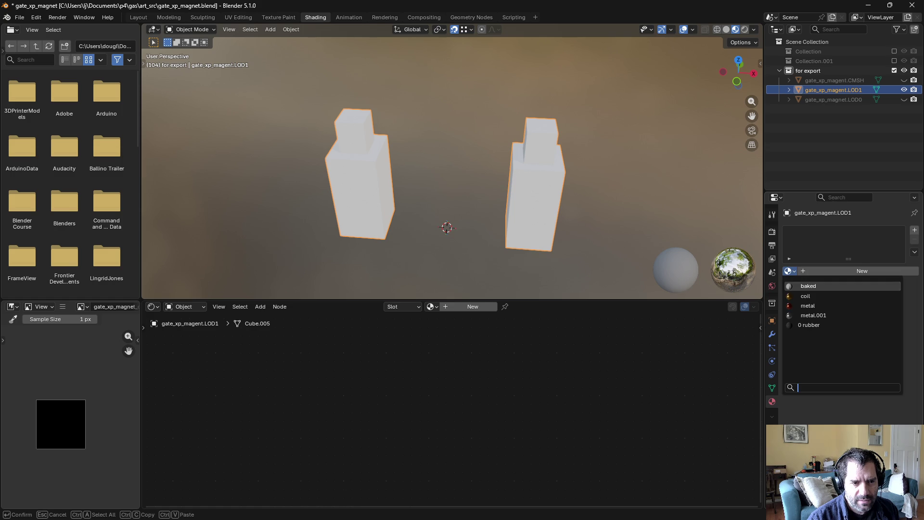
left_click(803, 290)
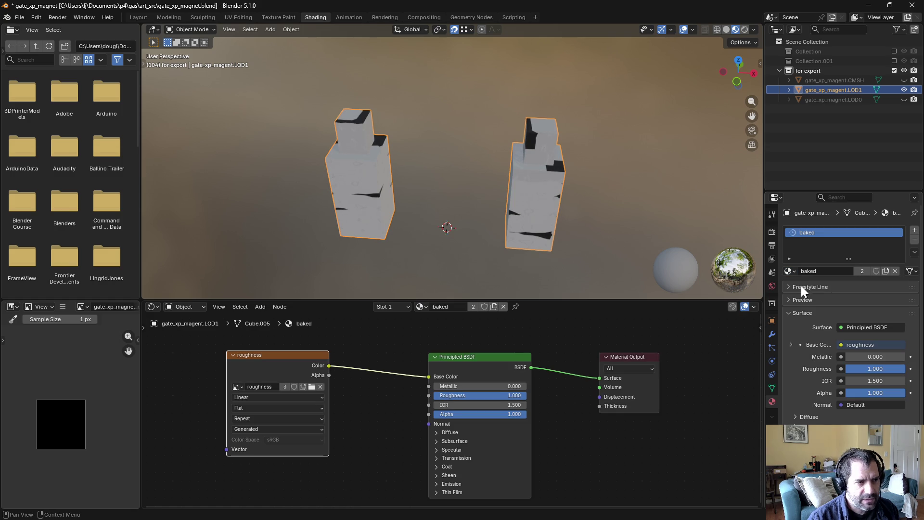
left_click(904, 90)
left_click(905, 91)
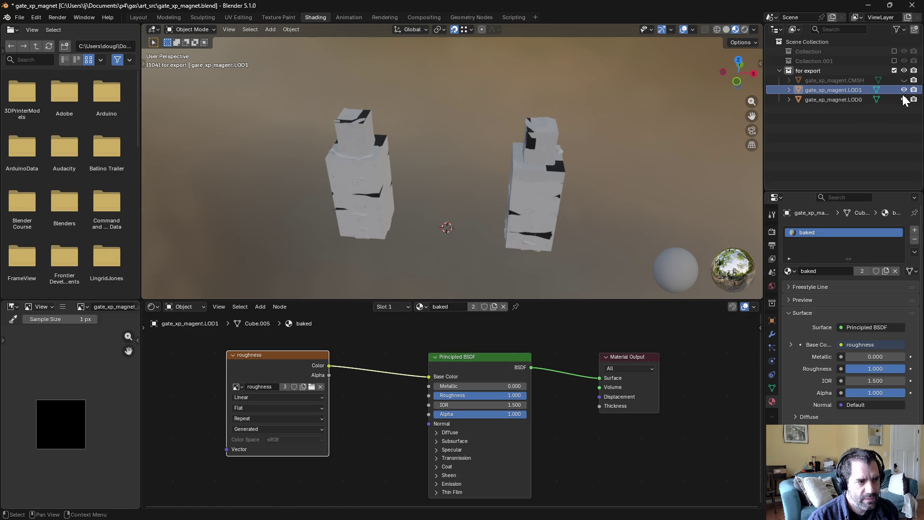
Step: Unlink the texture node from Base Color and load gate_xp_magnet_color.LOD1 into it
right_click_drag(375, 357, 381, 406, "ctrl")
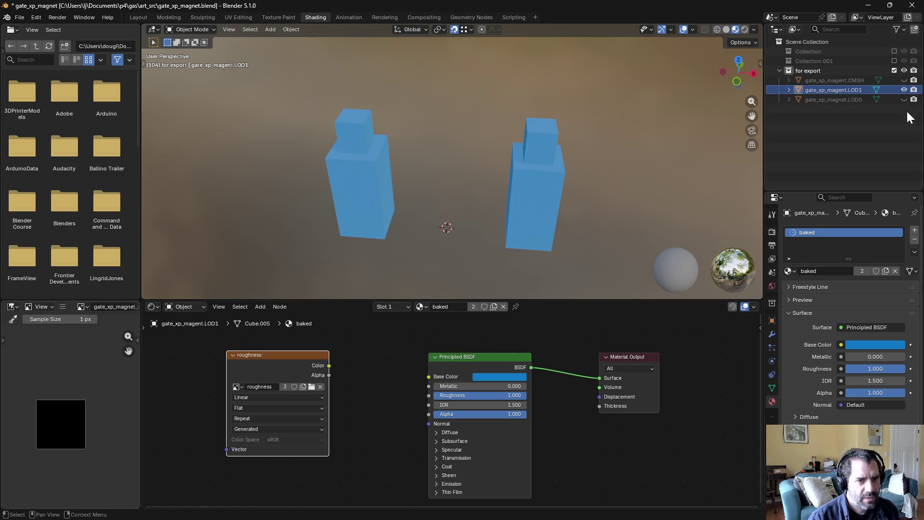
left_click(850, 93)
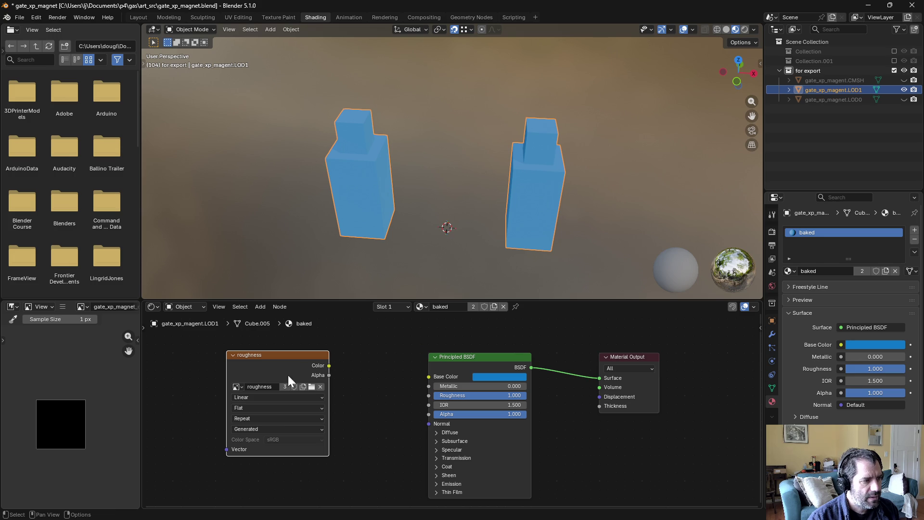
left_click(237, 387)
left_click(269, 409)
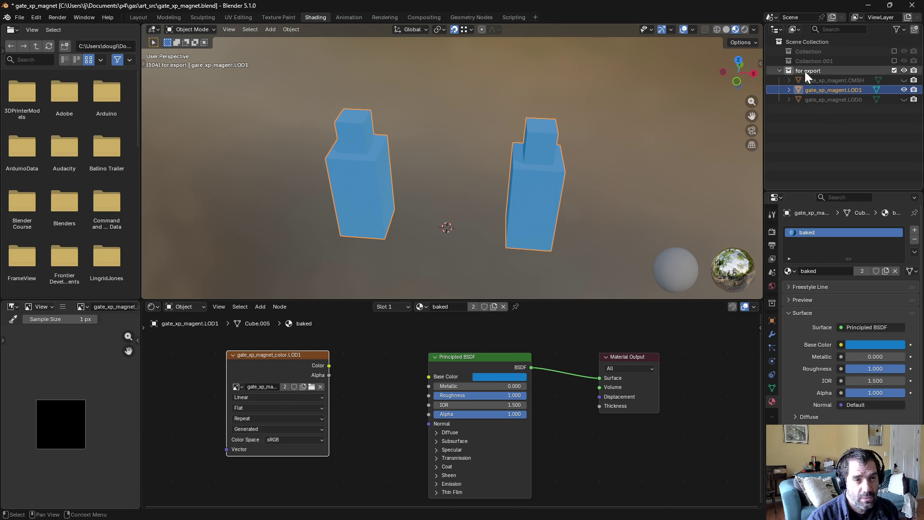
Step: Enable Collection.001, select the combined object then LOD1 as active, and show Render Properties
left_click(894, 61)
left_click(851, 71)
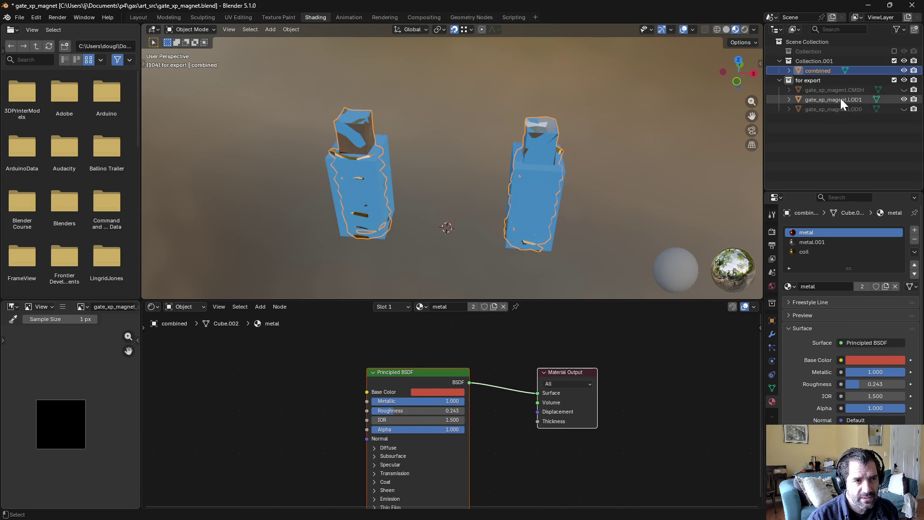
left_click(840, 99, "ctrl")
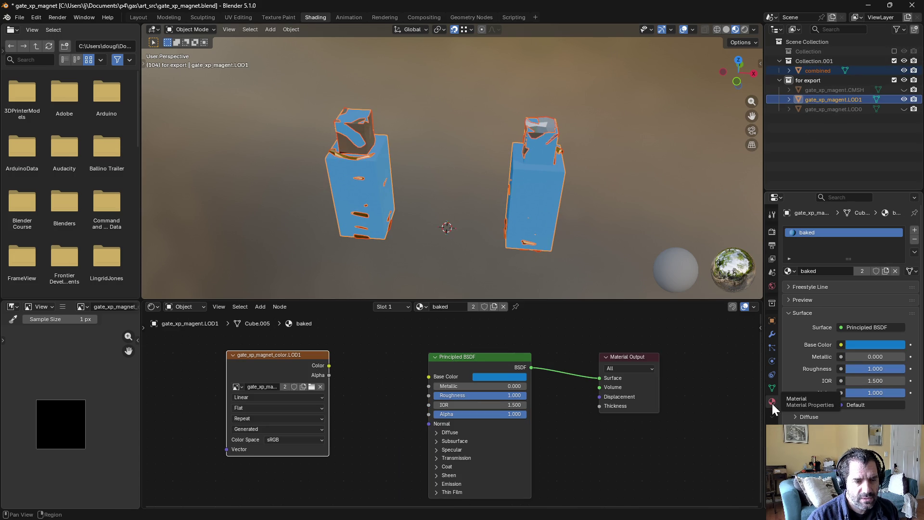
left_click(773, 232)
Step: Set Bake Type to Glossy, bake into the LOD1 colour image, then deselect everything
scroll(840, 406, "down", 10)
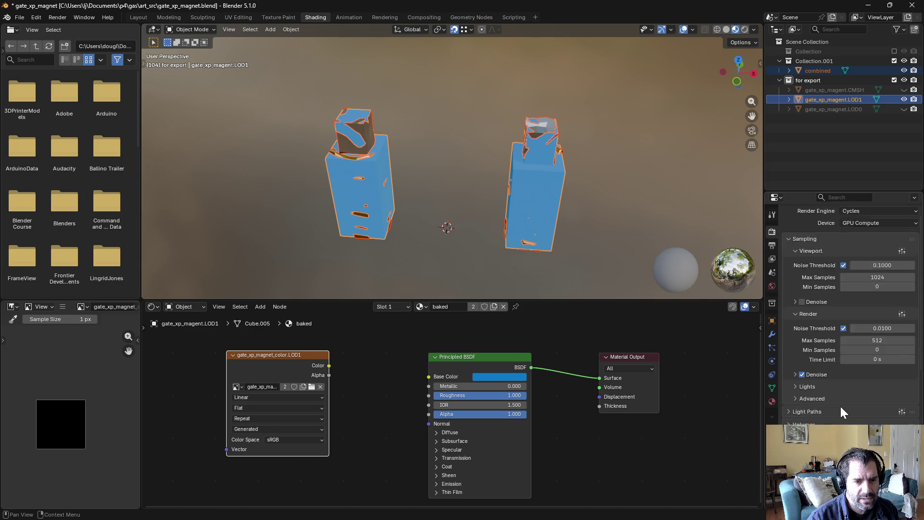
left_click(862, 380)
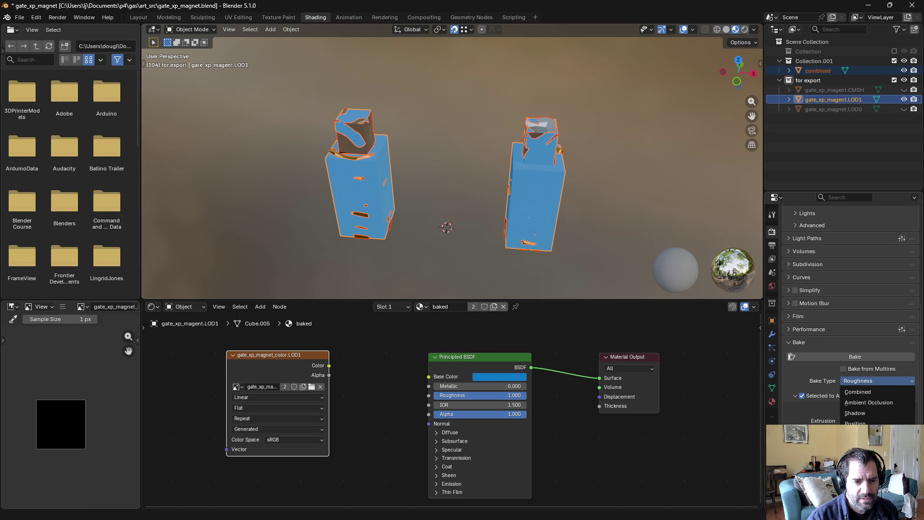
left_click(862, 498)
scroll(835, 272, "down", 5)
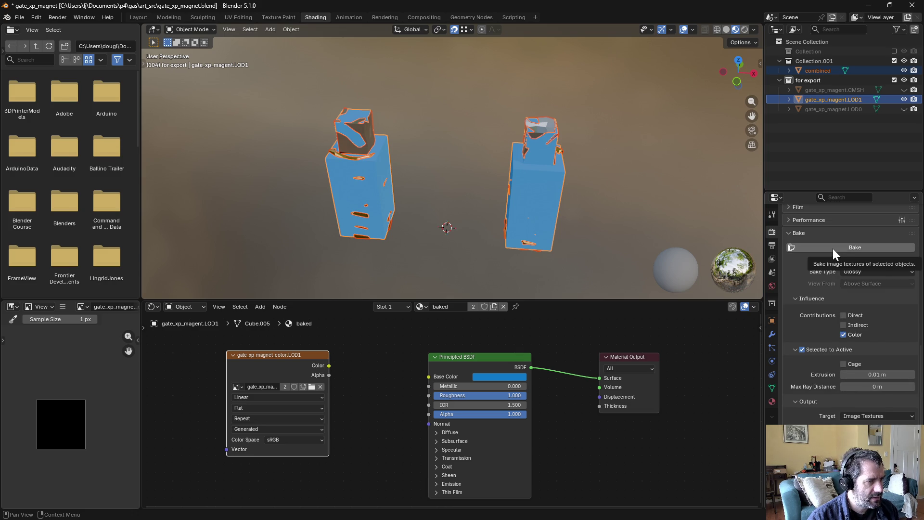
left_click(833, 248)
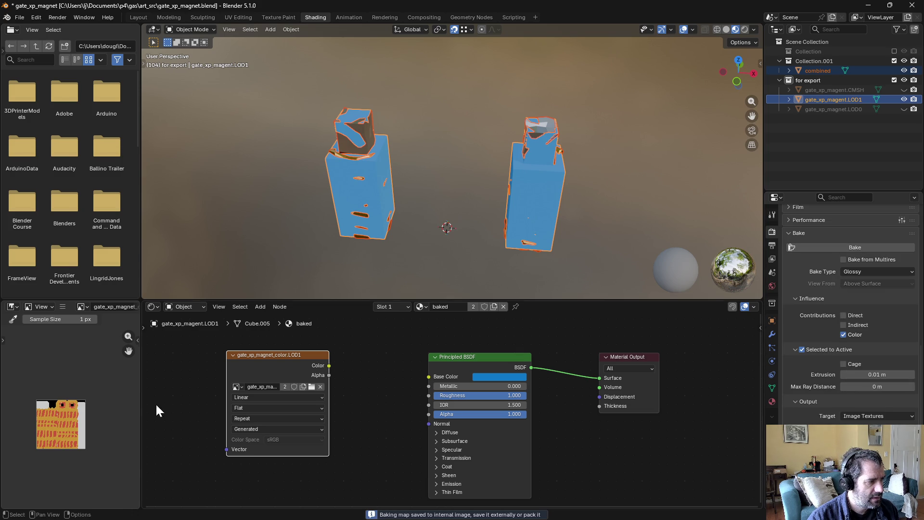
scroll(103, 408, "up", 4)
scroll(103, 408, "down", 1)
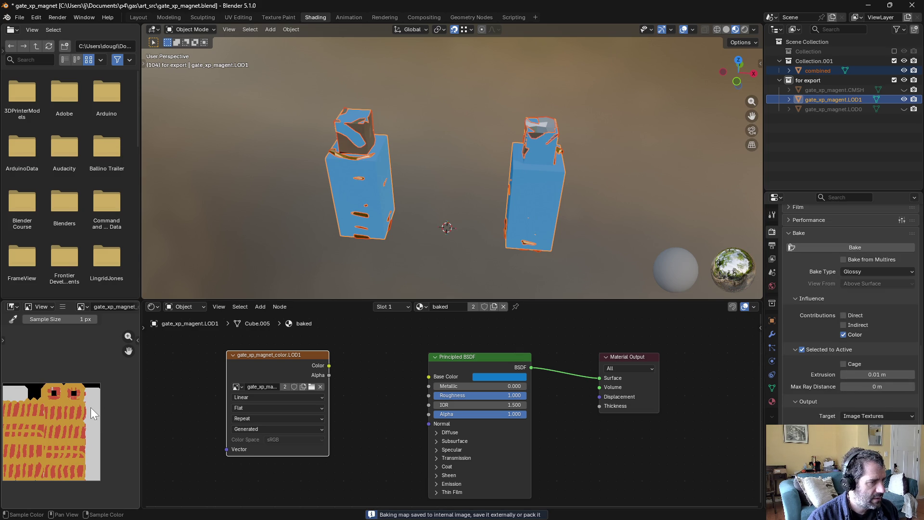
left_click(379, 247)
Step: Link the baked image's Color to Base Color, toggle LOD1's visibility, and exclude Collection.001
left_click_drag(324, 367, 429, 376)
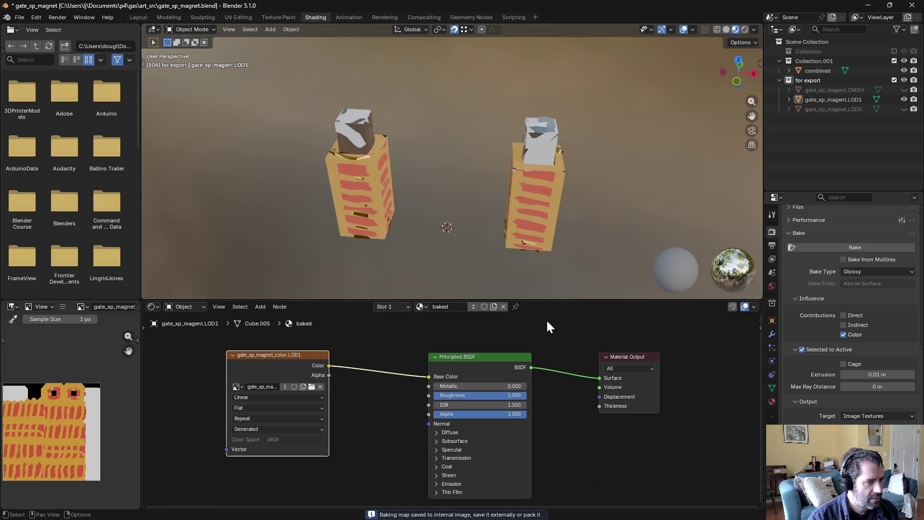
left_click(904, 99)
left_click(904, 100)
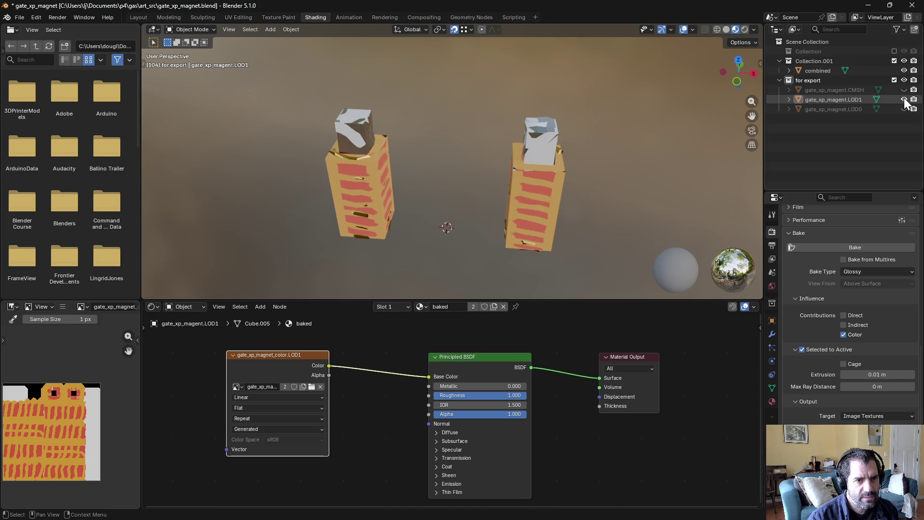
left_click(895, 60)
scroll(446, 269, "down", 10)
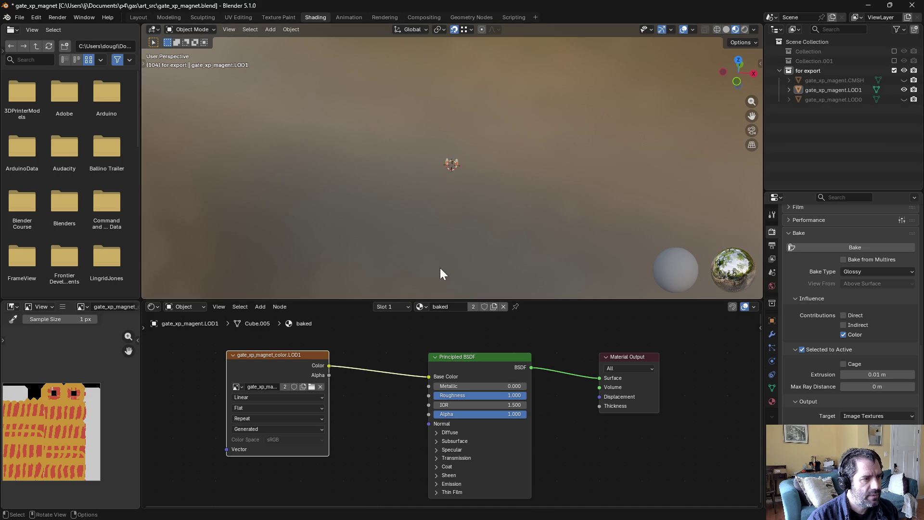
scroll(441, 268, "up", 10)
mouse_move(452, 254)
middle_mouse_down()
mouse_move(486, 236)
mouse_move(466, 231)
middle_mouse_up()
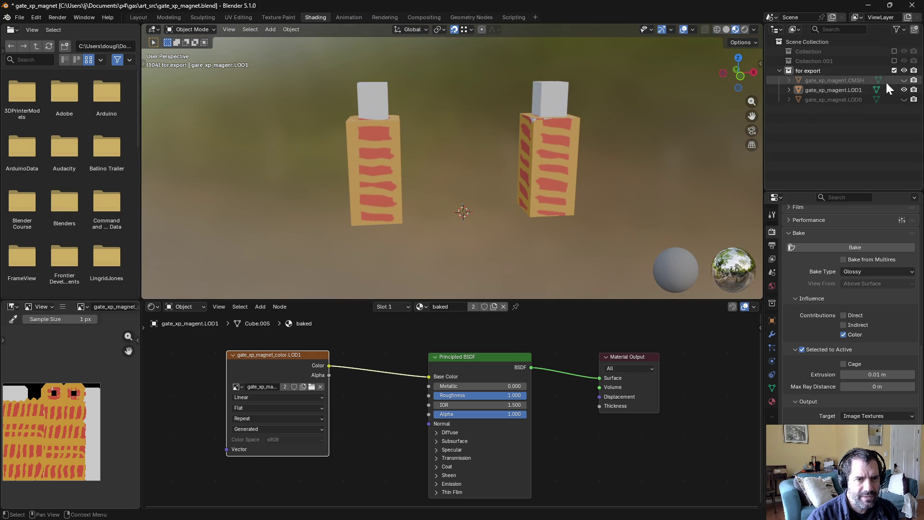
Step: Select combined then LOD1, set Extrusion to 0.75 m, re-bake, and relink Color to Base Color
left_click(894, 60)
left_click(821, 70)
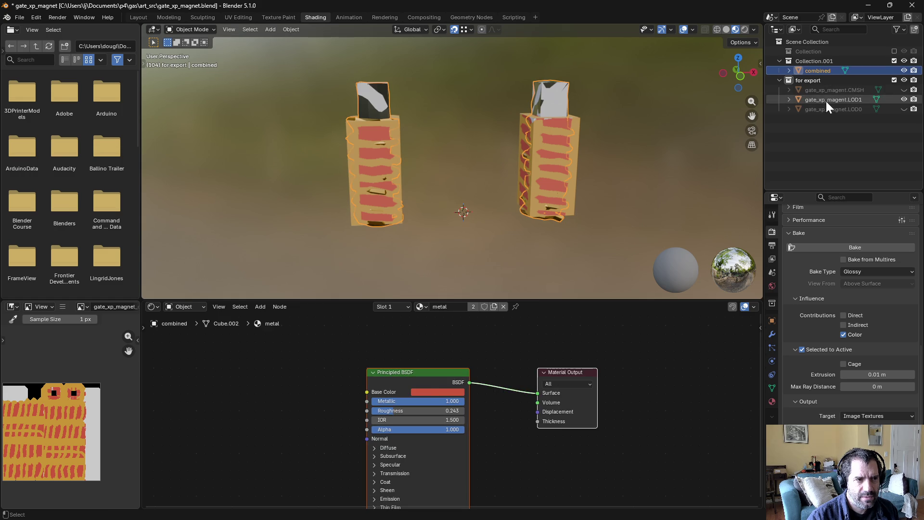
left_click(826, 100, "ctrl")
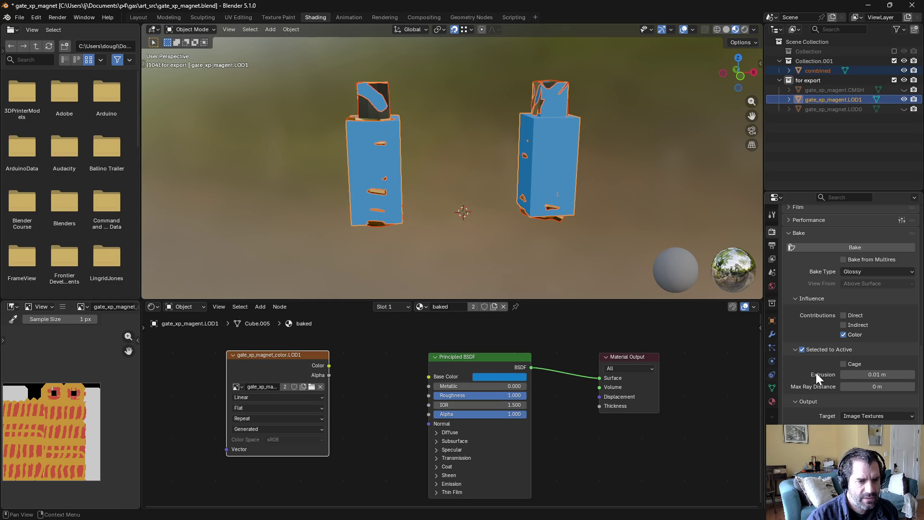
left_click_drag(859, 379, 877, 375)
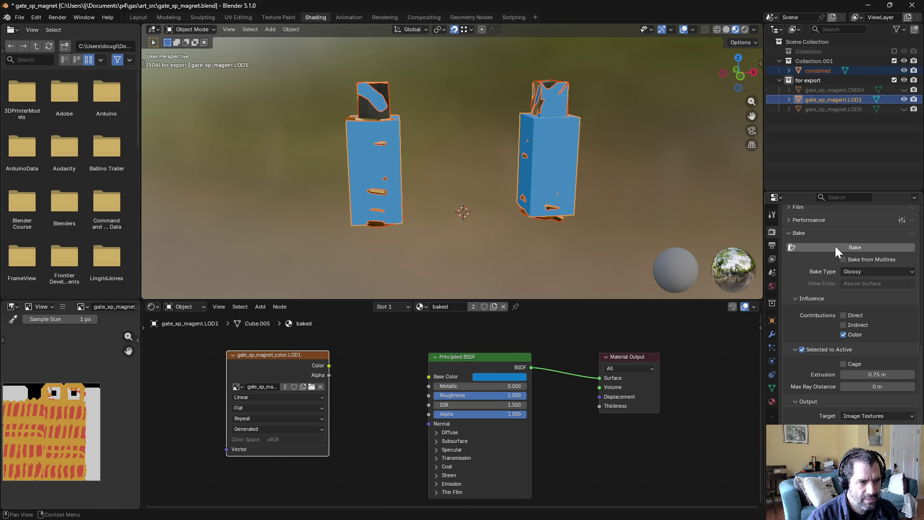
left_click(835, 247)
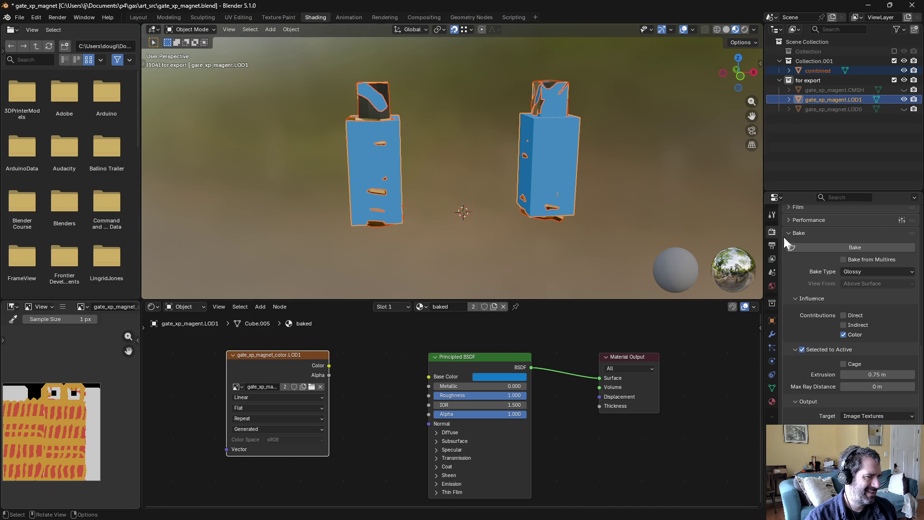
left_click_drag(330, 366, 427, 376)
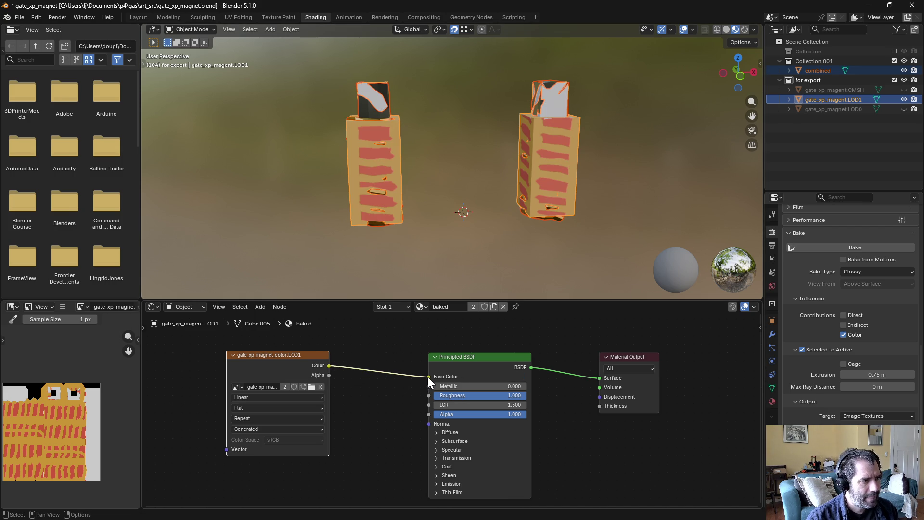
Step: Exclude Collection.001, hide the CMSH object, and toggle LOD0 and LOD1 visibility to compare
scroll(489, 254, "down", 6)
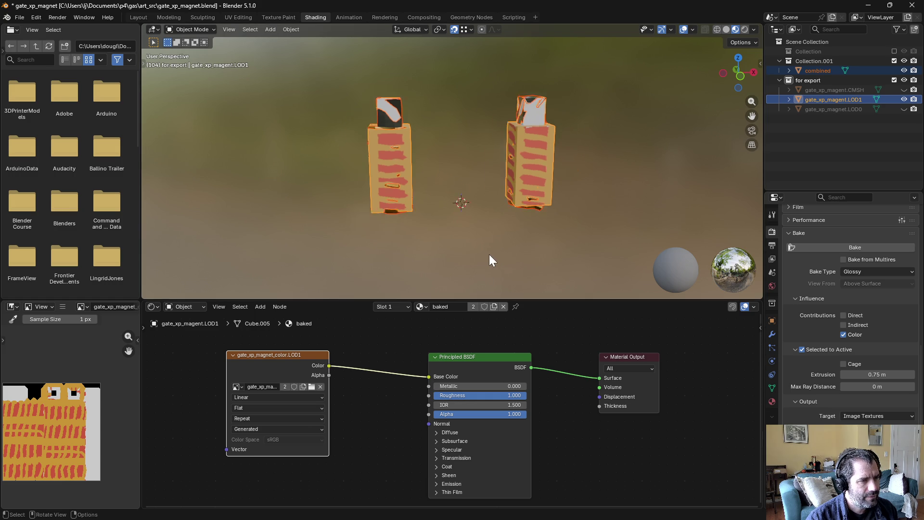
left_click(895, 61)
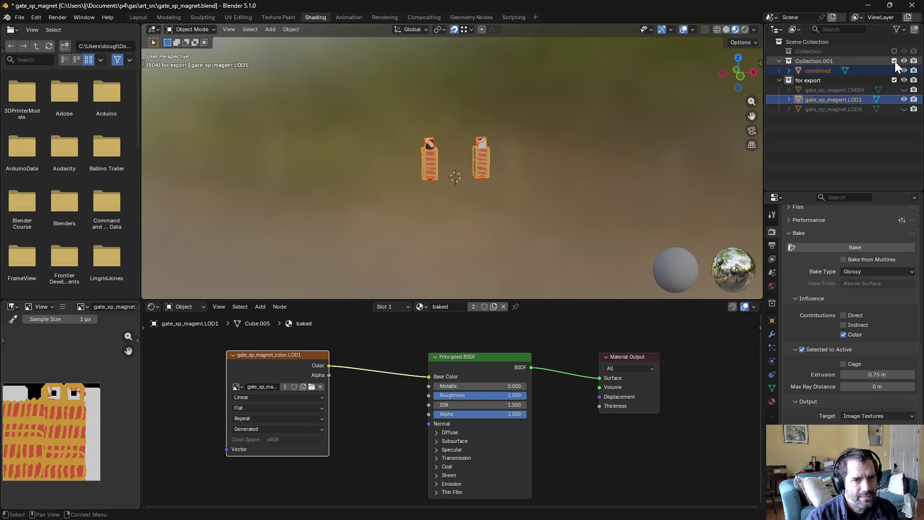
scroll(544, 144, "down", 5)
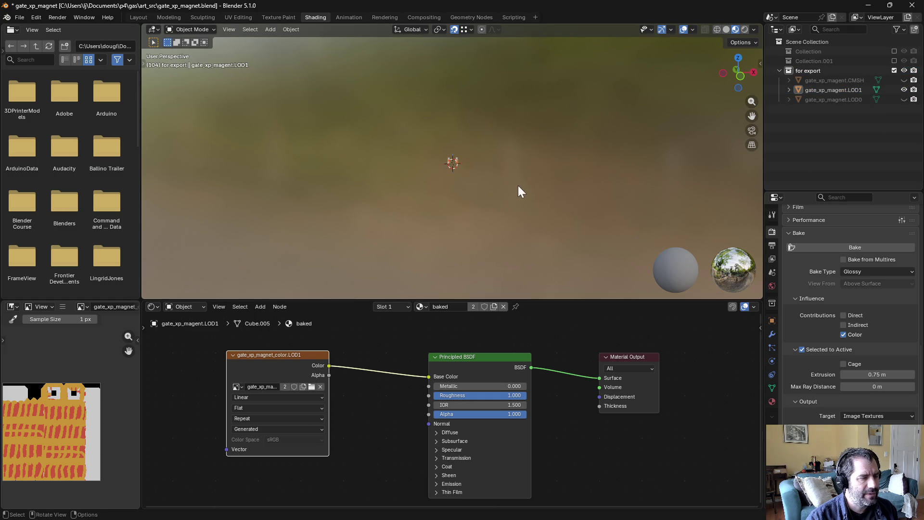
mouse_move(518, 186)
middle_mouse_down("shift")
mouse_move(471, 217)
mouse_move(459, 203)
mouse_move(457, 212)
mouse_move(508, 179)
middle_mouse_up("shift")
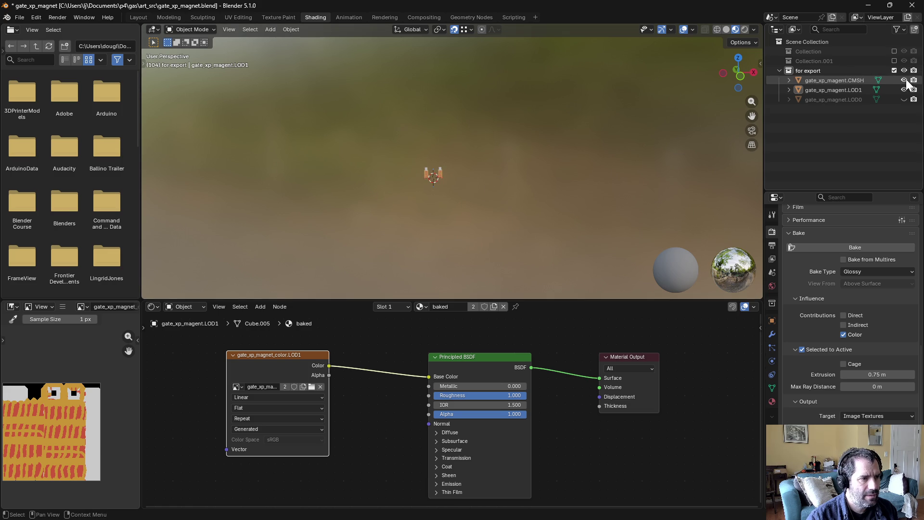
left_click_drag(905, 80, 904, 90)
left_click(904, 90)
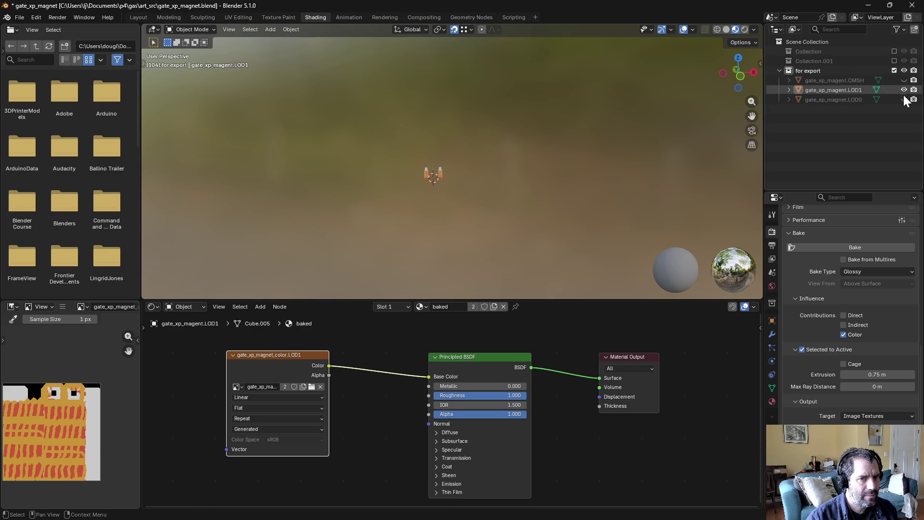
left_click(904, 99)
left_click(902, 99)
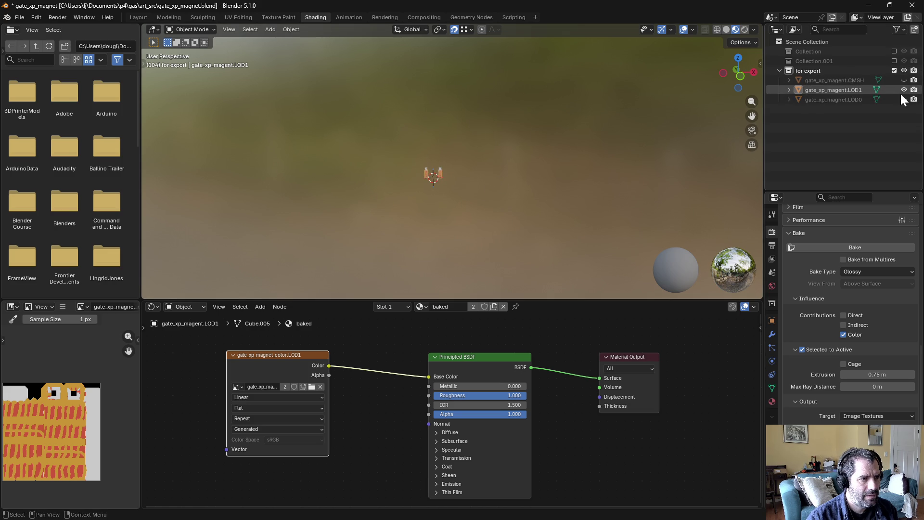
left_click(904, 99)
left_click(905, 90)
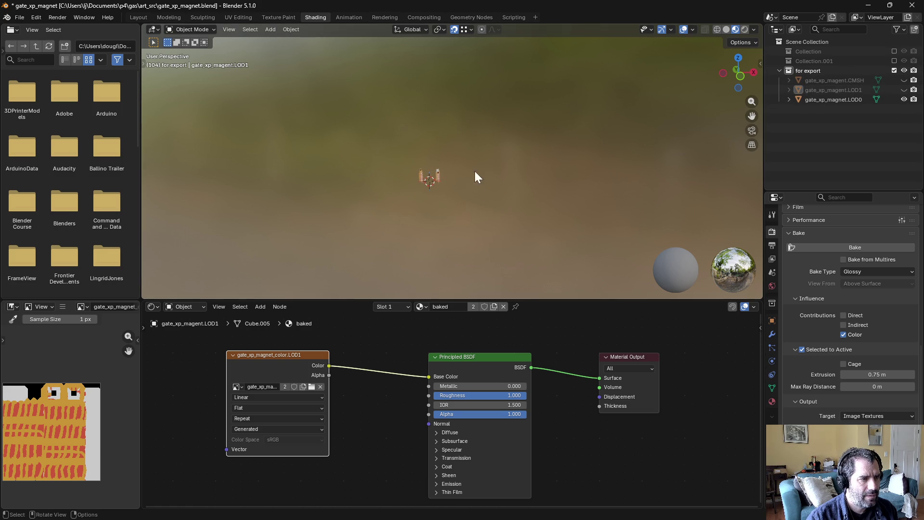
Step: Switch between LOD1 and the combined collection, ending with only the textured LOD1 pillars visible
scroll(430, 189, "up", 8)
scroll(420, 199, "down", 4)
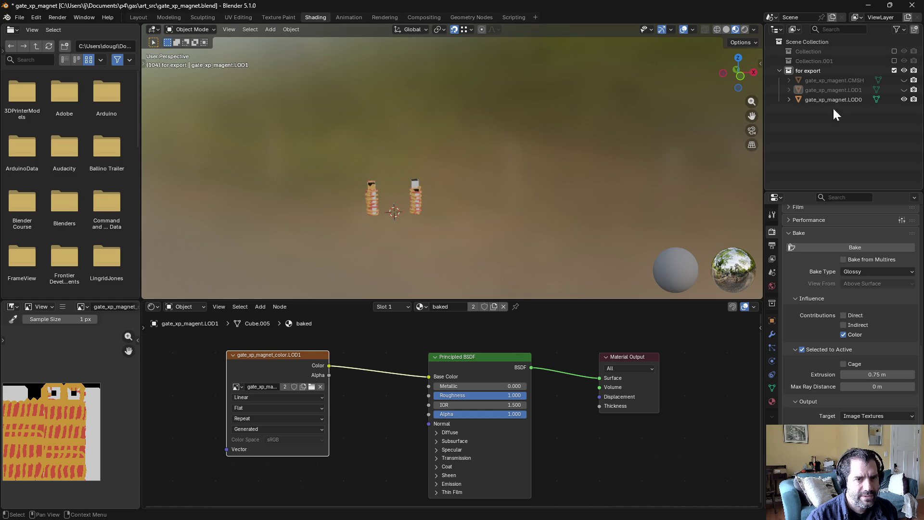
left_click(905, 100)
left_click(904, 90)
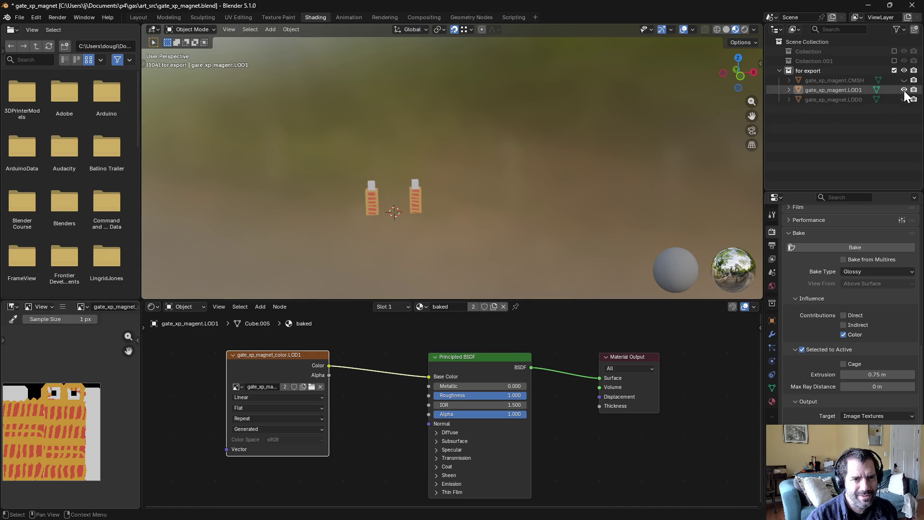
left_click(894, 60)
scroll(501, 190, "down", 5)
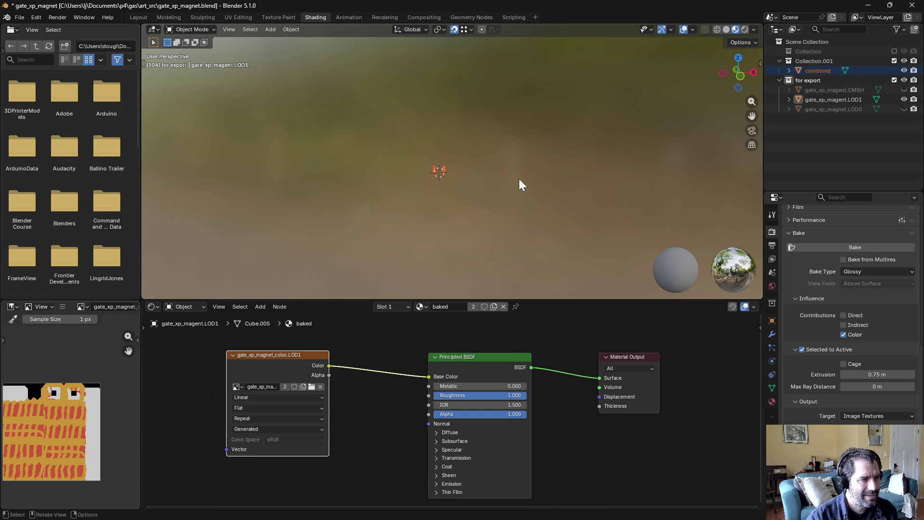
left_click(894, 61)
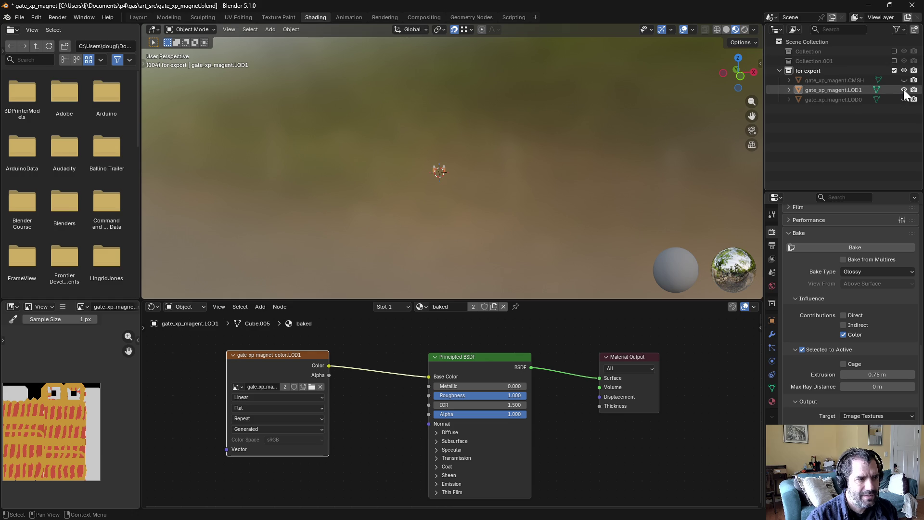
left_click(905, 90)
left_click(894, 61)
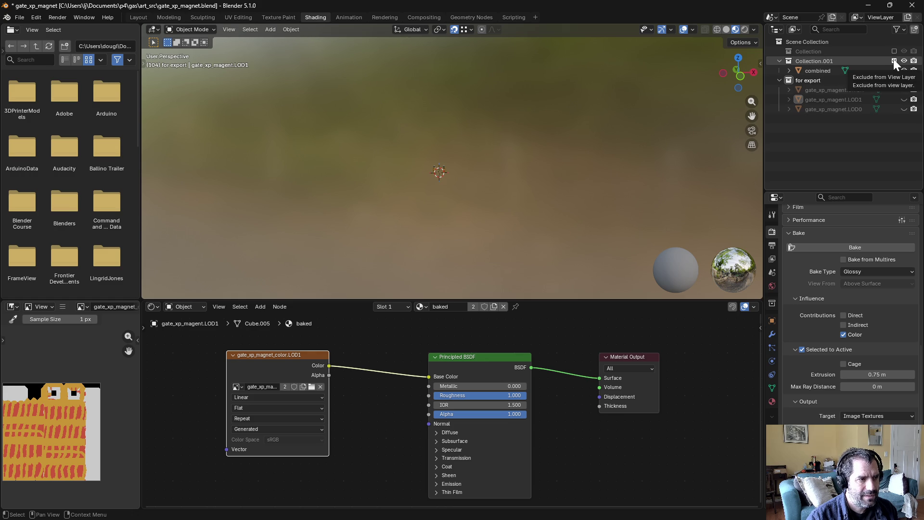
scroll(453, 178, "up", 5)
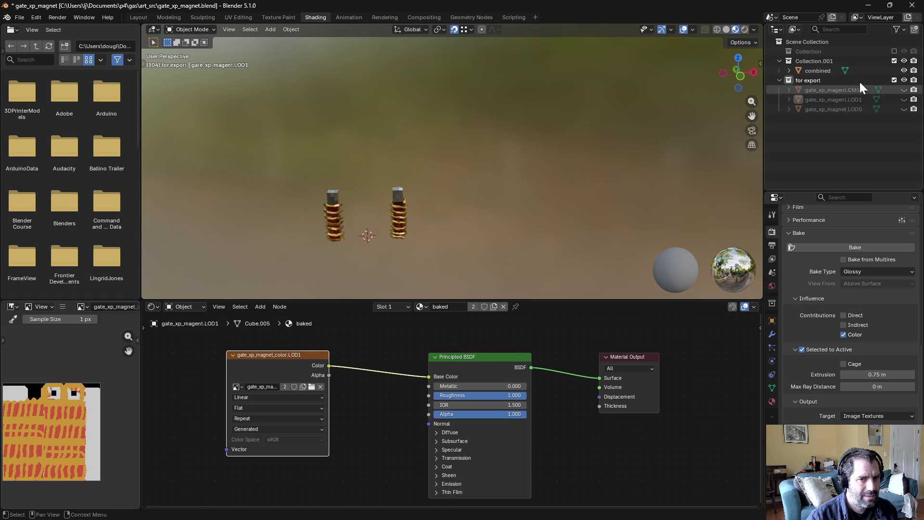
left_click(894, 61)
left_click(905, 90)
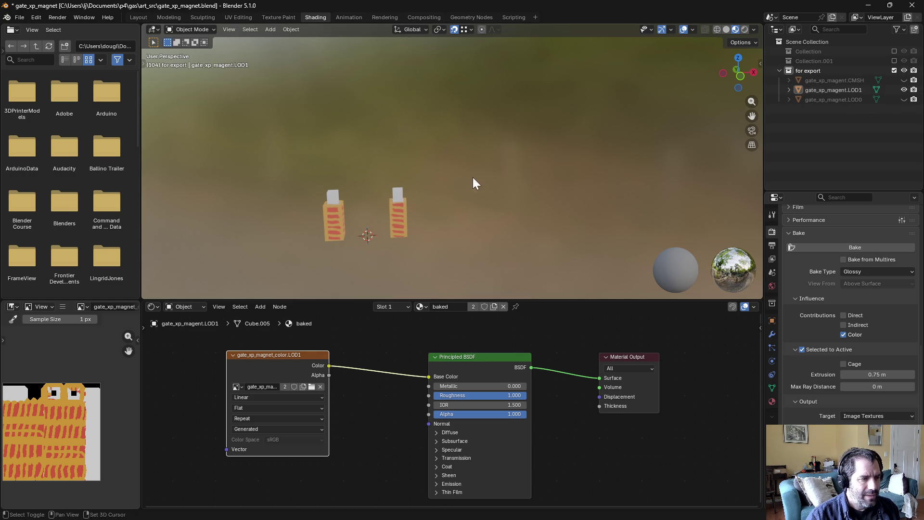
middle_click_drag(472, 177, 546, 151, "shift")
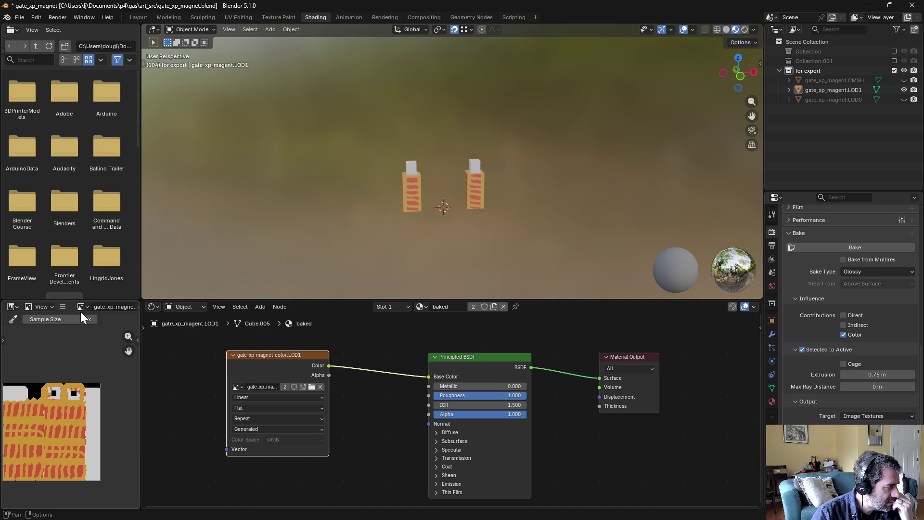
Step: Save the baked image as gate_xp_magnet_color.LOD1.png in the gates props folder
left_click(63, 309)
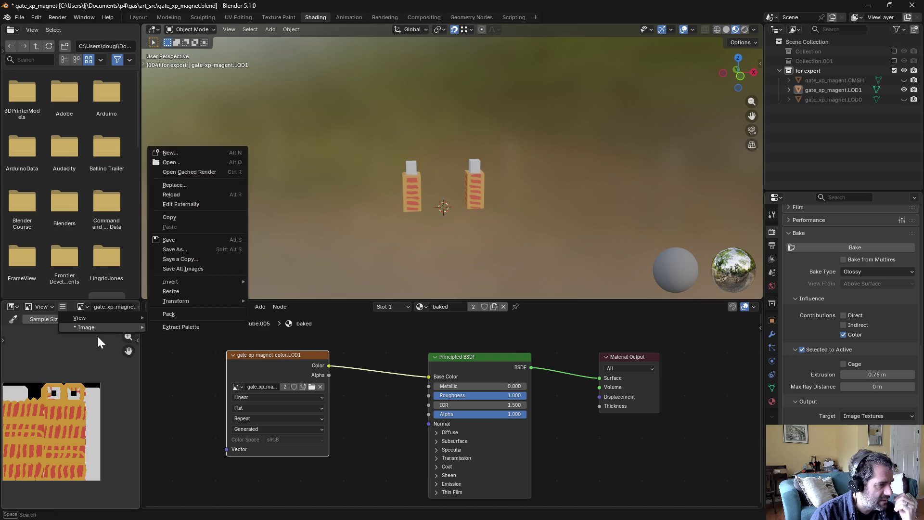
left_click(190, 252)
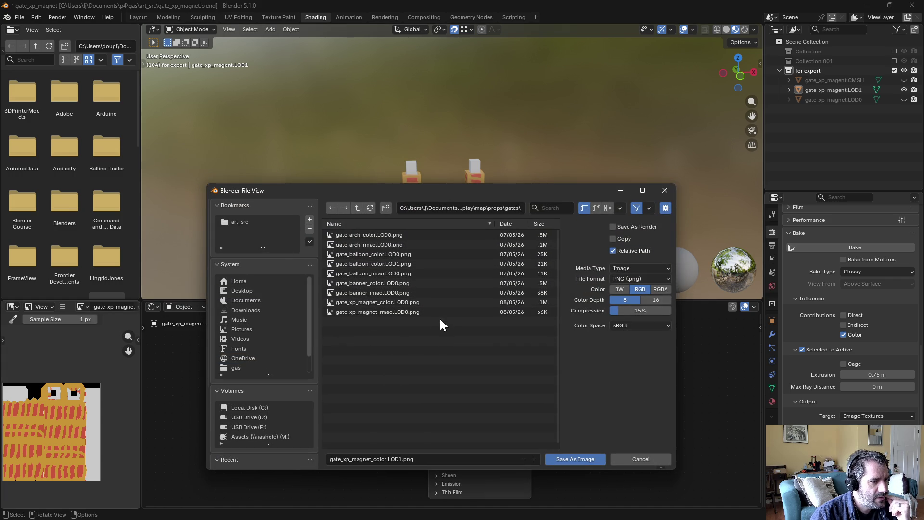
left_click(575, 459)
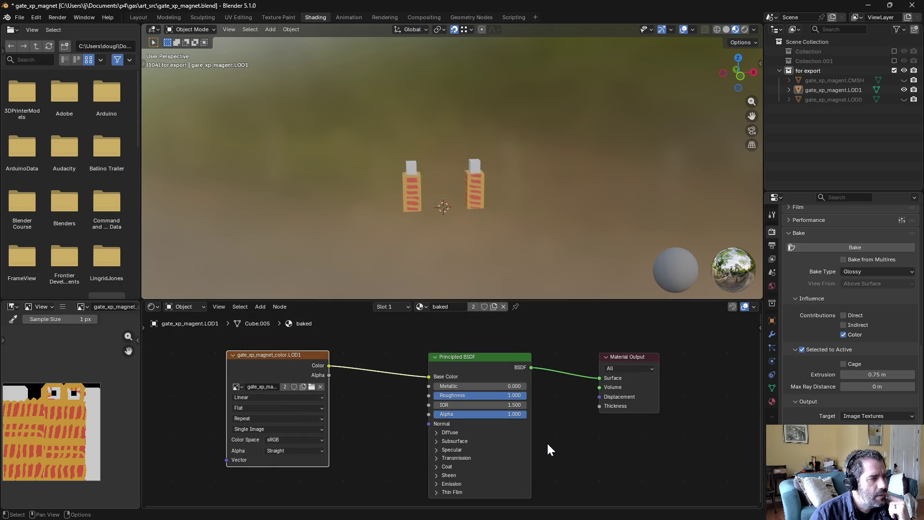
Step: Load the roughness image into the texture node, enable Collection.001, and select combined then LOD1
left_click(237, 387)
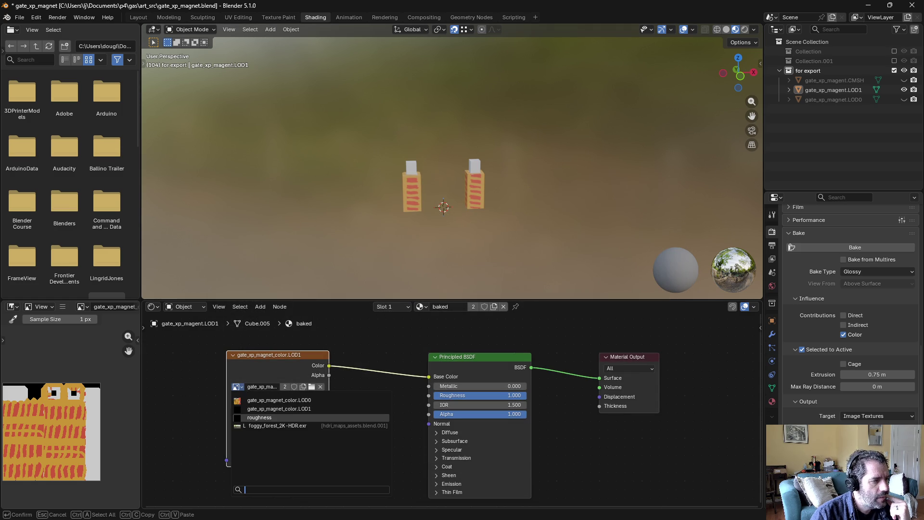
left_click(264, 415)
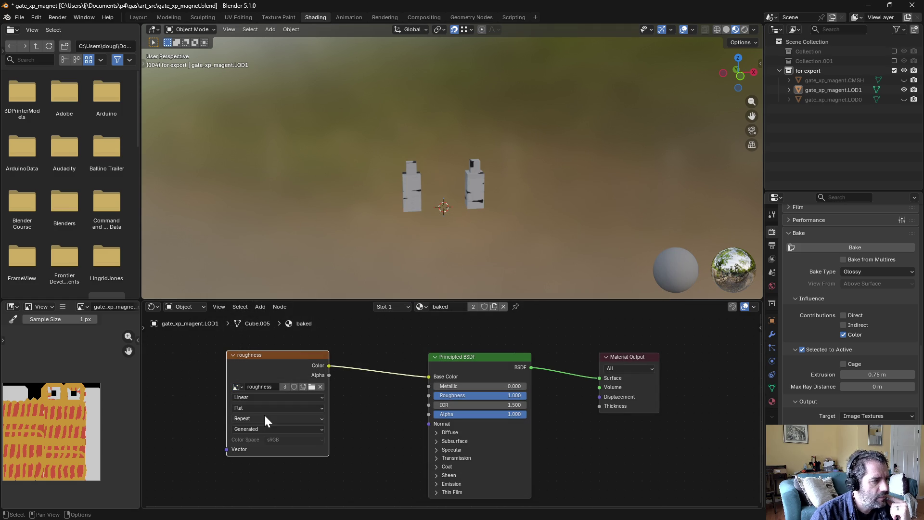
left_click(895, 60)
left_click(832, 69)
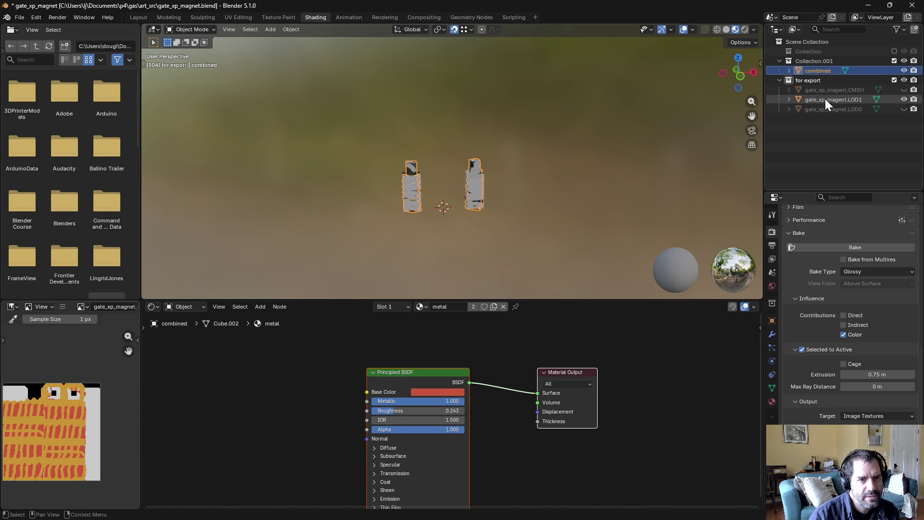
left_click(825, 101, "ctrl")
Step: Unlink the roughness node from Base Color, make it active, and bake a Roughness pass
right_click_drag(367, 377, 373, 359, "ctrl")
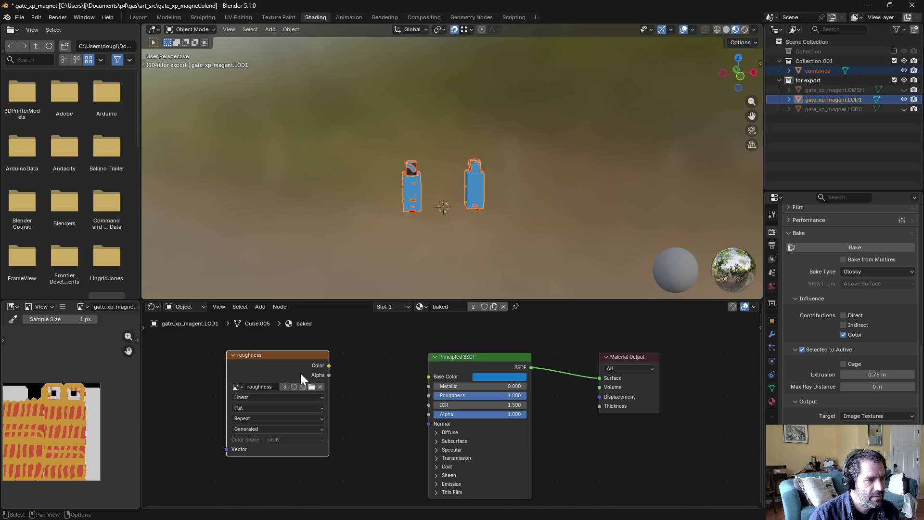
left_click(300, 373)
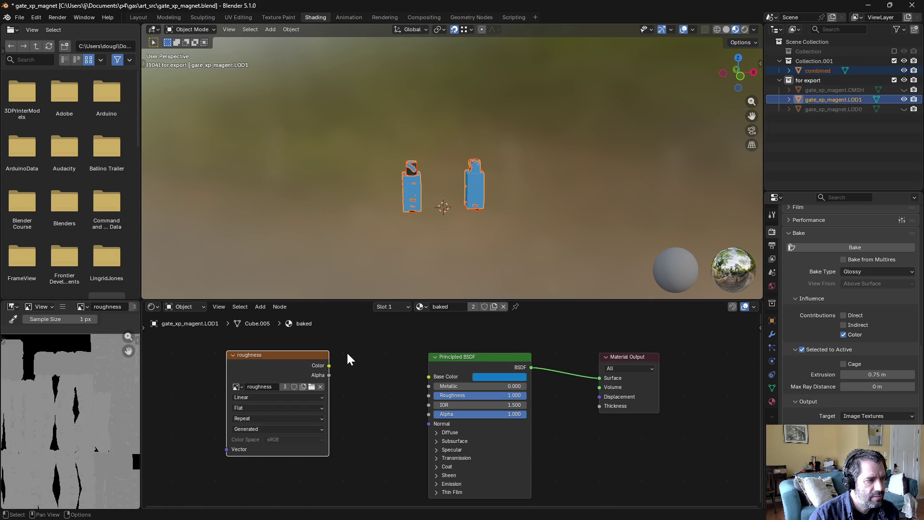
left_click(854, 268)
left_click(868, 347)
left_click(836, 270)
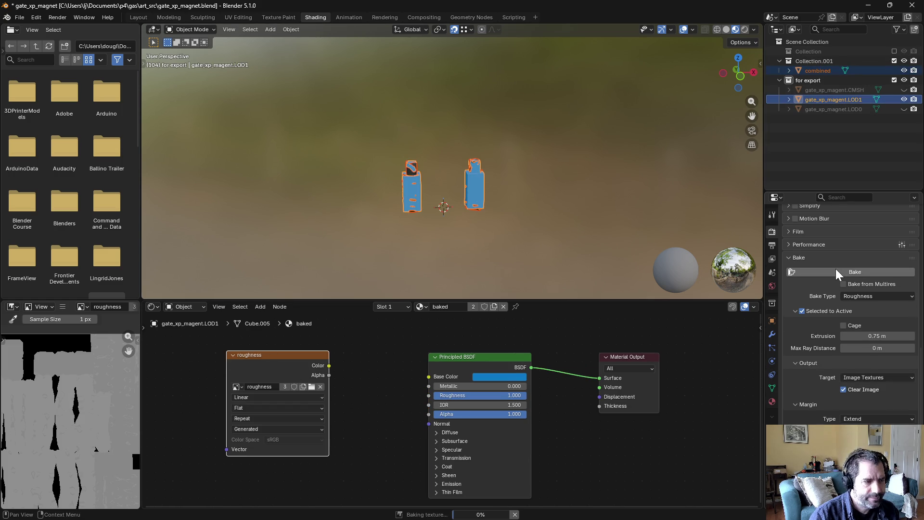
scroll(107, 448, "down", 3)
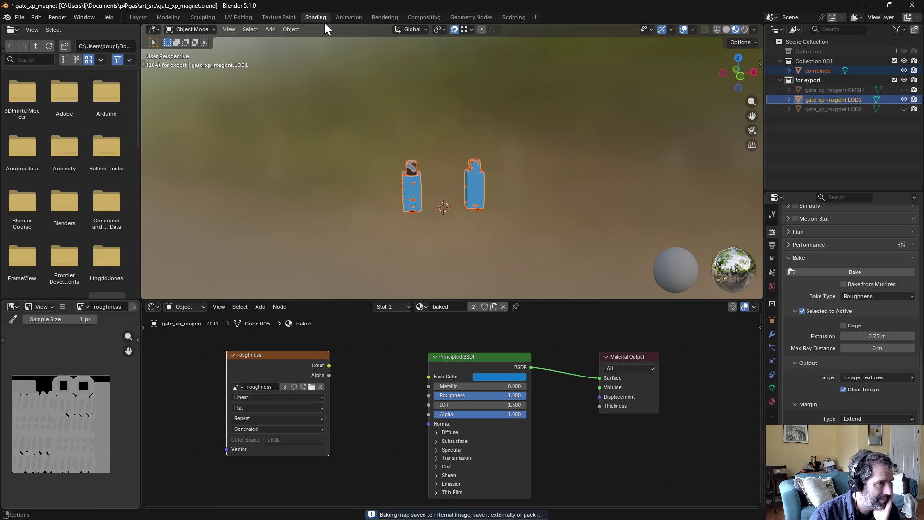
Step: In Compositing, reconnect the roughness image to Combine Color's red channel
left_click(426, 16)
scroll(262, 202, "up", 2)
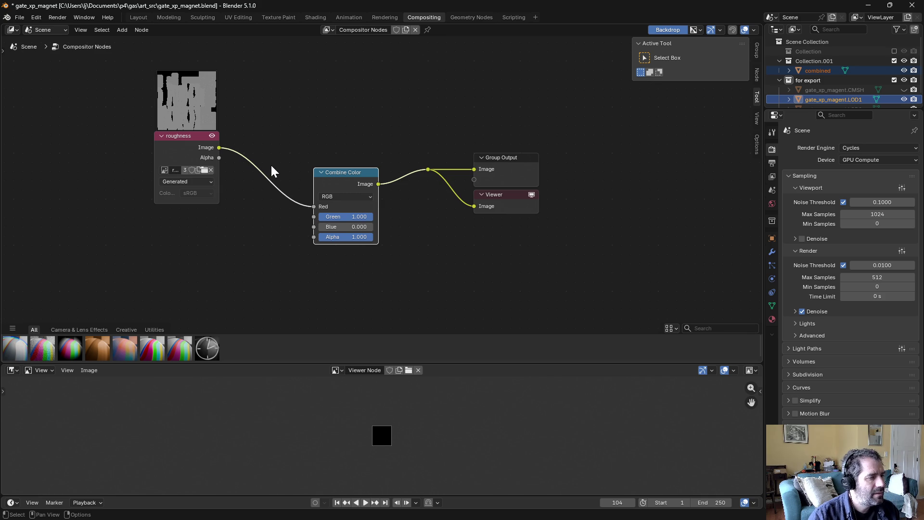
right_click_drag(271, 172, 258, 211, "ctrl")
left_click_drag(219, 147, 318, 206)
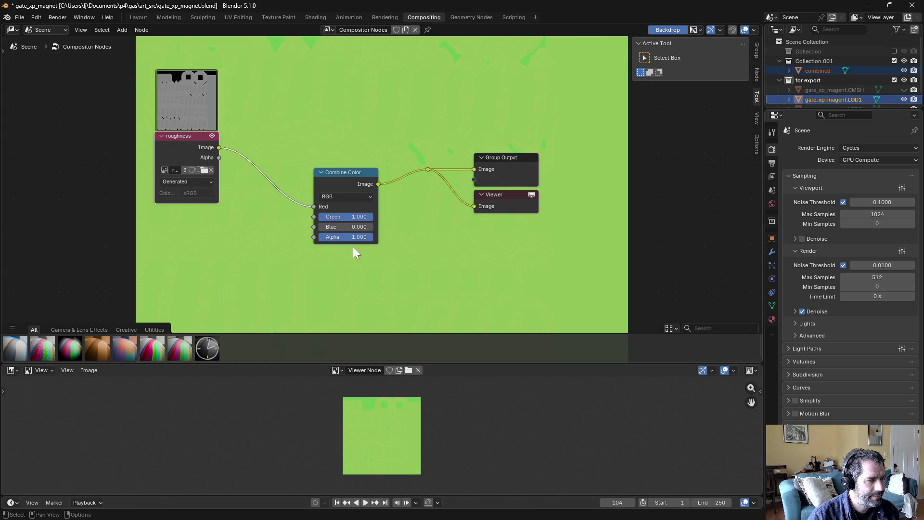
left_click(286, 218)
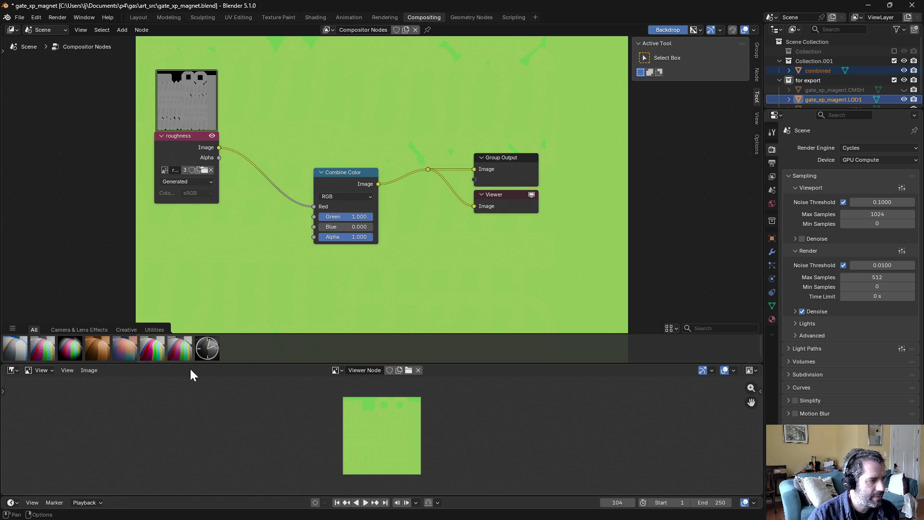
Step: Start saving a copy of the composited image and edit its file name
left_click(93, 369)
left_click(120, 291)
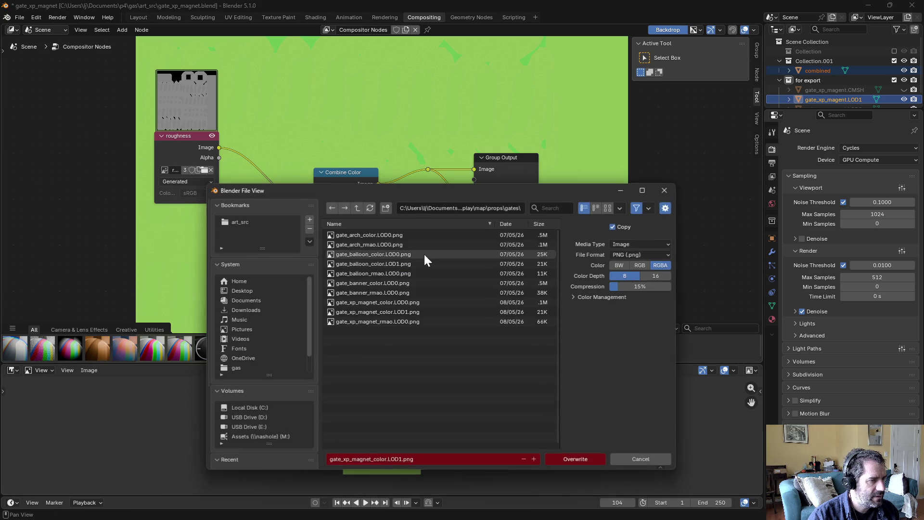
left_click(377, 459)
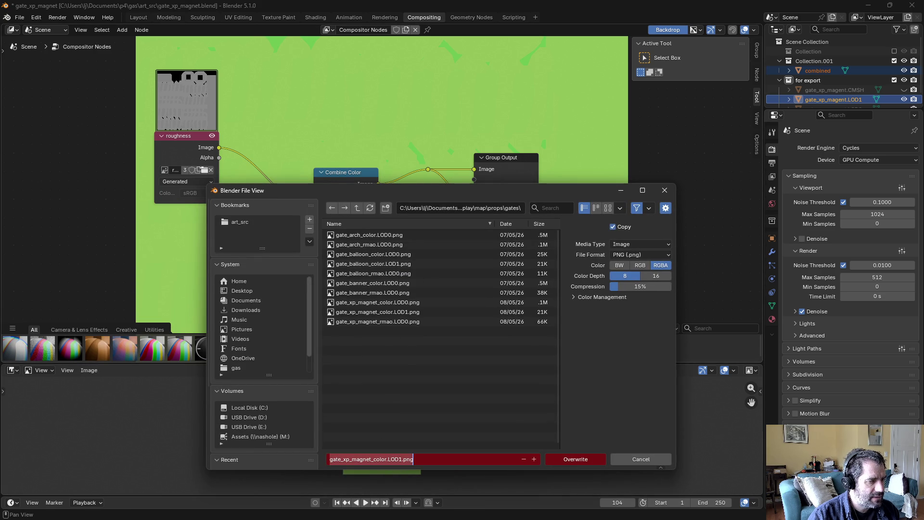
Step: Save the packed map as gate_xp_magnet_rmao.LOD1.png
left_click(388, 459)
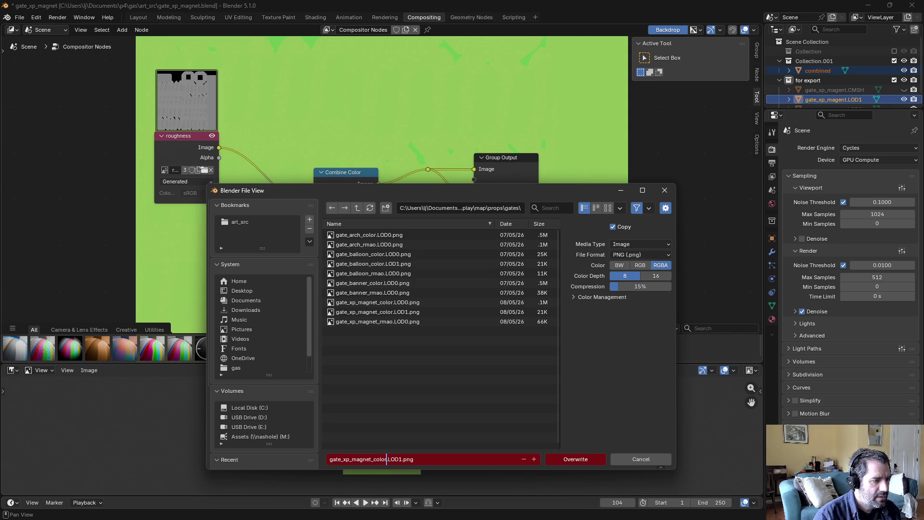
key("BackSpace")
key("BackSpace")
key("BackSpace")
key("BackSpace")
type("rmao")
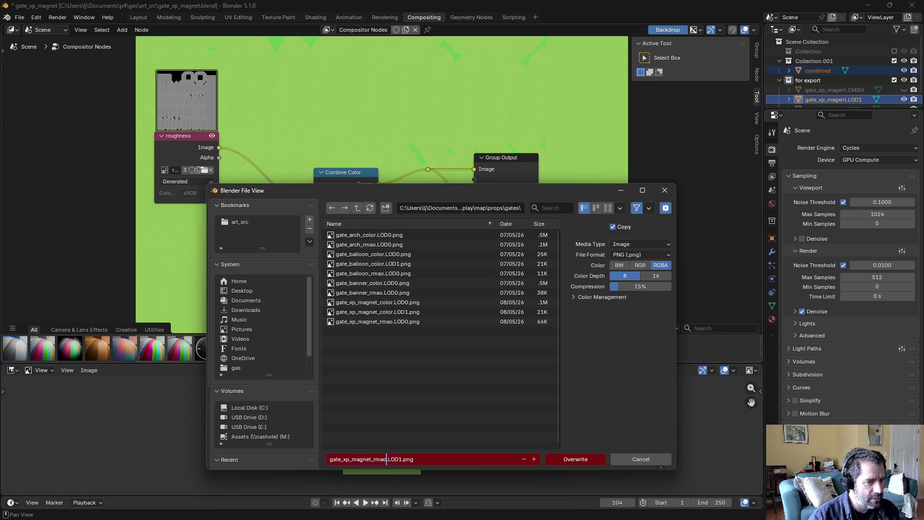
left_click(640, 265)
left_click(591, 455)
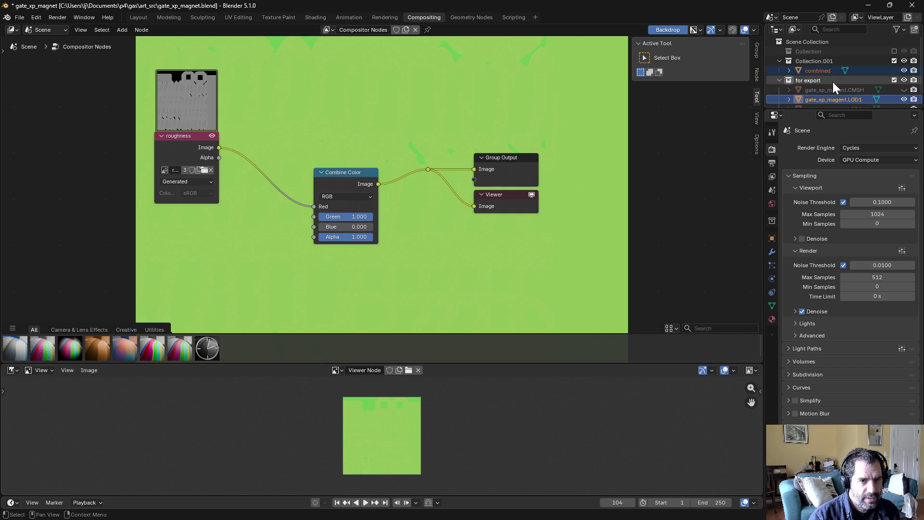
Step: Re-export the 'for export' collection over gate_xp_magnet.fbx, save the .blend, and return to Unity
left_click(895, 61)
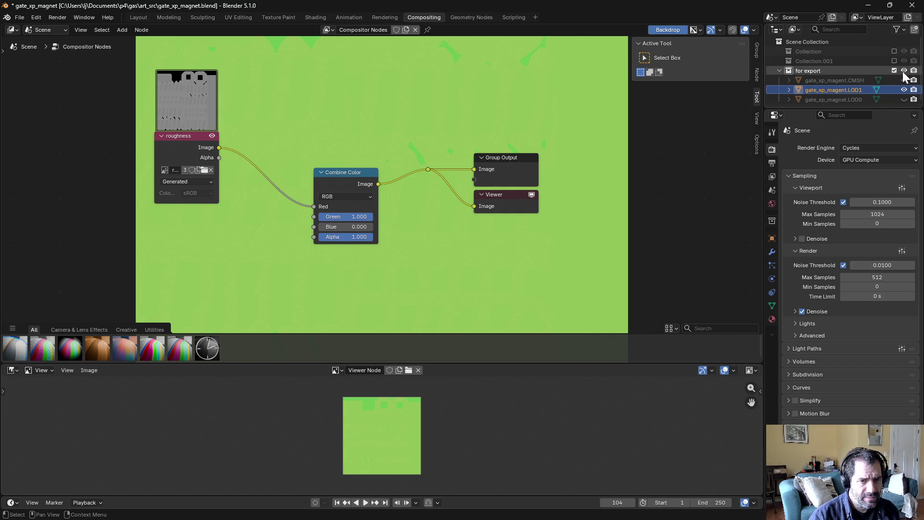
left_click(894, 71)
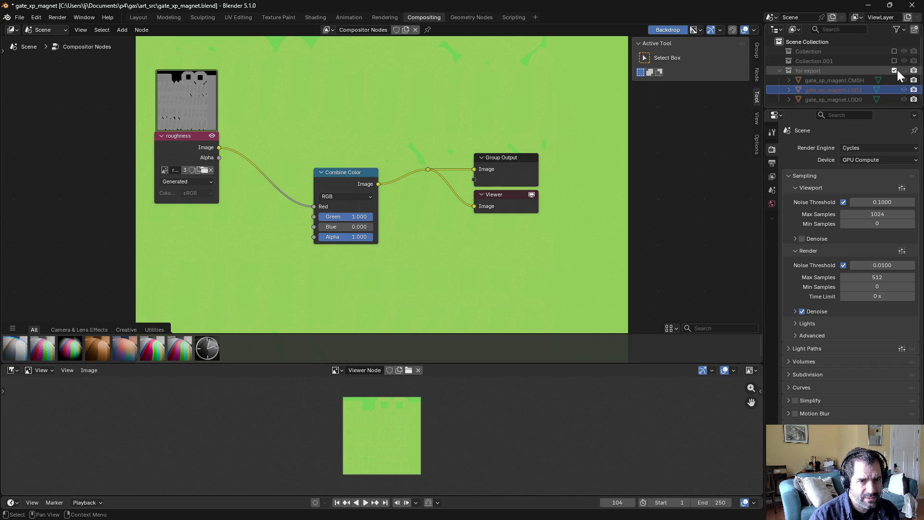
left_click(897, 70)
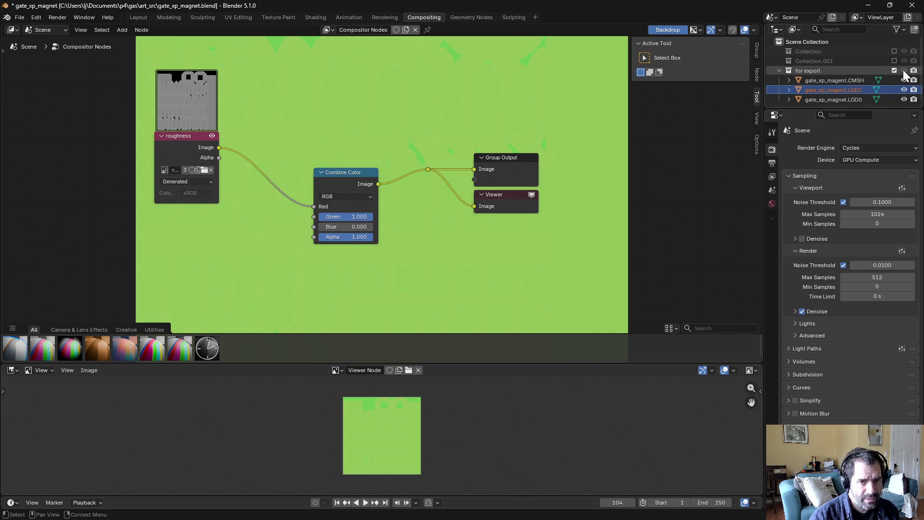
left_click(825, 70)
left_click(20, 17)
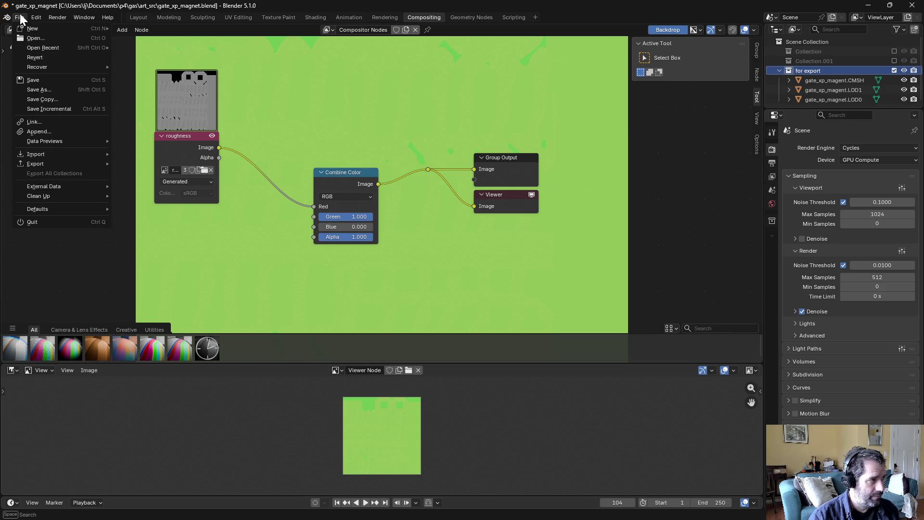
mouse_move(35, 164)
left_click(155, 240)
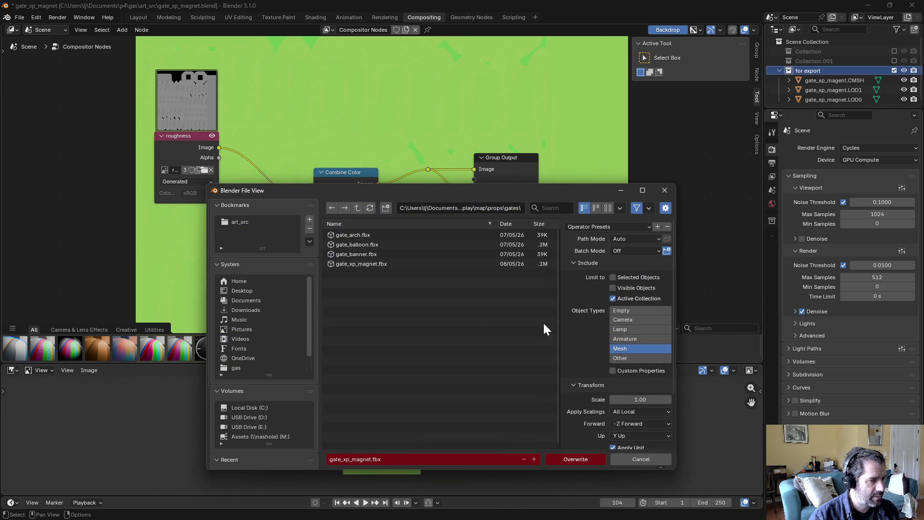
left_click(593, 458)
key("ctrl+s")
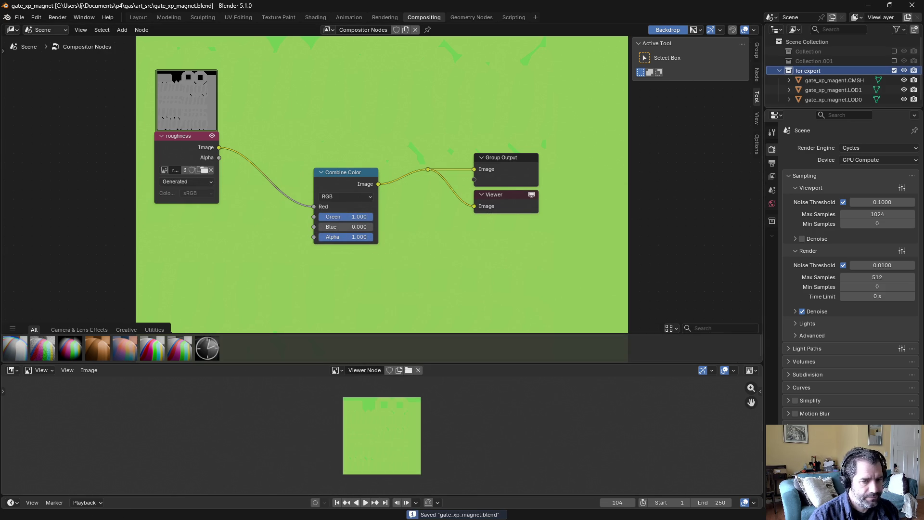
key("alt+Tab")
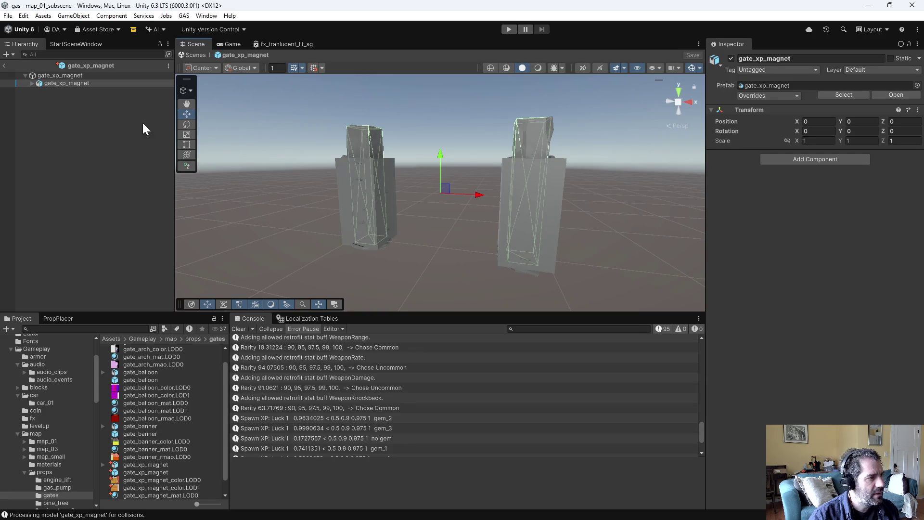
Step: Inspect the gate_xp_magnet prefab's collision, LOD0 and LOD1 children, then select the root
left_click(32, 83)
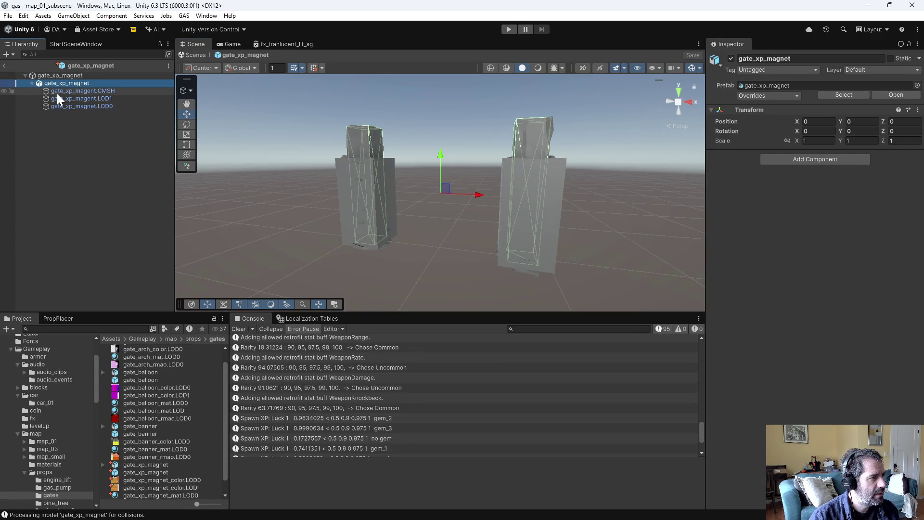
left_click(59, 92)
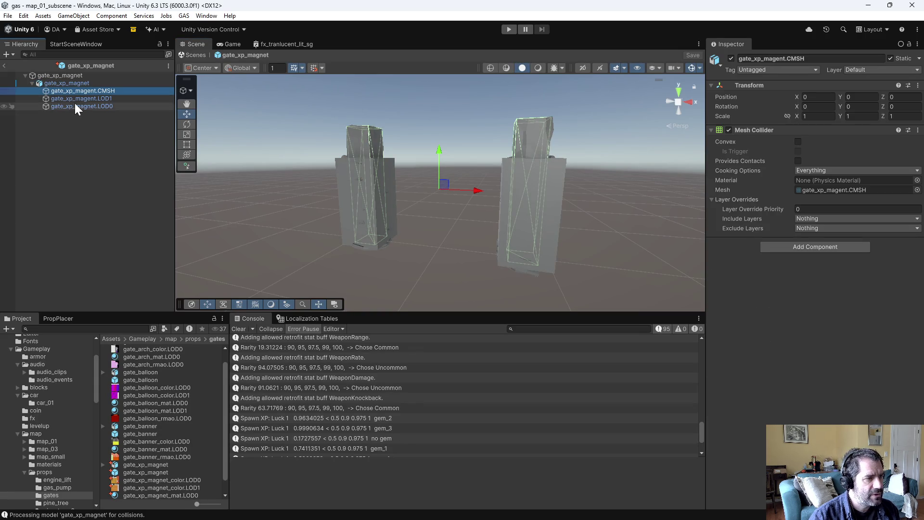
left_click(74, 106)
left_click(73, 99)
left_click(74, 91)
left_click(74, 82)
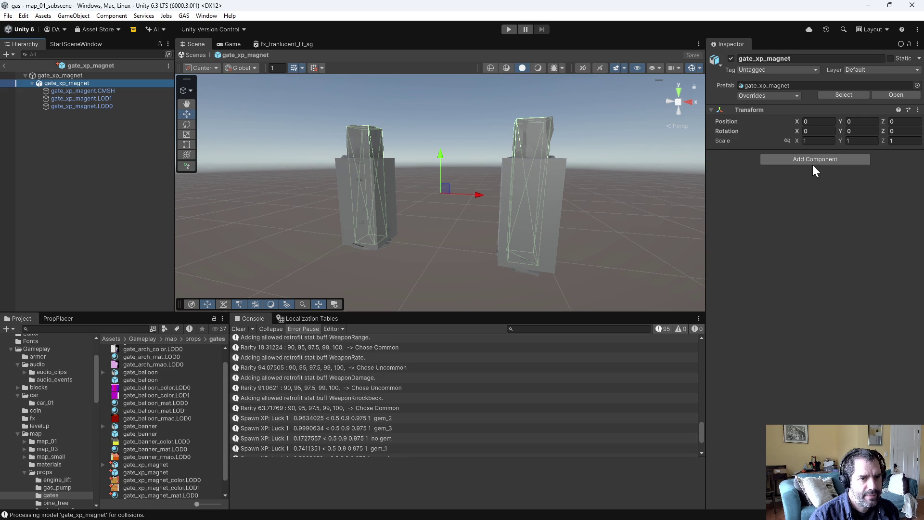
Step: Add a LOD Group component to the gate_xp_magnet root object
left_click(813, 162)
type("lgo")
key("Return")
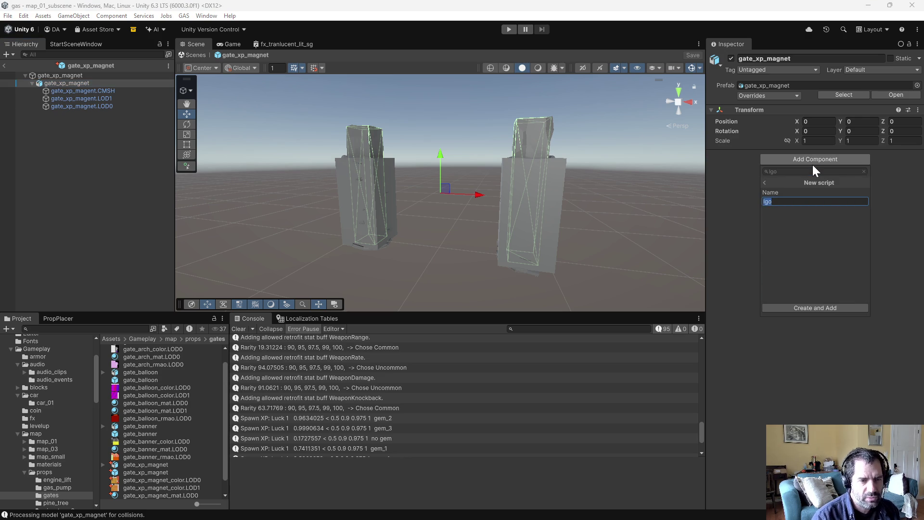
left_click(767, 182)
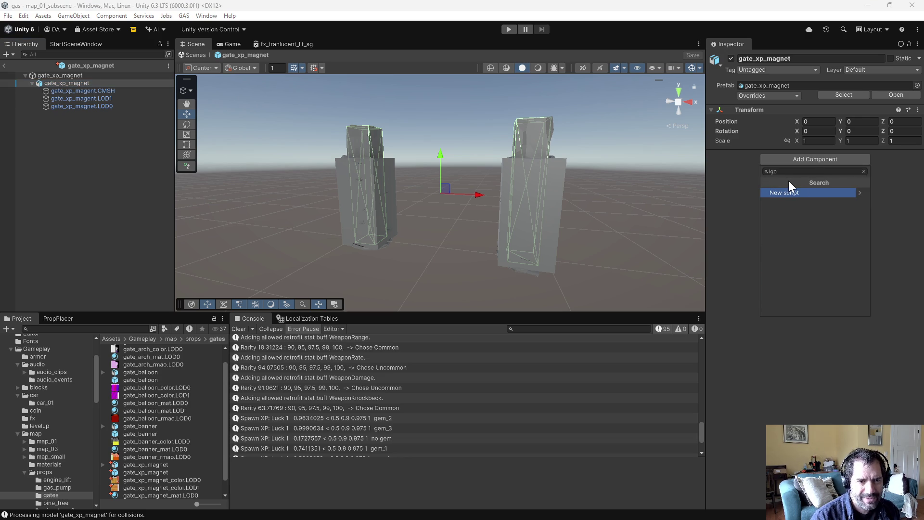
key("ctrl+a")
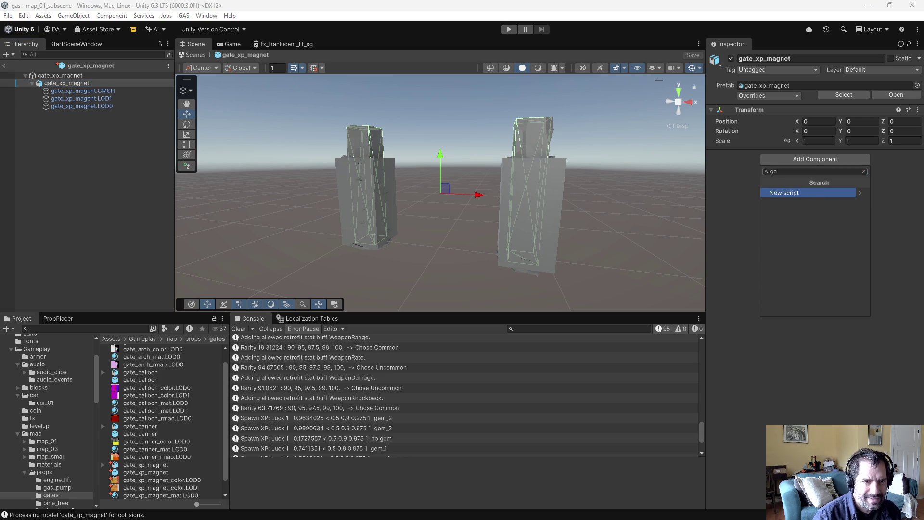
type("log")
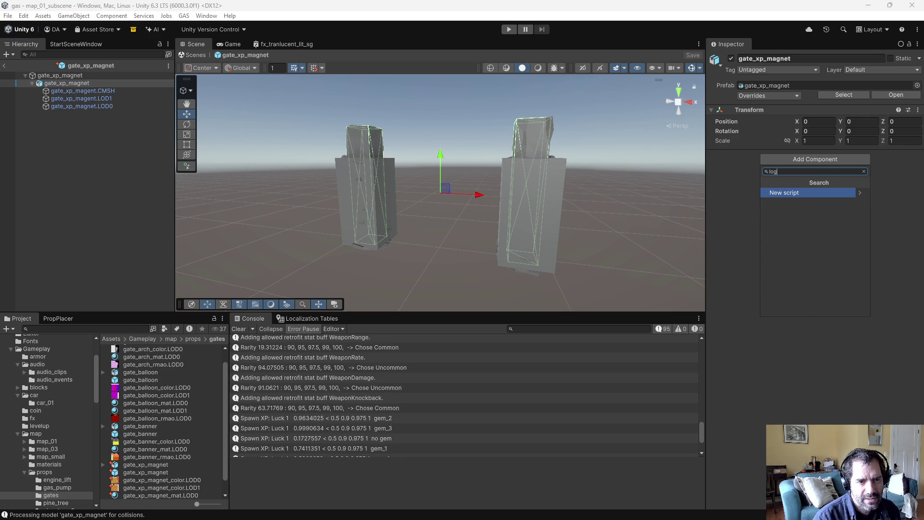
key("BackSpace")
type("d")
key("Return")
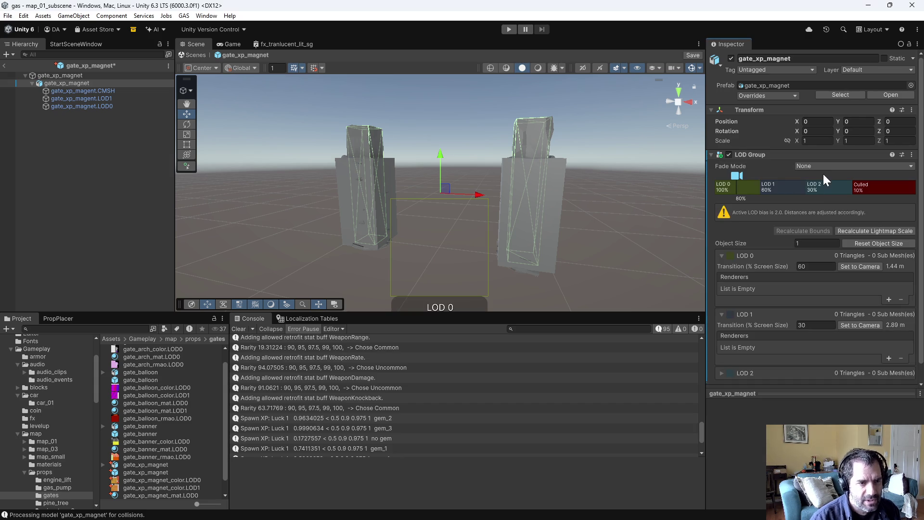
Step: Delete LOD 2 and fill the LOD 0 and LOD 1 renderers with the LOD0 and LOD1 meshes
right_click(838, 193)
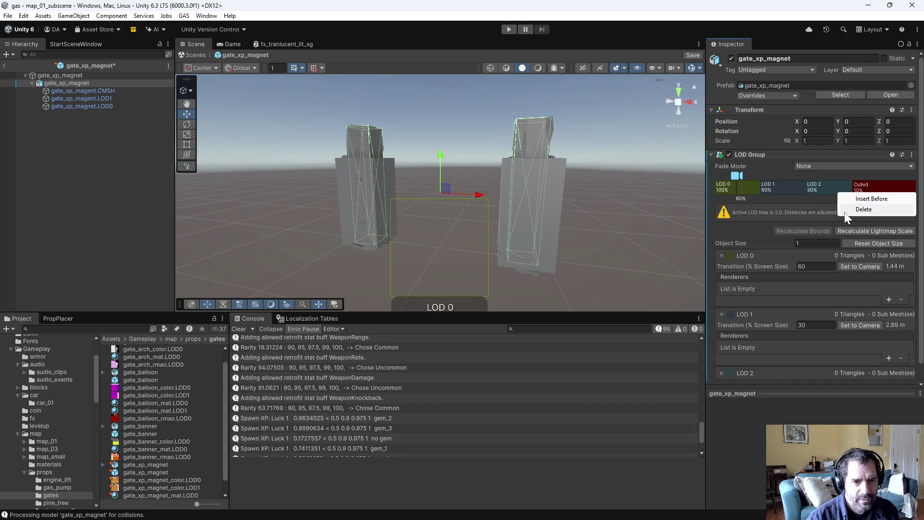
left_click(867, 210)
left_click(749, 190)
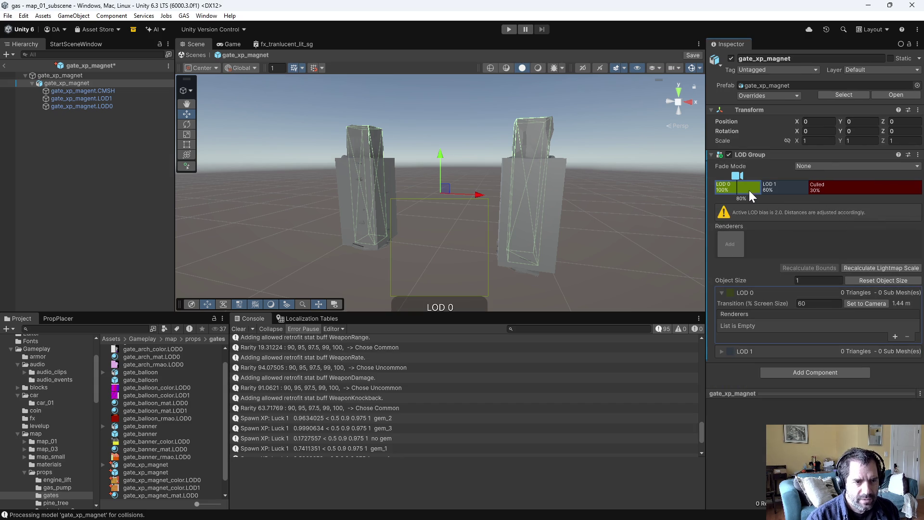
left_click(721, 351)
scroll(857, 335, "down", 2)
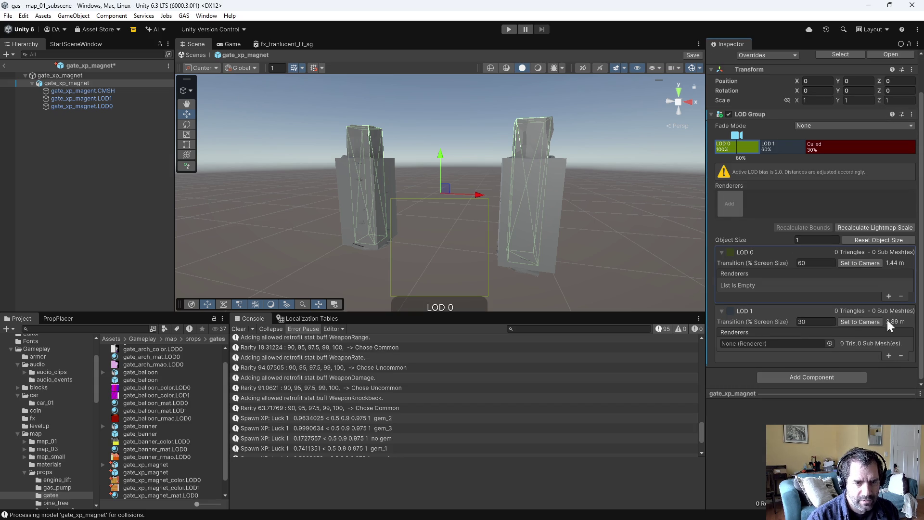
left_click(890, 296)
left_click_drag(96, 106, 770, 285)
mouse_move(72, 99)
left_mouse_down()
mouse_move(504, 230)
mouse_move(785, 343)
left_mouse_up()
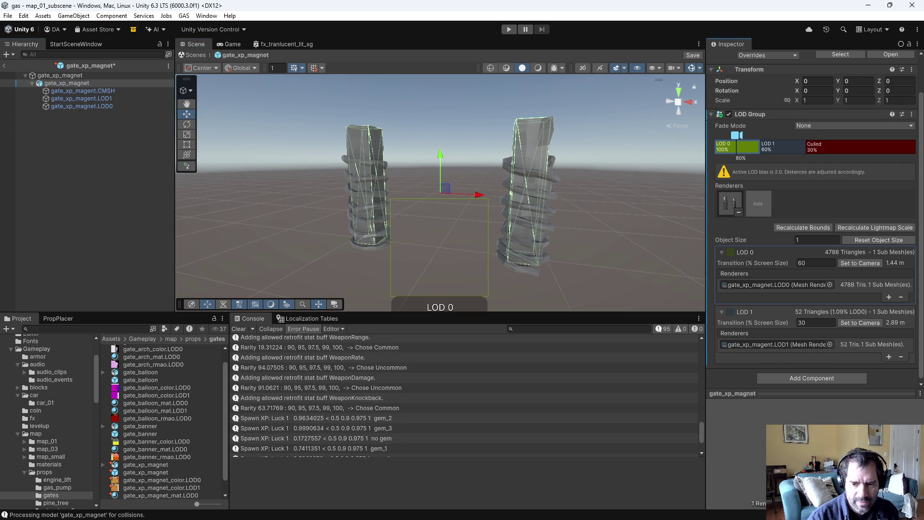
key("alt+Tab")
Step: Fix the misspelled LOD1 object name to gate_xp_magnet.LOD1
left_click(845, 98)
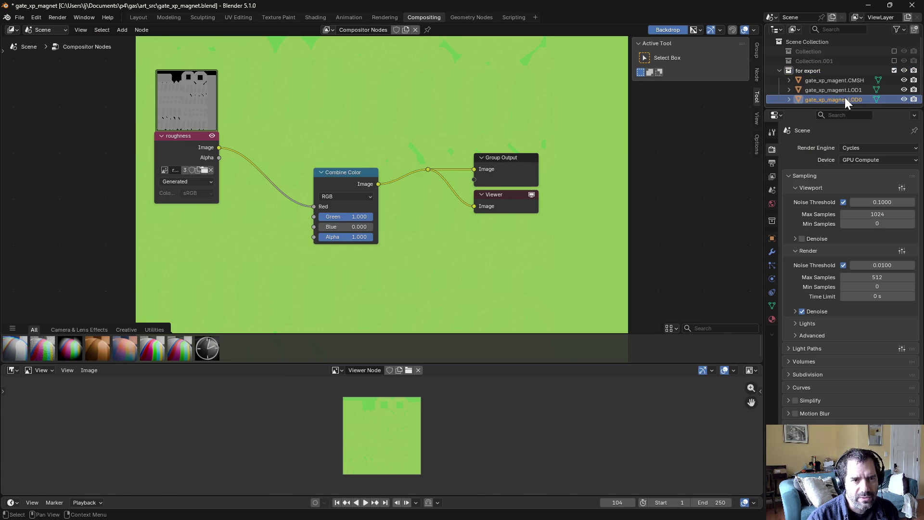
left_click(844, 93)
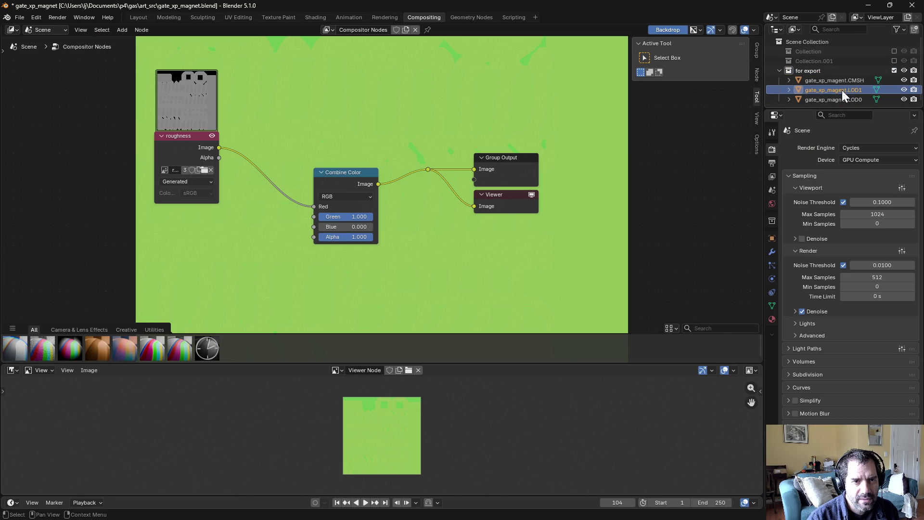
double_click(842, 90)
left_click(842, 91)
key("BackSpace")
key("BackSpace")
type("ne")
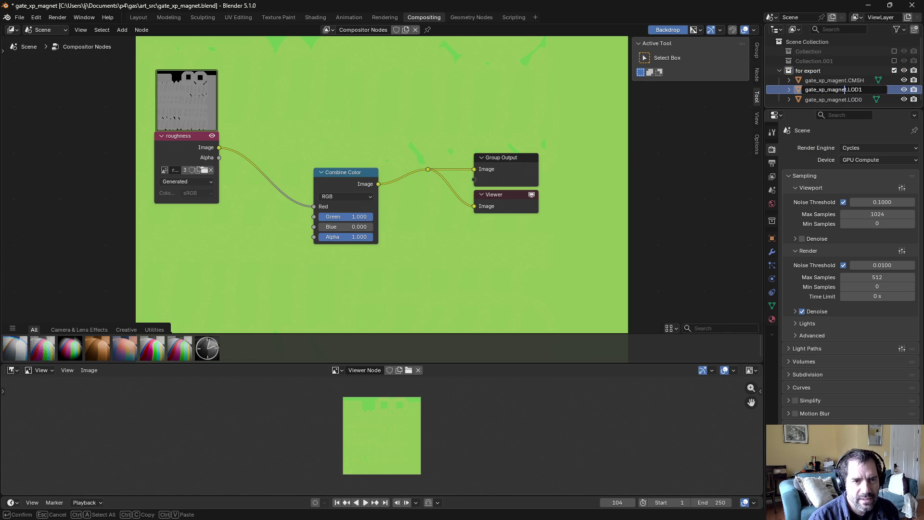
key("Return")
Step: Save the .blend, re-export over gate_xp_magnet.fbx, and return to Unity
left_click(840, 90)
key("ctrl+s")
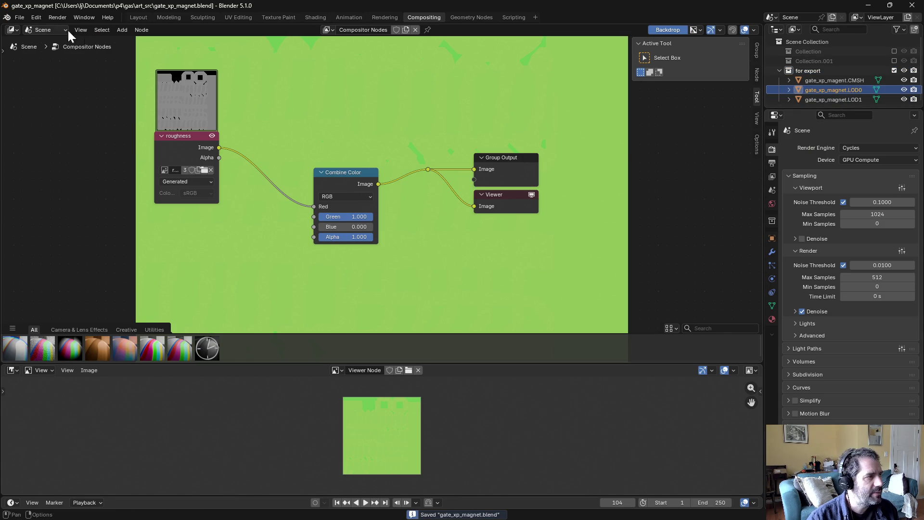
left_click(19, 18)
mouse_move(44, 164)
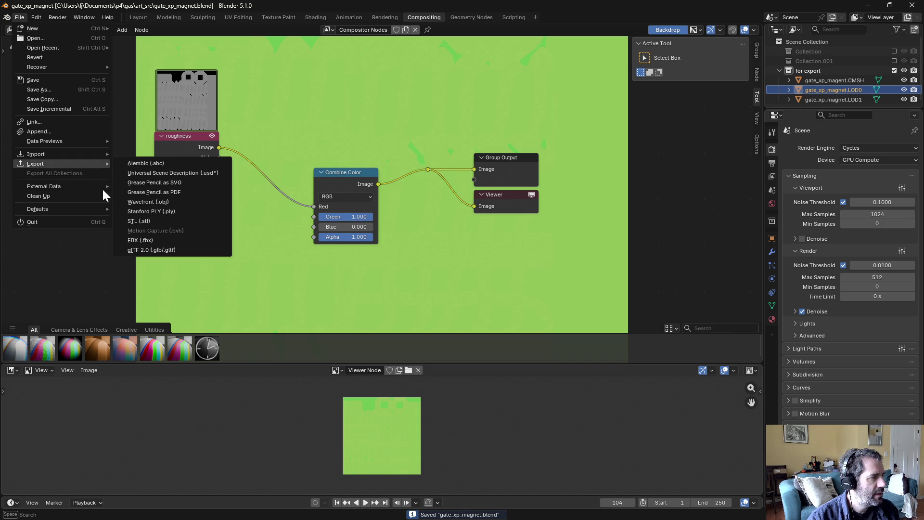
left_click(166, 240)
left_click(578, 459)
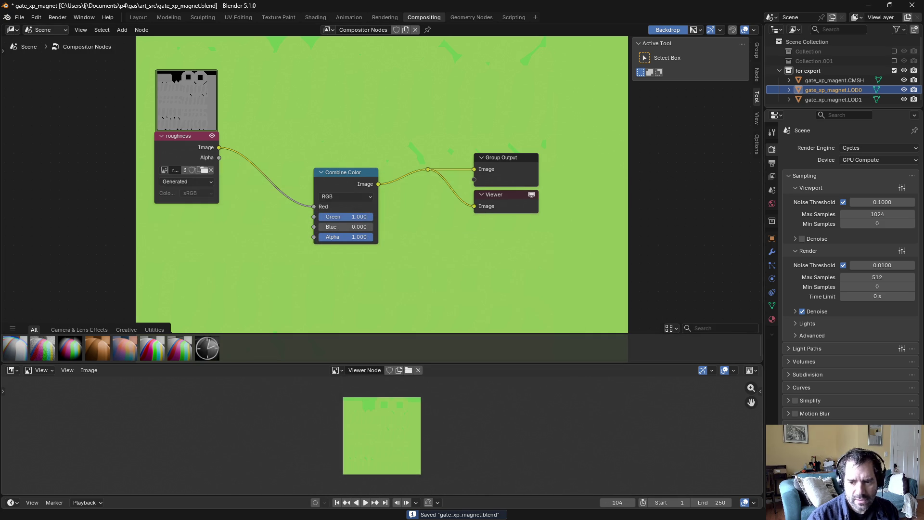
key("alt+Tab")
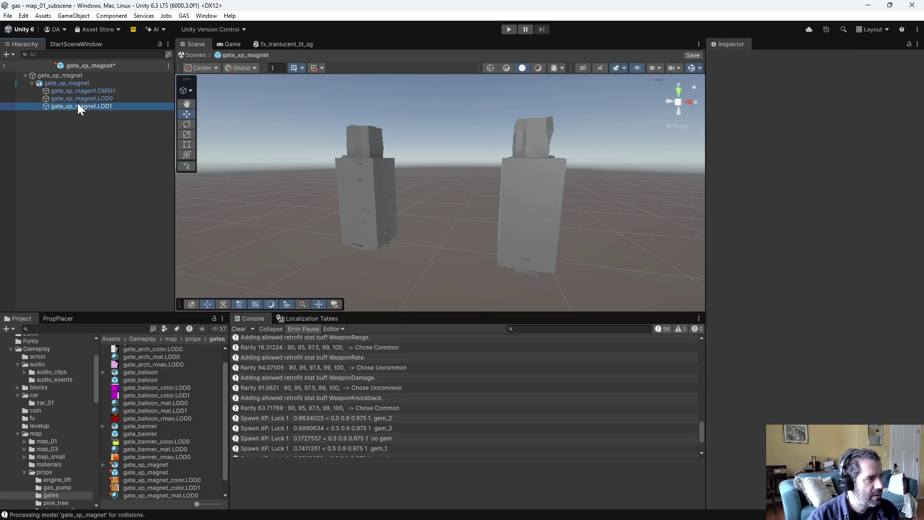
Step: Put the renamed LOD1 mesh into LOD 1, recalculate bounds, and set transitions to 20% and 3%
left_click(83, 84)
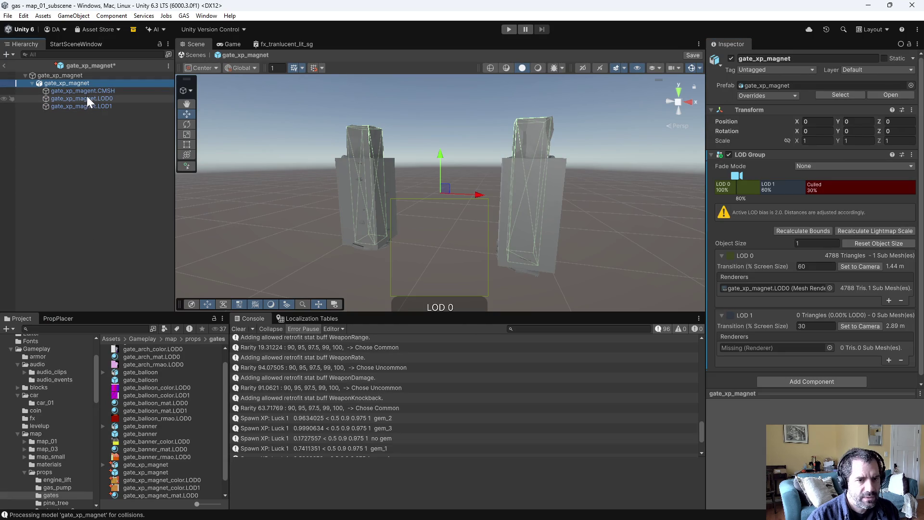
left_click(810, 289)
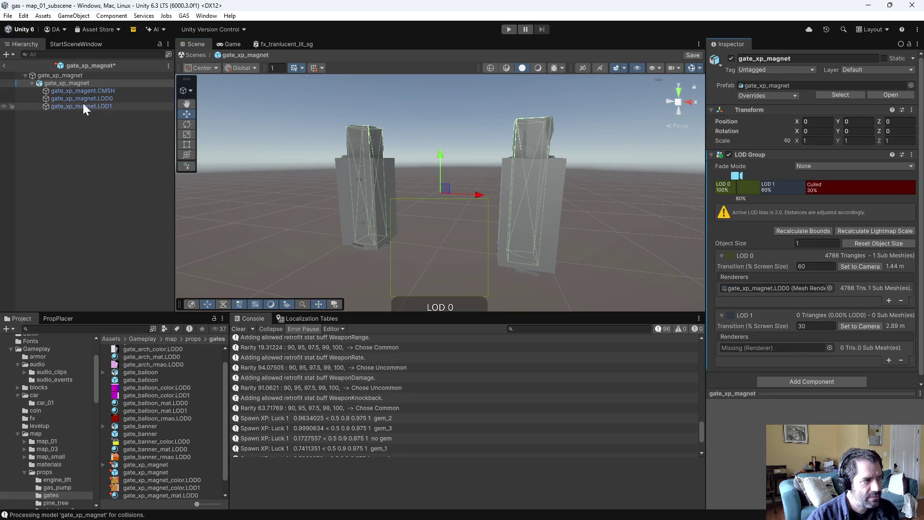
left_click_drag(83, 103, 789, 348)
left_click(818, 232)
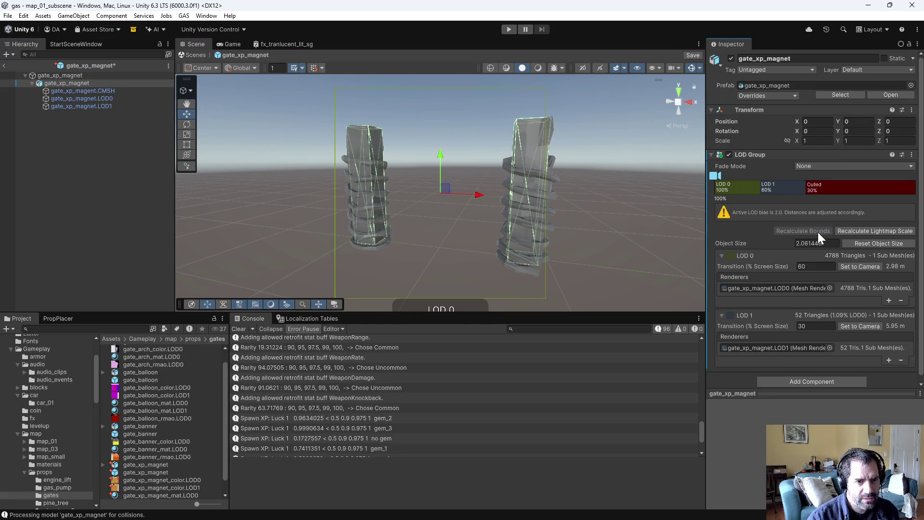
scroll(487, 196, "down", 2)
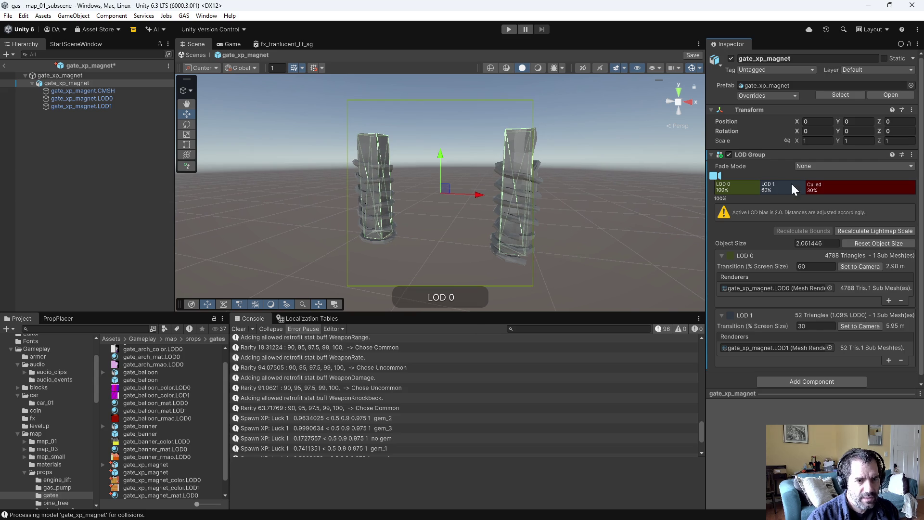
left_click_drag(809, 186, 884, 187)
left_click_drag(761, 187, 826, 187)
left_click(105, 98)
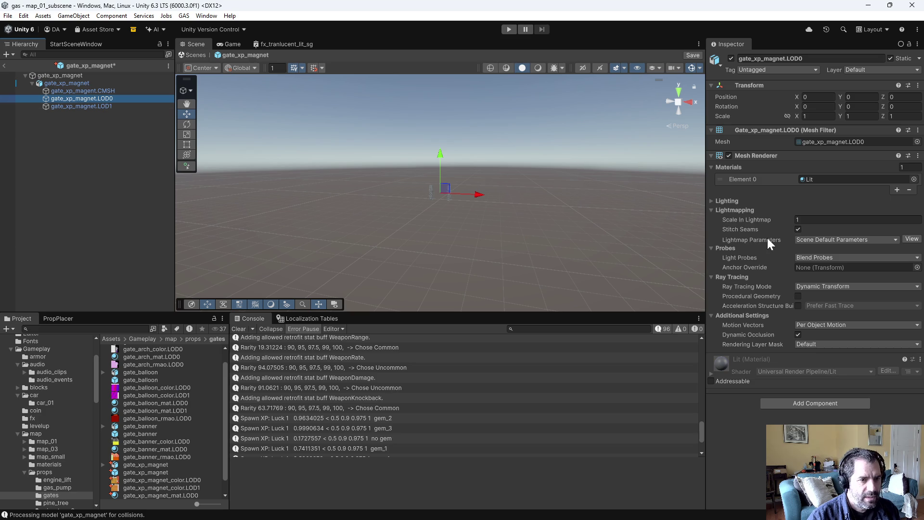
Step: Assign gate_xp_magnet_mat.LOD0 to the LOD0 mesh
scroll(173, 463, "down", 1)
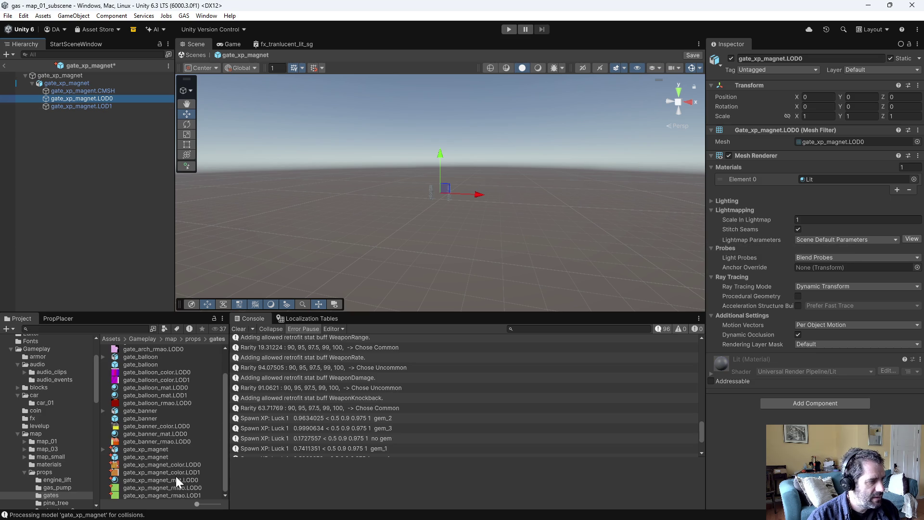
mouse_move(169, 480)
left_mouse_down()
mouse_move(784, 269)
mouse_move(830, 179)
left_mouse_up()
scroll(261, 190, "up", 8)
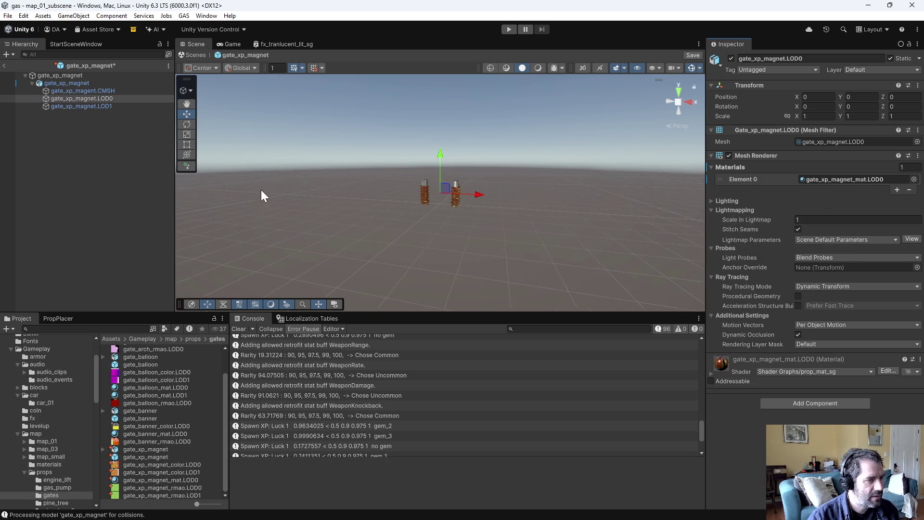
mouse_move(536, 211)
left_mouse_down("alt")
mouse_move(440, 220)
mouse_move(366, 211)
left_mouse_up("alt")
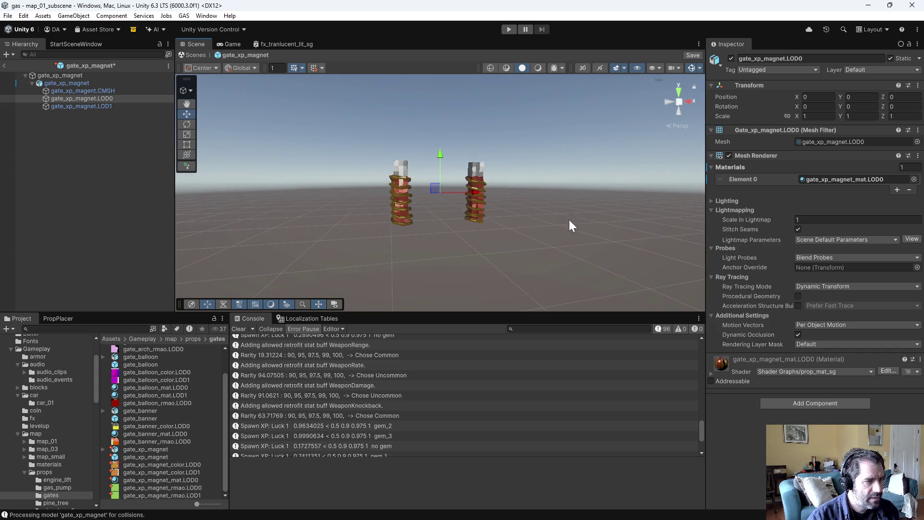
Step: Duplicate the LOD0 material as gate_xp_magnet_mat.LOD1
left_click(92, 107)
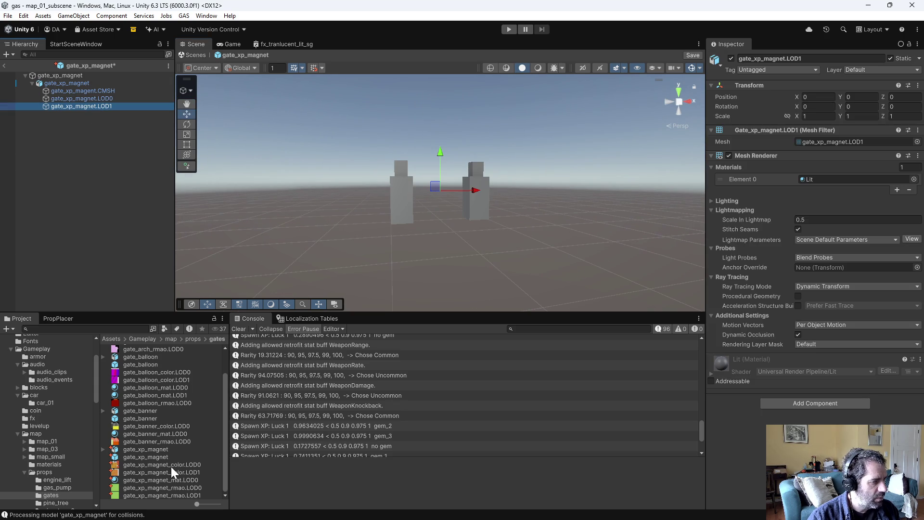
left_click(170, 481)
key("ctrl+d")
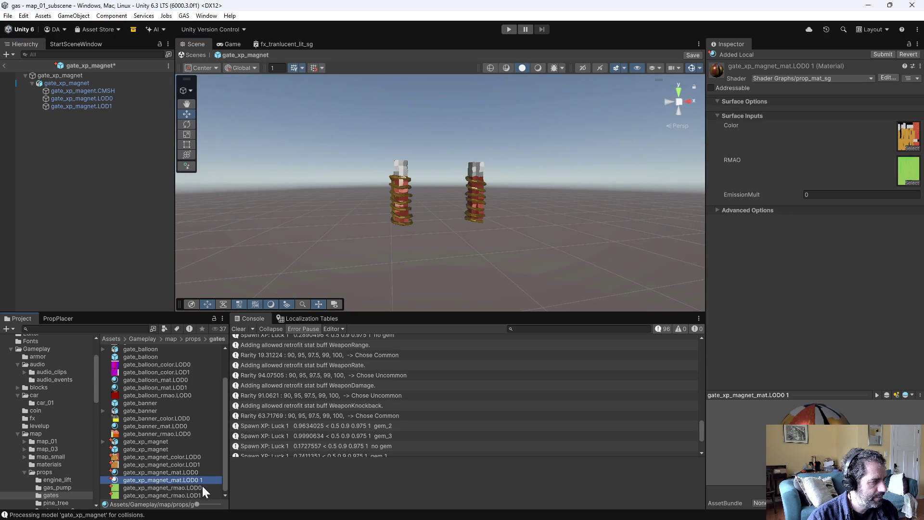
left_click(197, 481)
left_click_drag(194, 480, 209, 480)
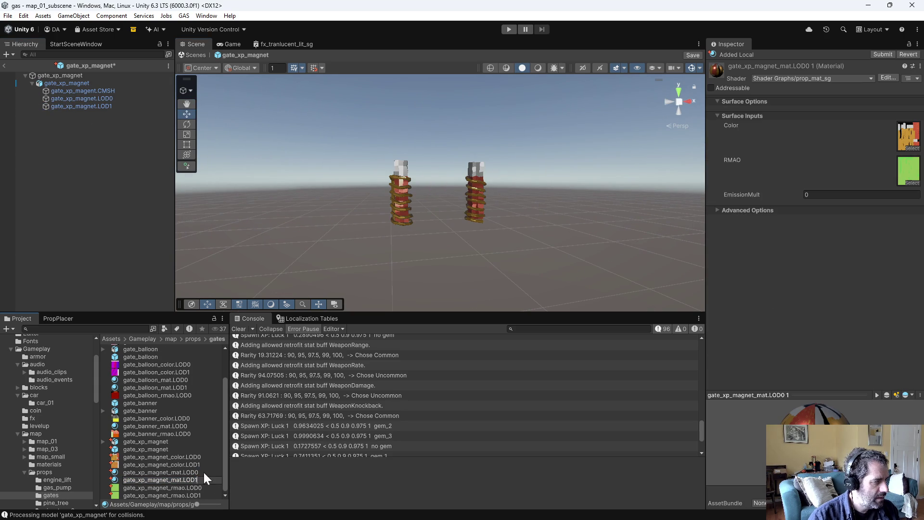
left_click(199, 468)
Step: Turn off sRGB and apply on both gate_xp_magnet_rmao.LOD0 and gate_xp_magnet_rmao.LOD1 textures
left_click(189, 481)
left_click(189, 487)
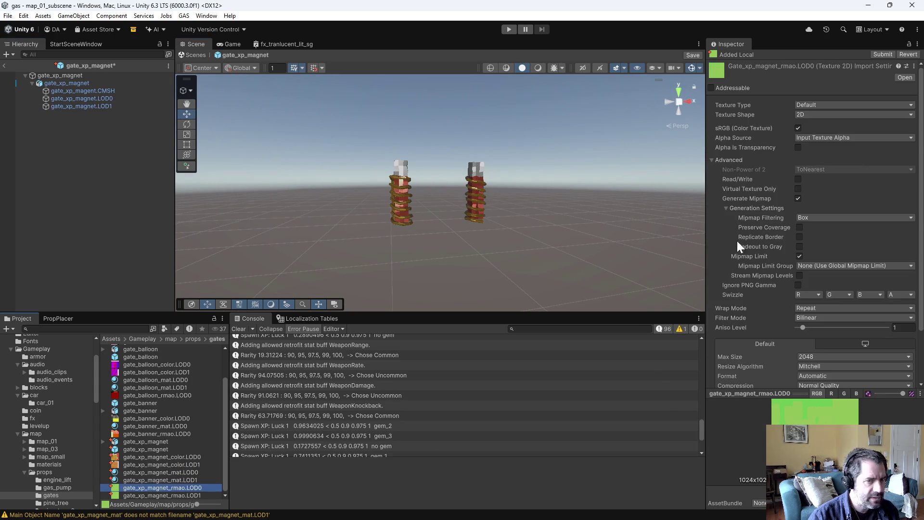
left_click(801, 128)
scroll(881, 322, "down", 3)
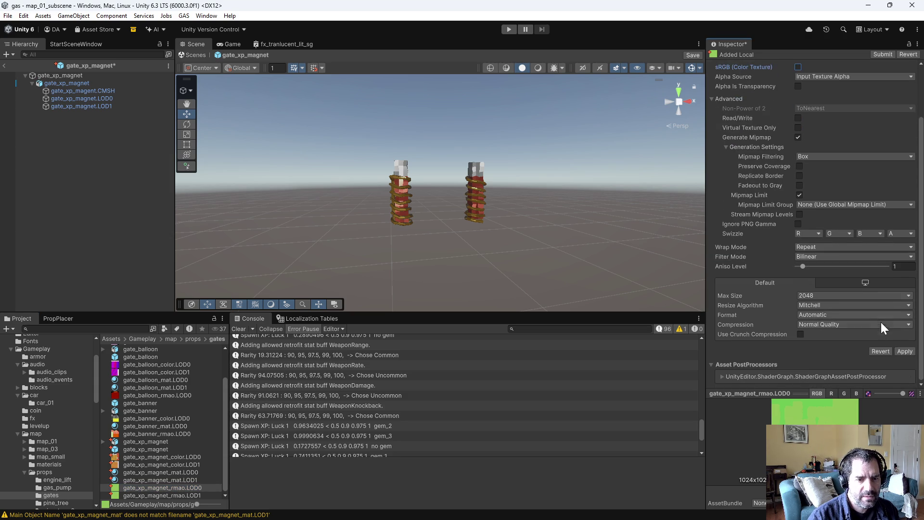
left_click(899, 352)
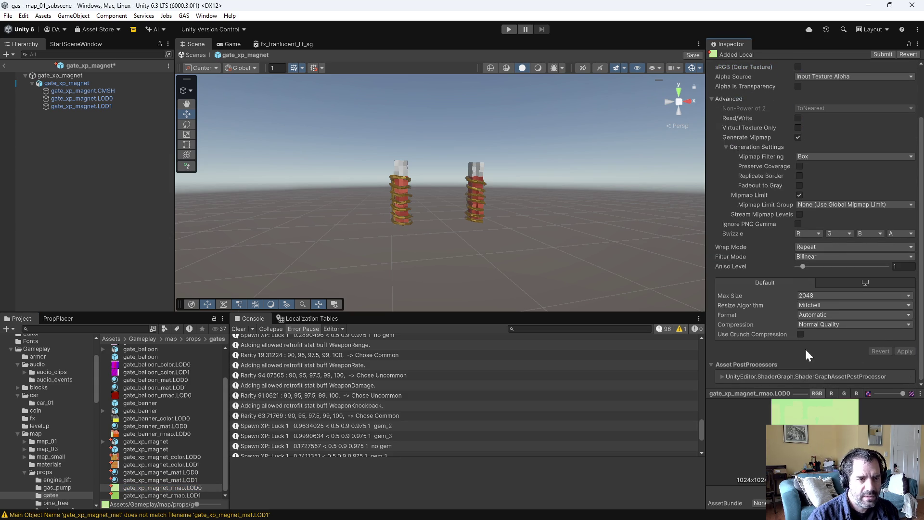
left_click(159, 496)
scroll(812, 135, "up", 3)
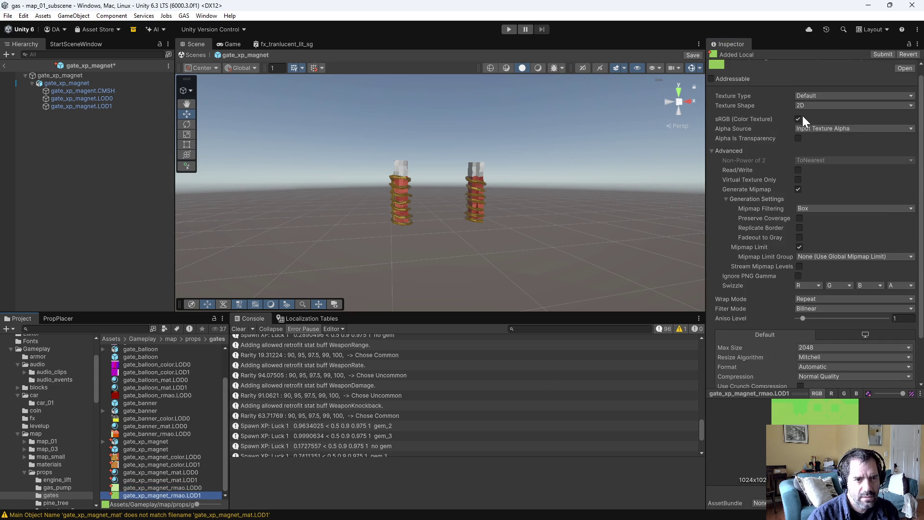
left_click(798, 119)
scroll(847, 289, "down", 3)
left_click(904, 352)
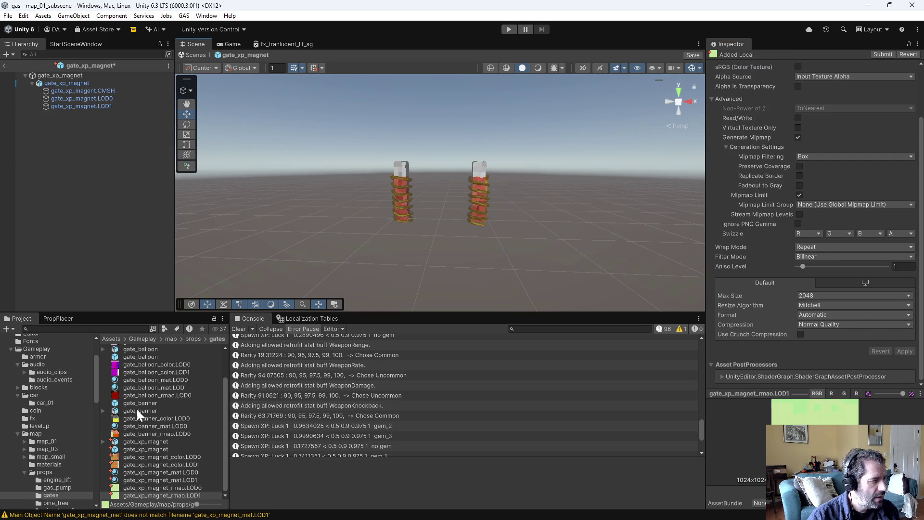
Step: Give gate_xp_magnet_mat.LOD1 the LOD1 RMAO and color textures and apply it to the LOD1 pillar
left_click(166, 480)
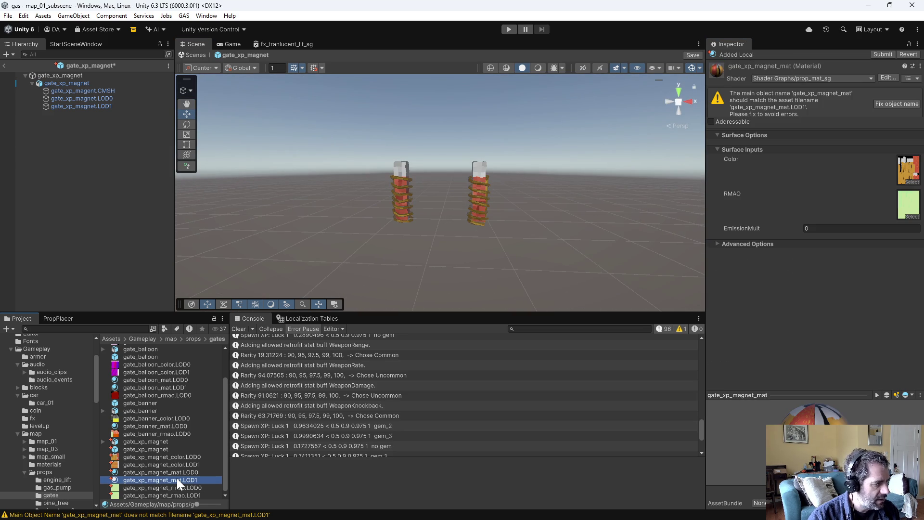
mouse_move(180, 495)
left_mouse_down()
mouse_move(268, 479)
mouse_move(846, 227)
mouse_move(906, 217)
left_mouse_up()
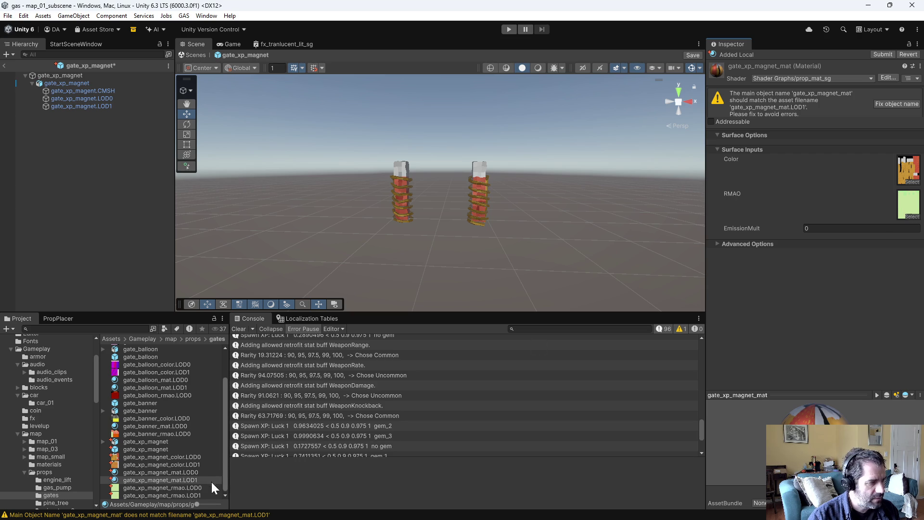
mouse_move(181, 465)
left_mouse_down()
mouse_move(861, 186)
mouse_move(906, 179)
left_mouse_up()
left_click(77, 106)
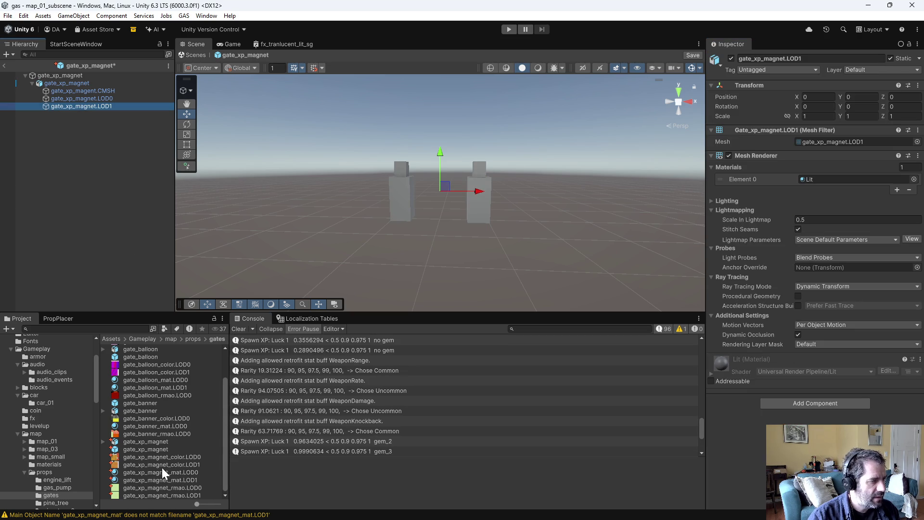
mouse_move(170, 479)
left_mouse_down()
mouse_move(377, 282)
mouse_move(411, 190)
mouse_move(121, 164)
left_mouse_up()
mouse_move(172, 484)
left_mouse_down()
mouse_move(399, 196)
mouse_move(652, 206)
mouse_move(504, 221)
mouse_move(495, 237)
left_mouse_up()
left_click(352, 212)
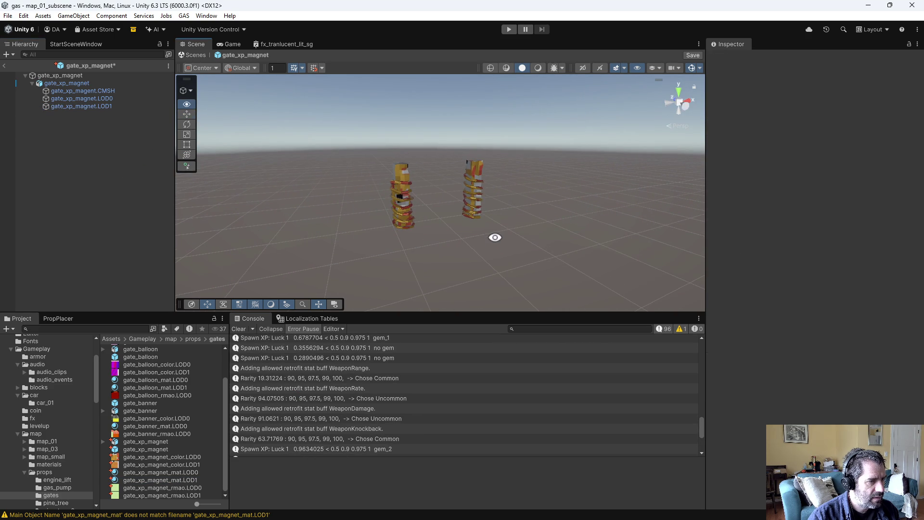
left_click(395, 211)
left_click(83, 99)
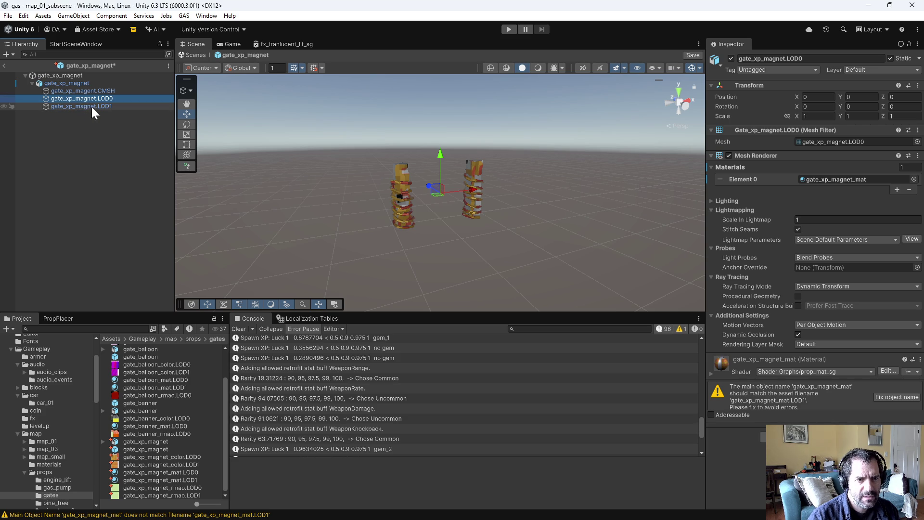
Step: Assign gate_xp_magnet_mat.LOD1 to the LOD1 mesh's Element 0
left_click(92, 107)
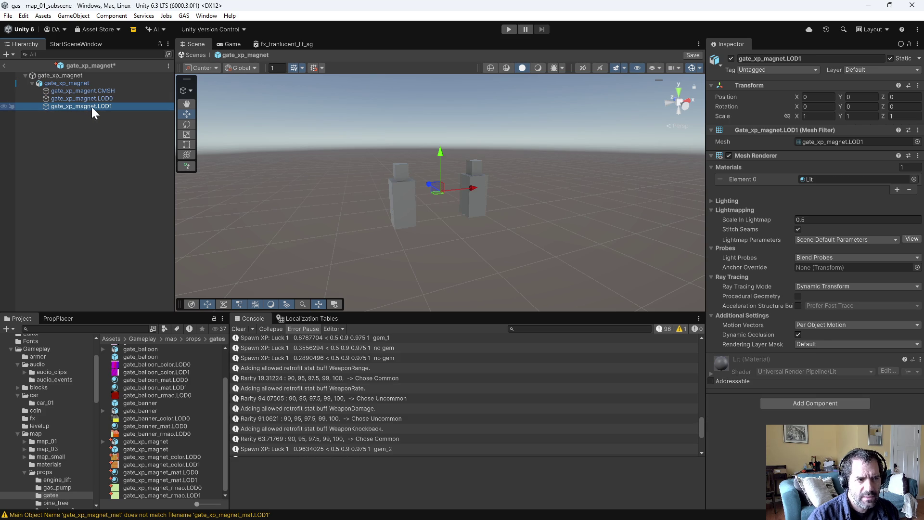
left_click(94, 99)
left_click(95, 107)
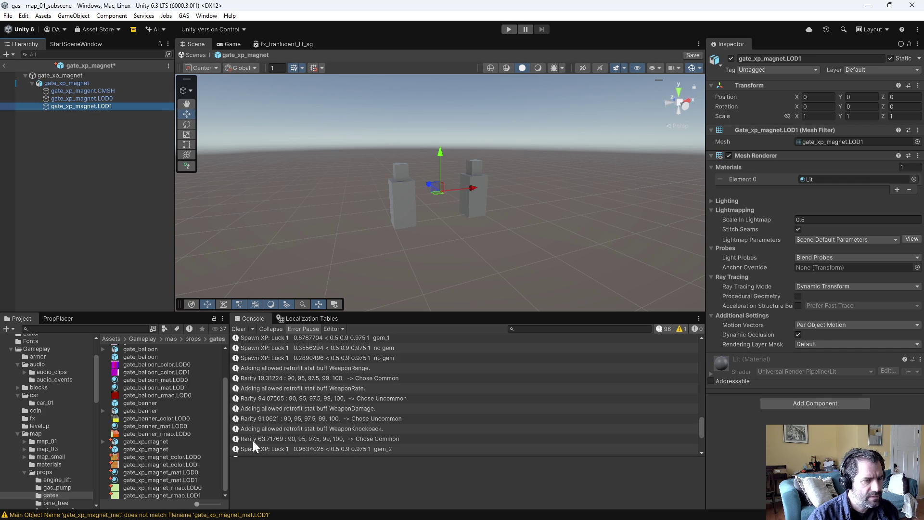
mouse_move(172, 481)
left_mouse_down()
mouse_move(337, 394)
mouse_move(879, 178)
mouse_move(859, 180)
left_mouse_up()
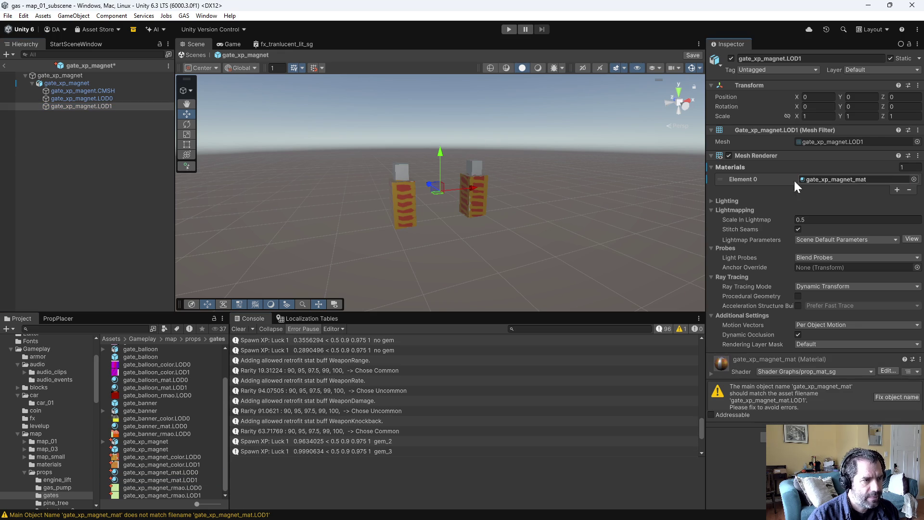
Step: Assign gate_xp_magnet_mat.LOD0 to the LOD0 mesh's Element 0
left_click(105, 97)
left_click(104, 106)
left_click(103, 100)
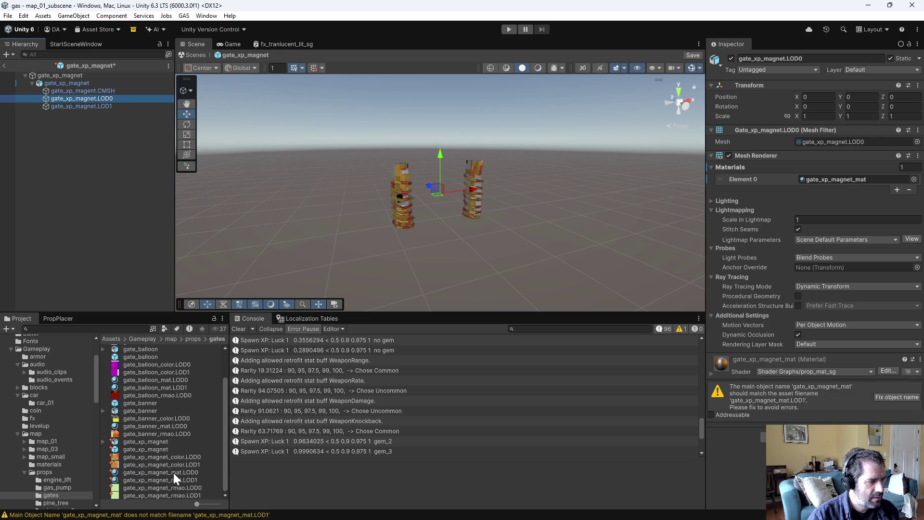
left_click(878, 181)
mouse_move(186, 473)
left_mouse_down()
mouse_move(786, 218)
mouse_move(841, 183)
left_mouse_up()
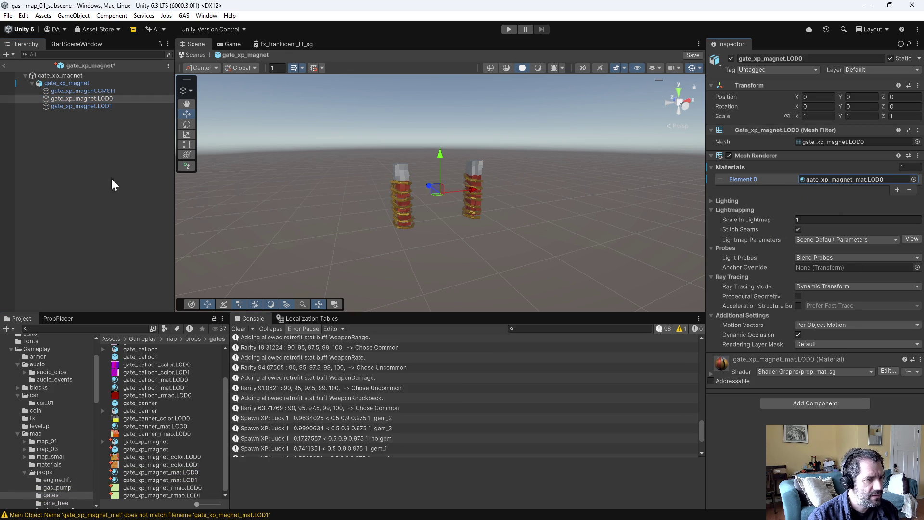
Step: Review the pillar's collision, LOD0 and LOD1 children and bring up the child gate's LOD Group
left_click(88, 100)
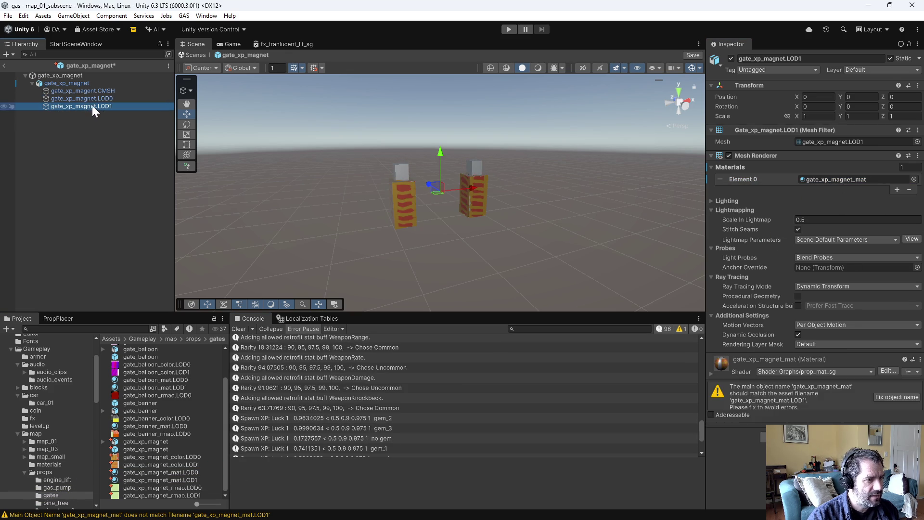
left_click(93, 105)
key("Up")
key("Up")
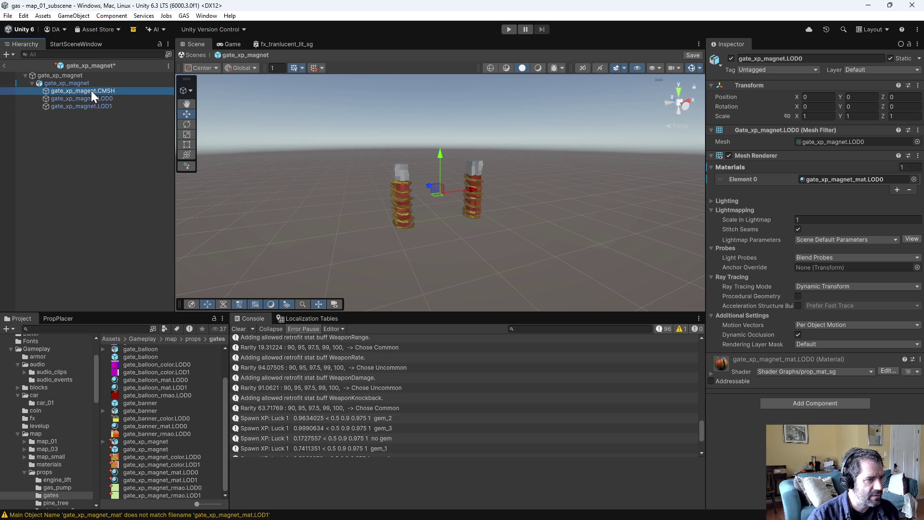
key("Up")
left_click(90, 93)
left_click(90, 106)
left_click(73, 77)
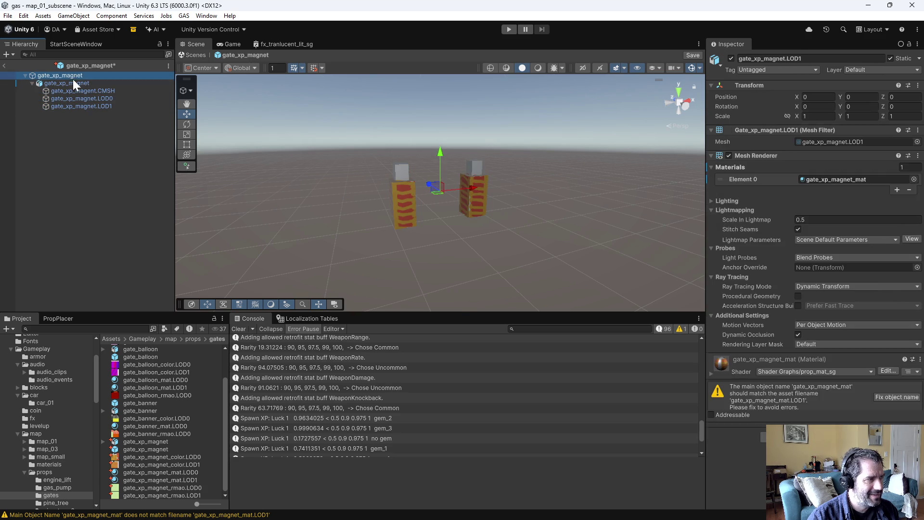
left_click(75, 120)
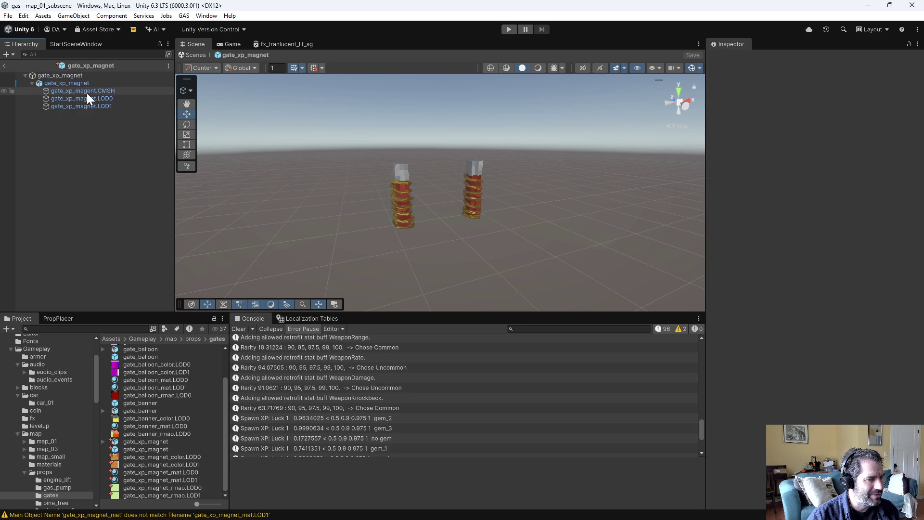
left_click(68, 77)
left_click(74, 98)
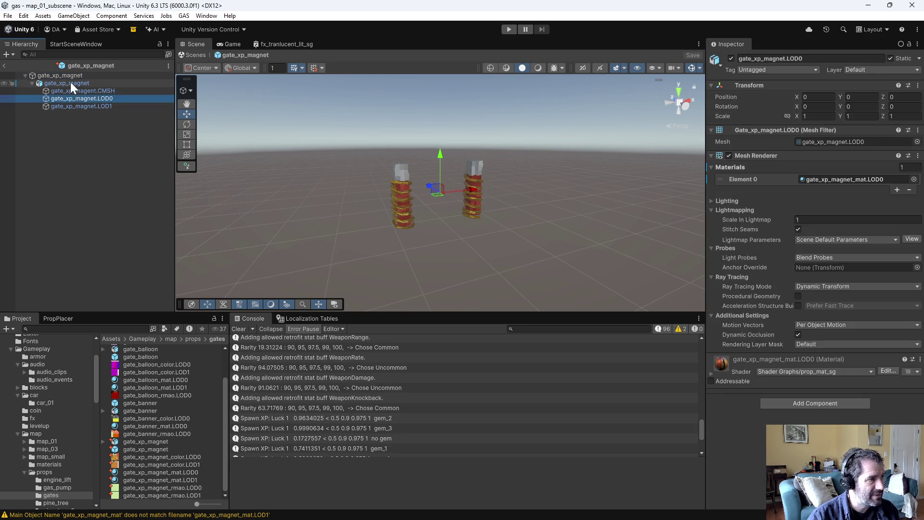
left_click(69, 78)
left_click(70, 80)
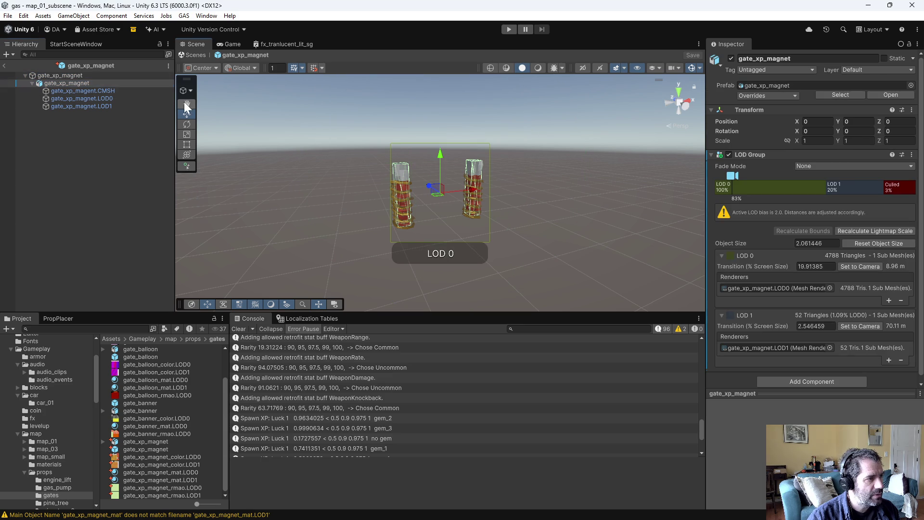
Step: Drag the LOD Group marker to preview switching, then reselect the root gate_xp_magnet
mouse_move(741, 176)
left_mouse_down()
mouse_move(860, 181)
mouse_move(837, 187)
left_mouse_up()
left_click(94, 195)
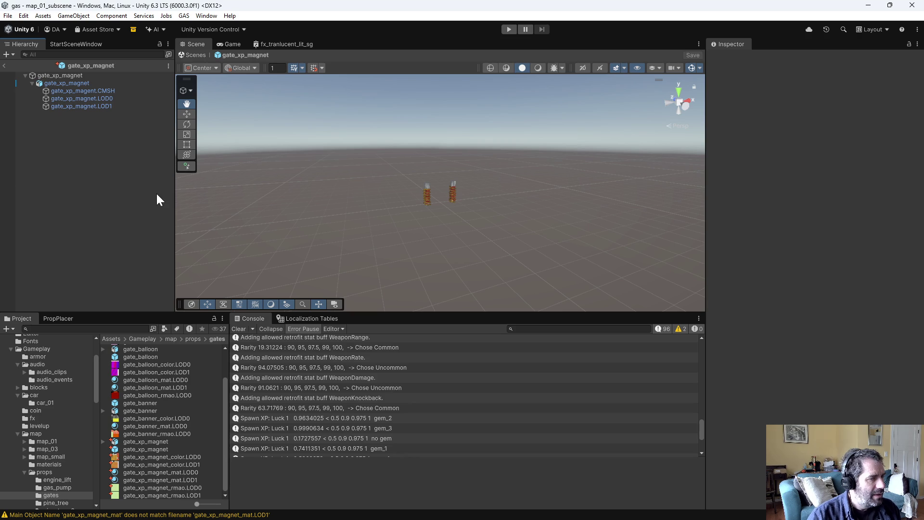
left_click(83, 76)
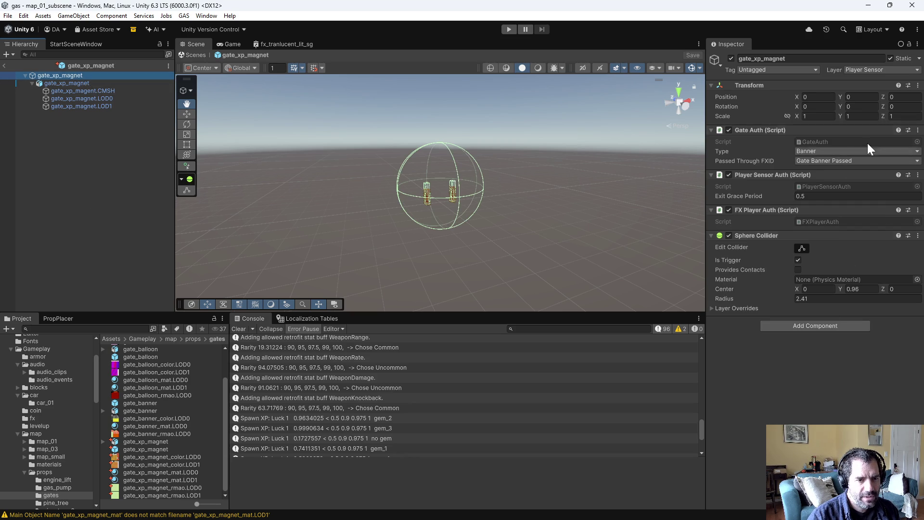
Step: Put the child gate and all its children on the Static Geometry layer and mark them static
left_click(98, 82)
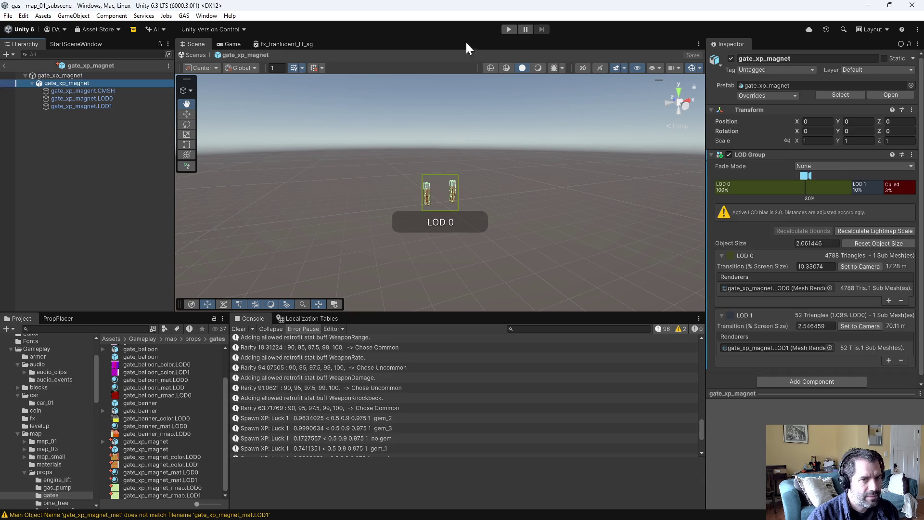
left_click(862, 71)
left_click(847, 145)
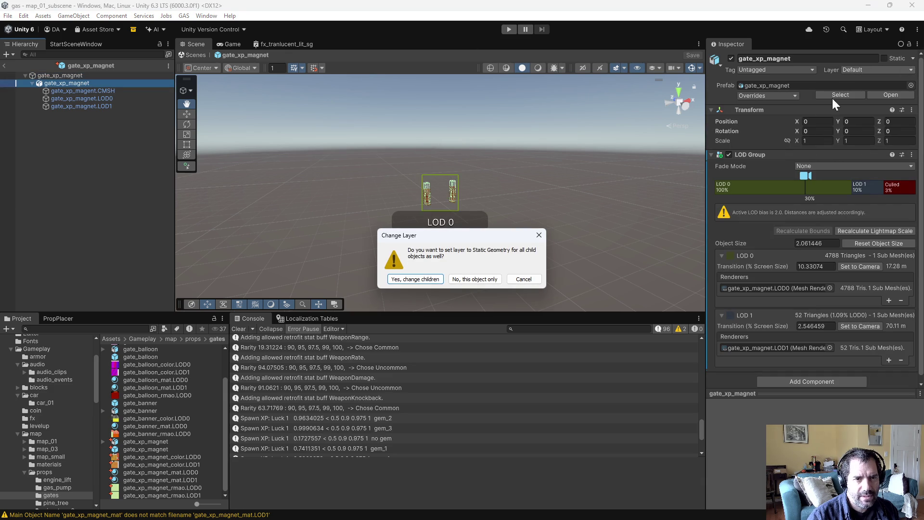
left_click(401, 279)
left_click(884, 58)
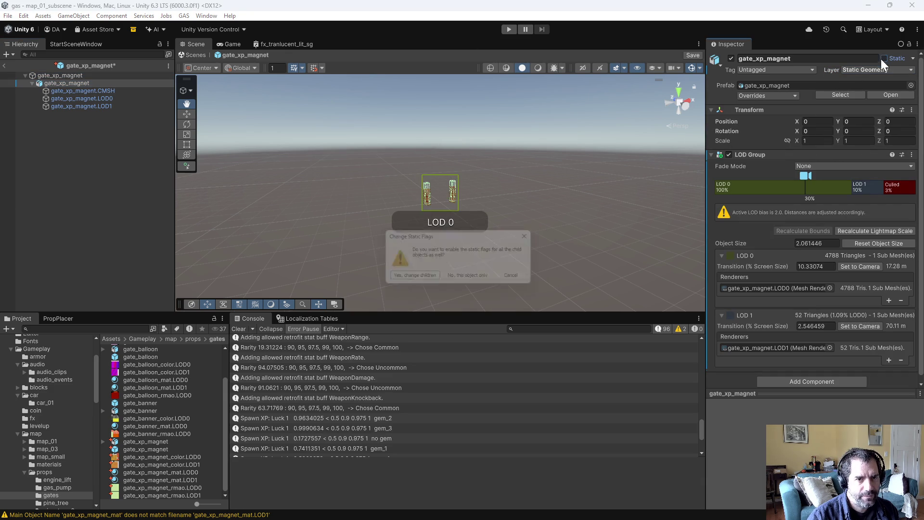
left_click(413, 279)
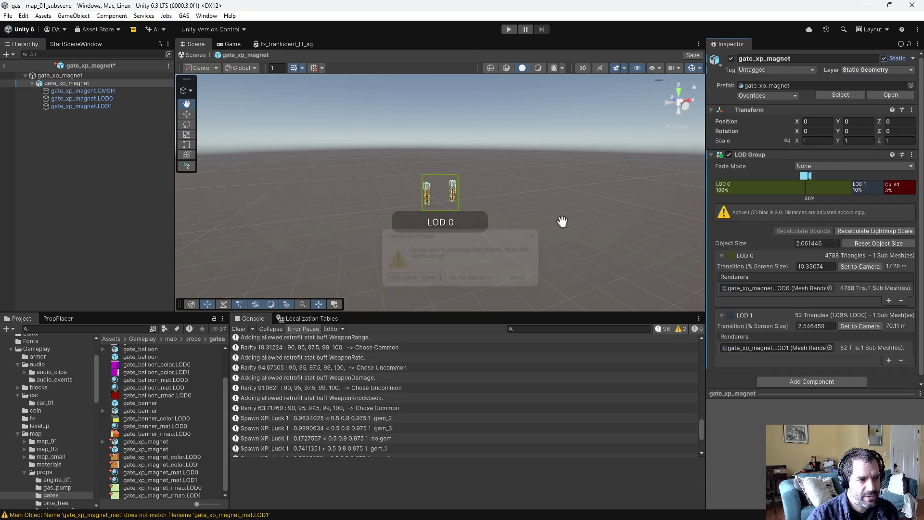
left_click(78, 91)
left_click(78, 98)
left_click(85, 106)
left_click(66, 82)
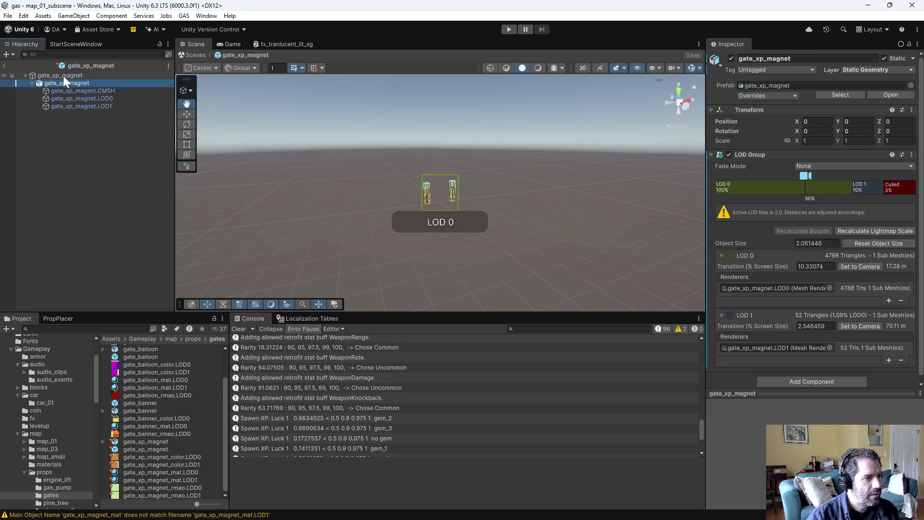
left_click(63, 75)
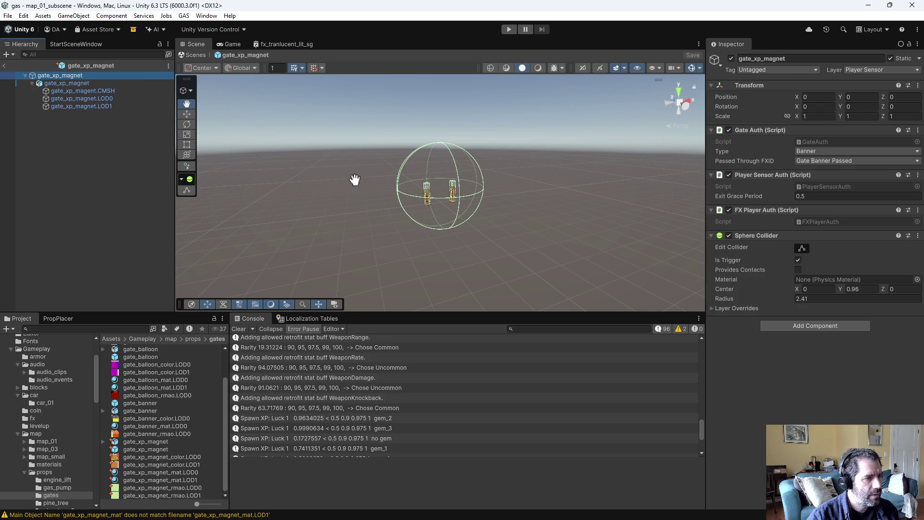
Step: Scale the child gate_xp_magnet uniformly to 4.33 with linked proportions and save the prefab
mouse_move(567, 225)
left_mouse_down("alt")
mouse_move(326, 230)
mouse_move(439, 252)
mouse_move(441, 227)
left_mouse_up("alt")
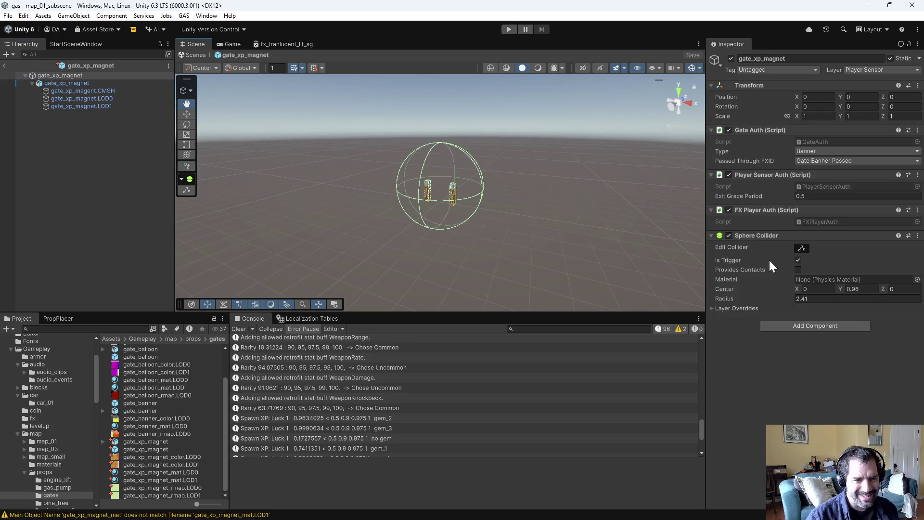
left_click_drag(467, 243, 546, 235, "alt")
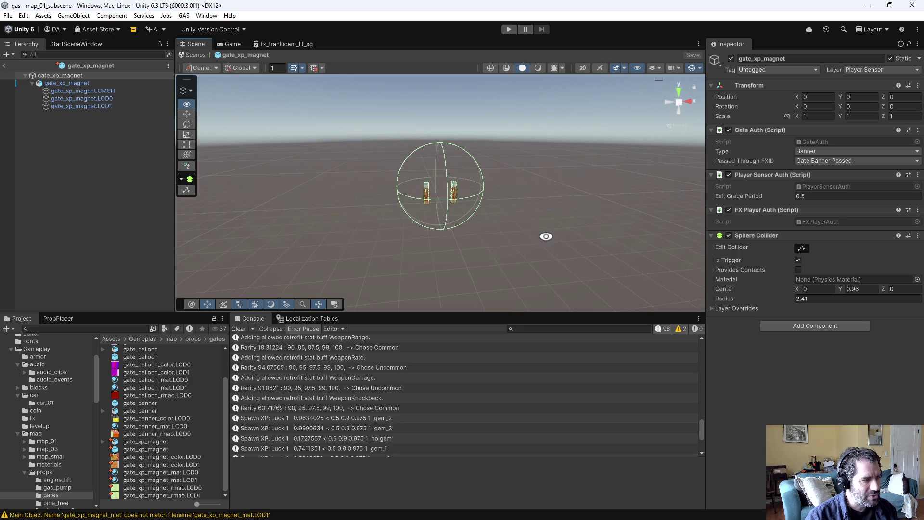
left_click(82, 83)
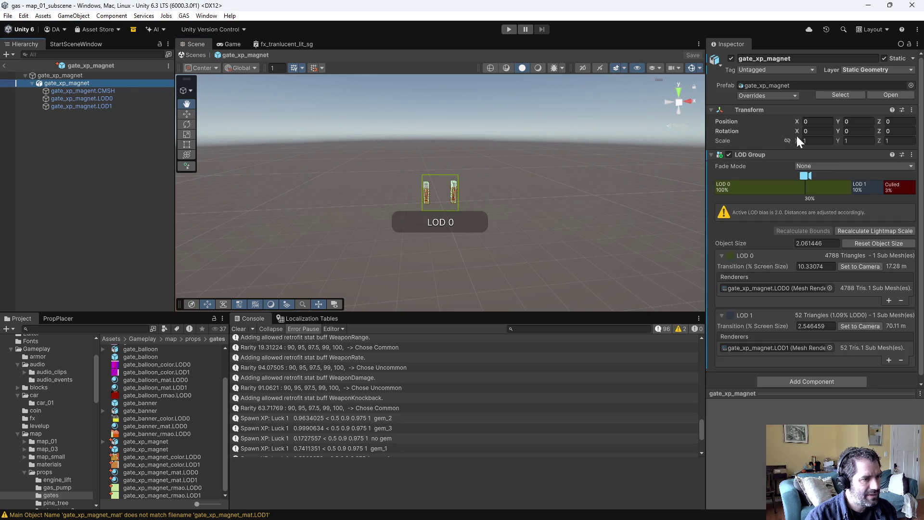
left_click(789, 141)
left_click_drag(796, 140, 838, 140)
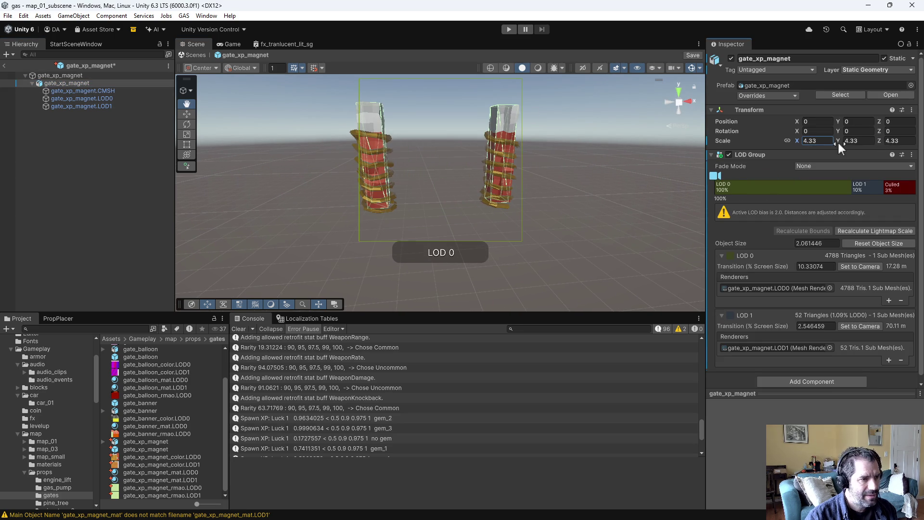
left_click(61, 76)
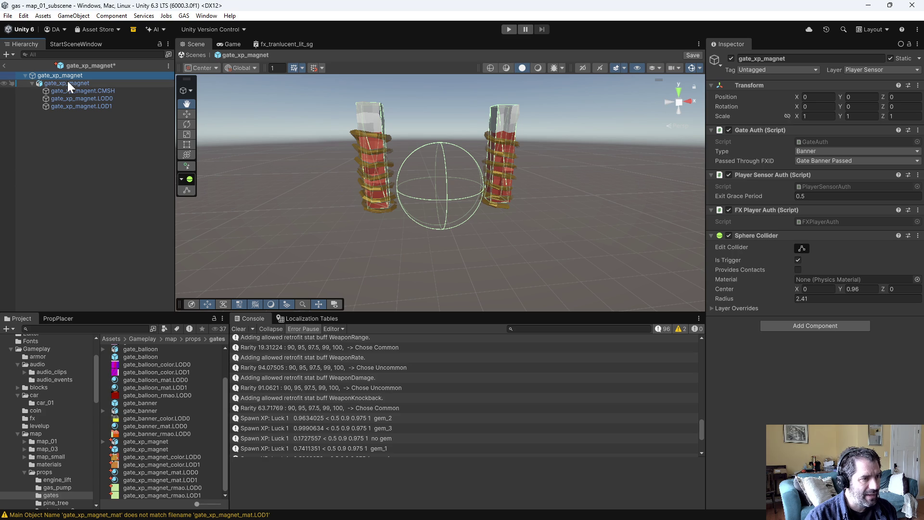
left_click(63, 120)
key("ctrl+s")
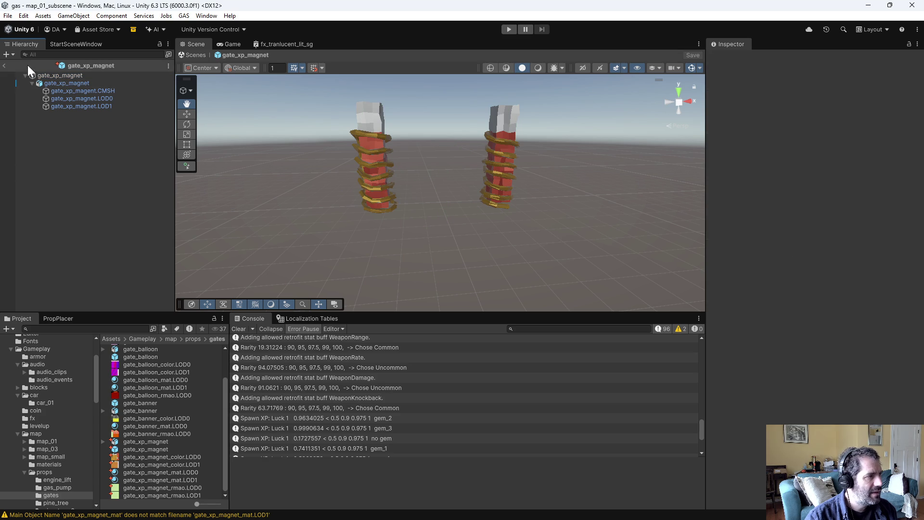
left_click(50, 442)
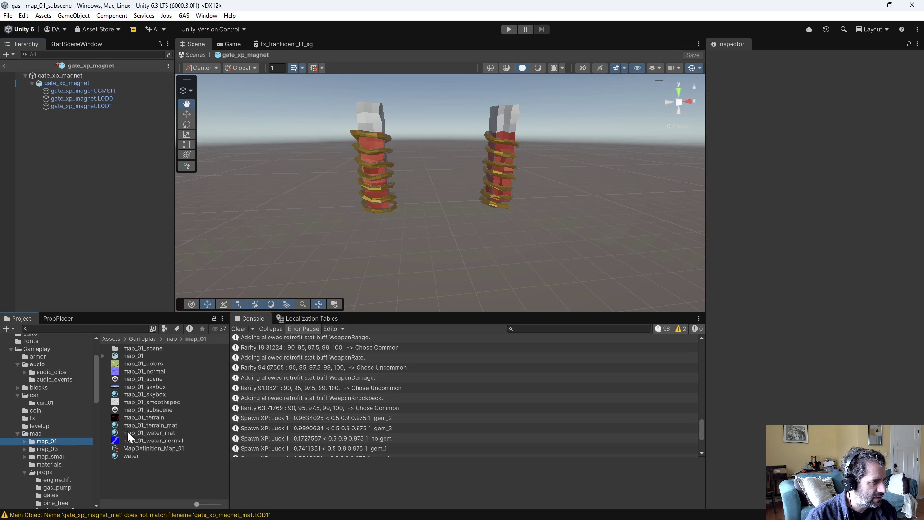
Step: Swap the Gate Arch Placer's prefab from gate_banner to gate_xp_magnet in map_01_subscene, then enter Play mode
double_click(140, 410)
left_click(73, 179)
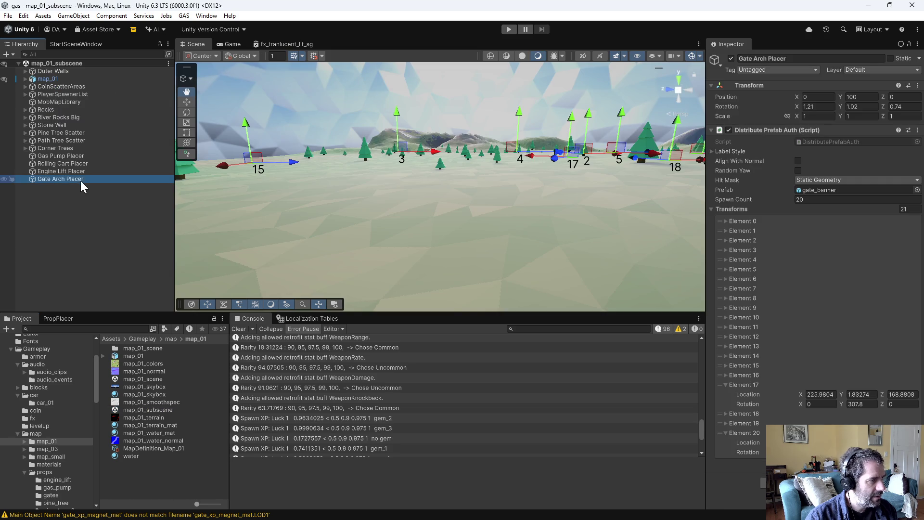
left_click(916, 190)
type("gate")
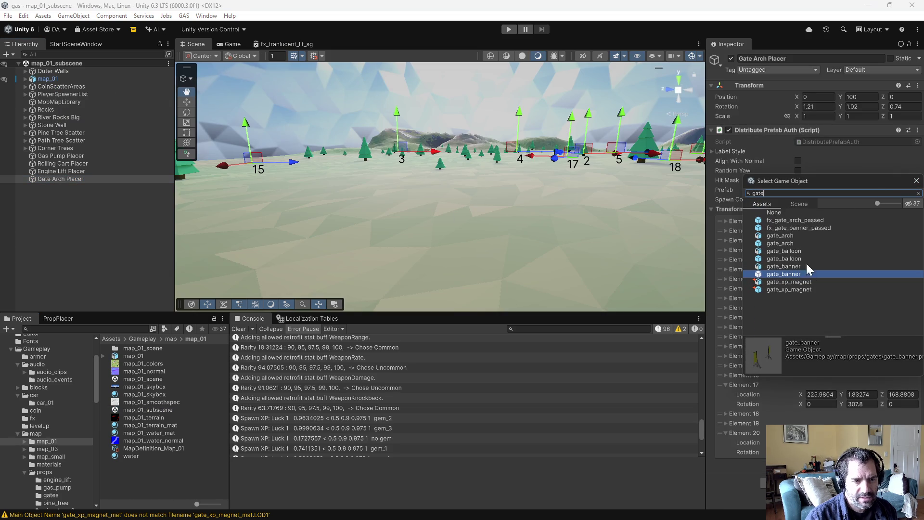
left_click(785, 290)
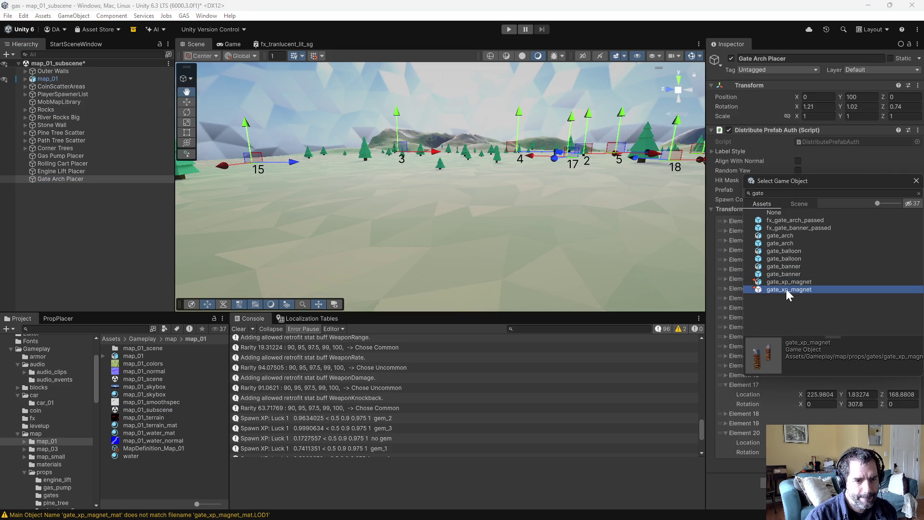
double_click(797, 291)
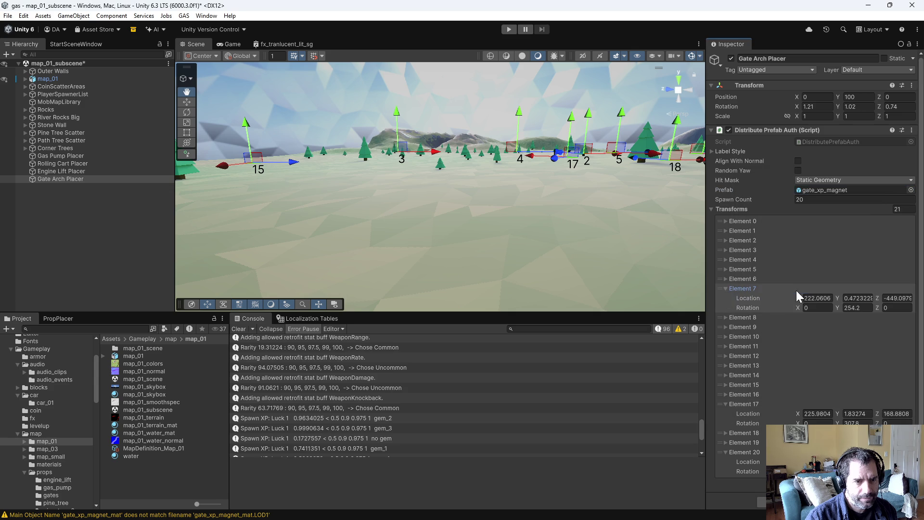
left_click(729, 288)
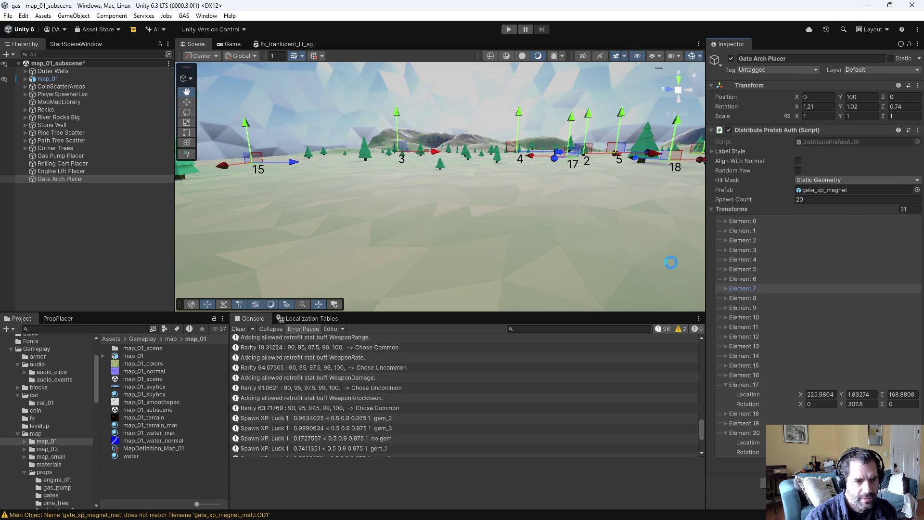
left_click(507, 29)
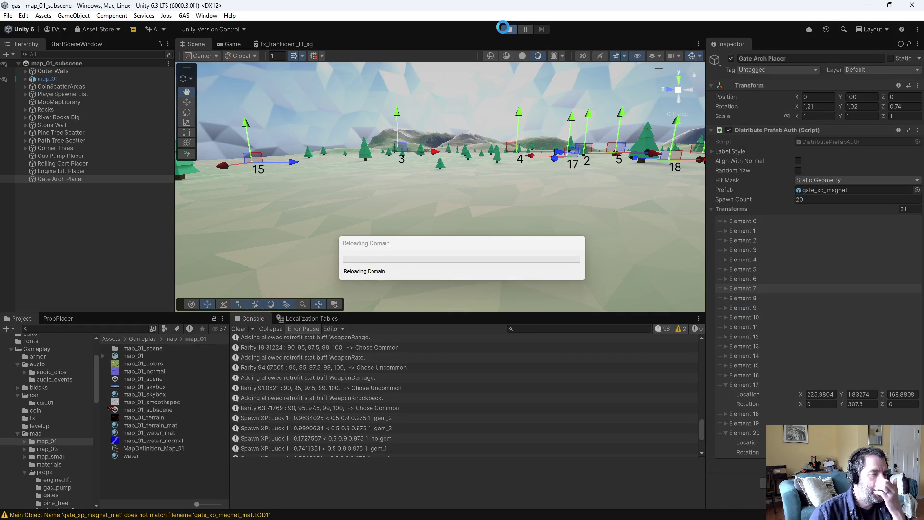
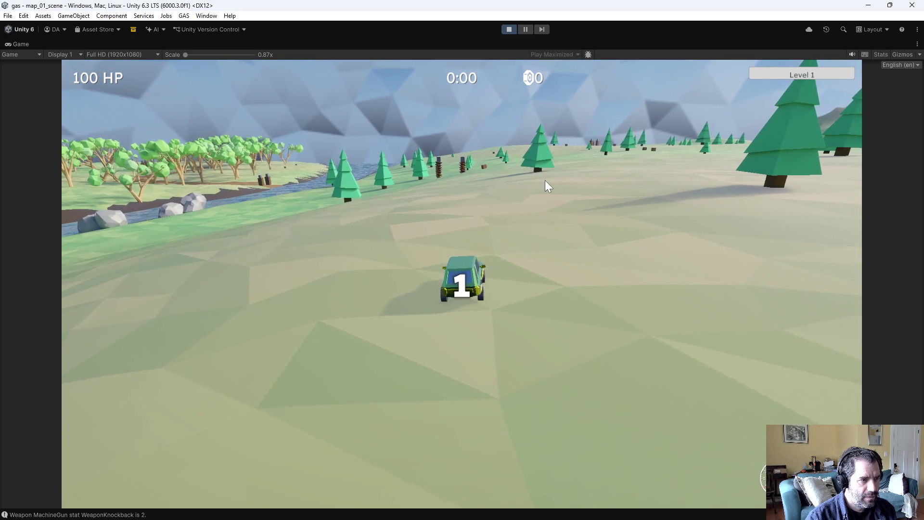
Step: Drive the car across the terrain toward the river and through the gate stumps
key("w")
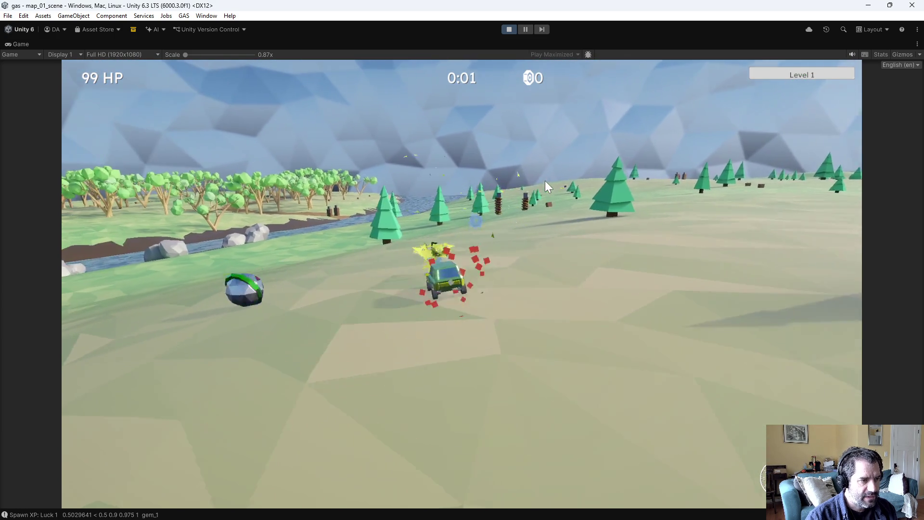
key("w")
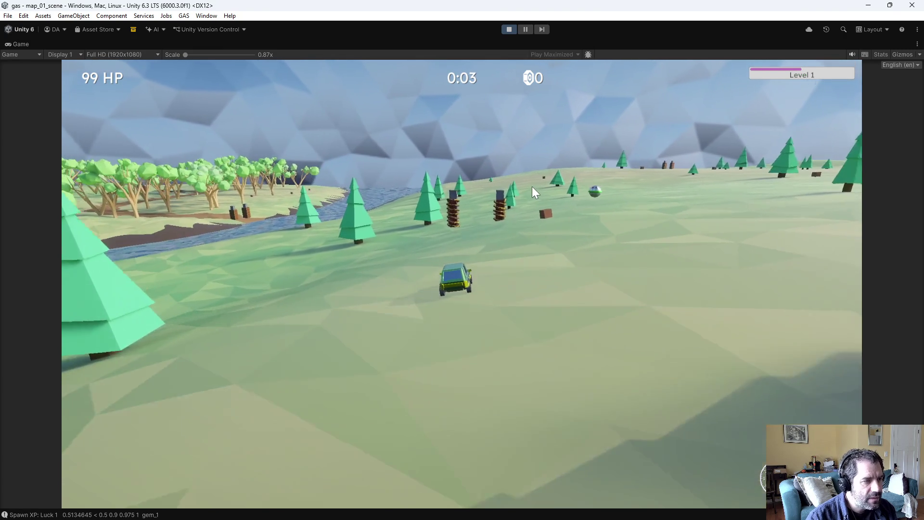
key("a")
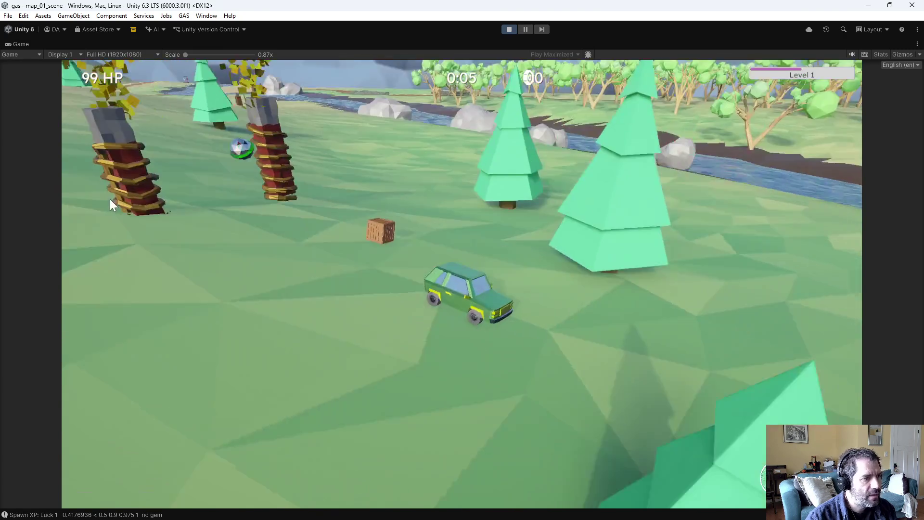
key("w")
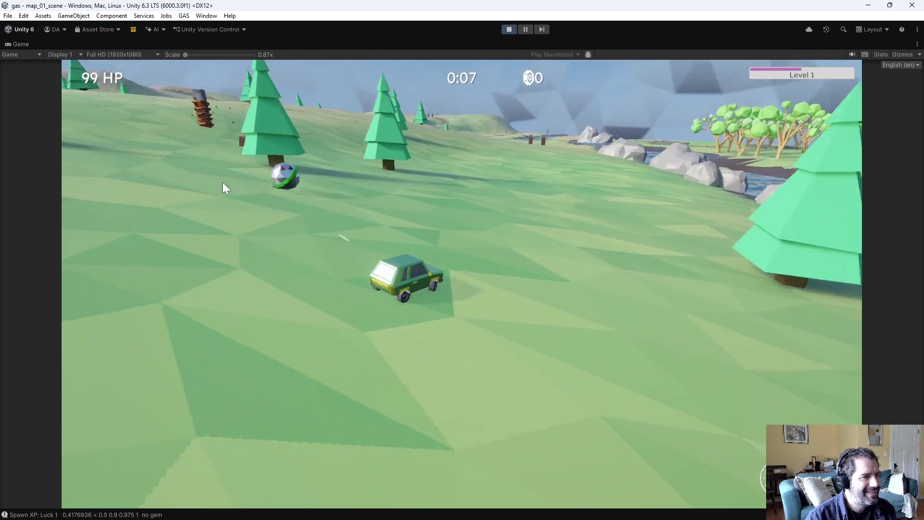
key("d")
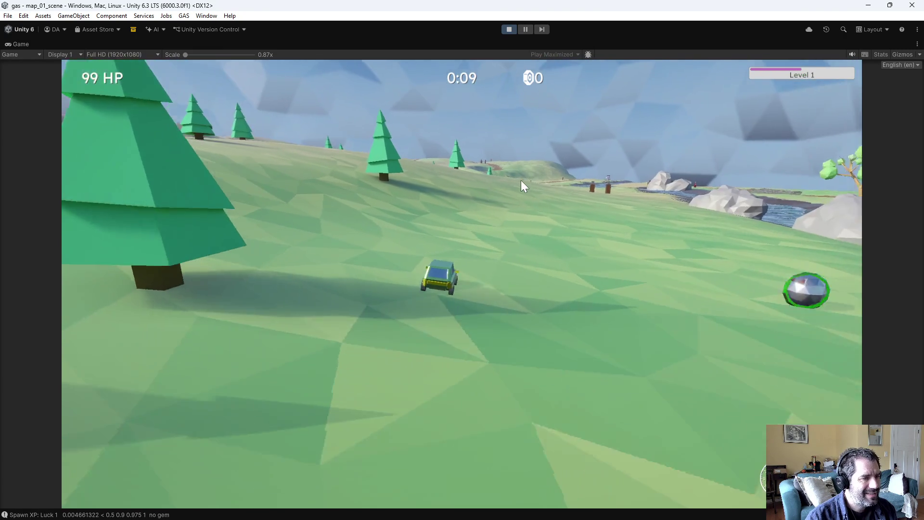
key("a")
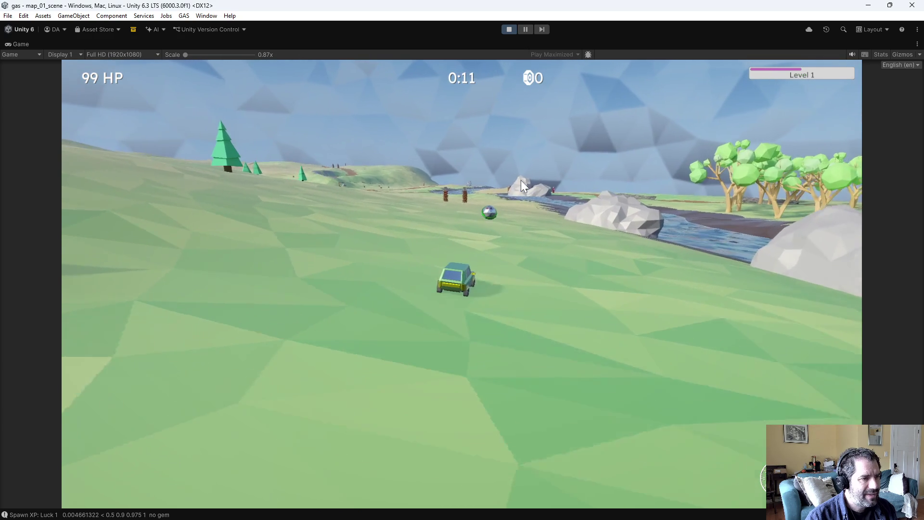
key("a")
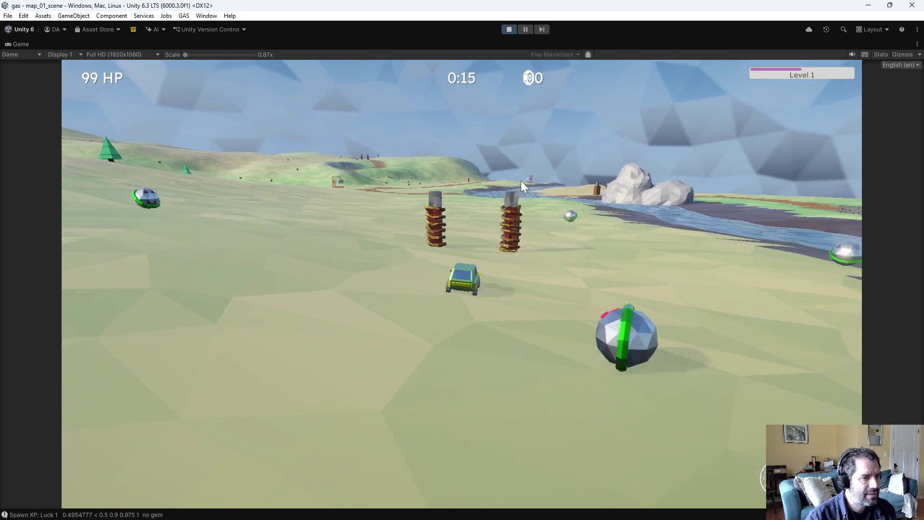
key("a")
key("a")
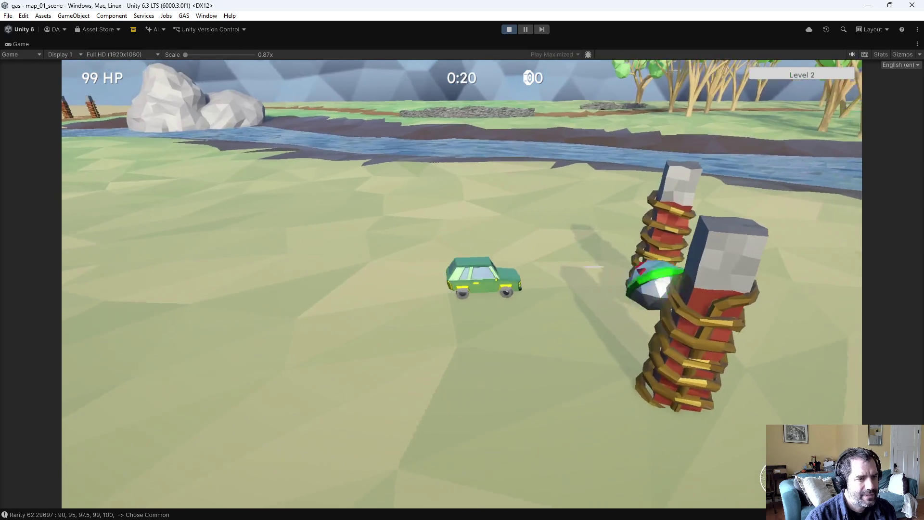
Step: Circle the car left past the stumps into the gate pillars, then stop the play test
key("a")
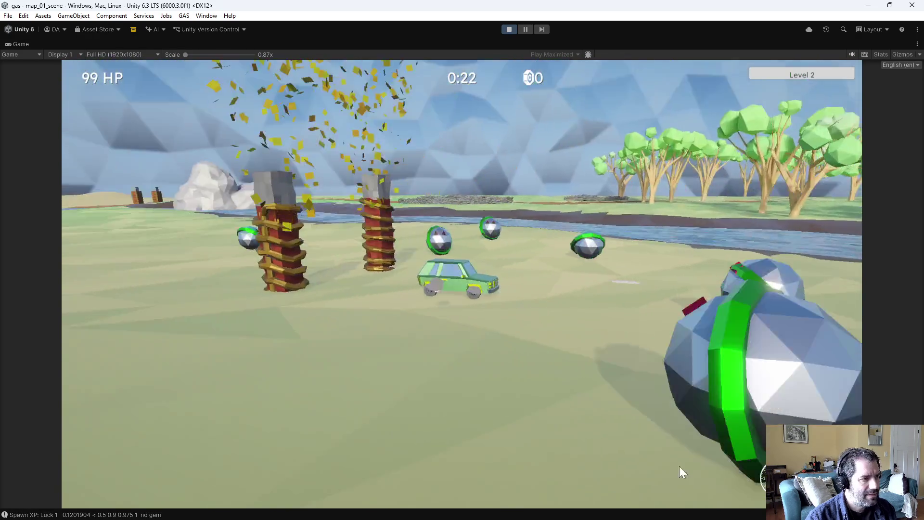
key("a")
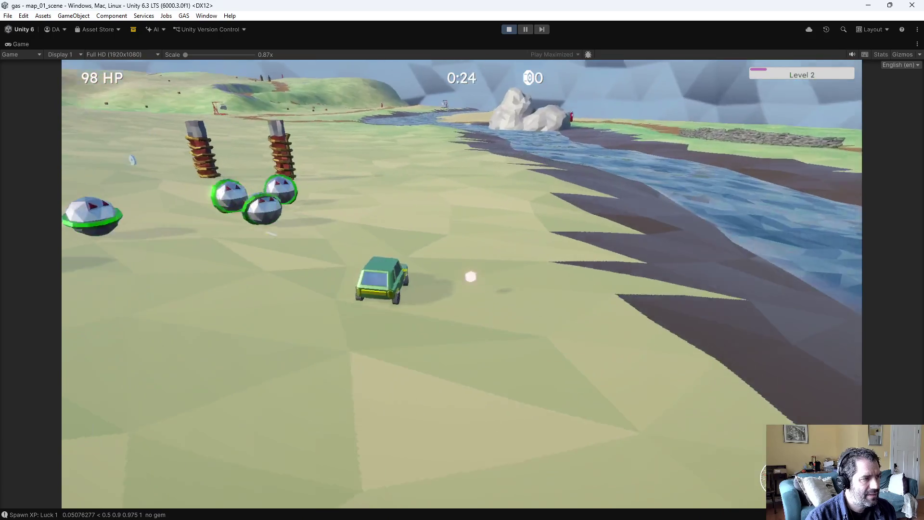
key("a")
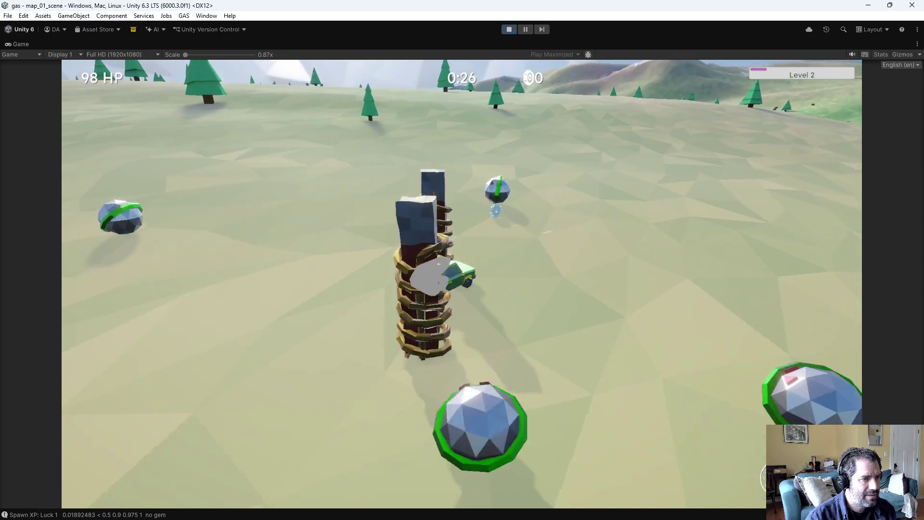
key("a")
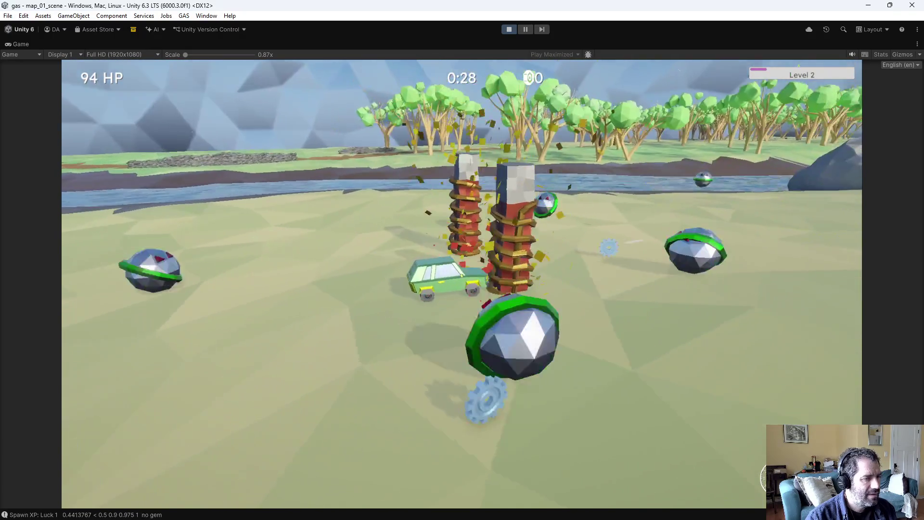
key("a")
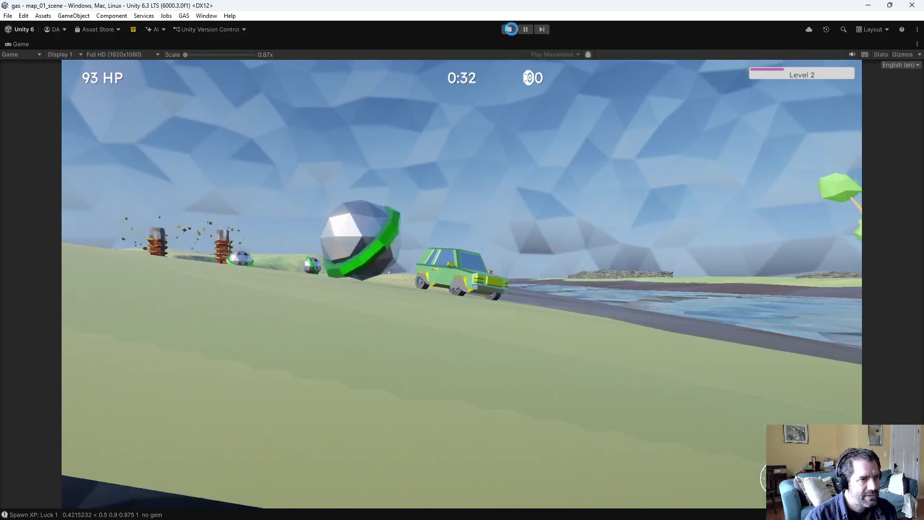
left_click(509, 29)
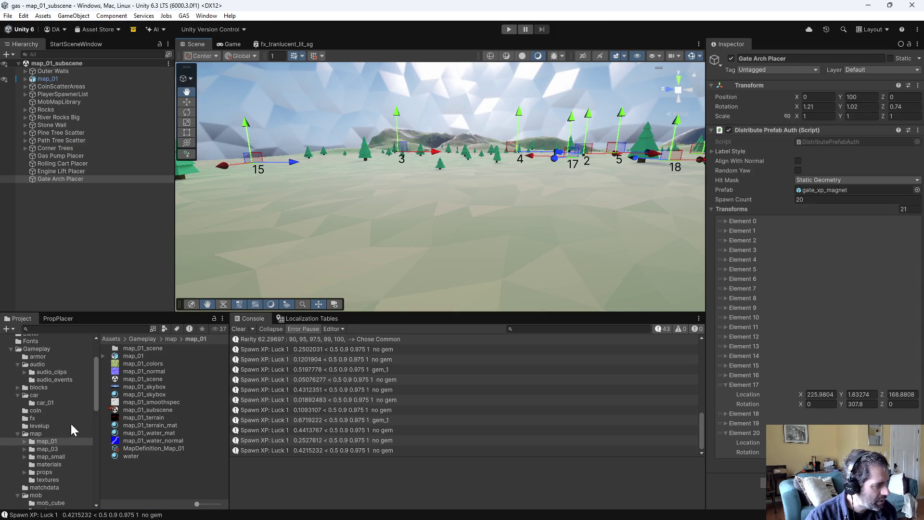
Step: Open the gate_xp_magnet prefab from the map/props/gates folder
left_click(48, 472)
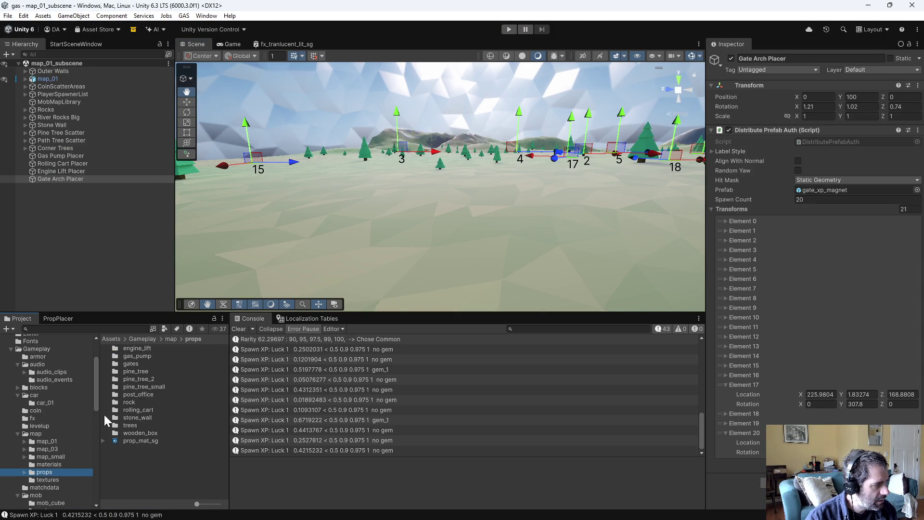
double_click(128, 362)
scroll(159, 435, "down", 2)
double_click(127, 450)
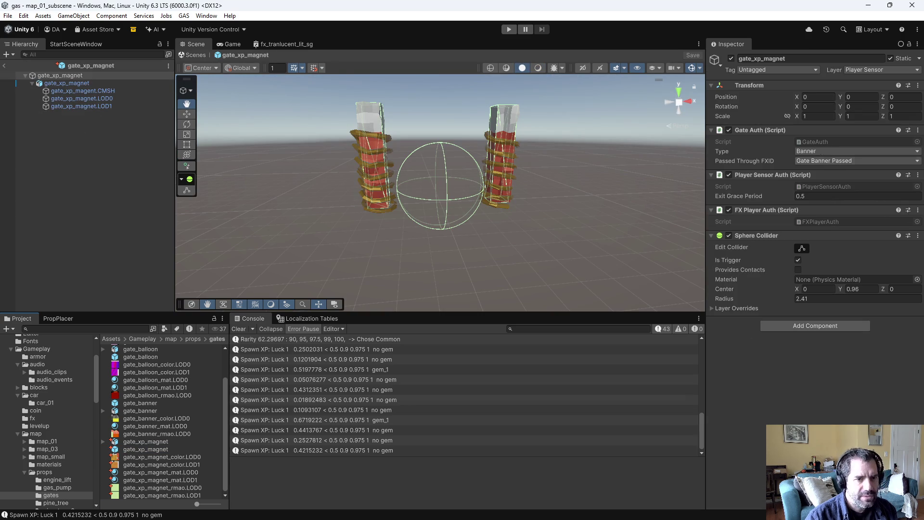
Step: Enlarge the prefab's gate mesh child from scale 4.33 to 4.48, then move to Blender
left_click(68, 84)
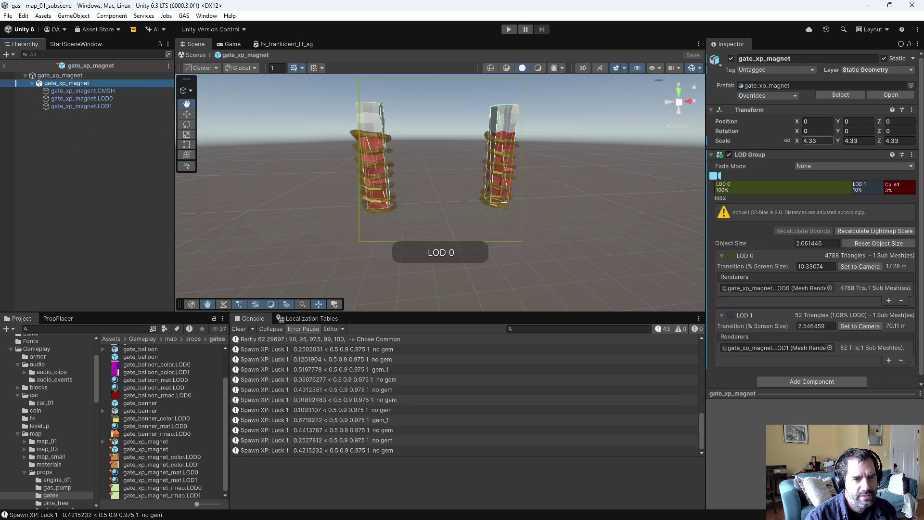
left_click_drag(795, 138, 799, 143)
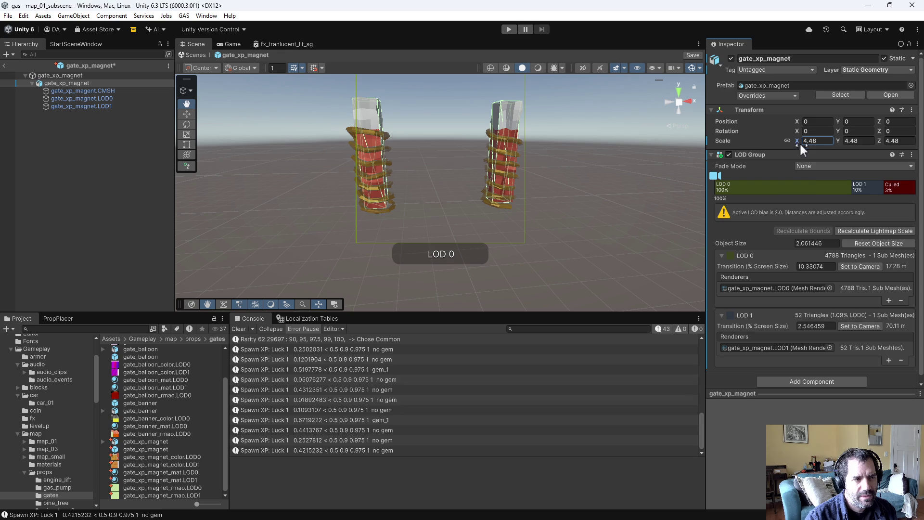
key("alt+Tab")
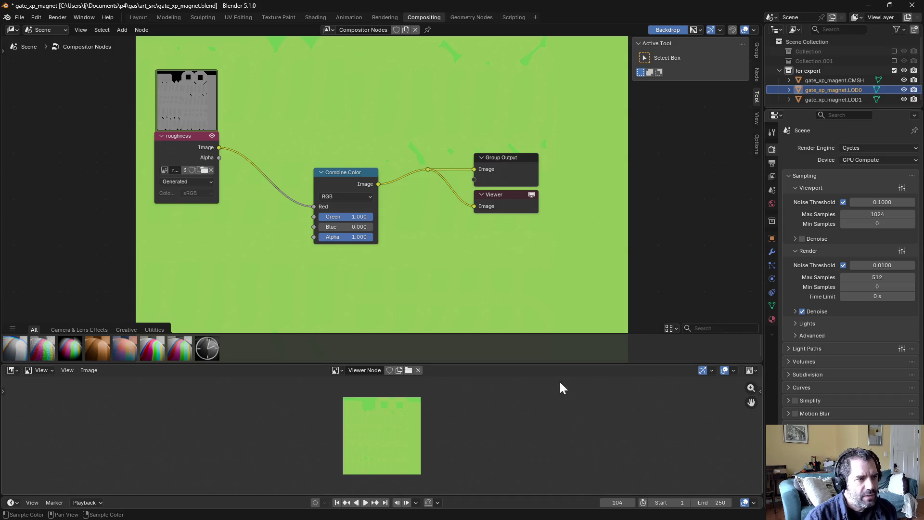
Step: In the 3D layout, check the CMSH, LOD0 and LOD1 meshes and select all three
left_click(139, 17)
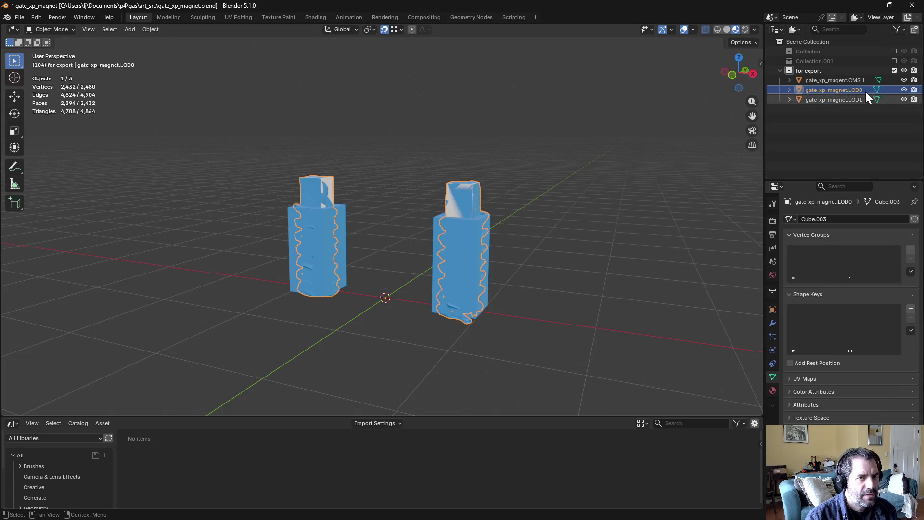
left_click(904, 89)
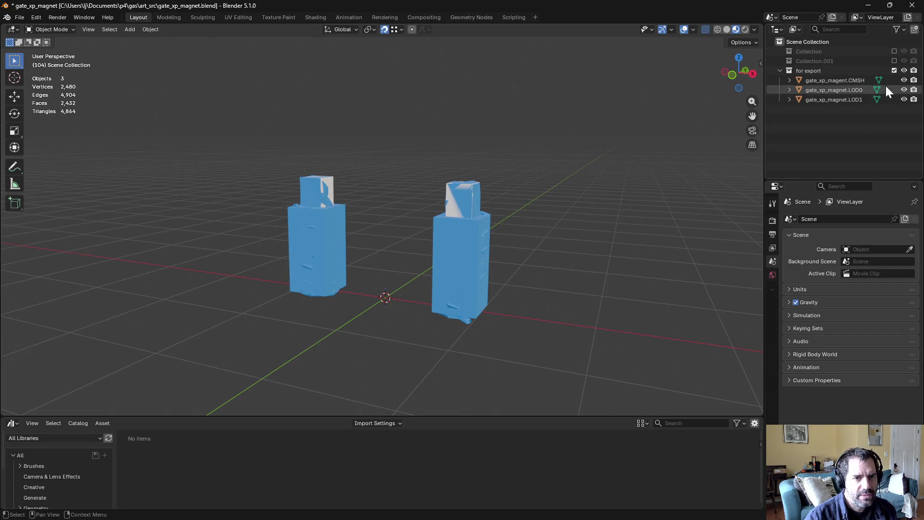
left_click(904, 80)
left_click(904, 99)
left_click(904, 80)
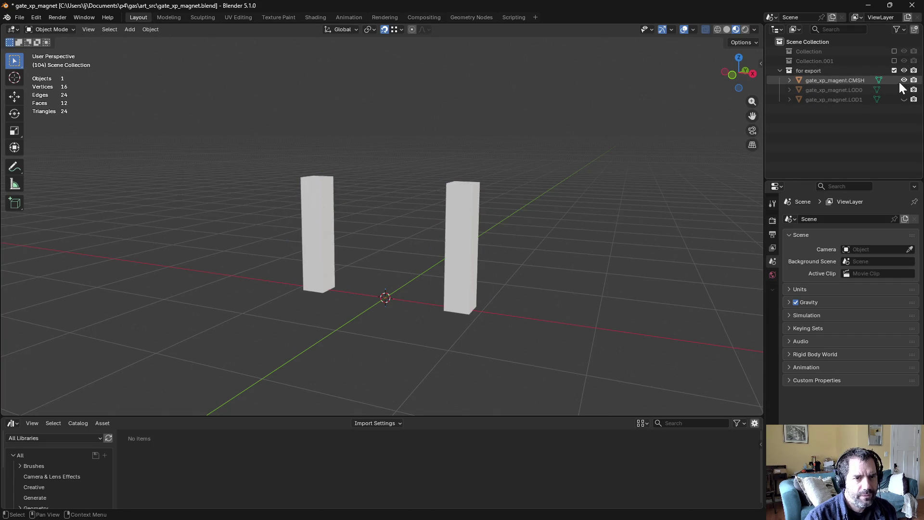
left_click(840, 80)
left_click(841, 89)
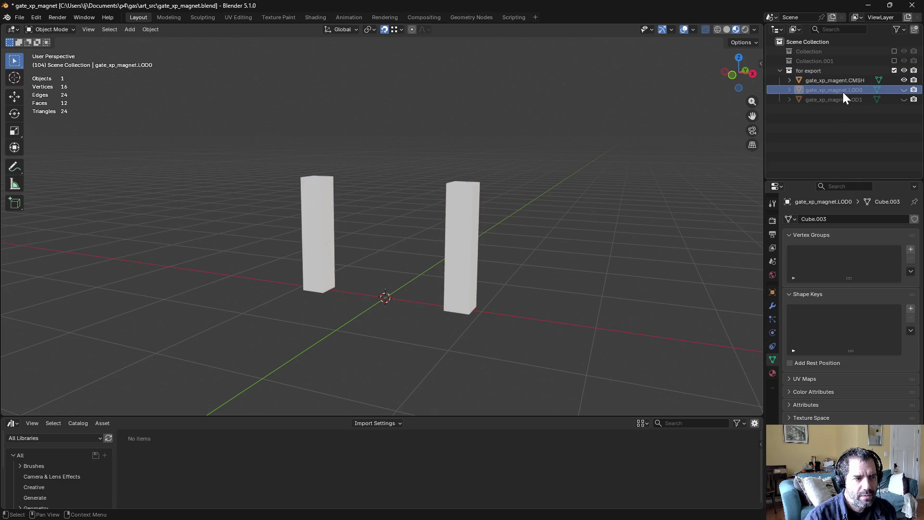
left_click(904, 91)
left_click(904, 99)
left_click(866, 99)
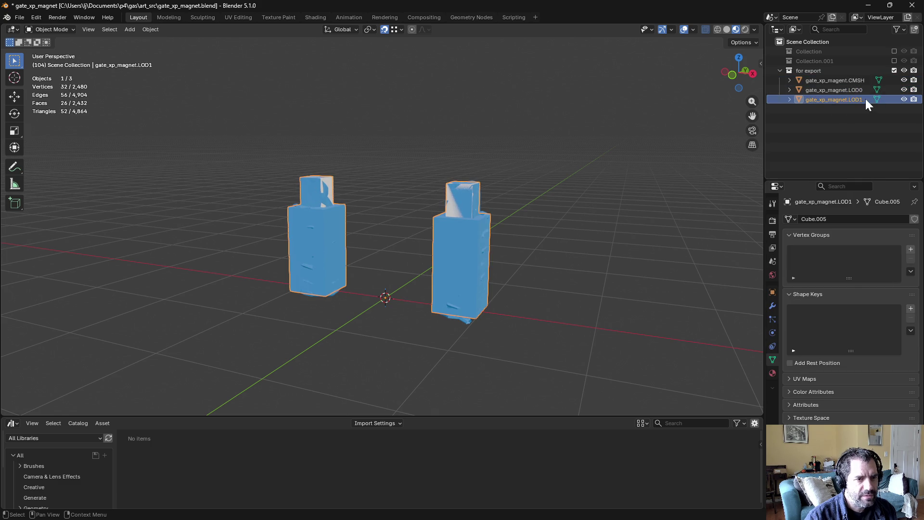
left_click(854, 80, "shift")
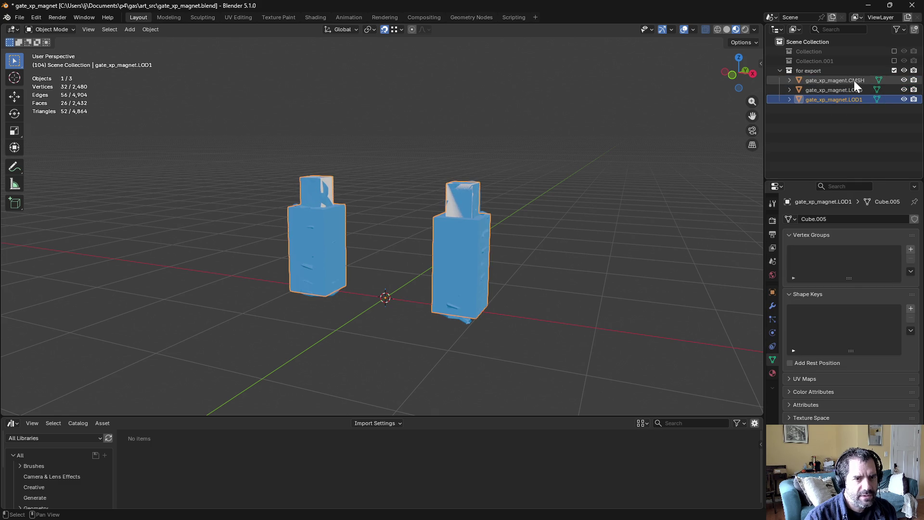
Step: Set the scale of the CMSH, LOD0 and LOD1 meshes to 4.000 on all axes
left_click(773, 293)
left_click_drag(862, 324, 862, 343)
type("4")
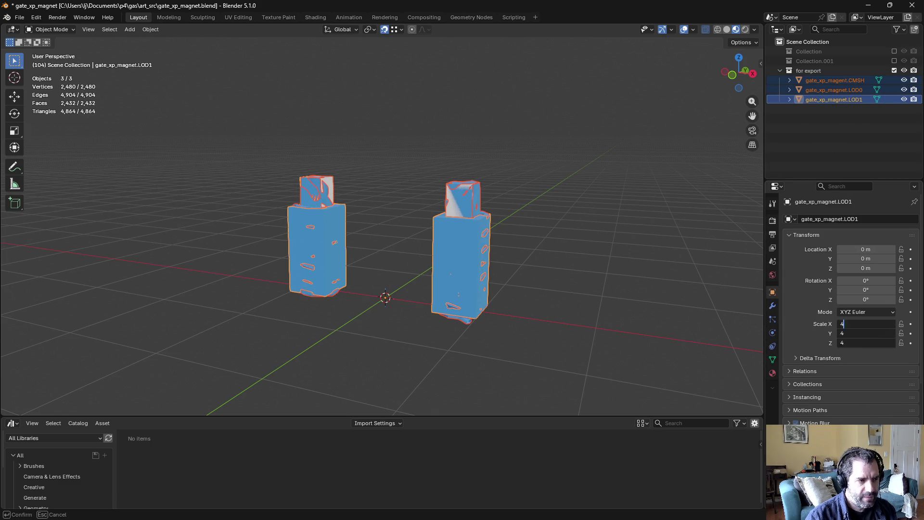
key("Return")
left_click(848, 90)
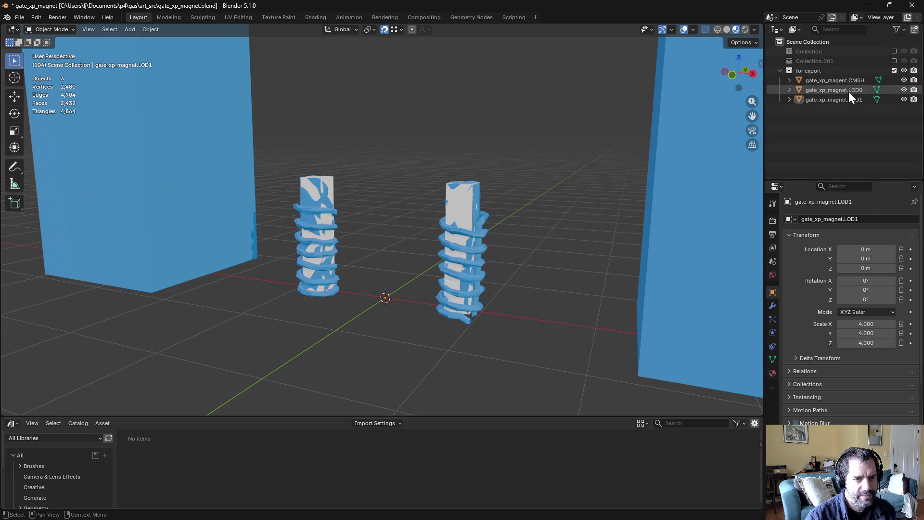
mouse_move(861, 324)
left_mouse_down()
mouse_move(861, 343)
mouse_move(877, 331)
mouse_move(877, 343)
left_mouse_up()
type("4")
key("Return")
left_click(847, 80)
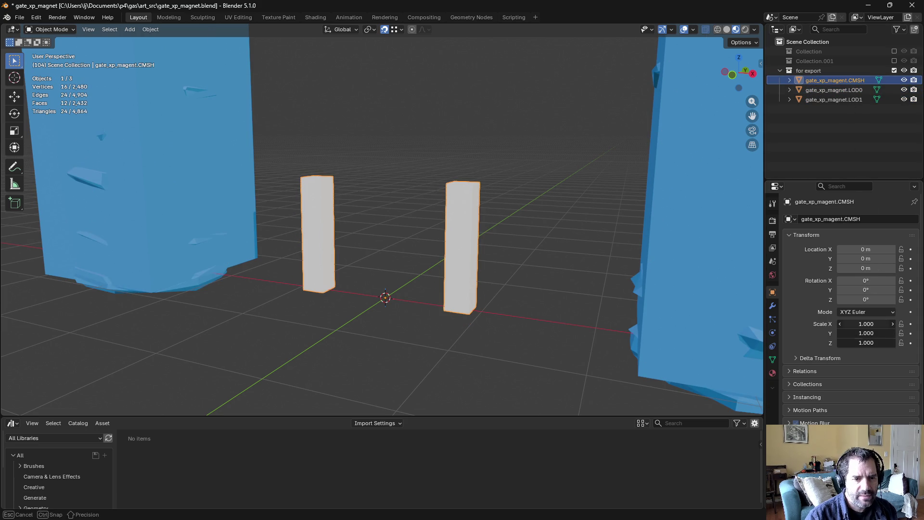
type("4")
key("Return")
Step: Deselect, frame both gate posts in the viewport, and save gate_xp_magnet.blend
left_click(835, 144)
scroll(495, 220, "down", 6)
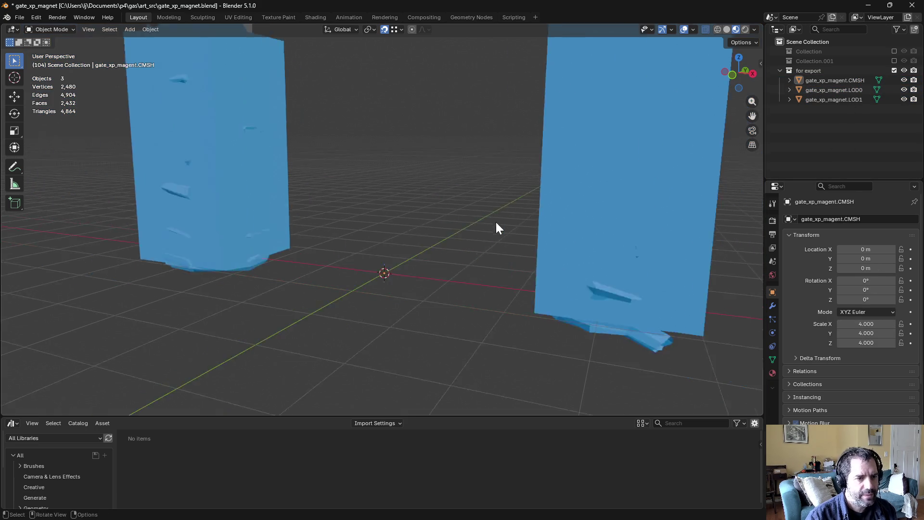
mouse_move(495, 224)
middle_mouse_down()
mouse_move(498, 279)
mouse_move(520, 250)
middle_mouse_up()
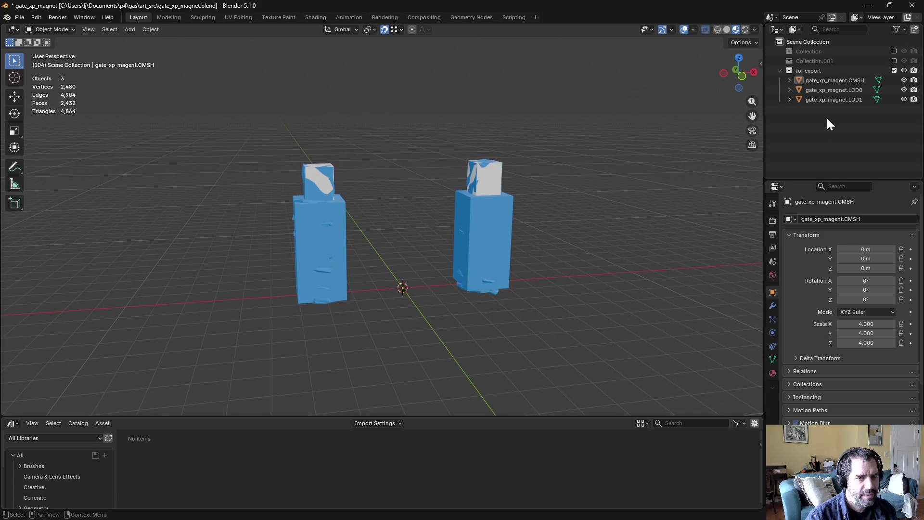
key("ctrl+s")
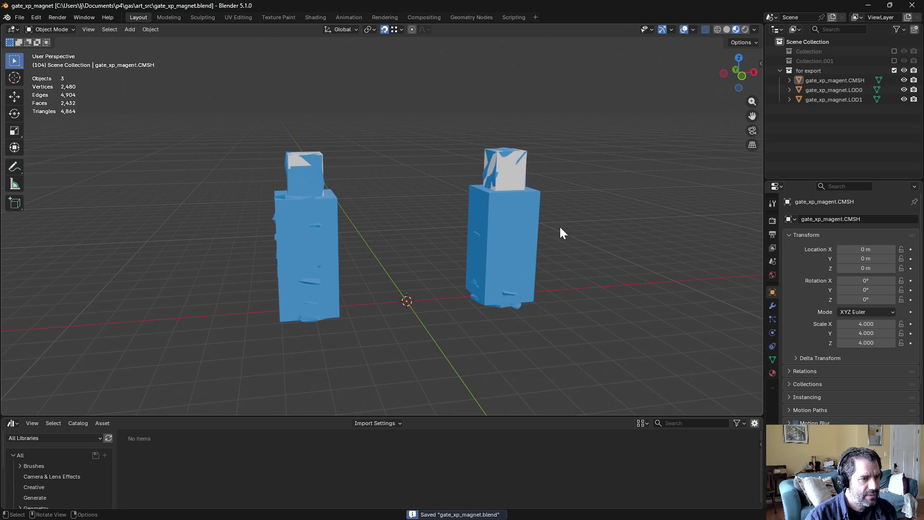
Step: Toggle visibility of the LOD0, LOD1 and CMSH objects to inspect each mesh
left_click(904, 99)
left_click(904, 90)
left_click(904, 80)
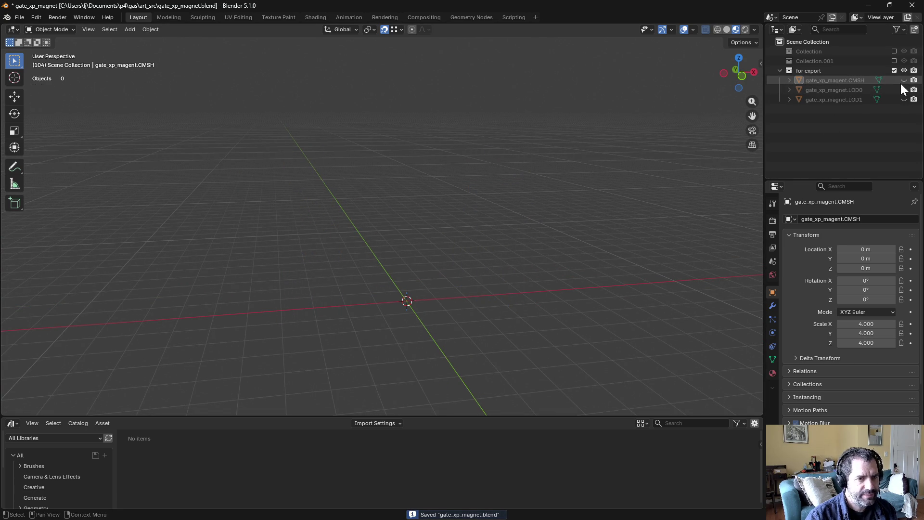
left_click(900, 82)
left_click(900, 81)
left_click(905, 89)
left_click(904, 90)
left_click(905, 89)
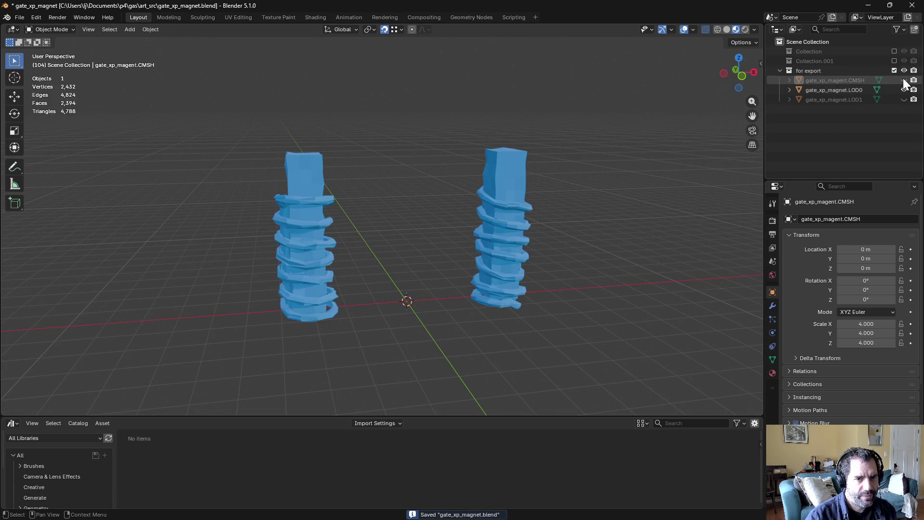
left_click(904, 80)
left_click(904, 100)
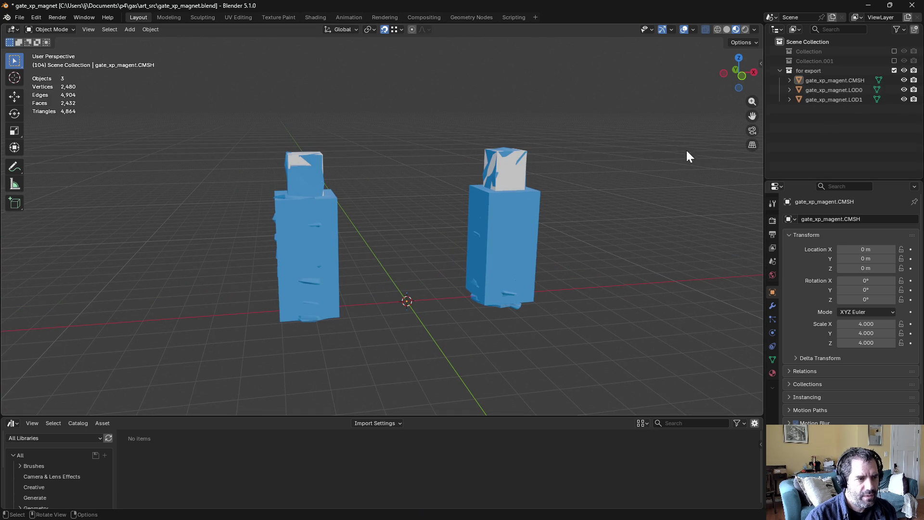
Step: Apply scale on the CMSH, LOD0 and LOD1 objects so each reads 1.000
left_click(824, 81)
left_click(147, 32)
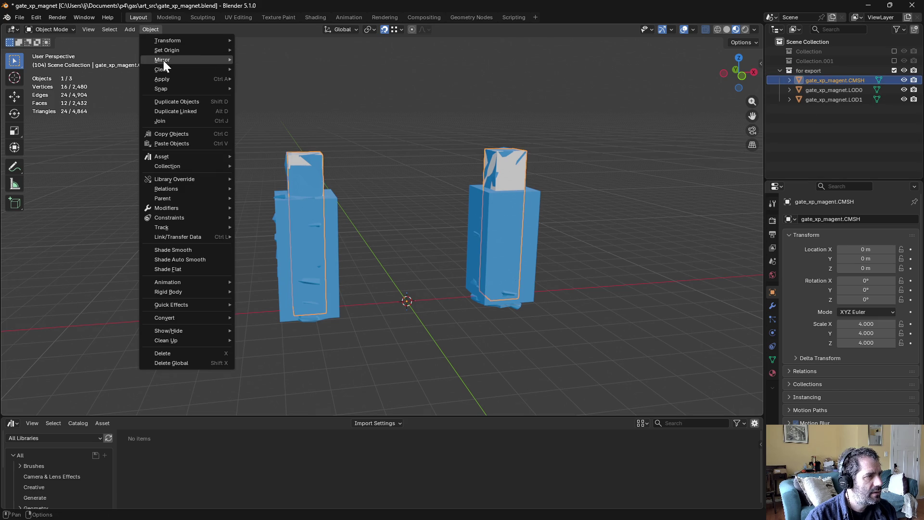
mouse_move(166, 78)
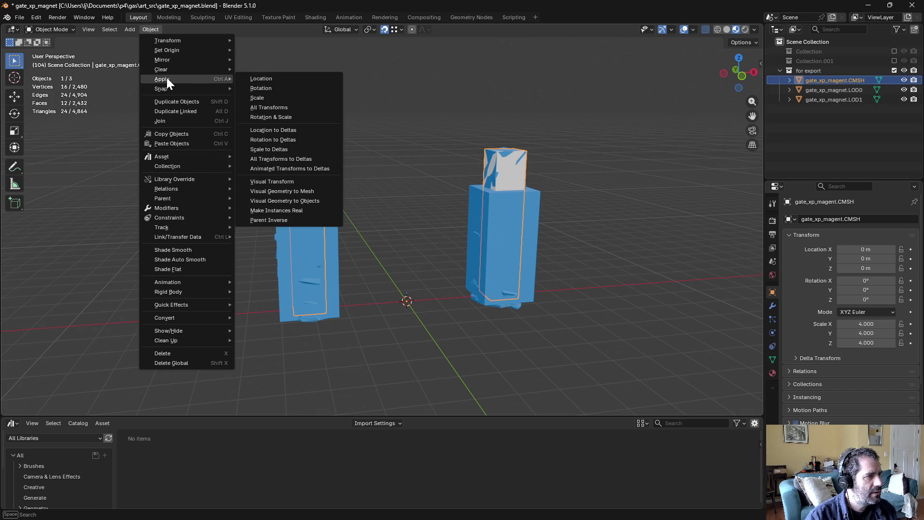
left_click(293, 95)
left_click(855, 90)
left_click(151, 29)
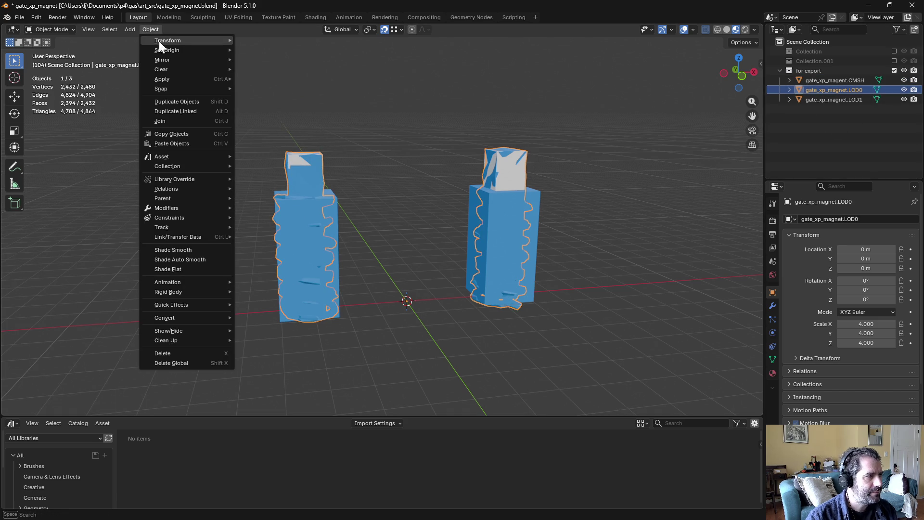
mouse_move(169, 78)
left_click(288, 98)
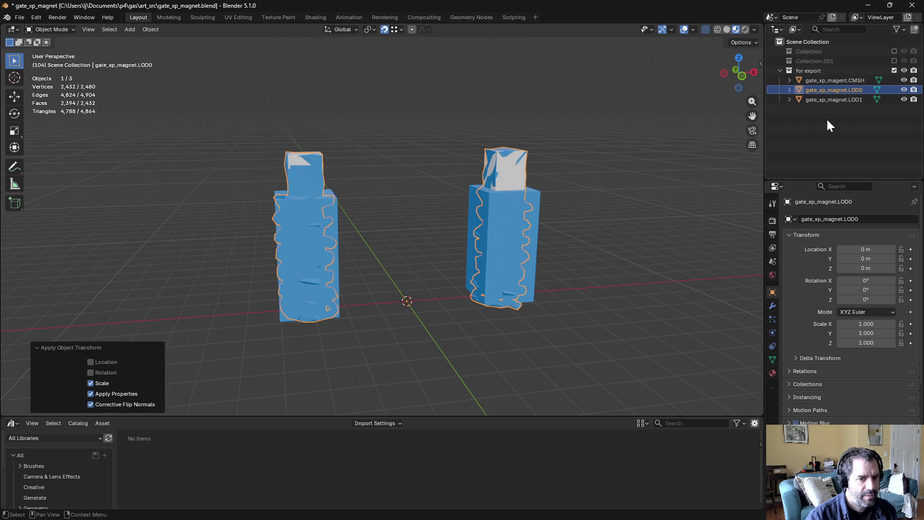
left_click(840, 99)
left_click(150, 30)
mouse_move(159, 77)
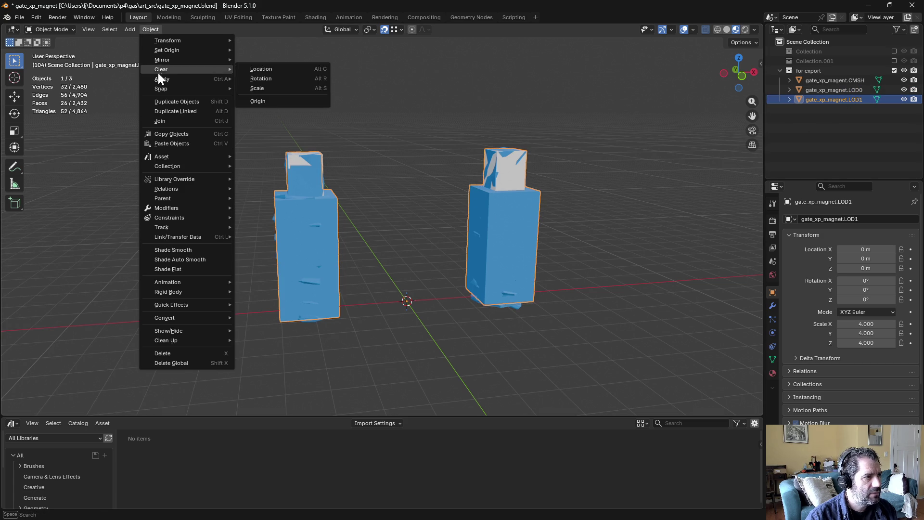
left_click(297, 96)
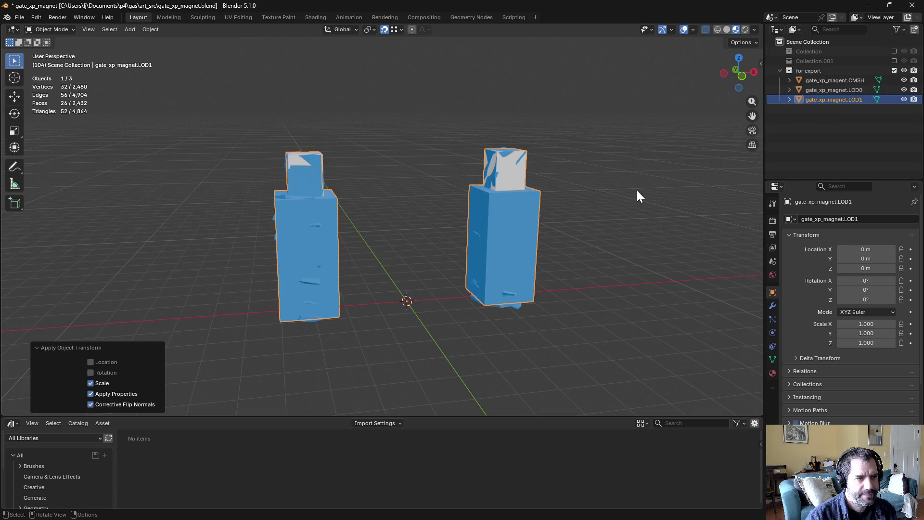
Step: Save, export the 'for export' collection as FBX, and save the .blend again
key("ctrl+s")
left_click(798, 72)
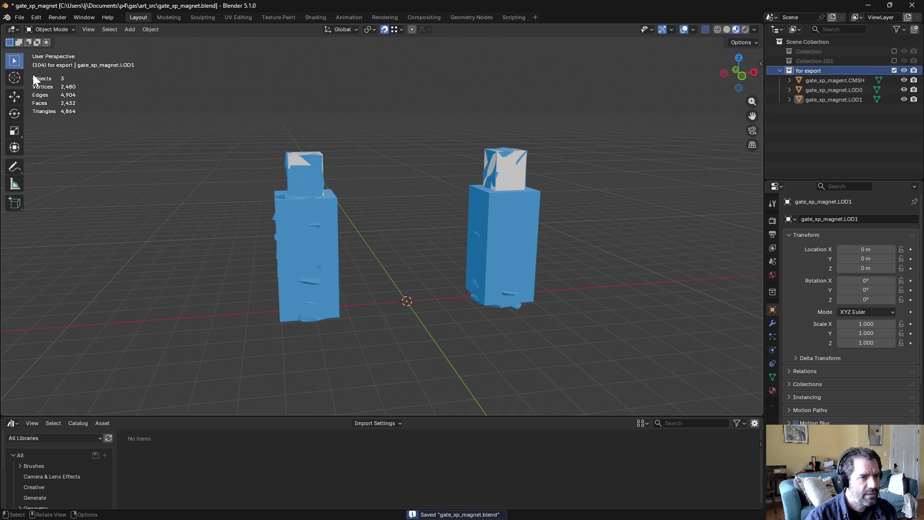
left_click(24, 18)
mouse_move(48, 164)
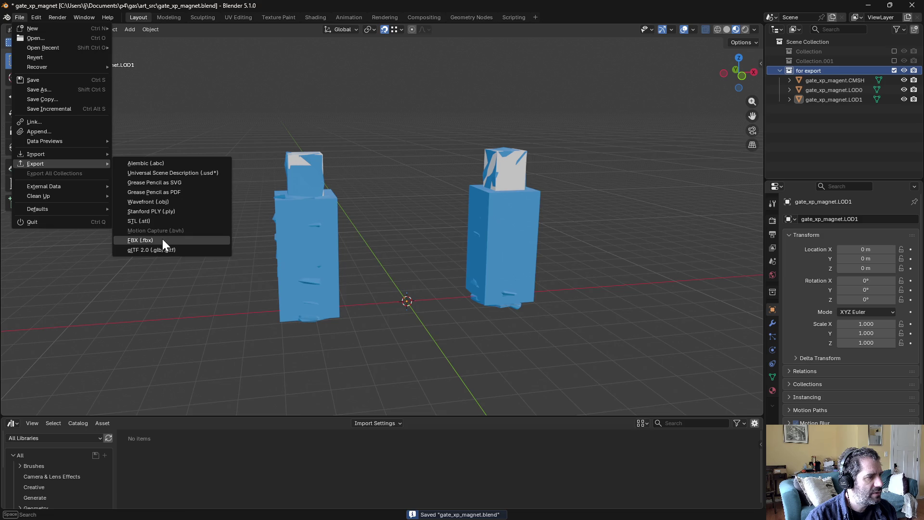
left_click(163, 239)
left_click(585, 462)
key("ctrl+s")
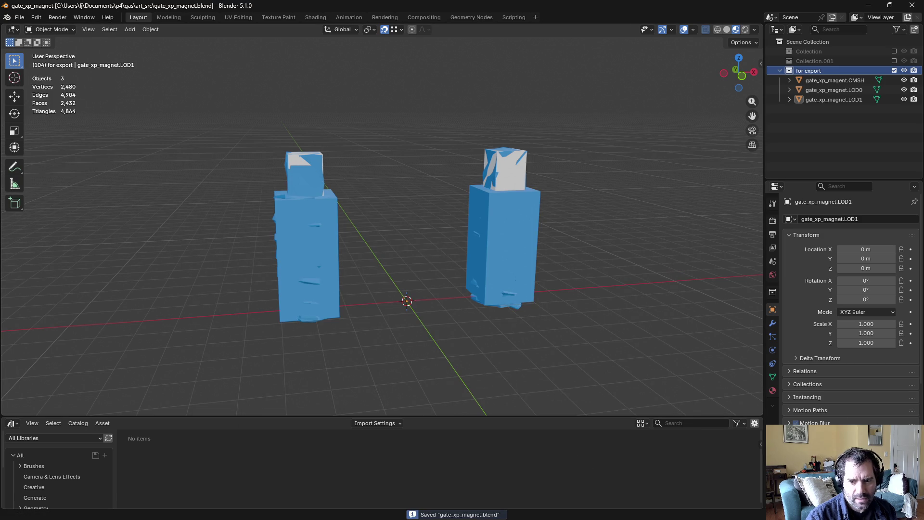
key("alt+Tab")
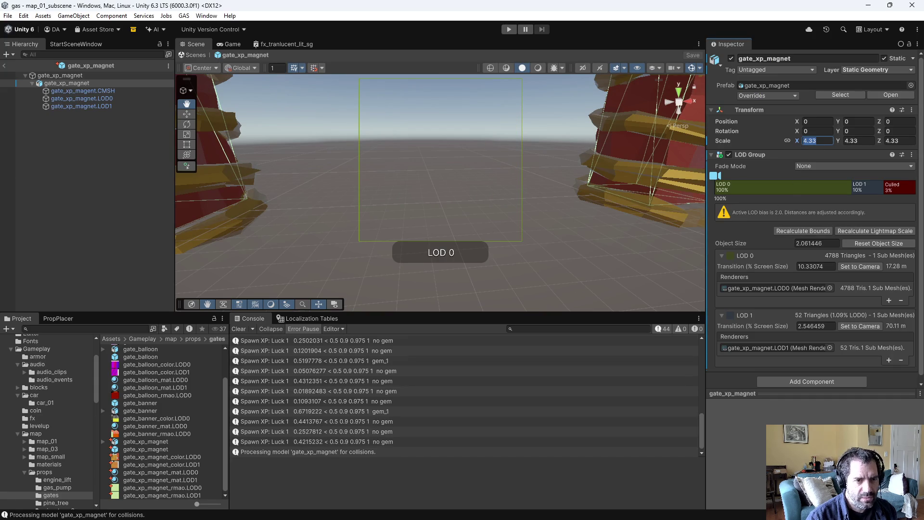
Step: Set the prefab's linked scale to 1, recalculate LOD Group bounds, and preview the LOD 0/1 switch
type("1")
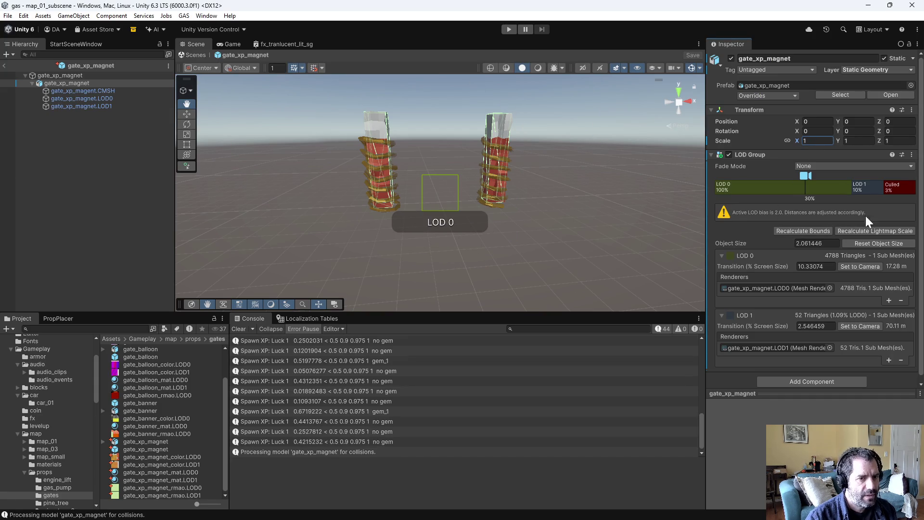
left_click(809, 231)
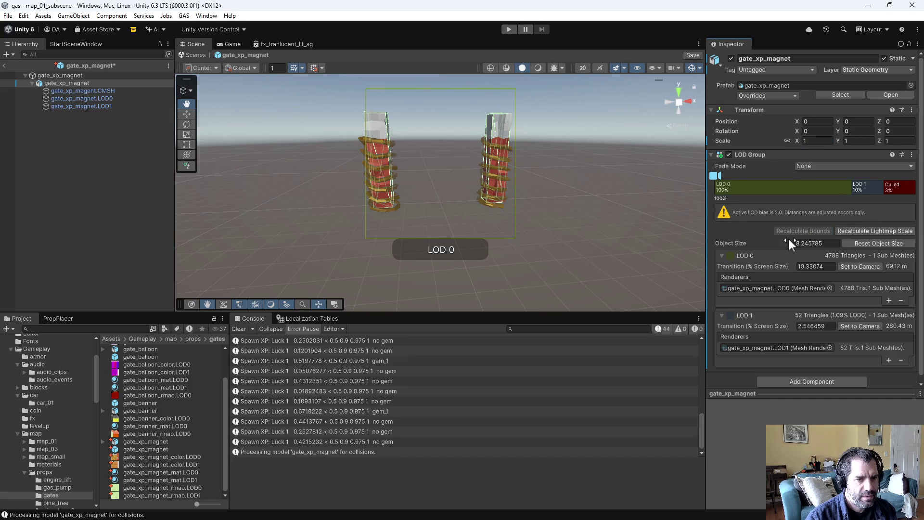
mouse_move(716, 177)
left_mouse_down()
mouse_move(854, 191)
mouse_move(794, 195)
left_mouse_up()
Step: Start Play mode and drive through the crates and between the towers, collecting XP orbs
left_click(509, 30)
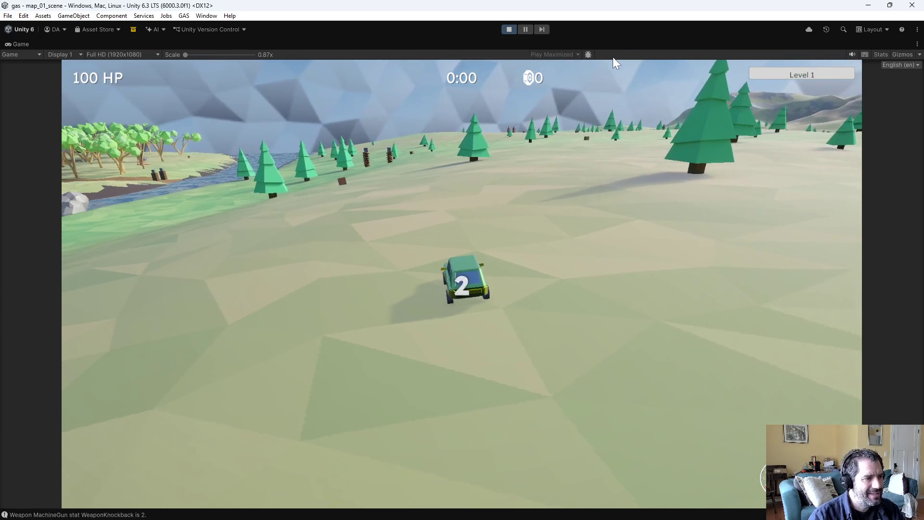
key("w")
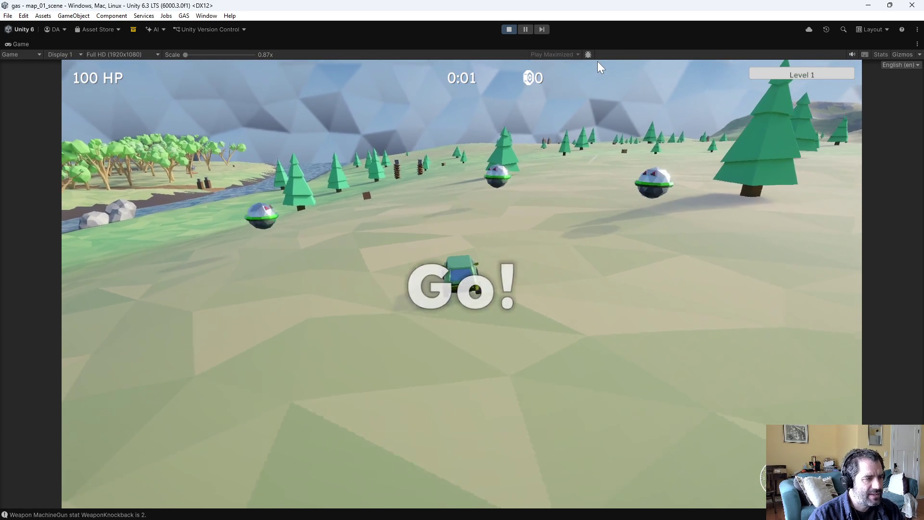
key("d")
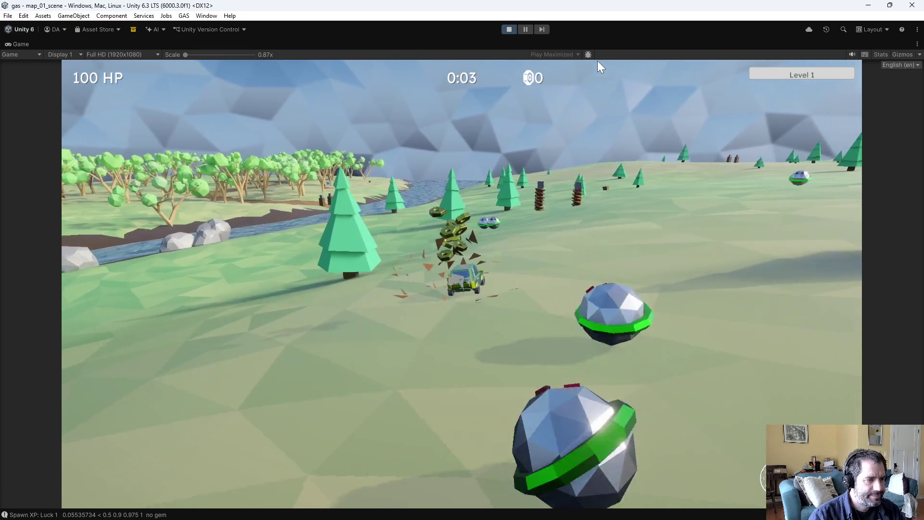
key("w")
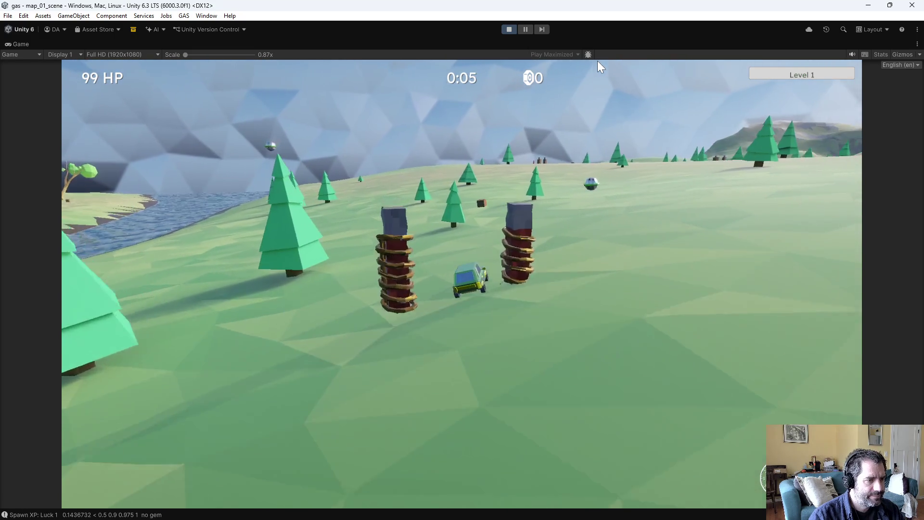
key("w")
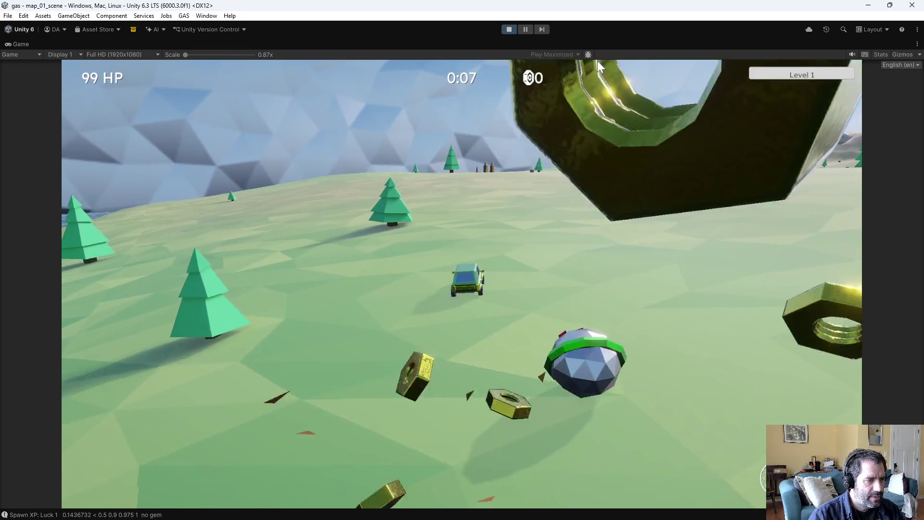
key("w")
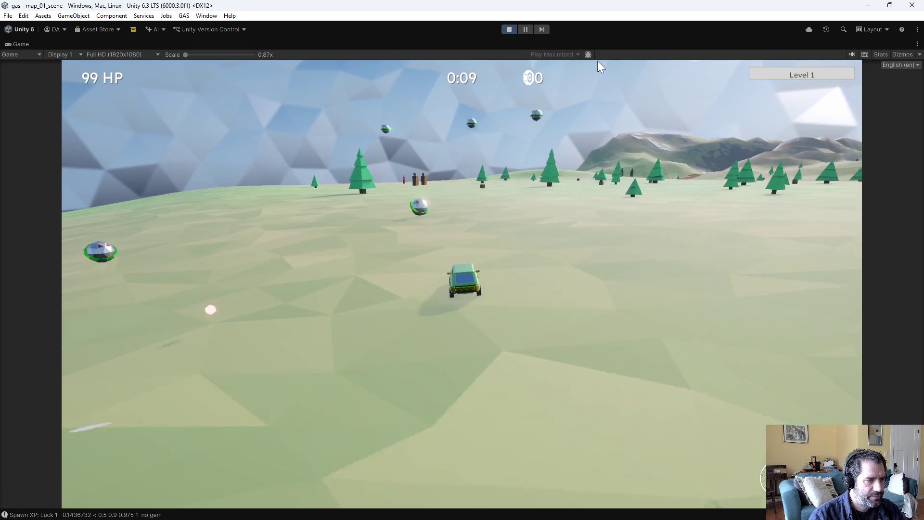
key("w")
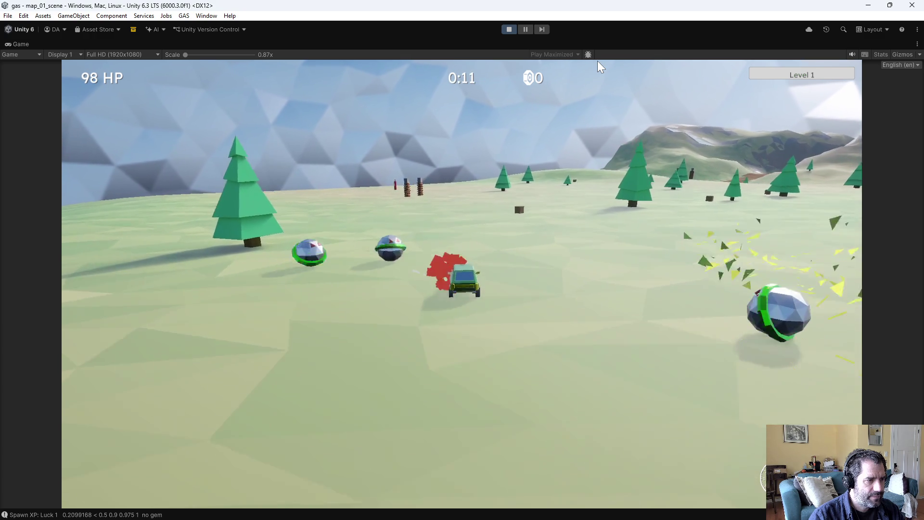
key("w")
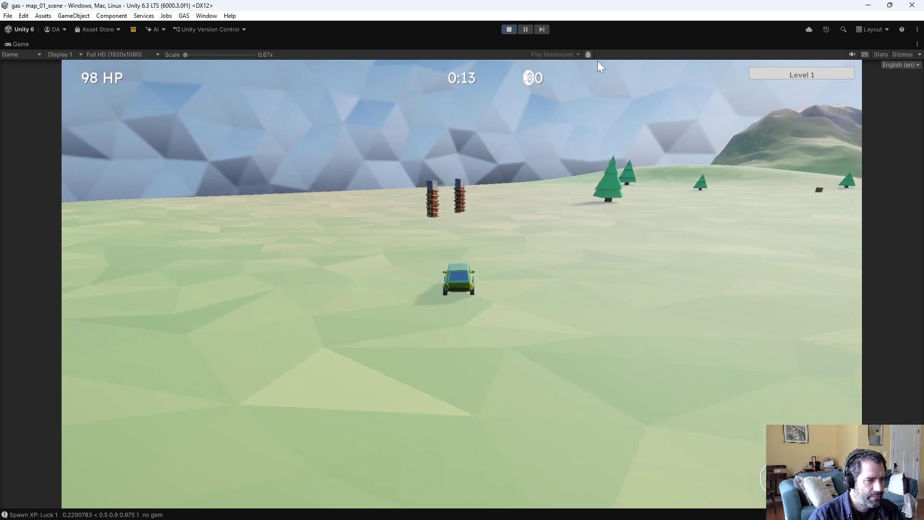
key("w")
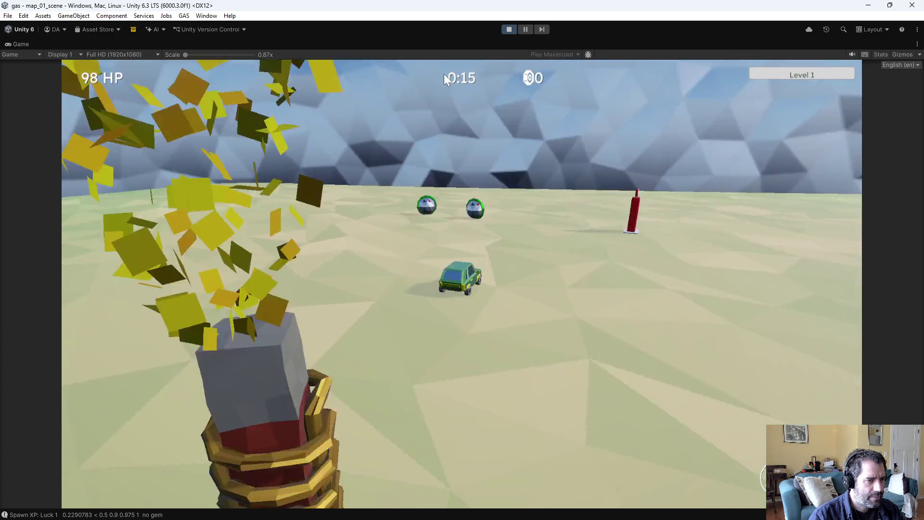
key("w")
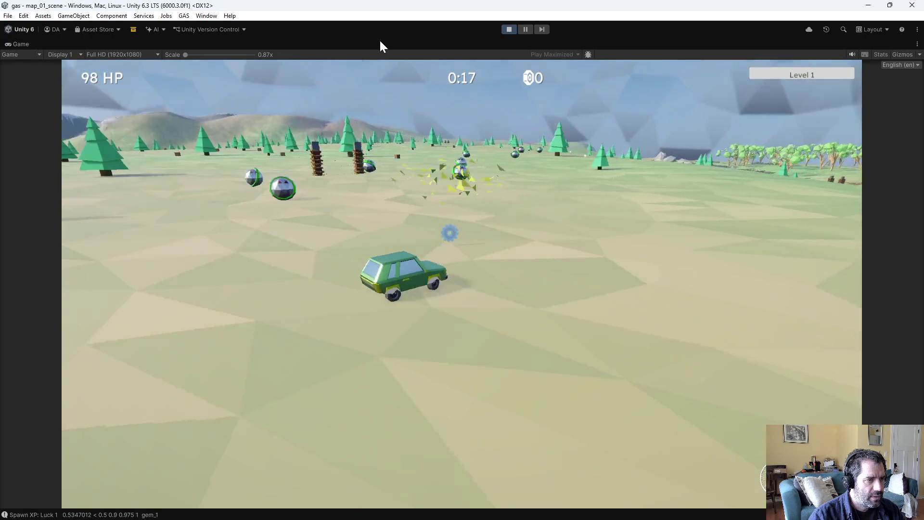
key("w")
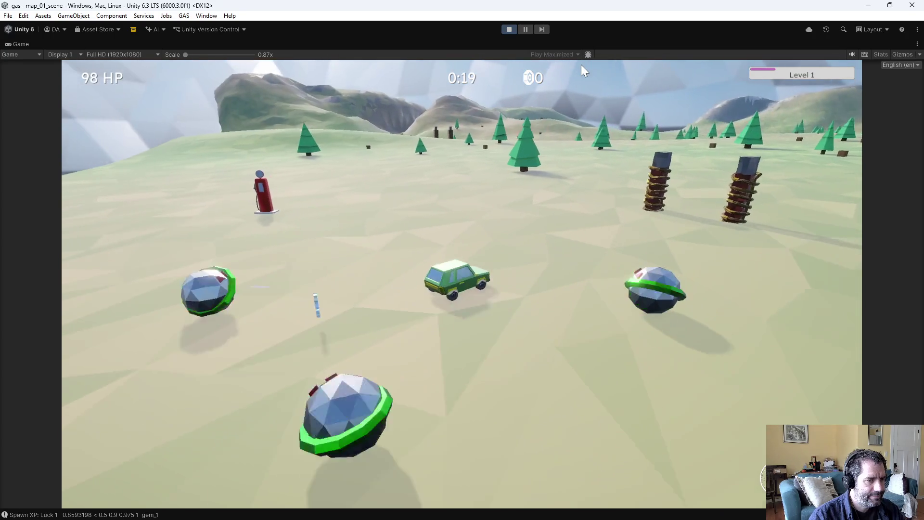
key("w")
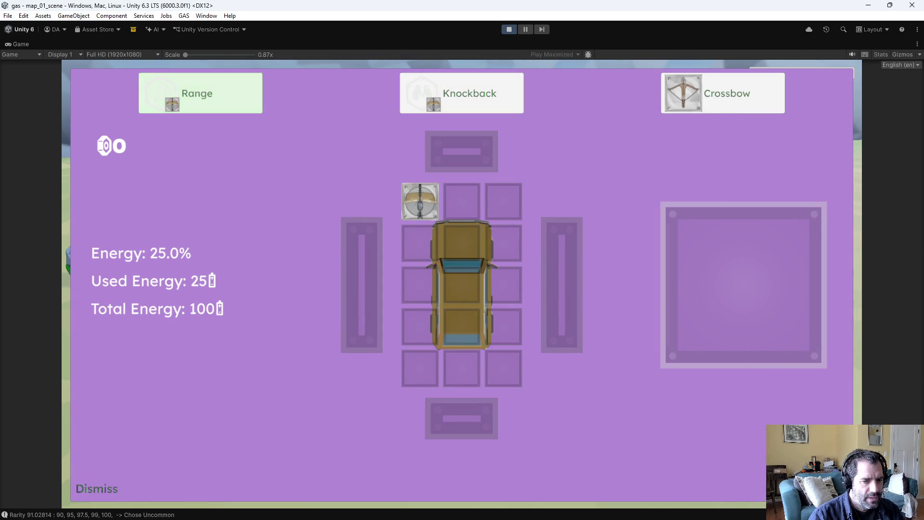
Step: Dismiss the upgrade screen, drive through the gate towers to trigger retrofit, and stop the game
left_click(646, 383)
key("w")
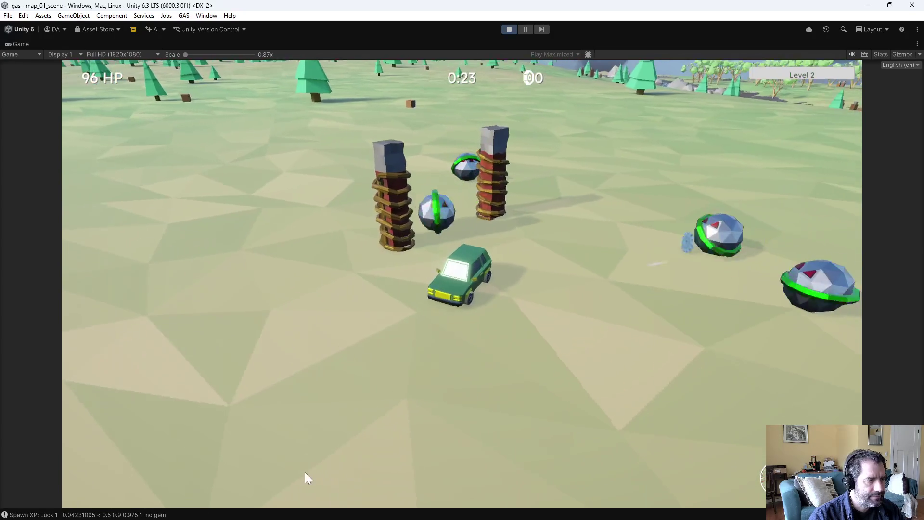
key("w")
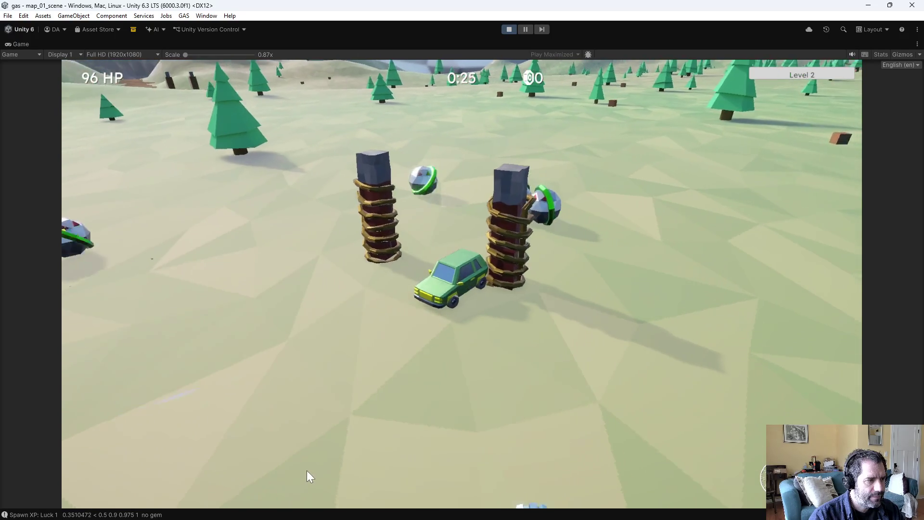
key("w")
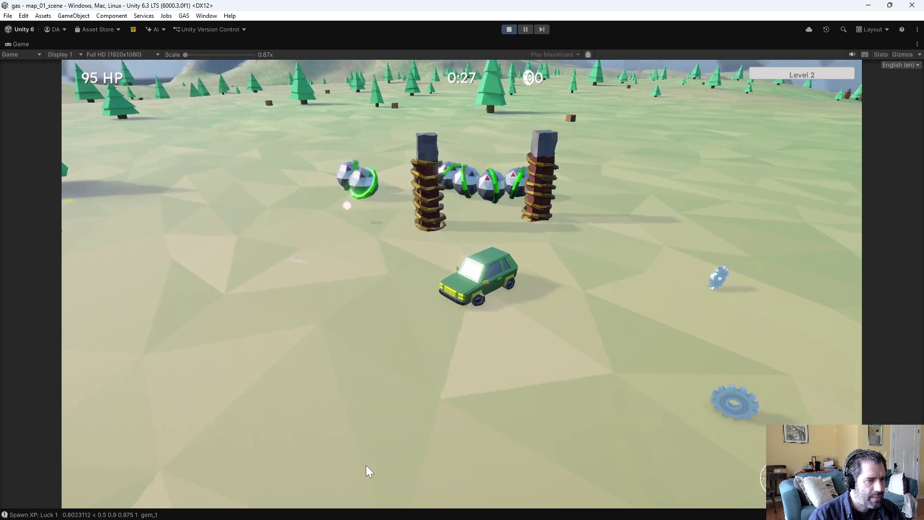
key("w")
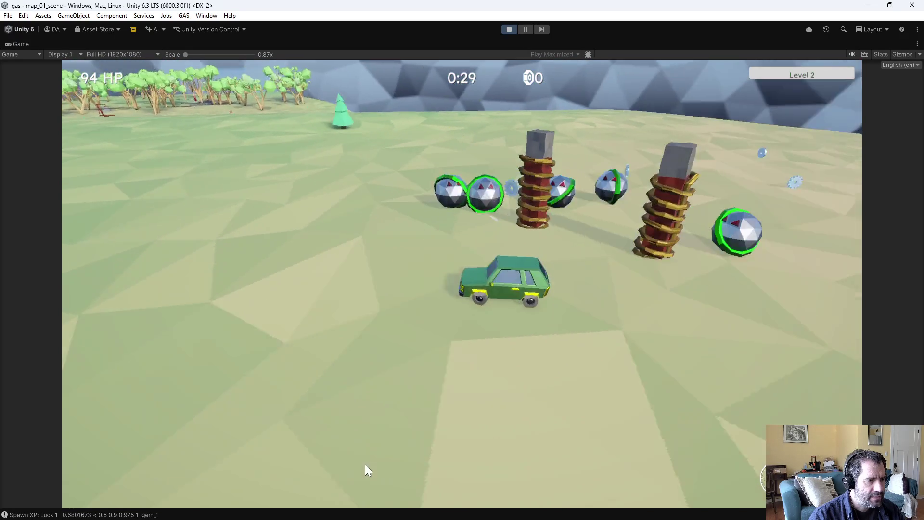
key("w")
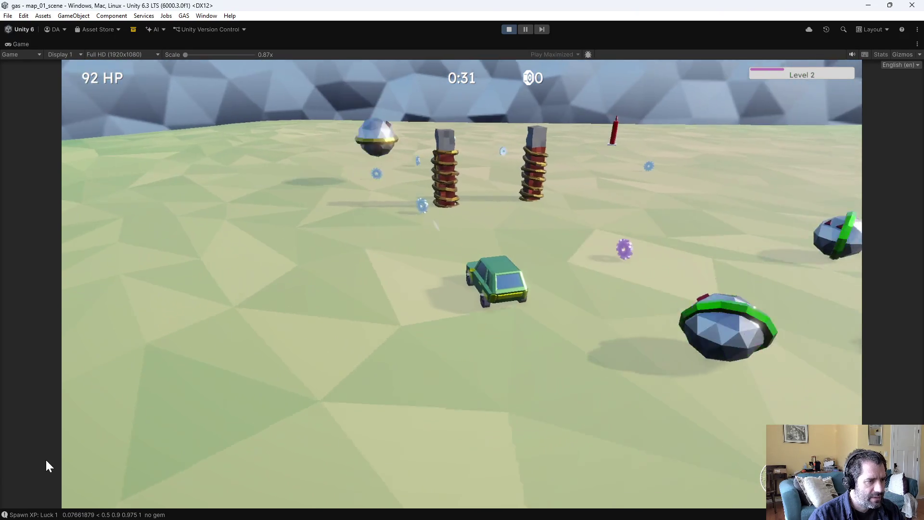
key("w")
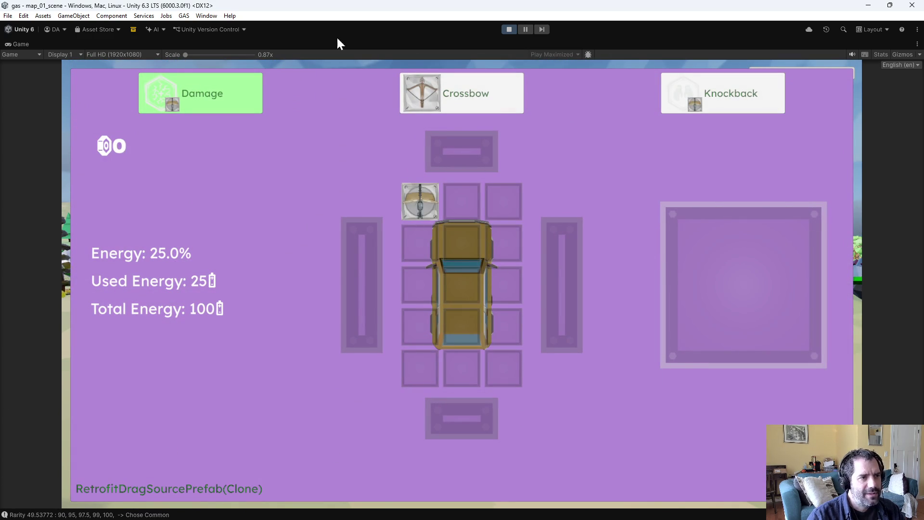
left_click(512, 27)
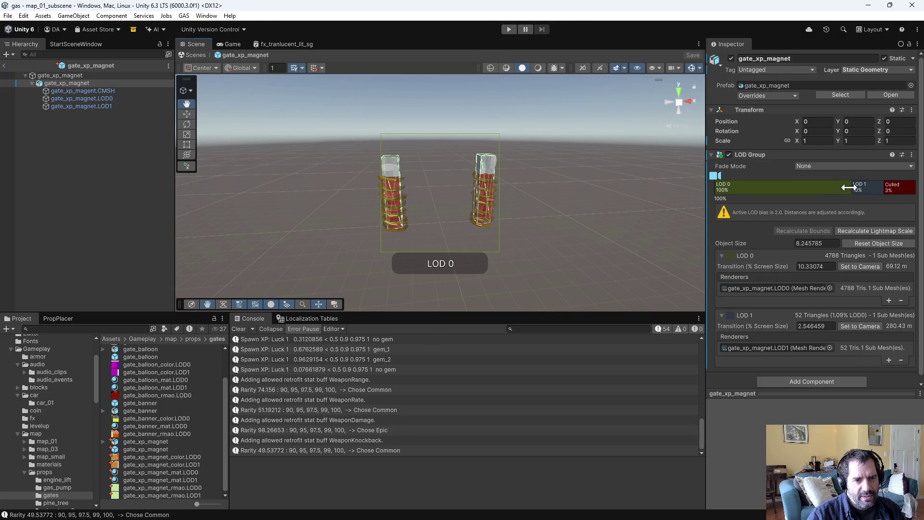
Step: Widen LOD1's share to 8%, re-save gate_xp_magnet.blend in Blender, and return to Emacs
left_click_drag(848, 187, 863, 197)
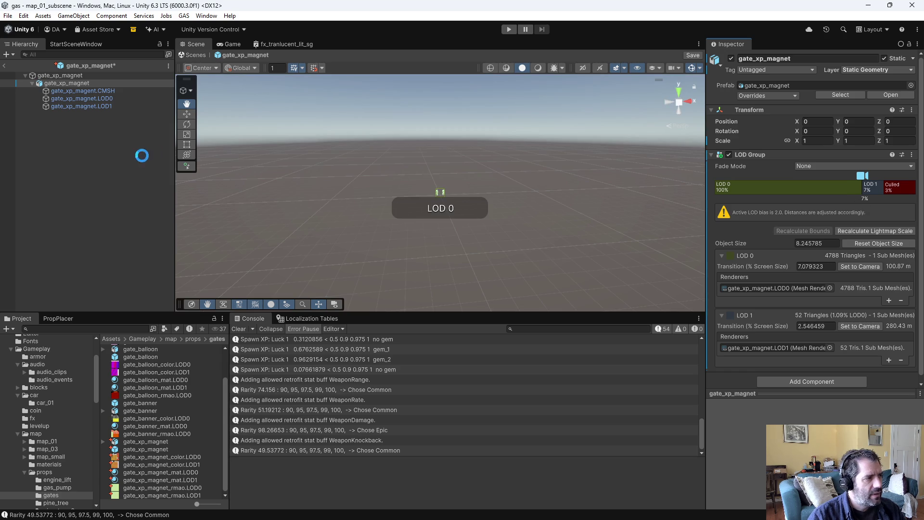
left_click(116, 169)
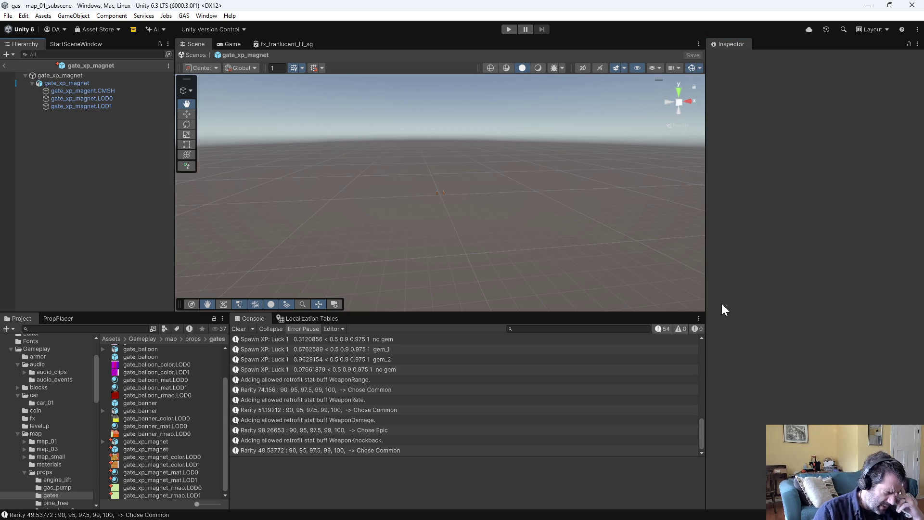
key("alt+Tab")
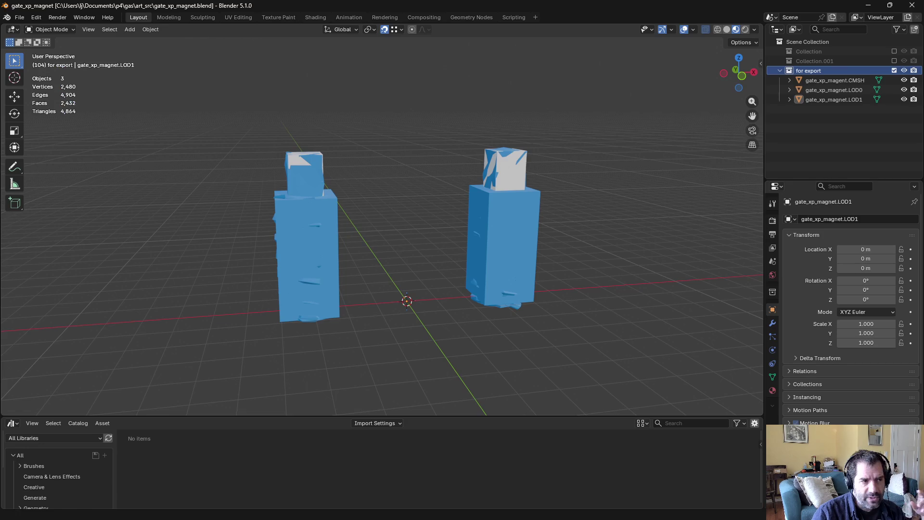
key("ctrl+s")
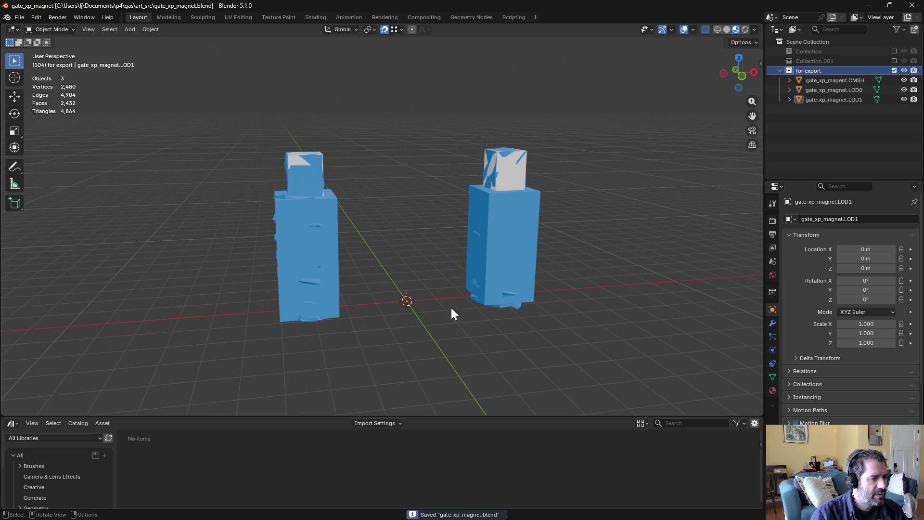
key("alt+Tab")
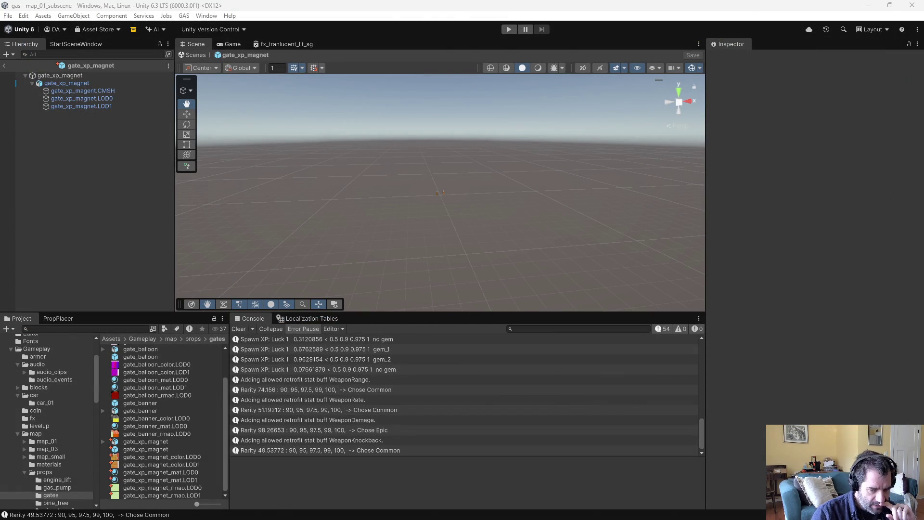
key("alt+Tab")
Step: Open GateSystem.cs, add an XPMagnet entry after Banner in the GateType enum, and save
key("ctrl+x")
key("ctrl+f")
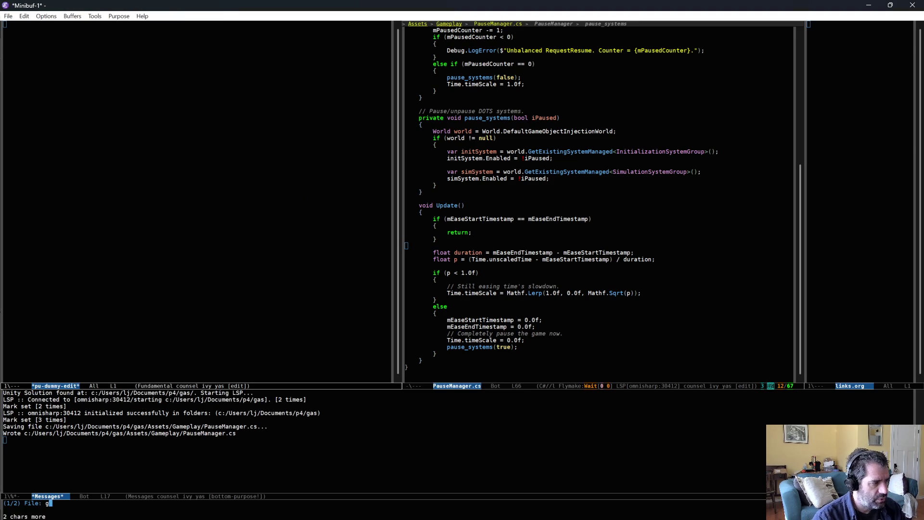
type("gate")
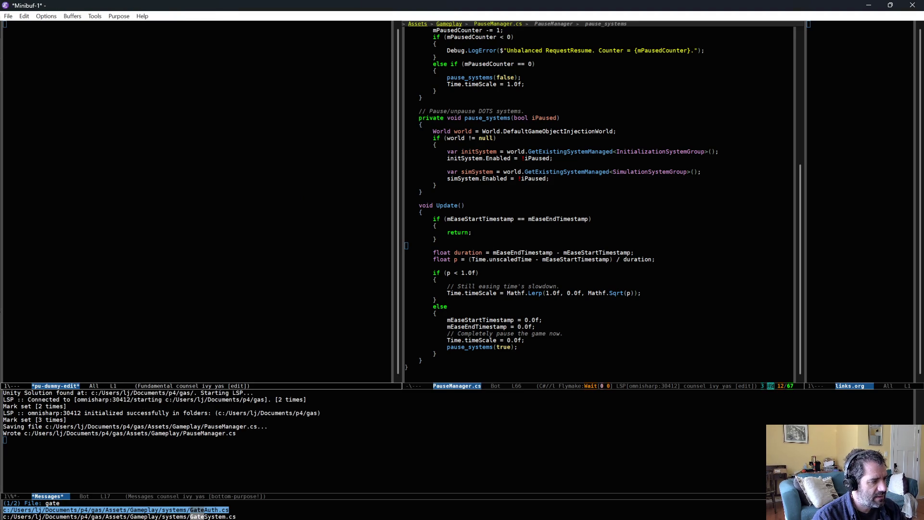
type("s")
key("Return")
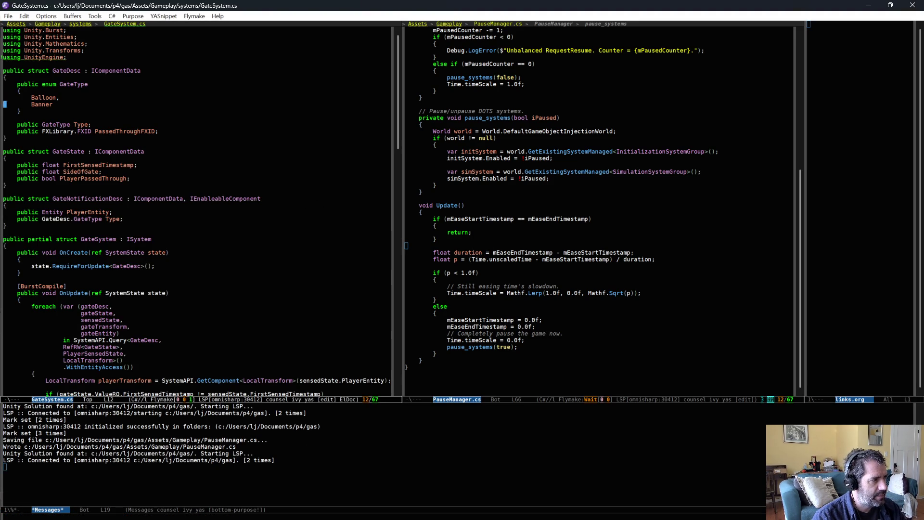
type(",")
key("Return")
type("XPMagnet")
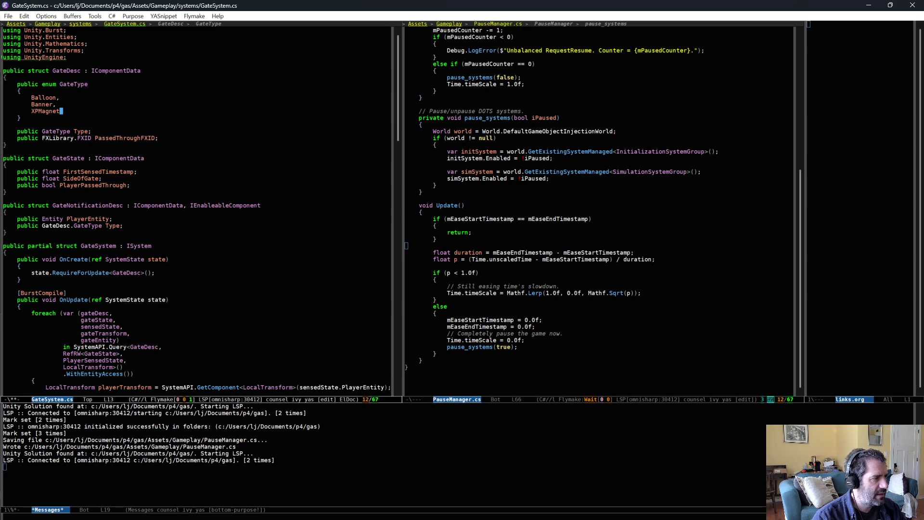
key("ctrl+x")
key("ctrl+s")
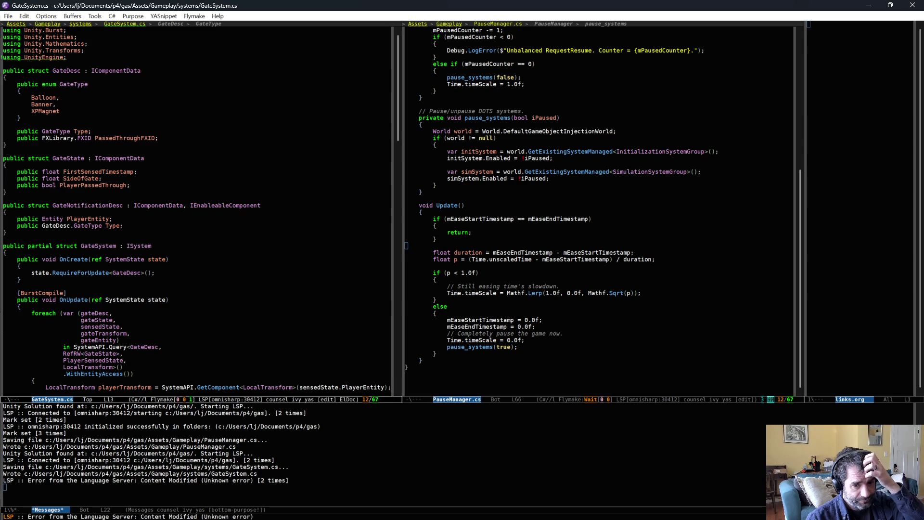
key("alt+Tab")
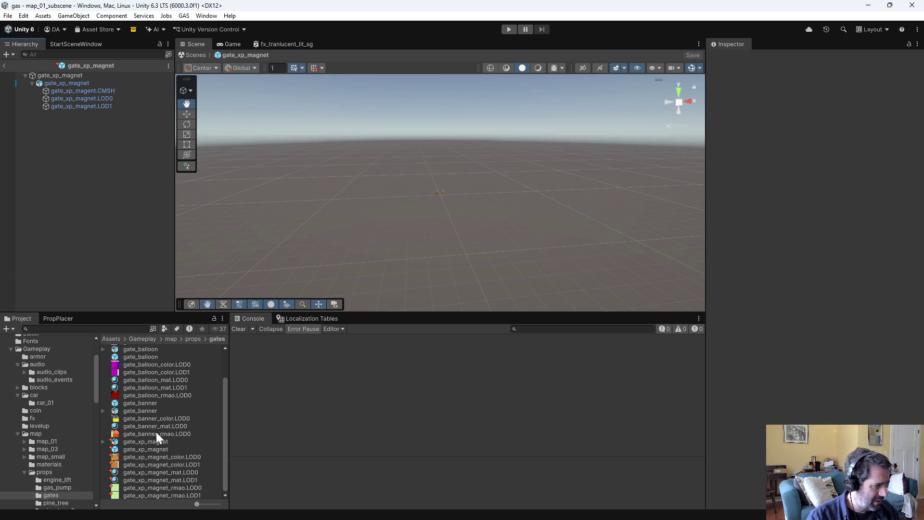
Step: Choose XP Magnet in the gate_xp_magnet prefab's Gate Auth Type dropdown and save the prefab
left_click(148, 450)
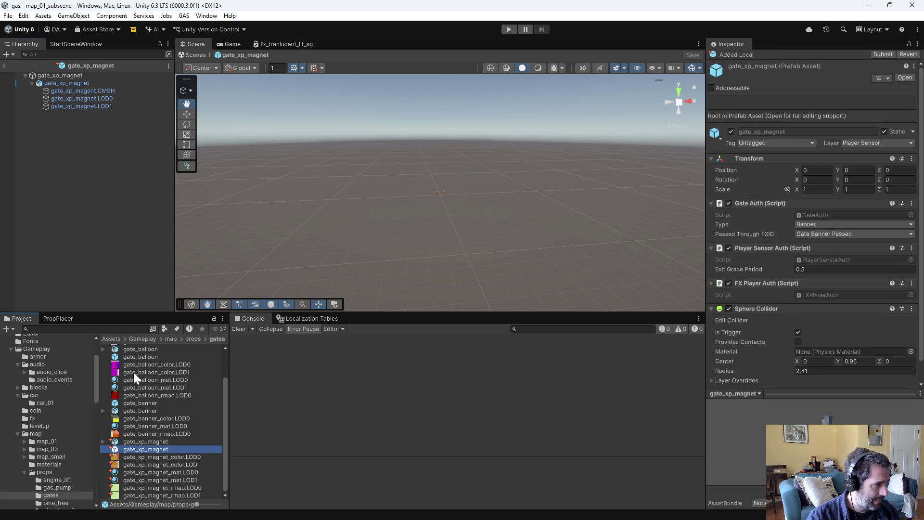
left_click(804, 154)
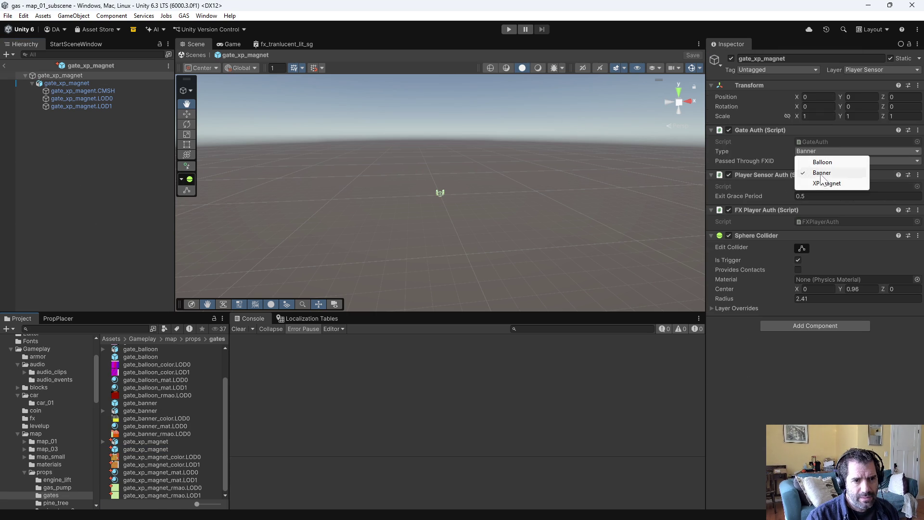
left_click(824, 182)
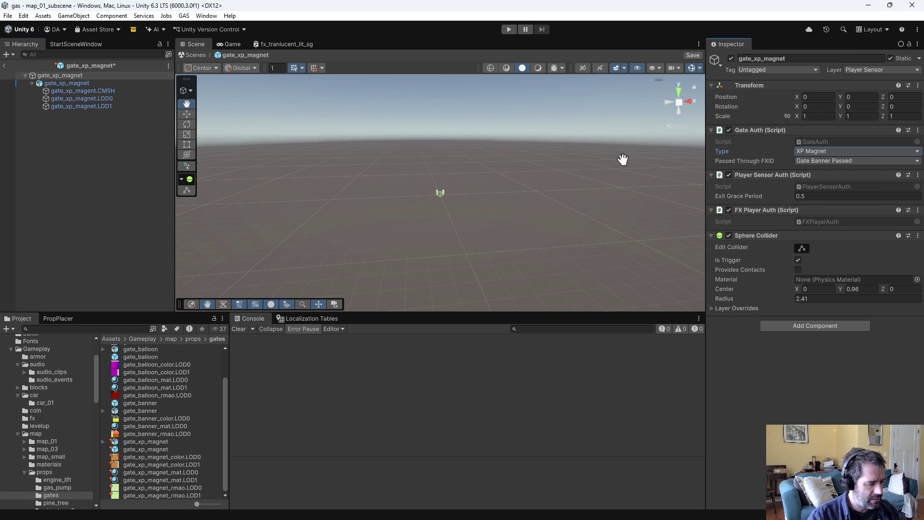
key("ctrl+s")
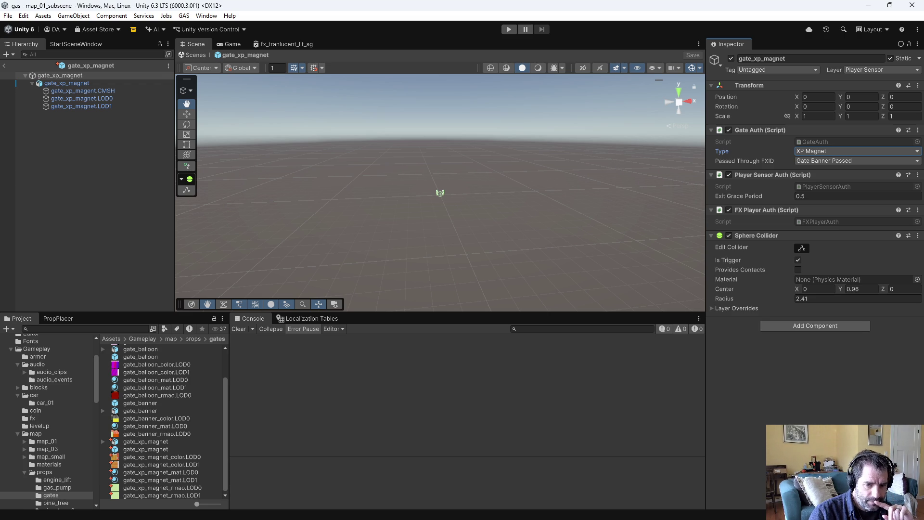
key("alt+Tab")
Step: Open Player.cs and jump to the handle_passed_through_gate function
key("ctrl+x")
key("ctrl+f")
type("pl")
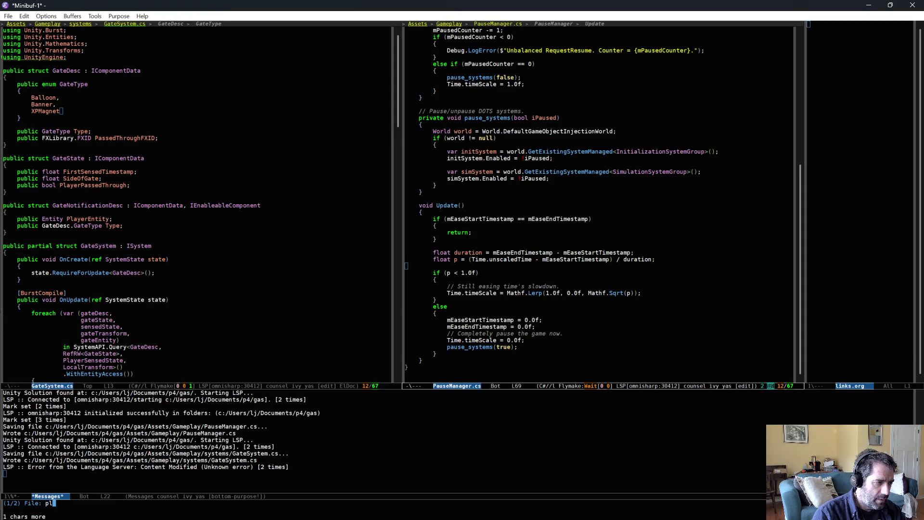
type("ayer")
key("Down")
key("Down")
key("Down")
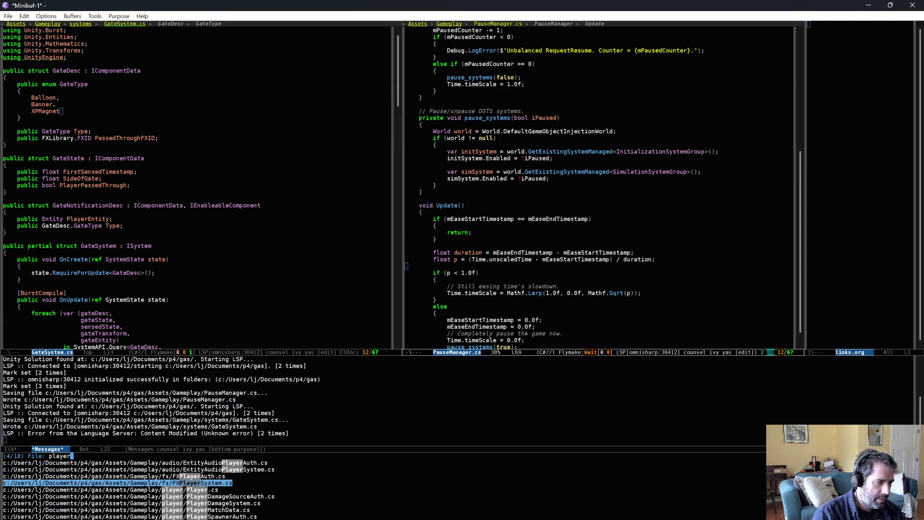
key("Return")
key("alt+i")
type("ga")
key("Return")
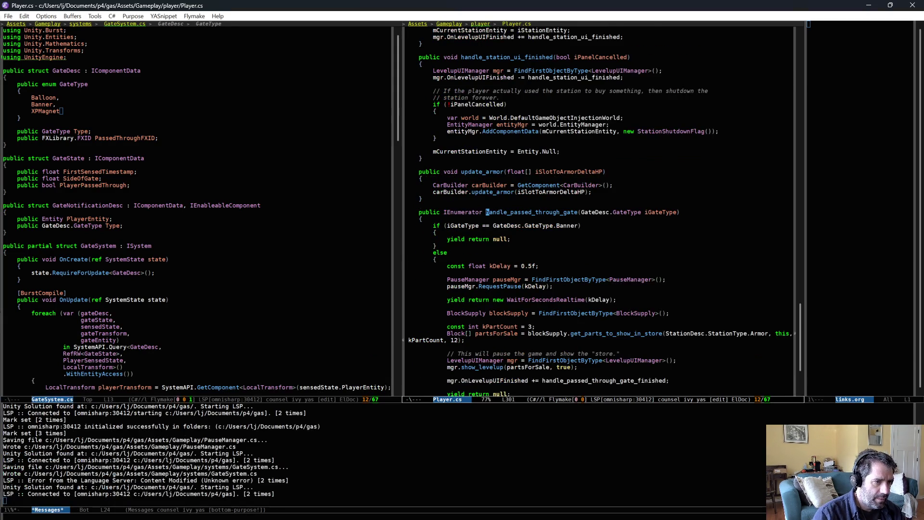
Step: After the Banner branch, add an else-if XPMagnet branch whose body is yield return null
left_click(541, 182)
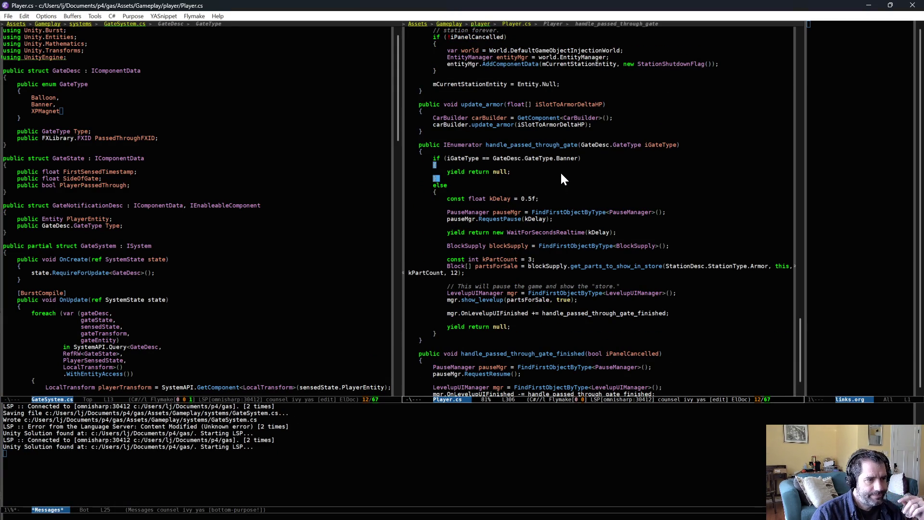
key("Return")
type("else ")
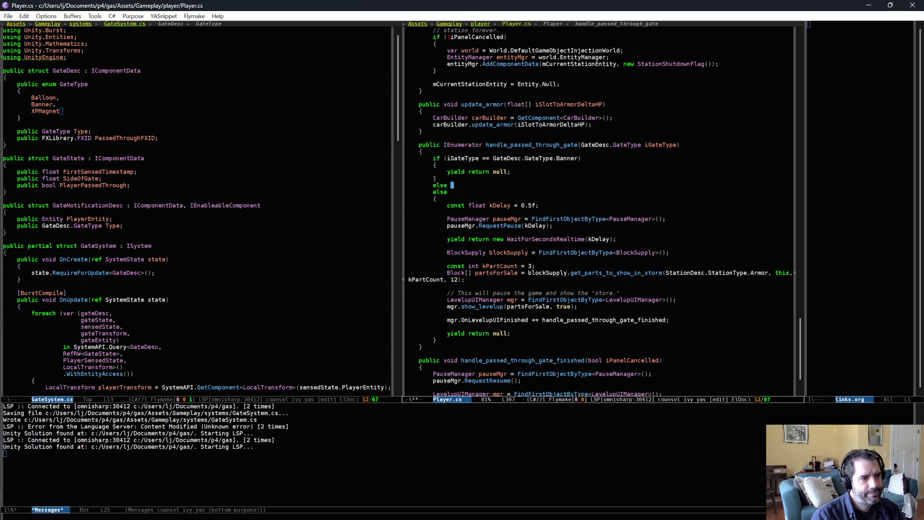
type("if (iGateType == G")
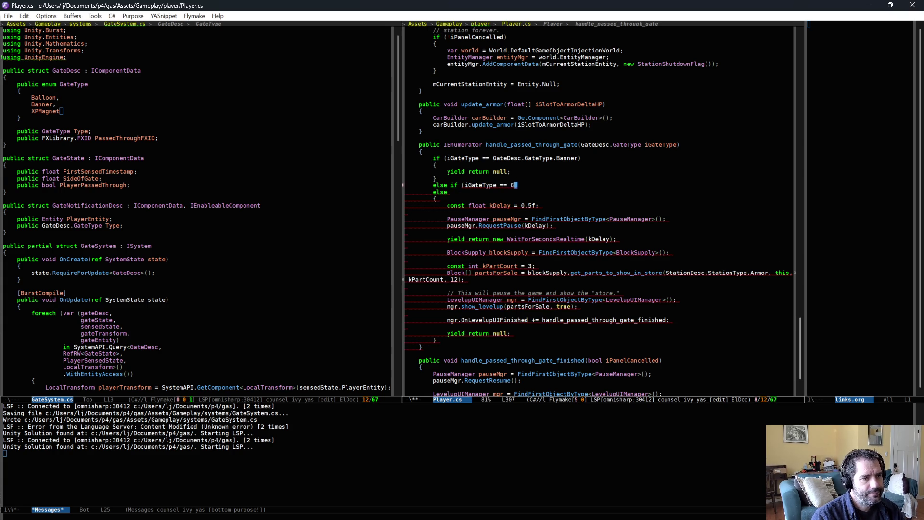
key("BackSpace")
key("BackSpace")
key("BackSpace")
type("Desc.GateType.ma")
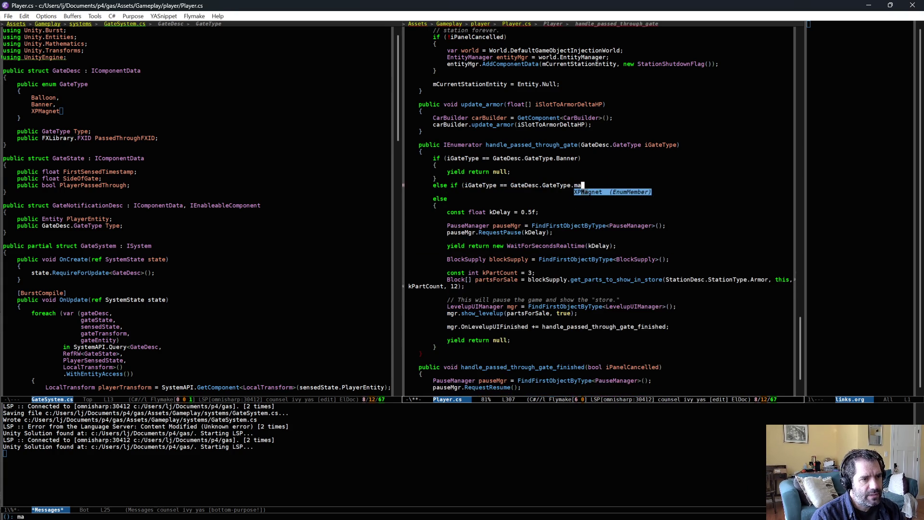
key("Return")
type(")")
key("Return")
type("{")
key("Return")
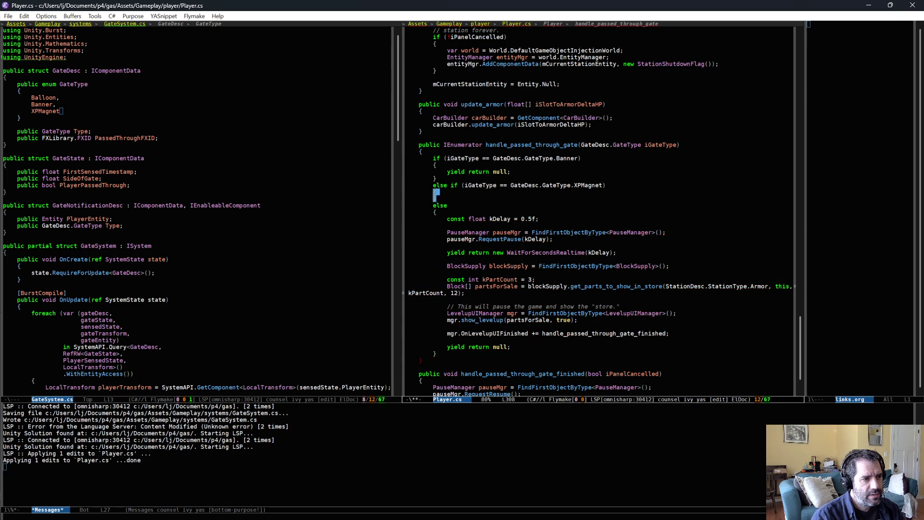
key("ctrl+space")
key("Down")
key("Down")
key("Down")
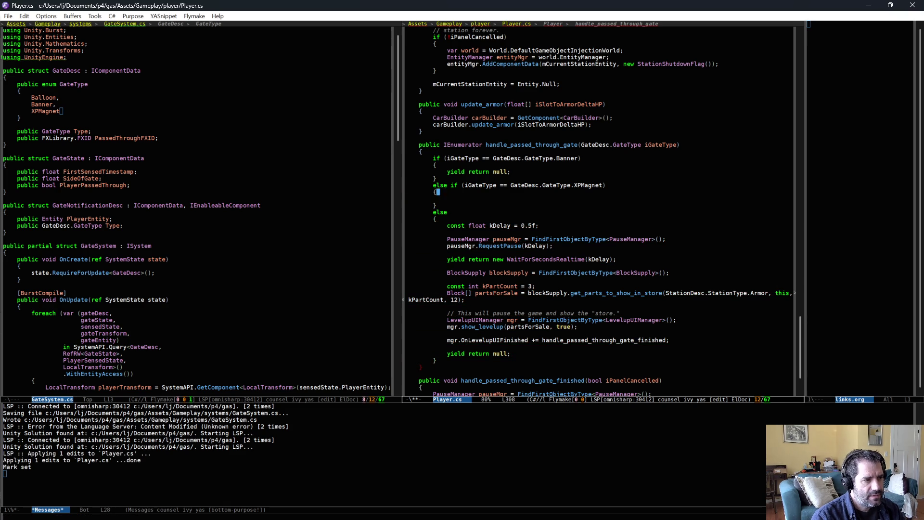
key("ctrl+y")
Step: Save the changes to Player.cs
key("ctrl+x")
key("ctrl+s")
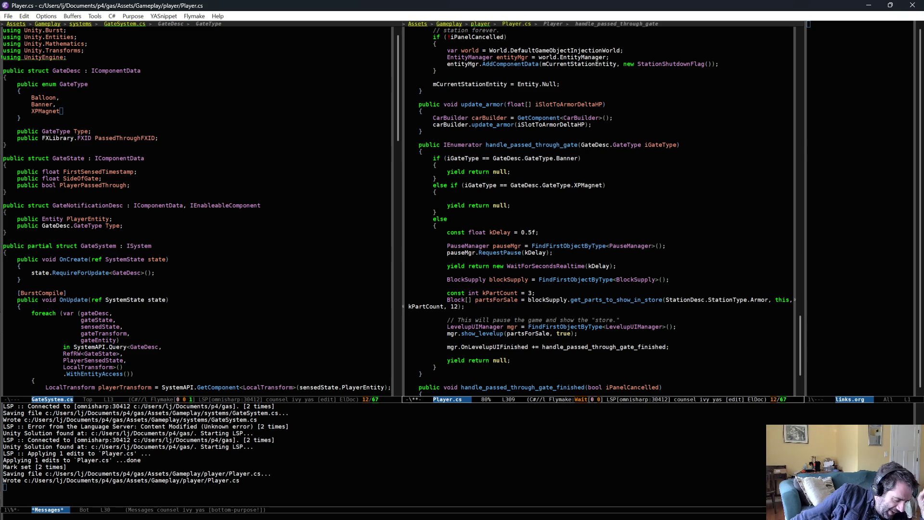
key("ctrl+x")
key("ctrl+s")
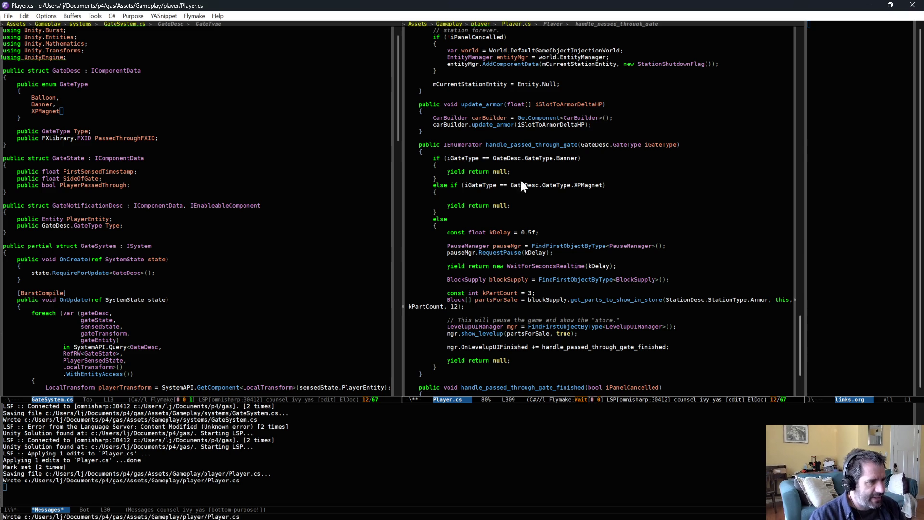
Step: From the GateSystem.cs window, start finding a file filtered by 'xpgems'
left_click(334, 177)
key("ctrl+x")
key("ctrl+f")
type("xpgem")
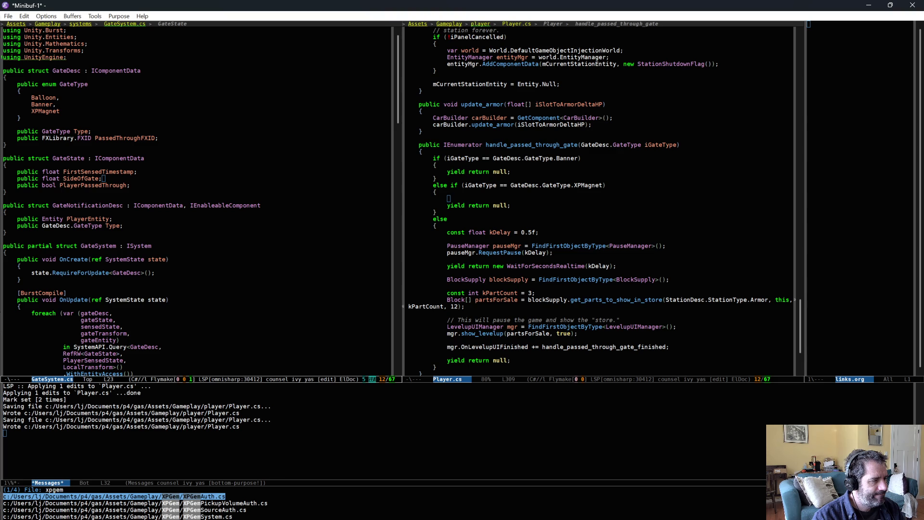
type("s")
Step: Open XPGemSystem.cs in the left pane and scroll through its gem-falling code
key("Down")
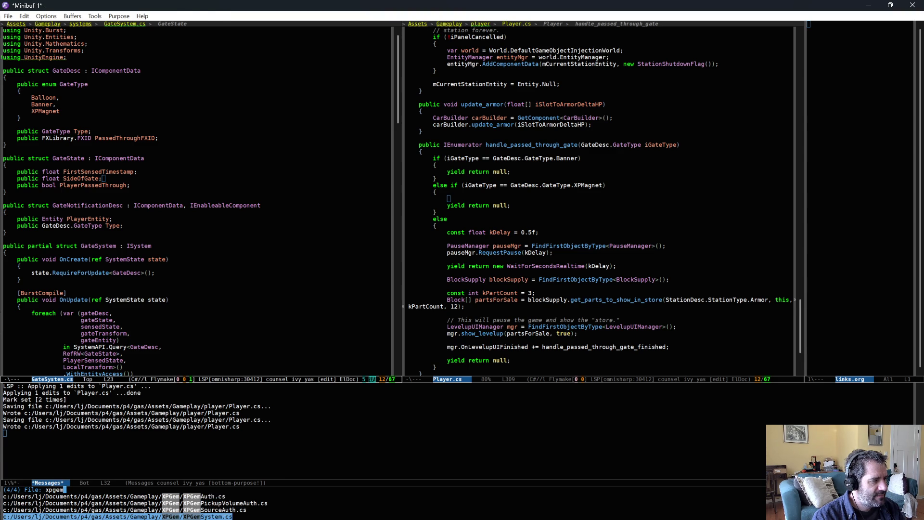
key("Return")
scroll(246, 230, "down", 10)
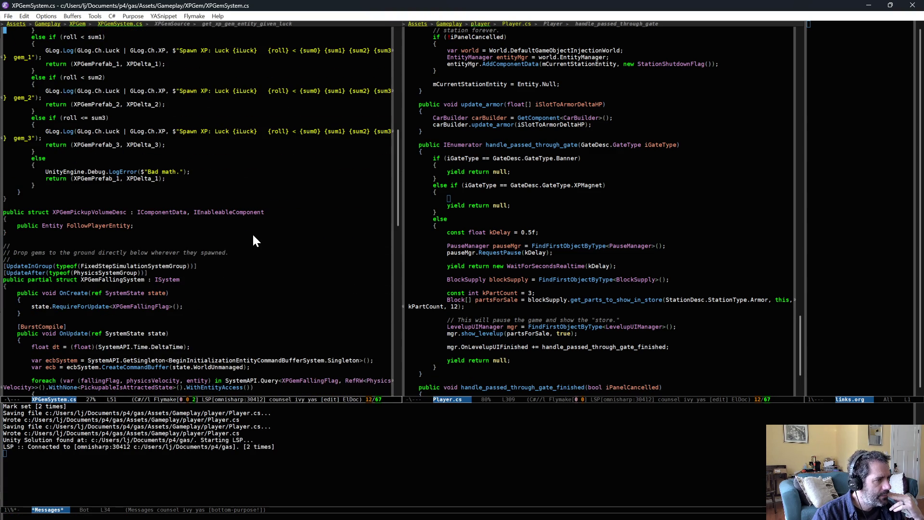
scroll(253, 232, "down", 5)
scroll(252, 233, "down", 3)
scroll(252, 233, "down", 6)
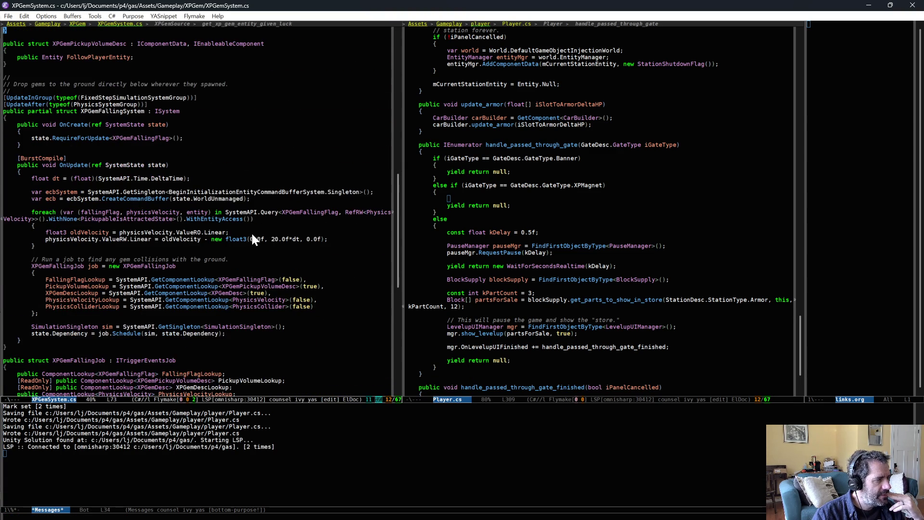
scroll(251, 234, "down", 2)
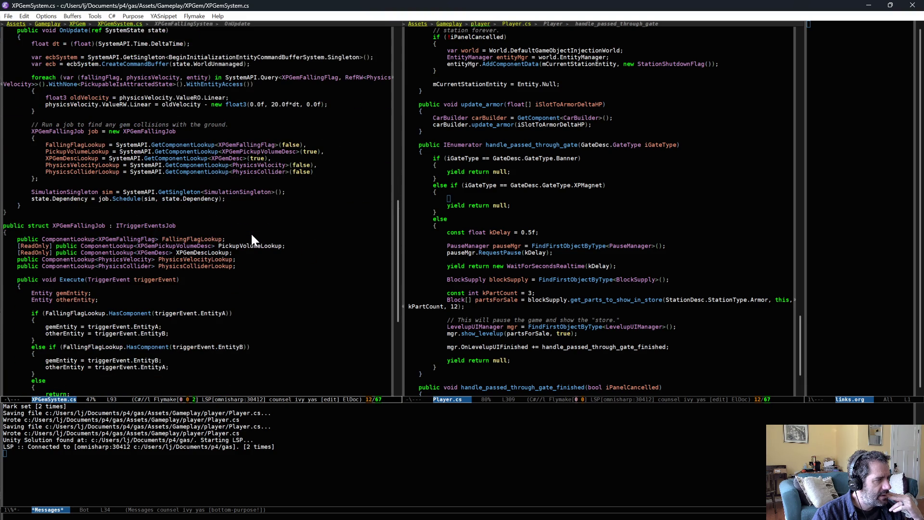
scroll(252, 234, "down", 10)
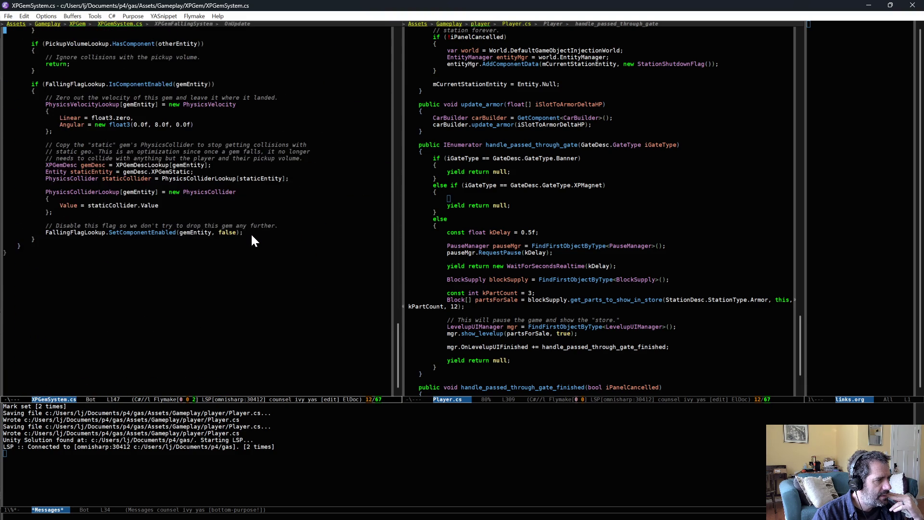
scroll(250, 233, "up", 7)
scroll(251, 235, "up", 20)
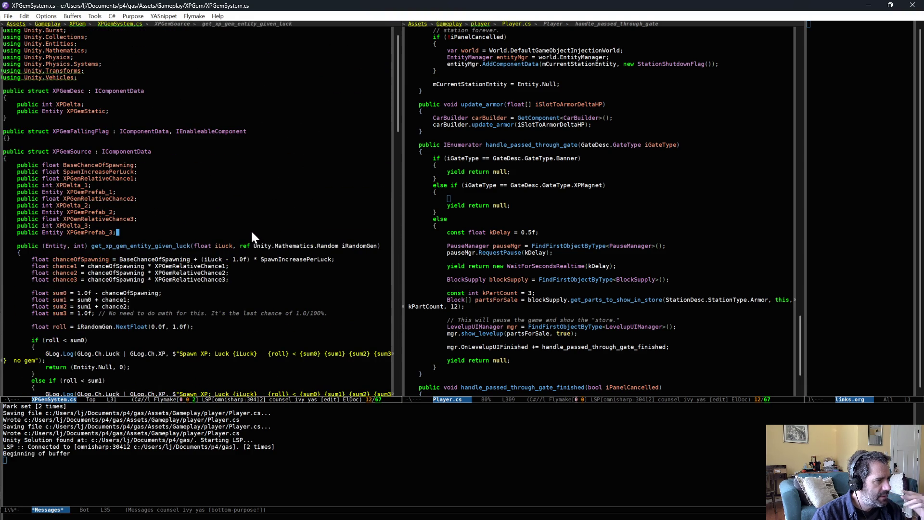
Step: Start another find-file filtered by 'sys', then 'x', and cancel it
key("ctrl+x")
key("ctrl+f")
type("sys")
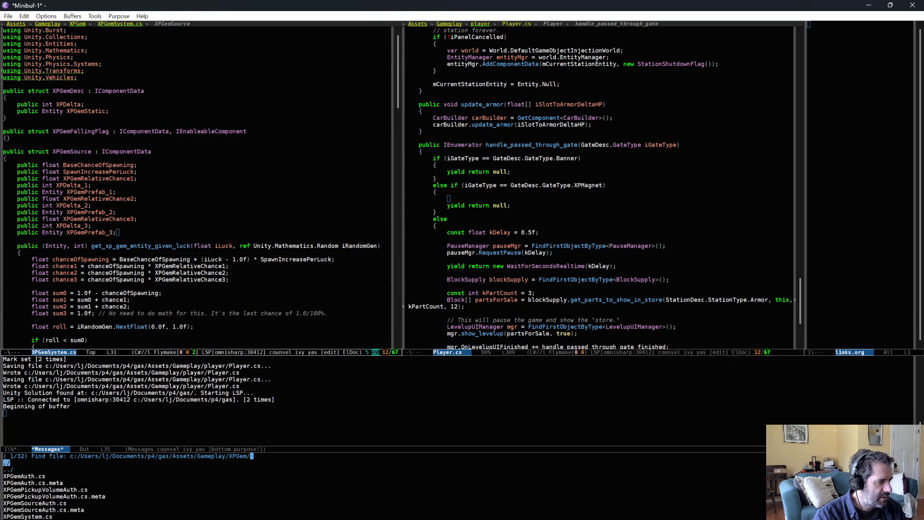
key("BackSpace")
key("BackSpace")
key("BackSpace")
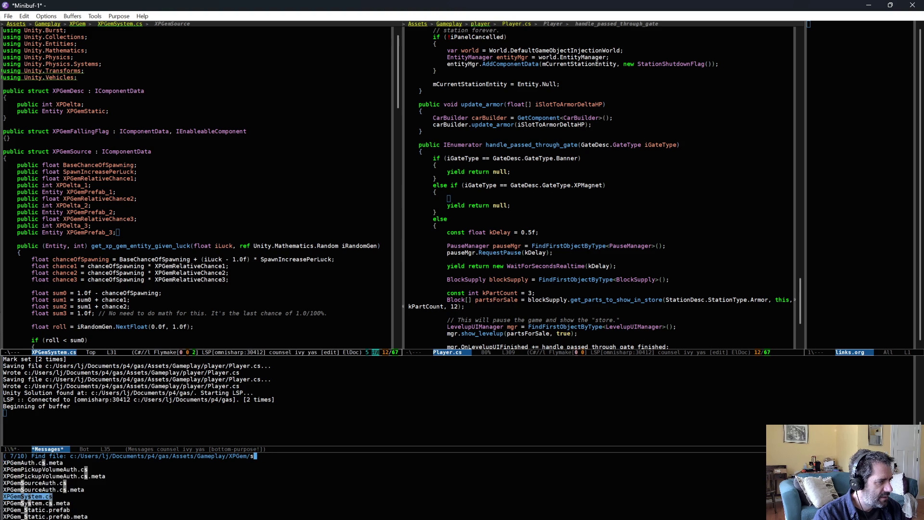
type("x")
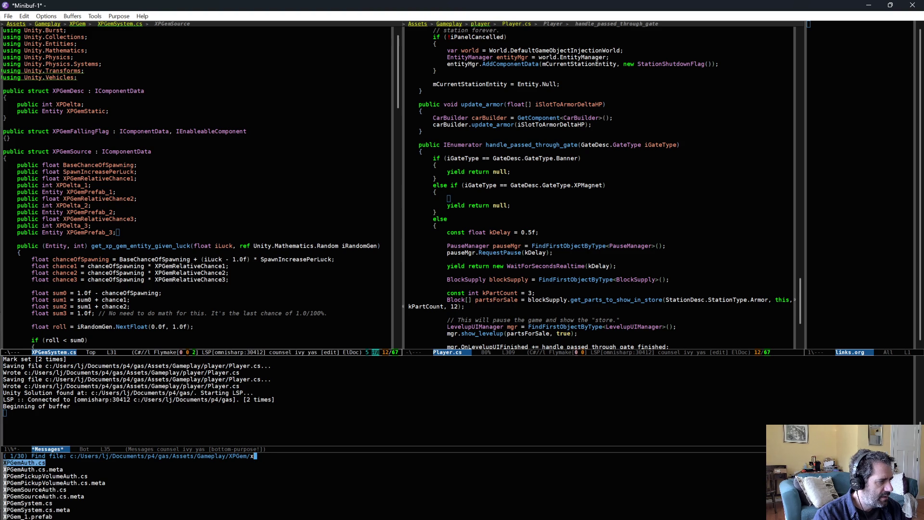
key("ctrl+g")
key("ctrl+g")
Step: Read further down XPGemSystem.cs, then switch over to Unity
scroll(198, 211, "down", 10)
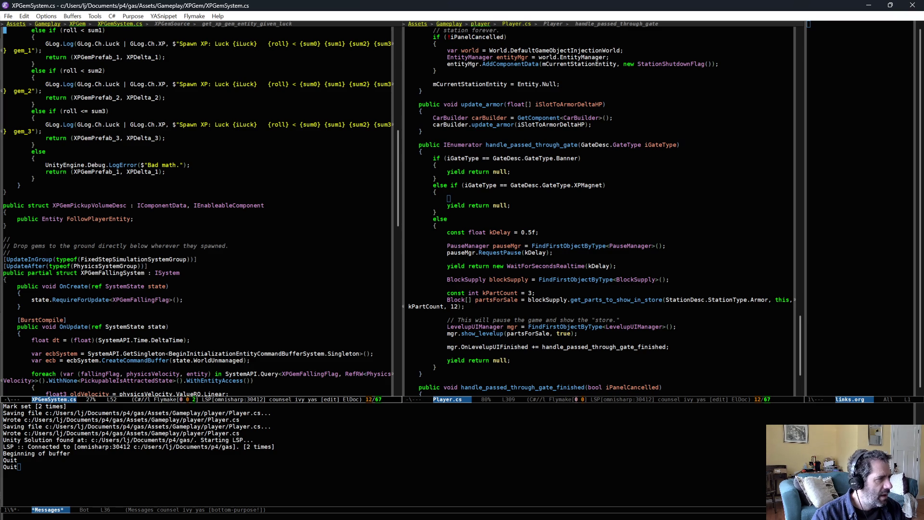
scroll(163, 308, "down", 2)
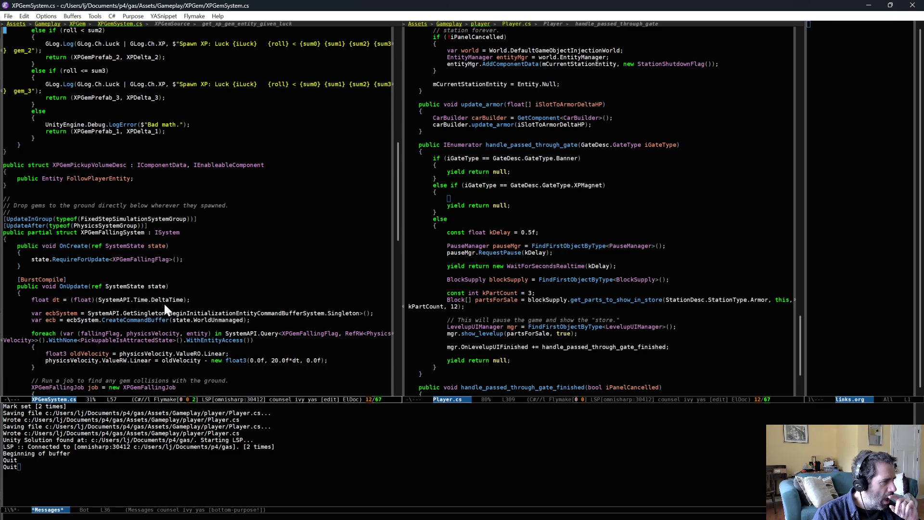
scroll(164, 304, "down", 5)
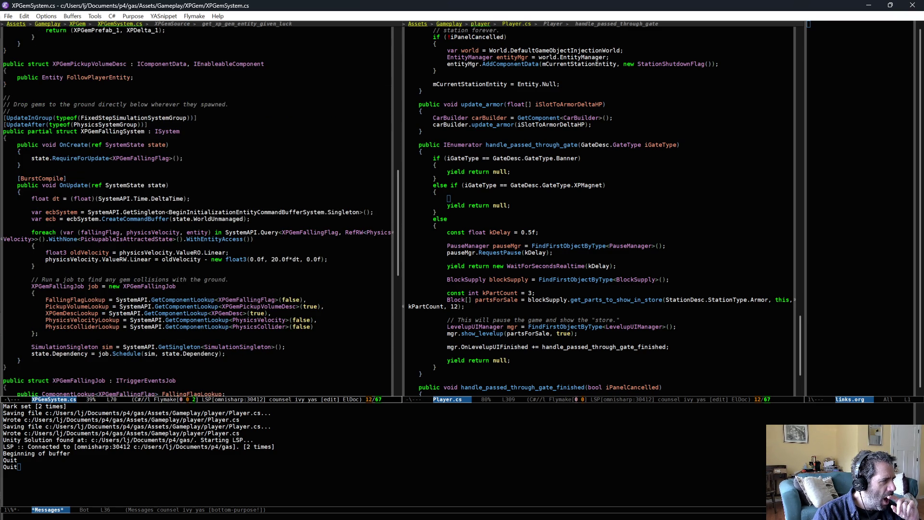
scroll(164, 300, "down", 15)
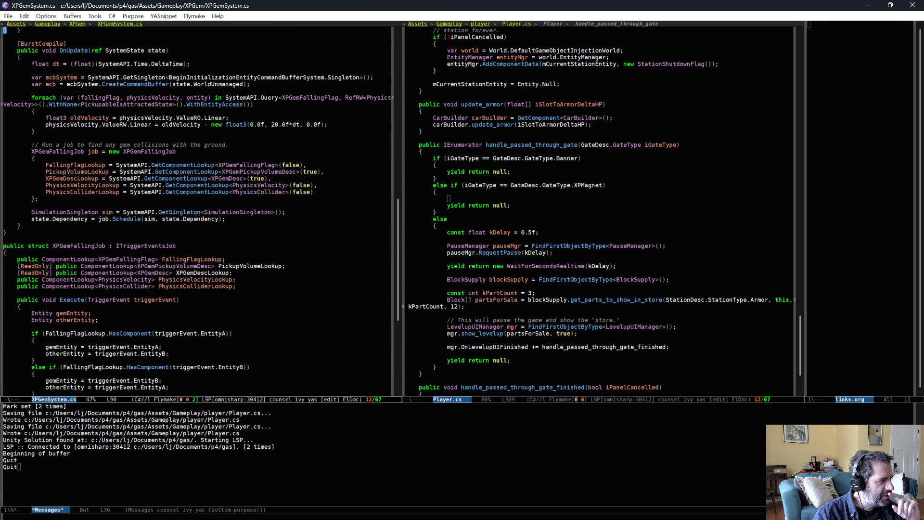
scroll(166, 291, "down", 4)
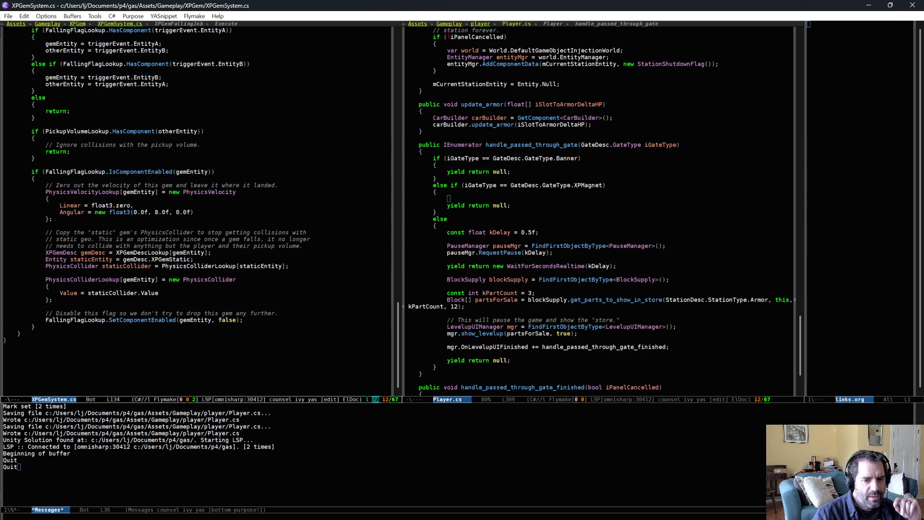
key("alt+Tab")
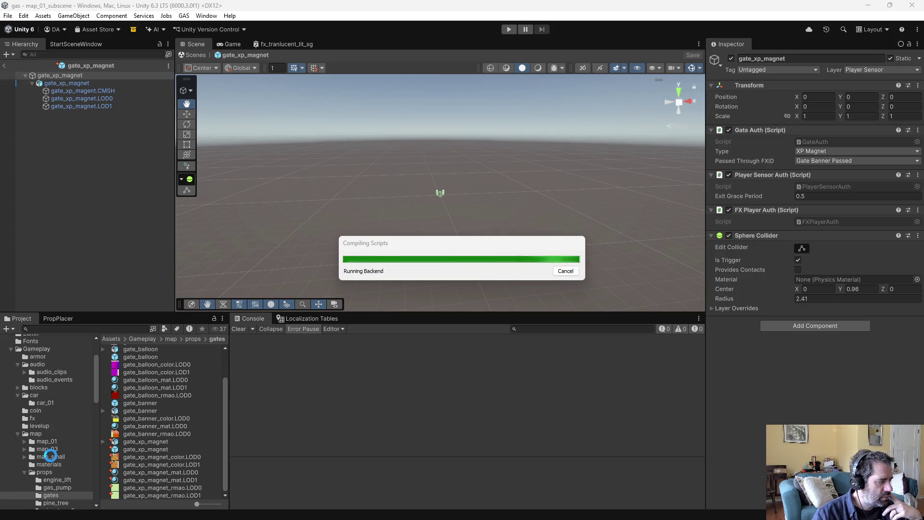
Step: Scroll the Project tree and select the XPGem folder to bring up the XPGem_1 prefab
scroll(51, 456, "down", 10)
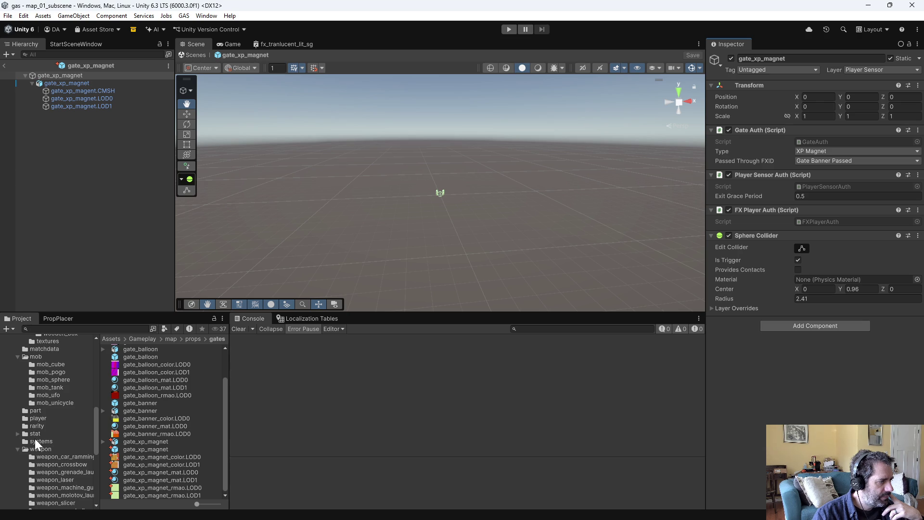
scroll(34, 440, "down", 5)
left_click(33, 373)
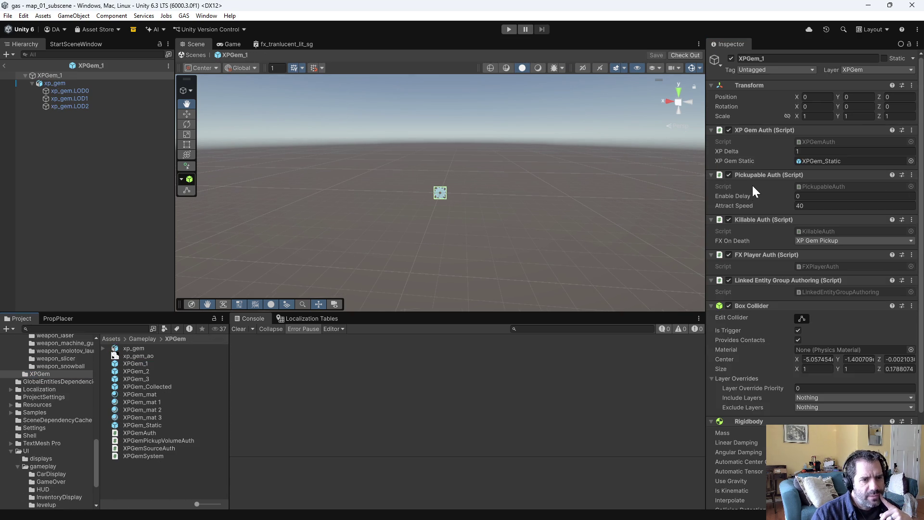
Step: Back in Emacs, find 'pickup' and open PickupVolumeSystem.cs in the left pane
key("alt+Tab")
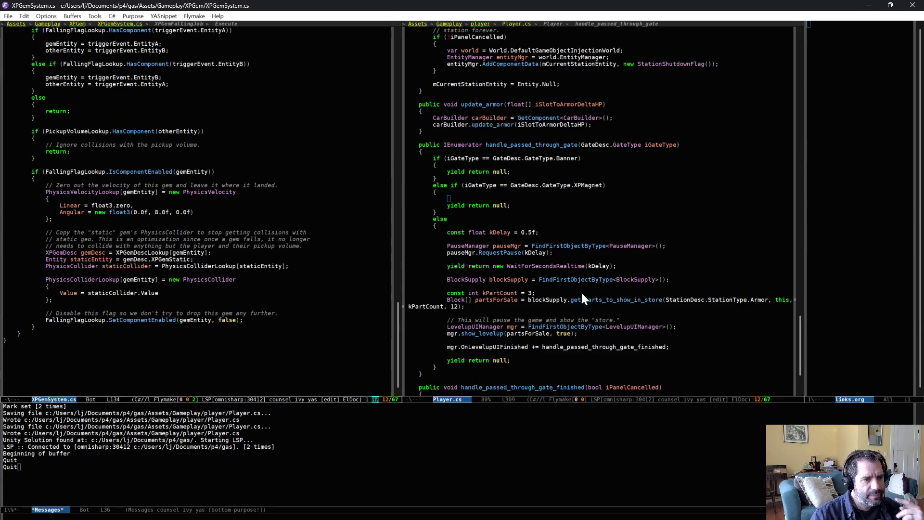
type("pi")
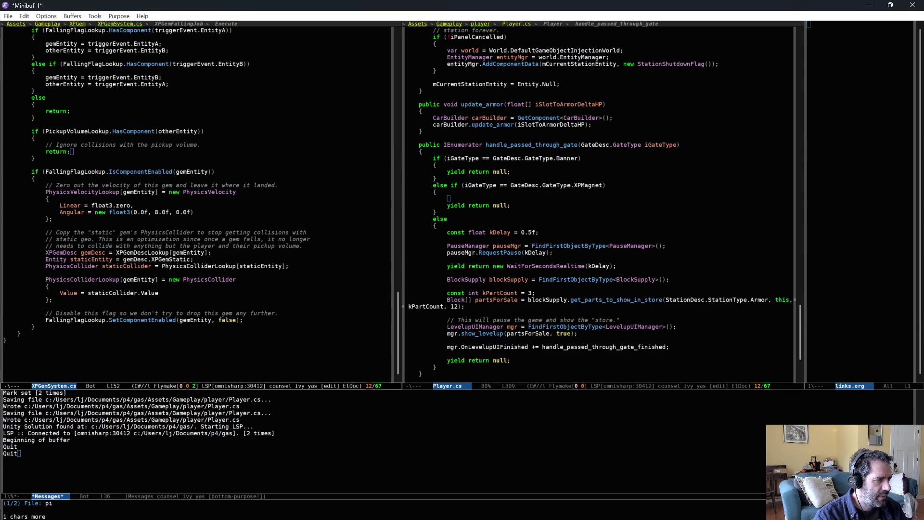
type("ckup")
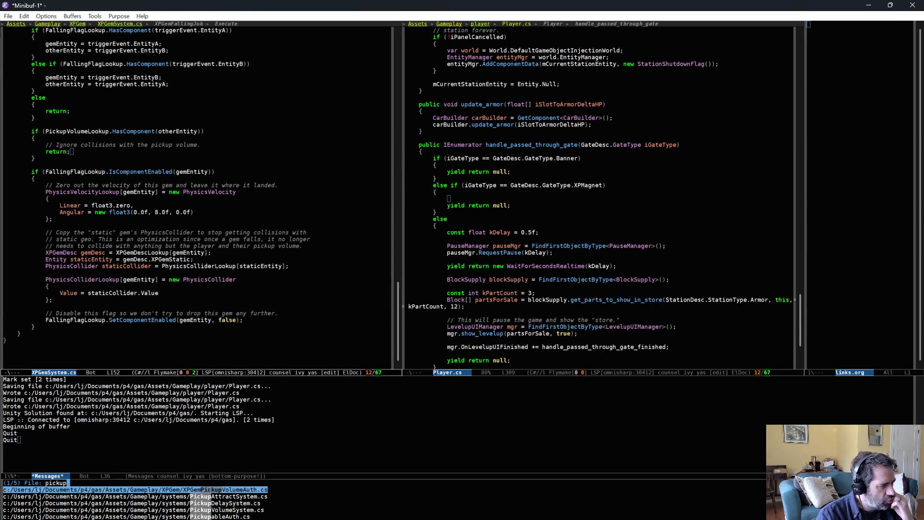
key("Down")
key("Down")
key("Down")
key("Return")
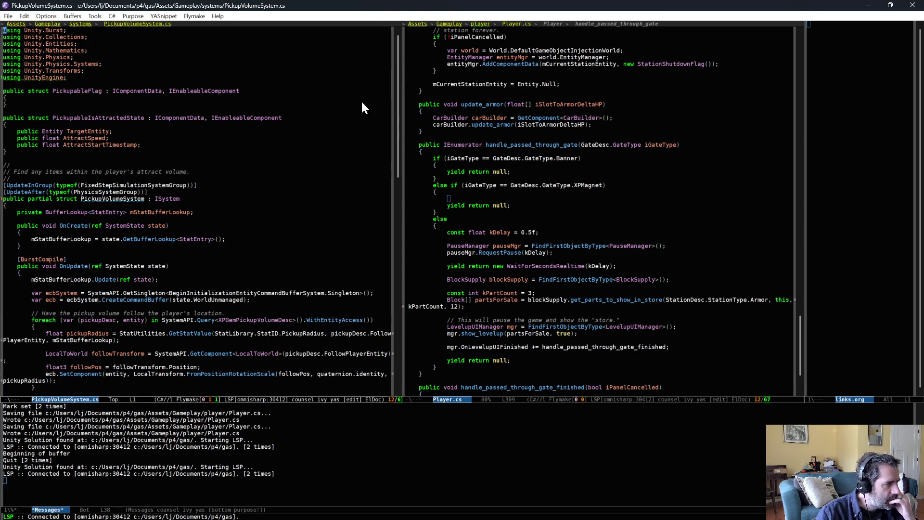
Step: Scroll through the pickup-attract job code and begin selecting the attractedState setup lines
scroll(262, 227, "down", 2)
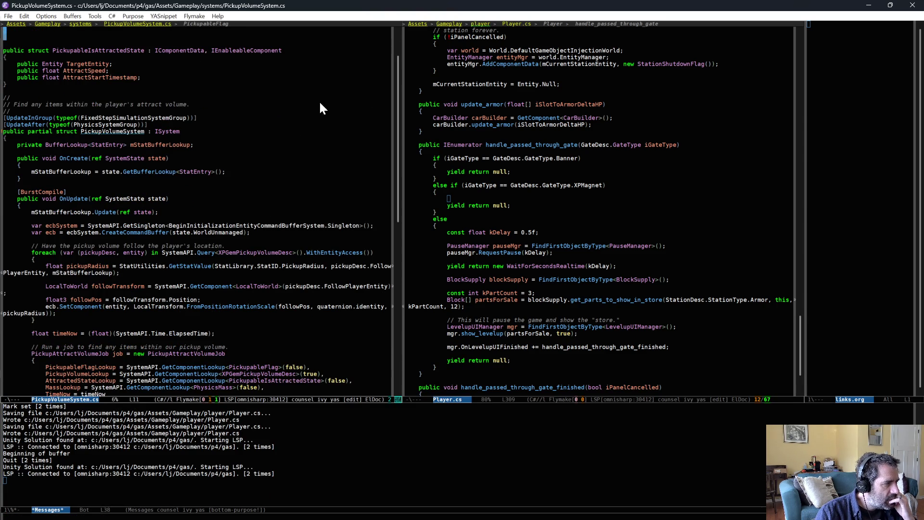
scroll(319, 107, "down", 3)
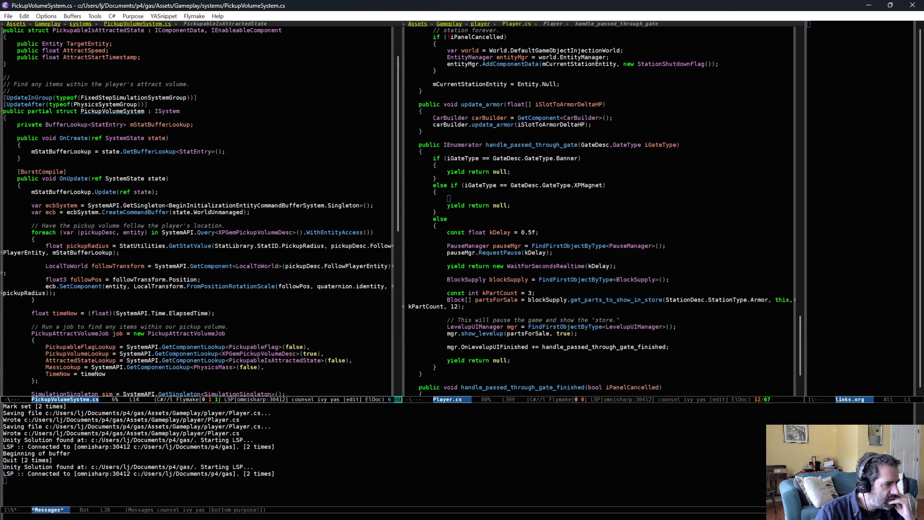
scroll(256, 239, "down", 5)
scroll(254, 271, "down", 12)
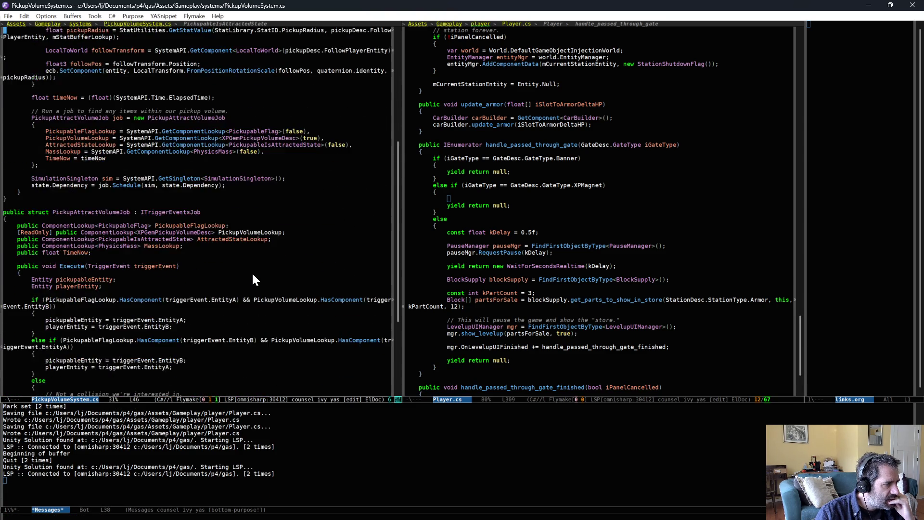
scroll(253, 279, "up", 3)
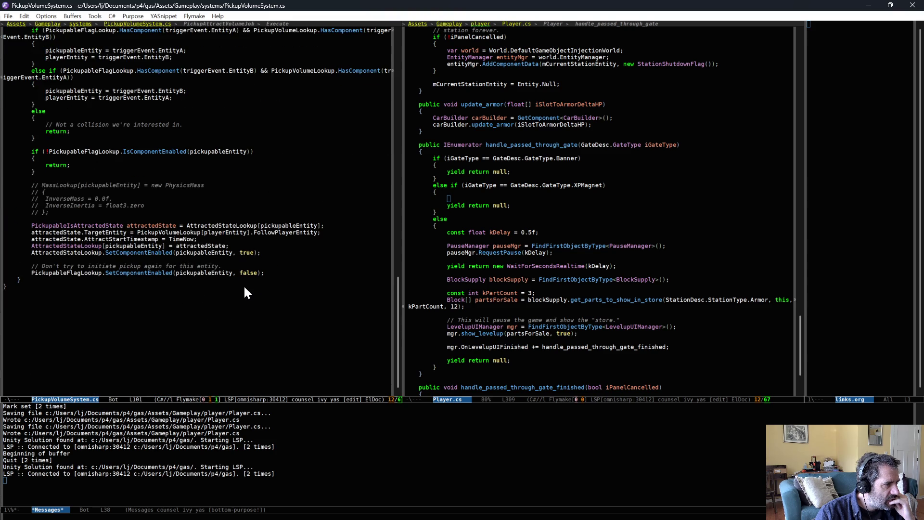
left_click(185, 233)
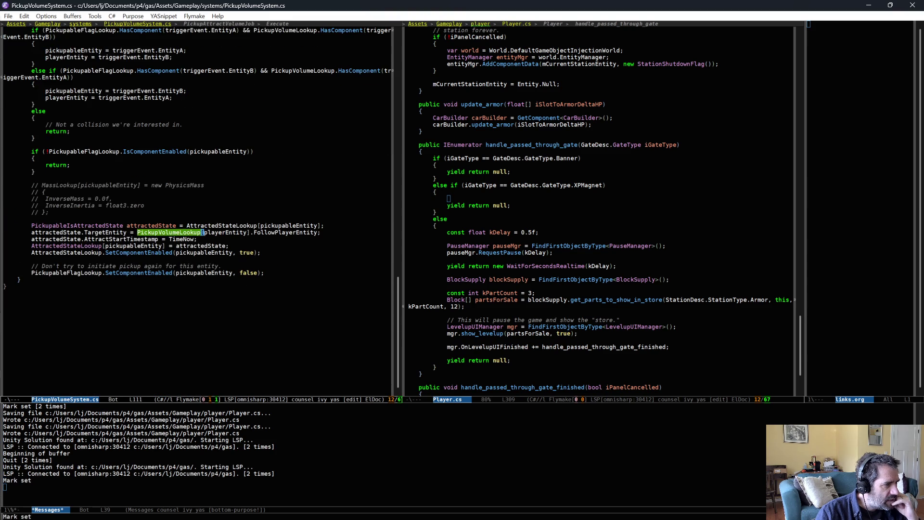
key("ctrl+=")
key("ctrl+=")
key("ctrl+=")
key("ctrl+=")
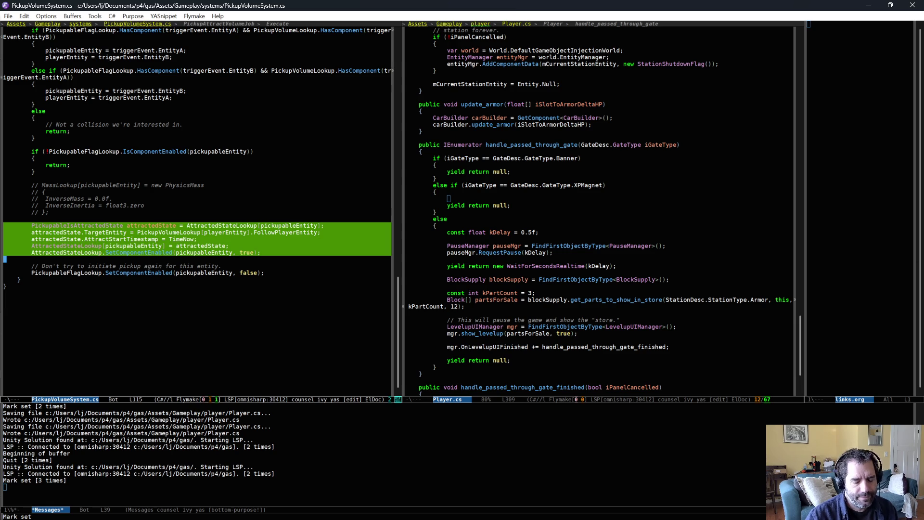
Step: In Unity, collapse the weapon and mob folders and show the systems folder
key("alt+Tab")
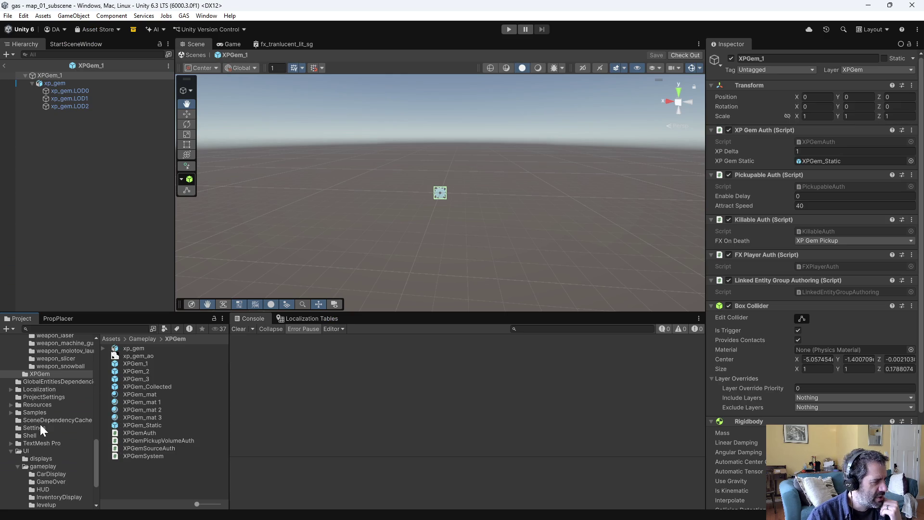
scroll(41, 406, "up", 4)
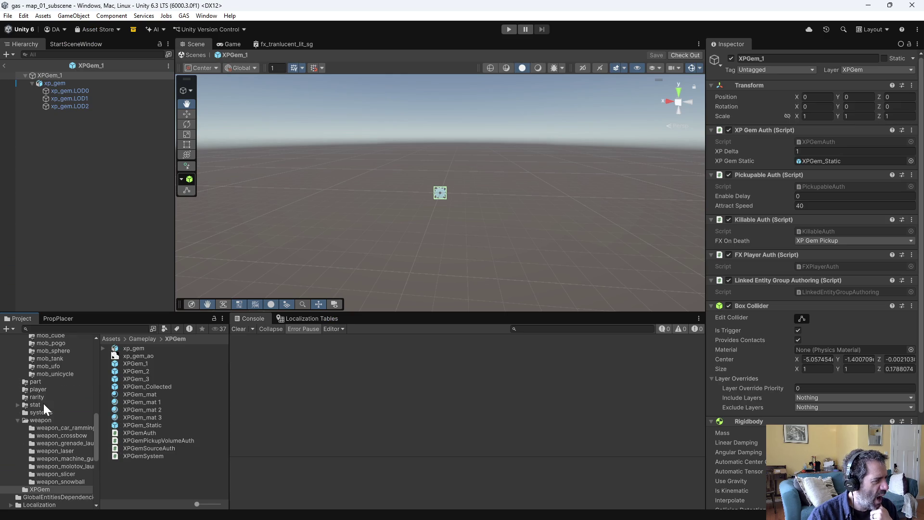
left_click(16, 420)
scroll(21, 418, "up", 2)
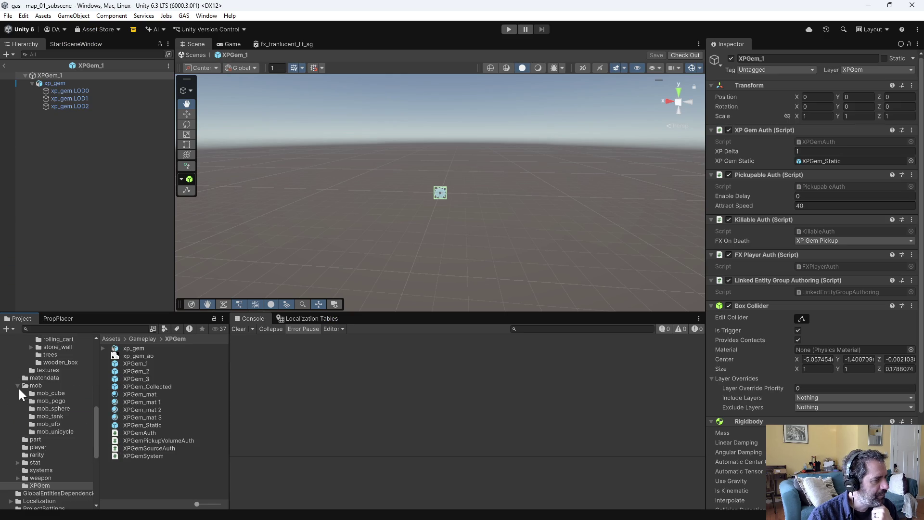
left_click(18, 386)
left_click(43, 424)
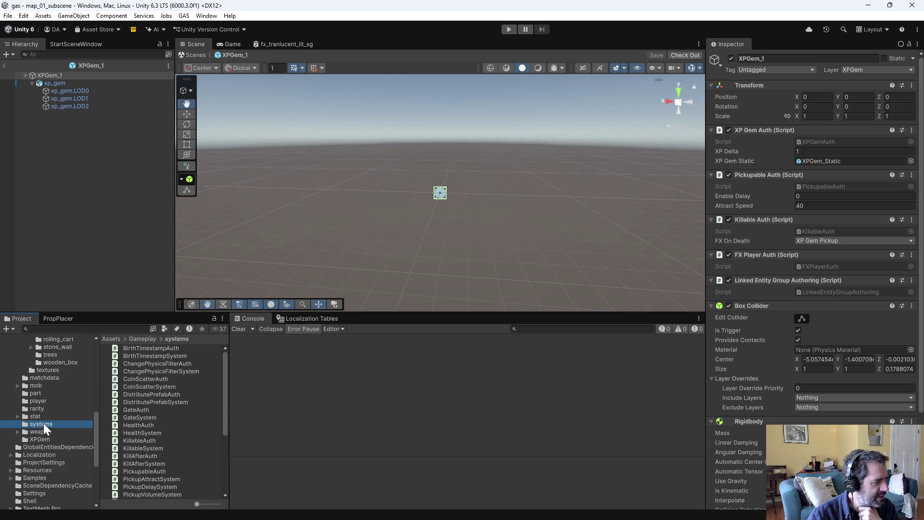
scroll(189, 422, "down", 5)
scroll(191, 427, "up", 3)
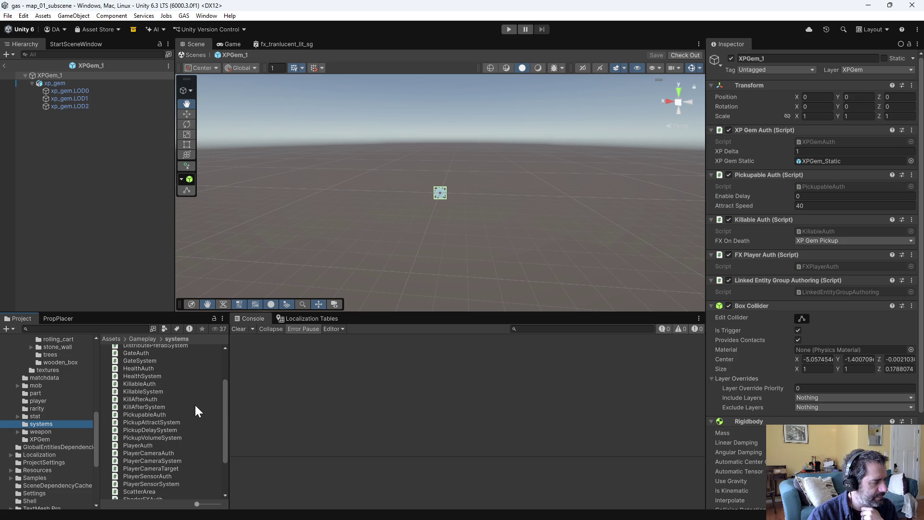
Step: Create a MonoBehaviour script named PickupAllSystem in systems, then go back to Emacs
right_click(187, 400)
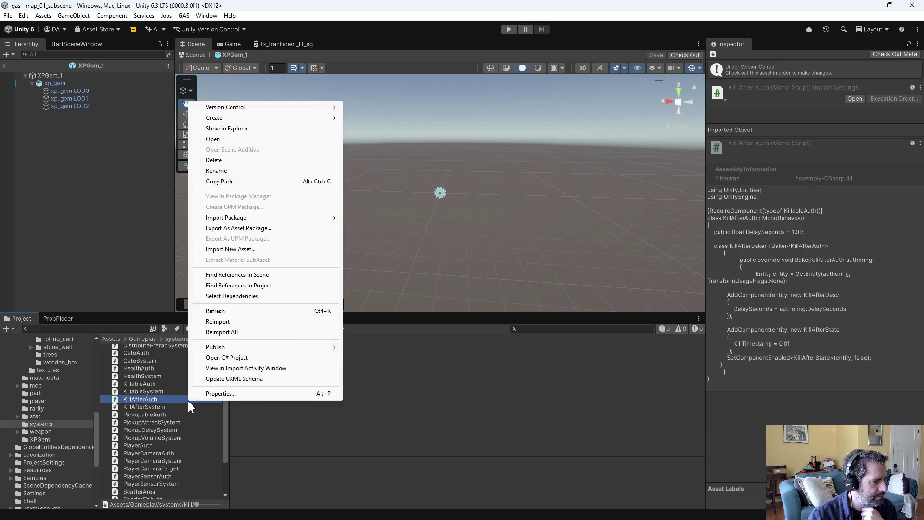
mouse_move(236, 118)
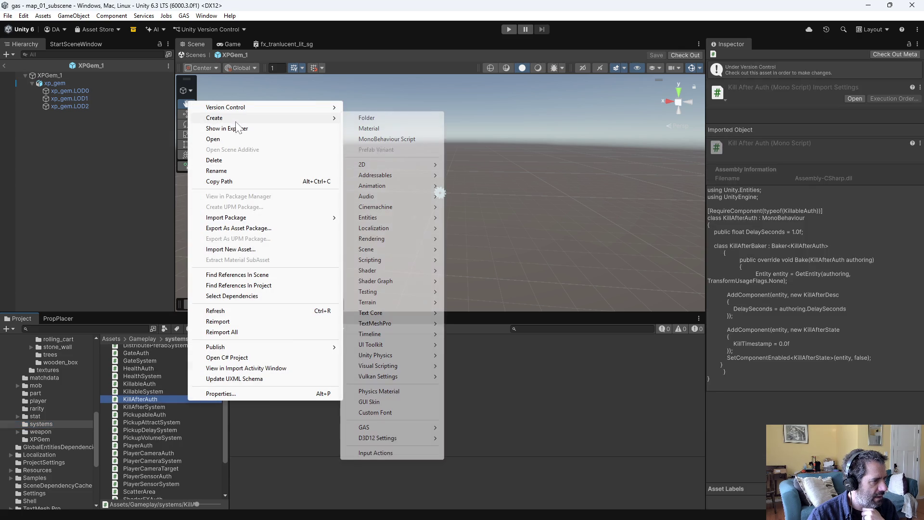
left_click(401, 140)
type("PickupAp")
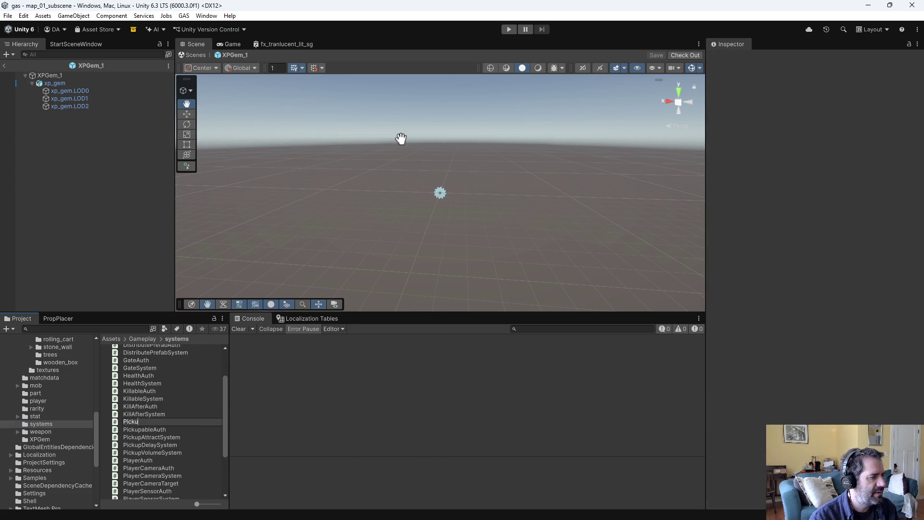
key("BackSpace")
key("BackSpace")
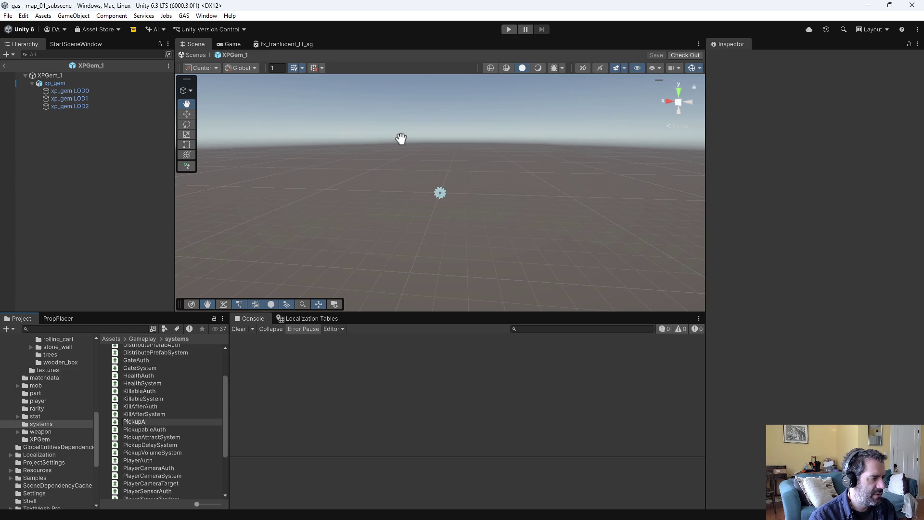
type("AllSystem")
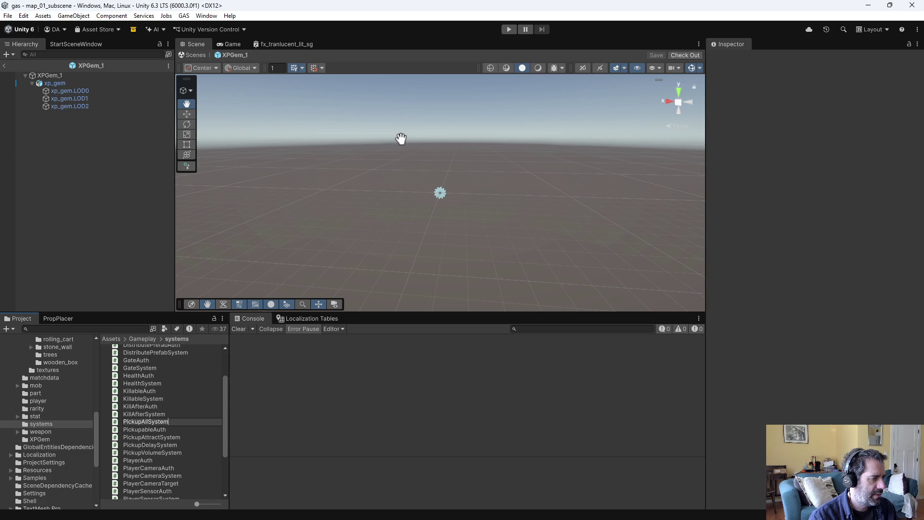
key("Return")
key("alt+Tab")
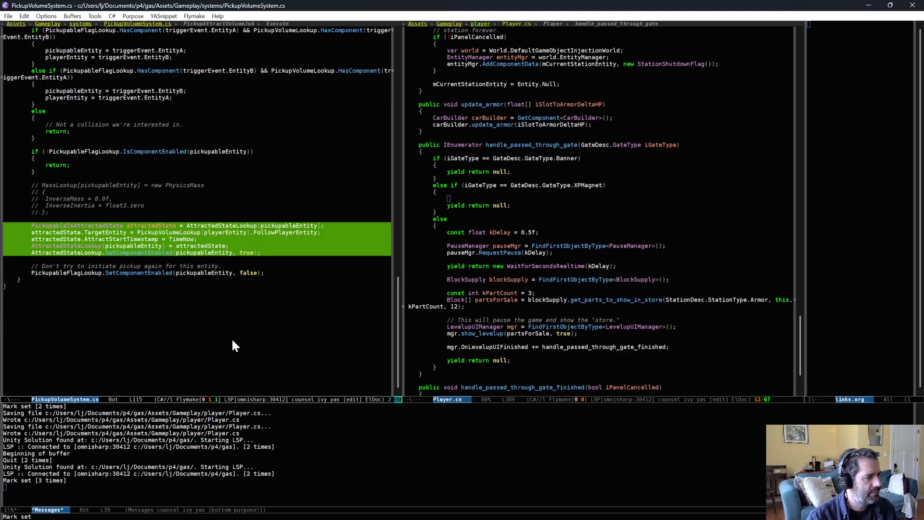
Step: Open PickupAllSystem.cs in the right-hand pane
key("alt+Tab")
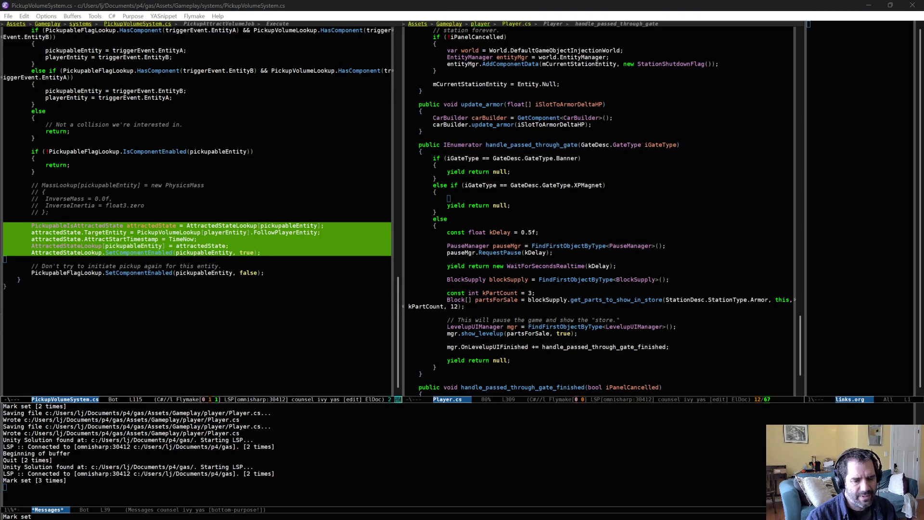
left_click(484, 279)
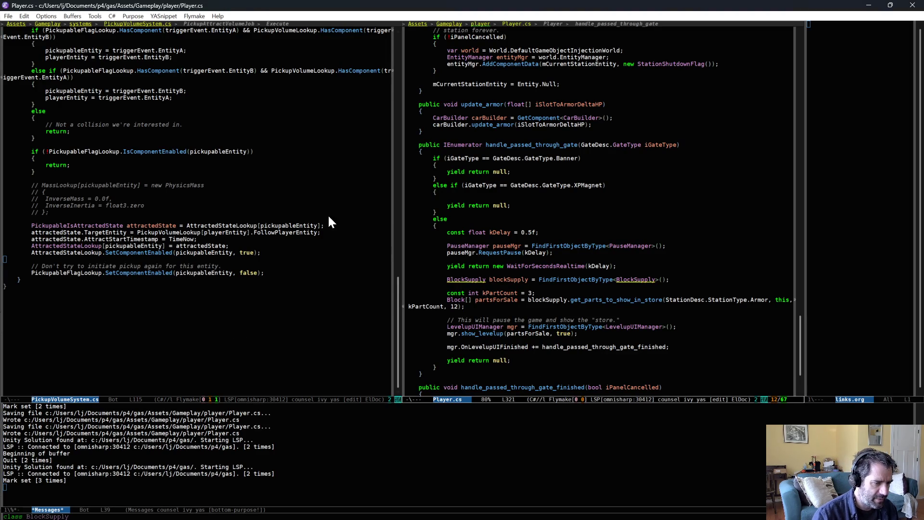
key("ctrl+c")
type("pfpicklup")
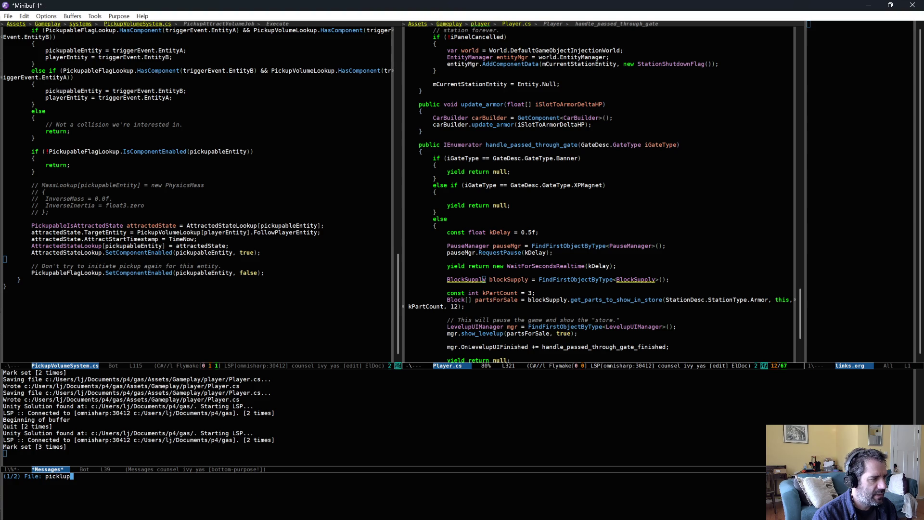
type("all")
key("Return")
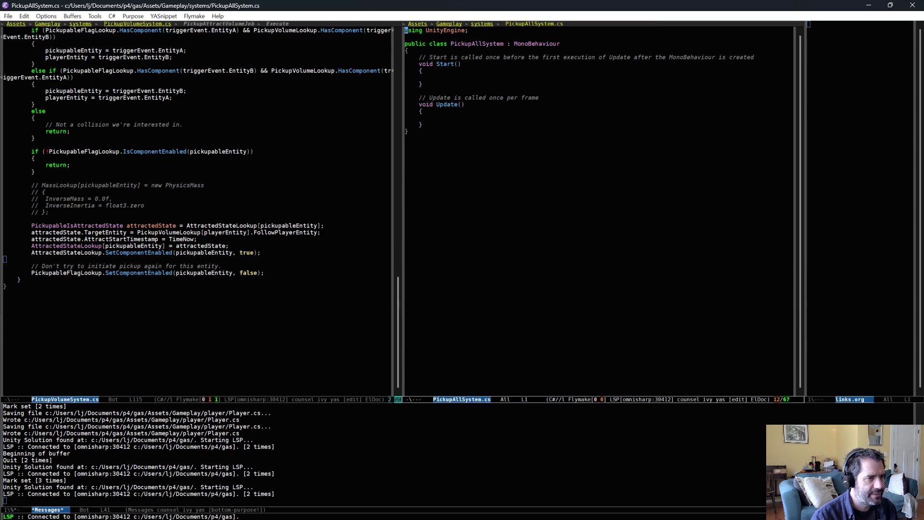
Step: Replace the MonoBehaviour template with an ISystem struct snippet named PickupAllSystem
key("ctrl+x")
key("h")
key("Delete")
key("ctrl+c")
key("&")
key("ctrl+s")
type("sy")
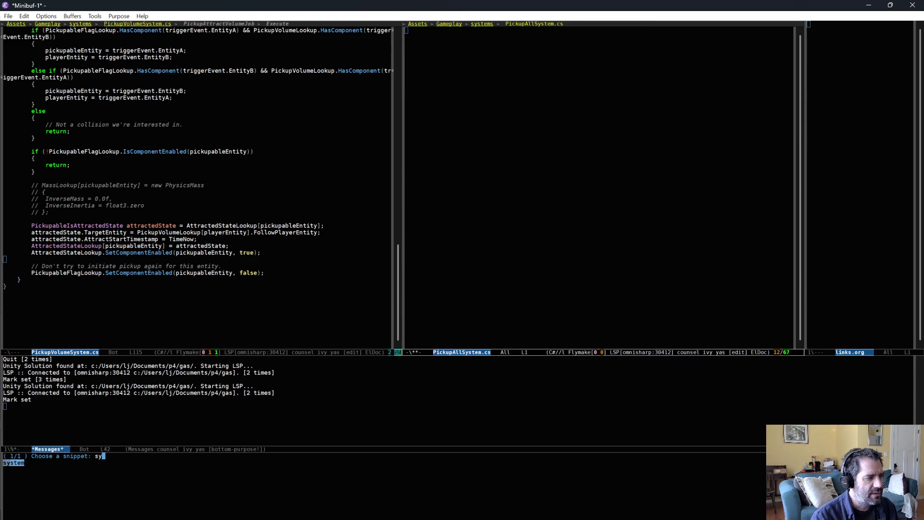
key("Return")
key("Tab")
key("Return")
key("Return")
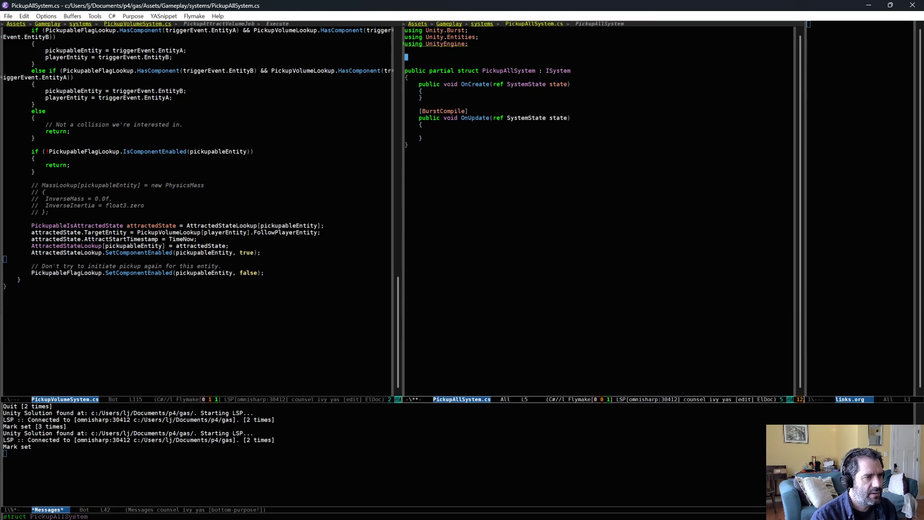
Step: Insert a component_data struct snippet named PickupAllActivateState above the system
key("ctrl+c")
key("ampersand")
key("ctrl+s")
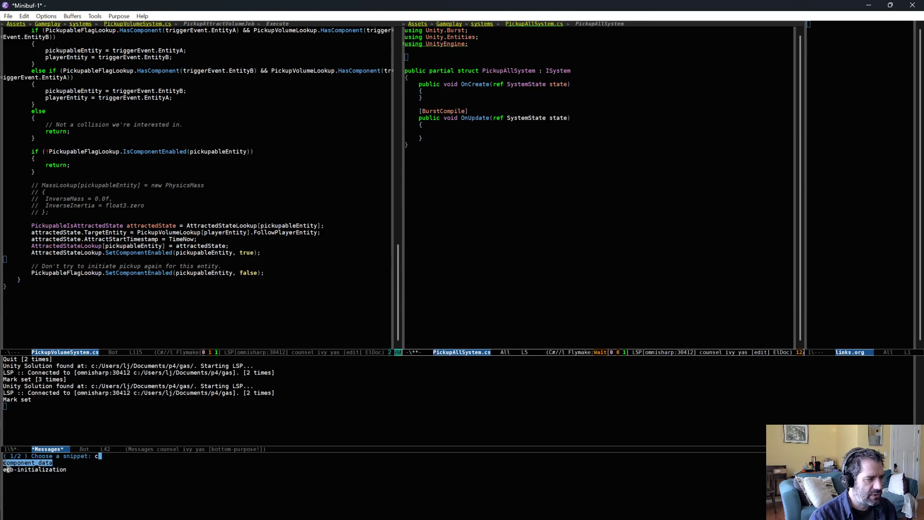
type("comp")
key("Return")
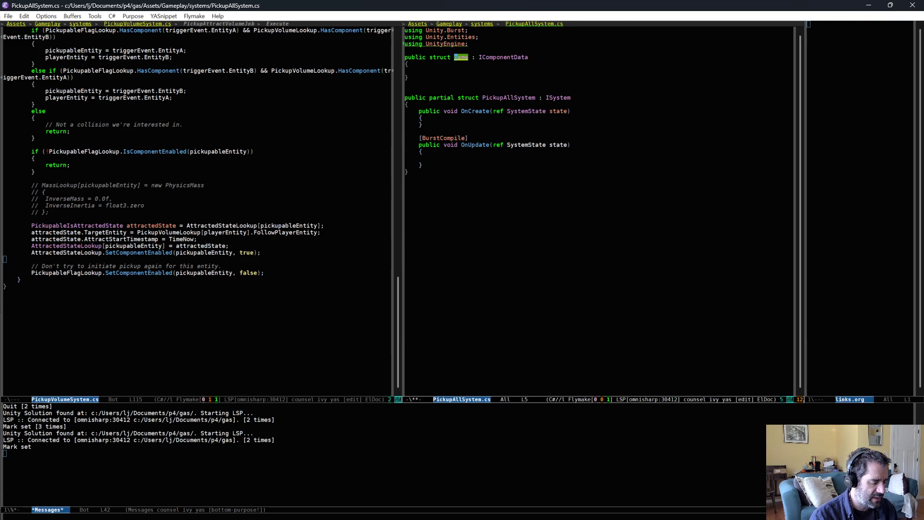
type("PickupAll")
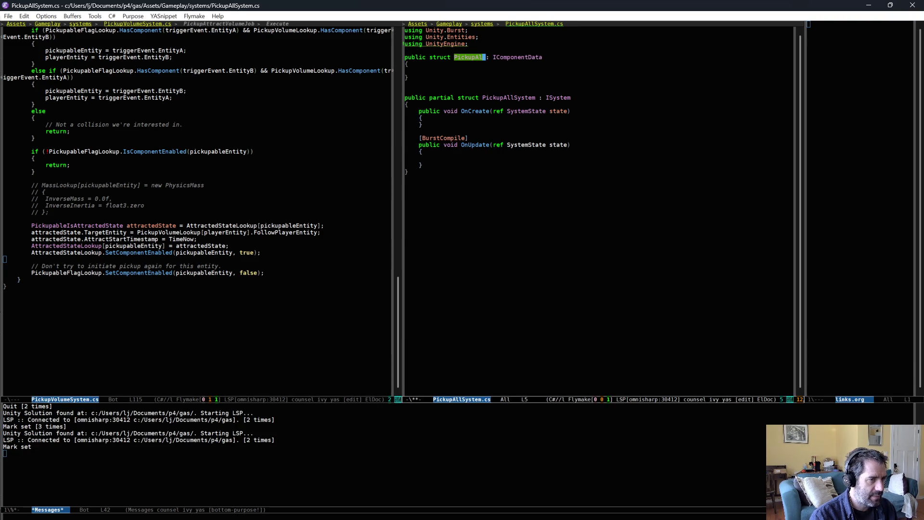
type("l")
type("Ac")
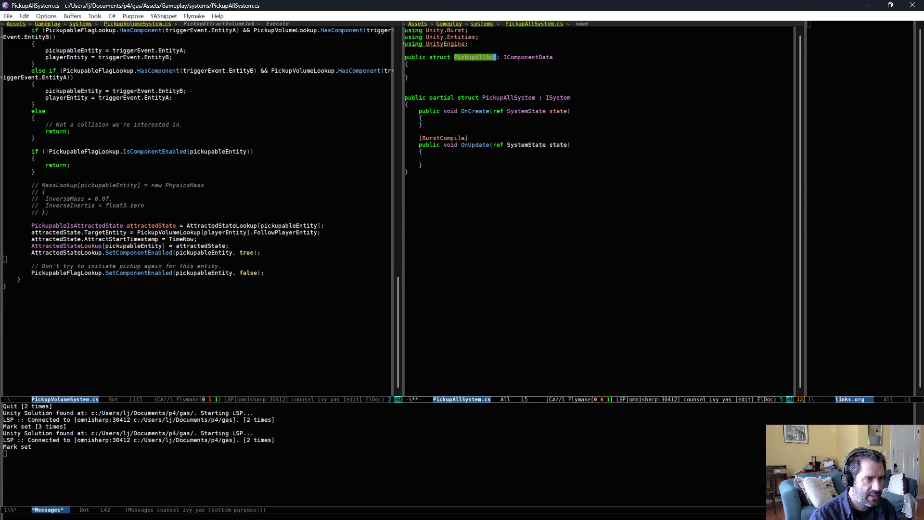
type("tivateState")
key("Tab")
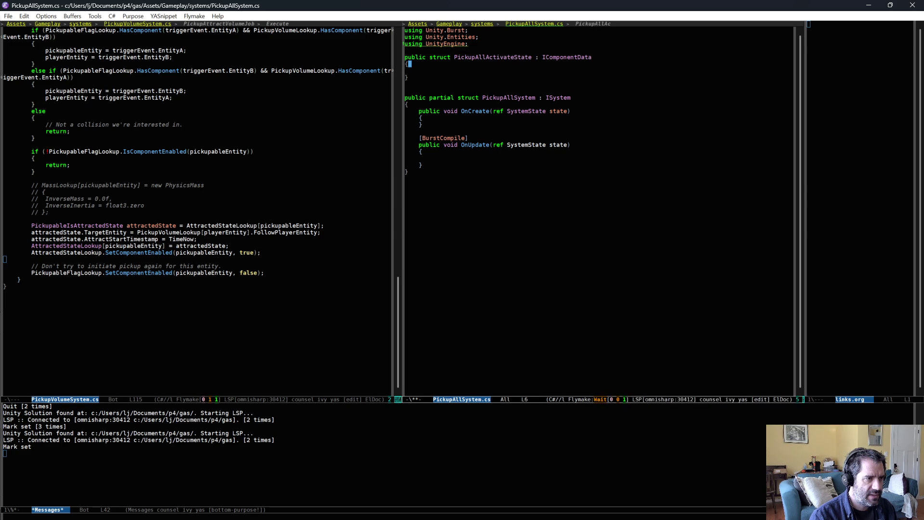
key("Tab")
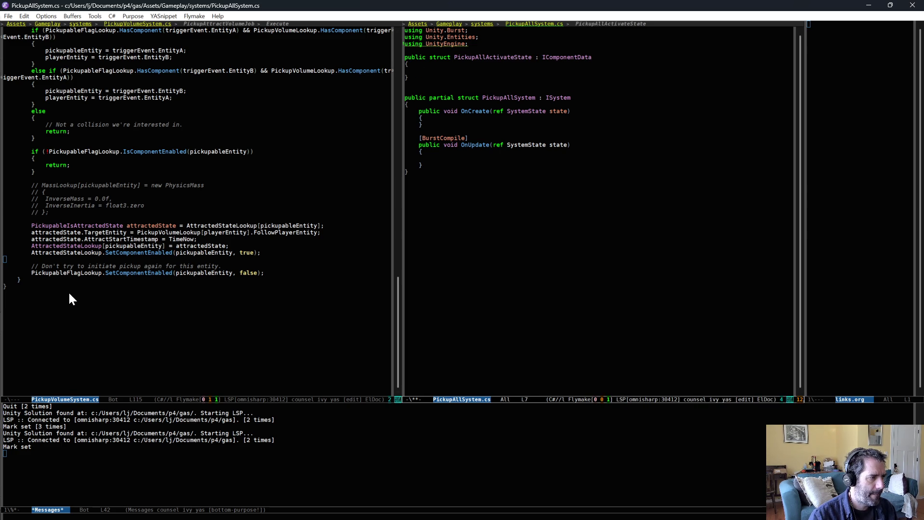
Step: Make PickupAllActivateState also implement IEnableableComponent and save the file
scroll(157, 311, "up", 15)
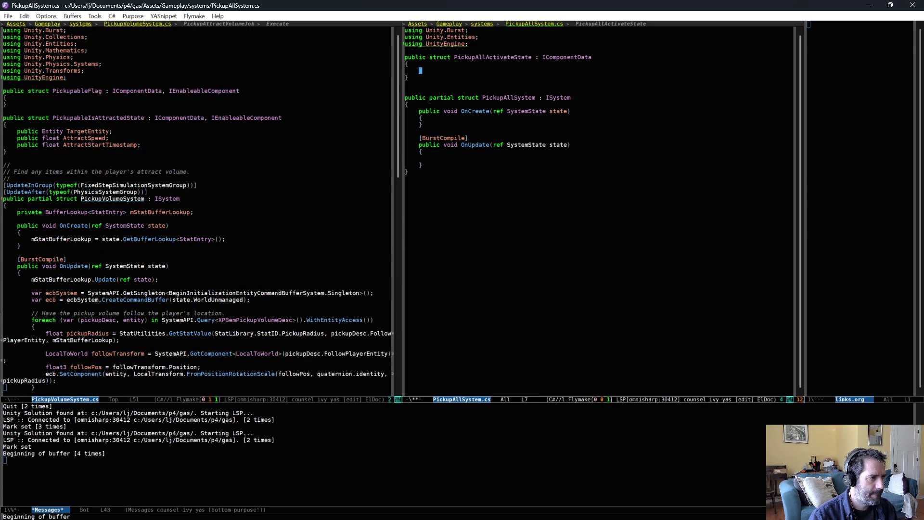
scroll(159, 318, "down", 9)
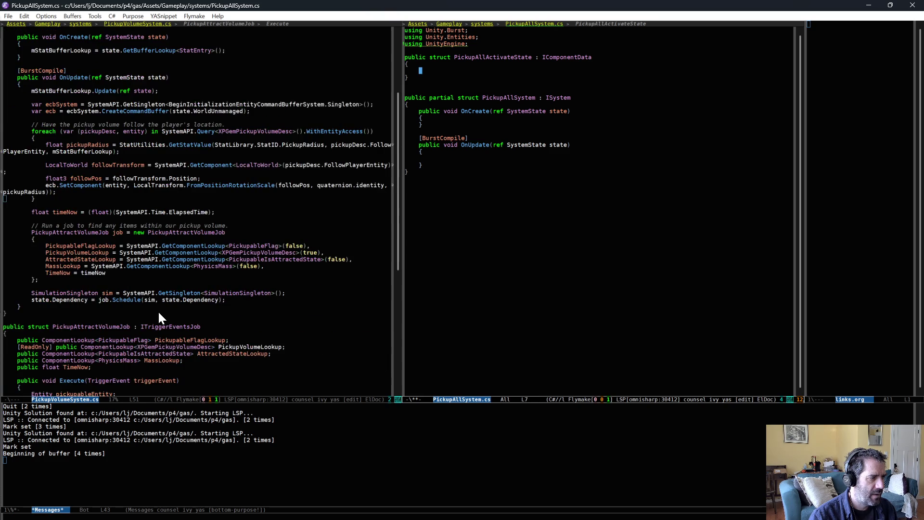
scroll(159, 313, "up", 9)
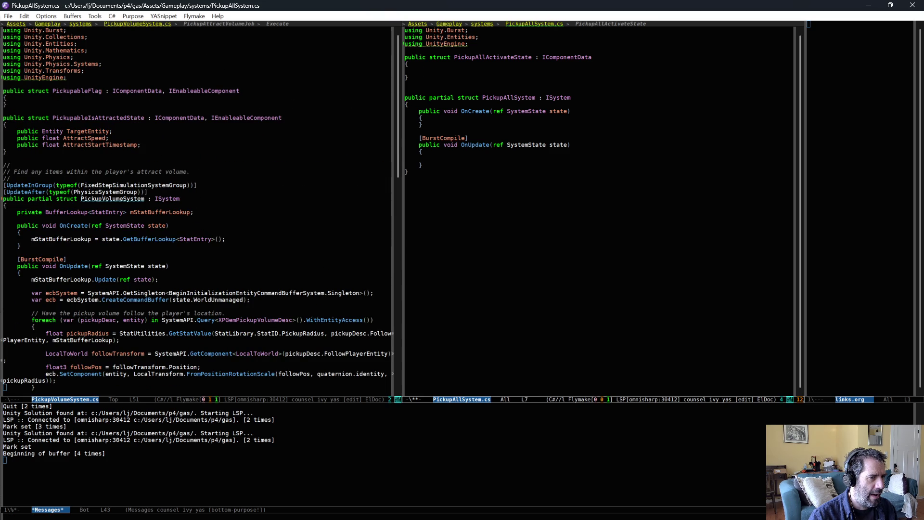
scroll(336, 121, "down", 5)
scroll(336, 121, "up", 5)
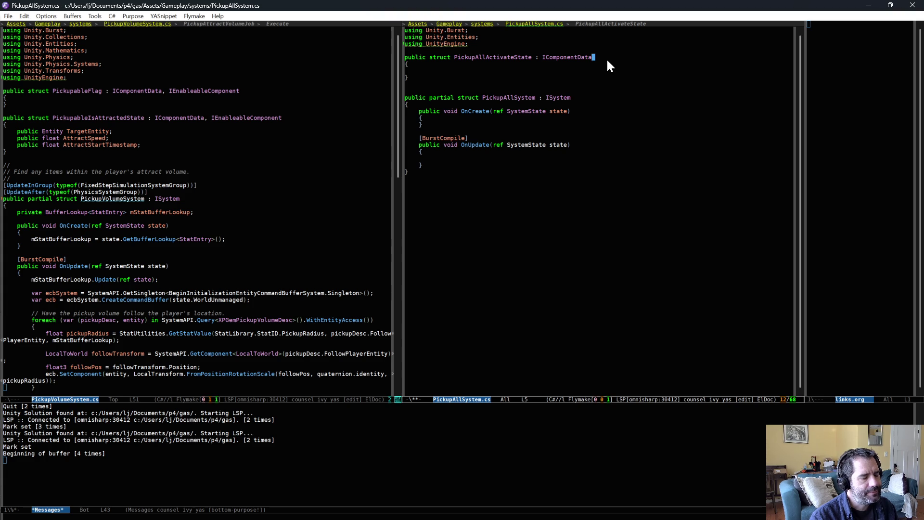
type(", IEne")
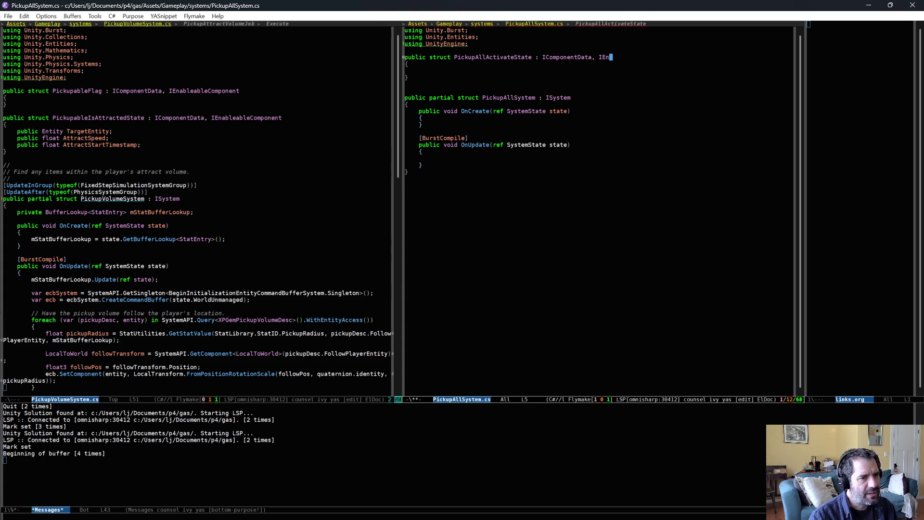
key("alt+slash")
key("BackSpace")
type("a")
key("alt+slash")
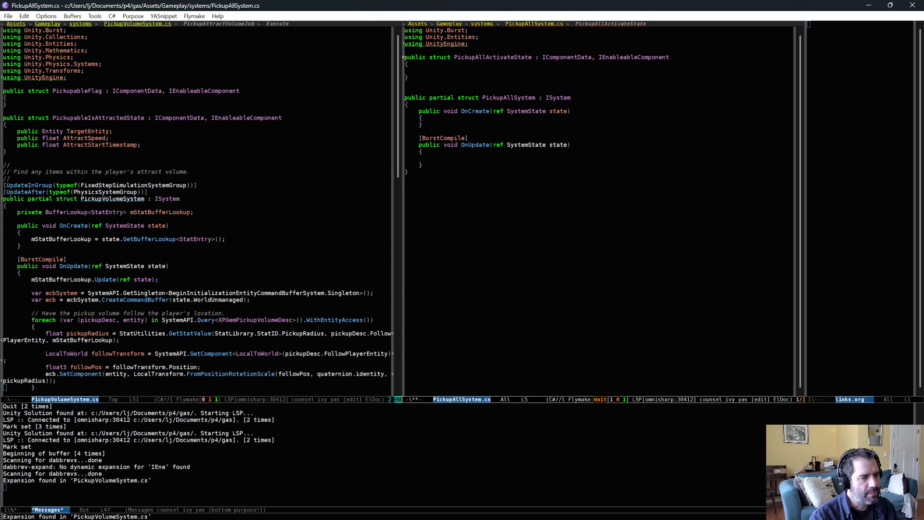
key("ctrl+x")
key("ctrl+s")
Step: Remove the blank lines inside and after the PickupAllActivateState struct
key("Down")
key("Down")
key("ctrl+k")
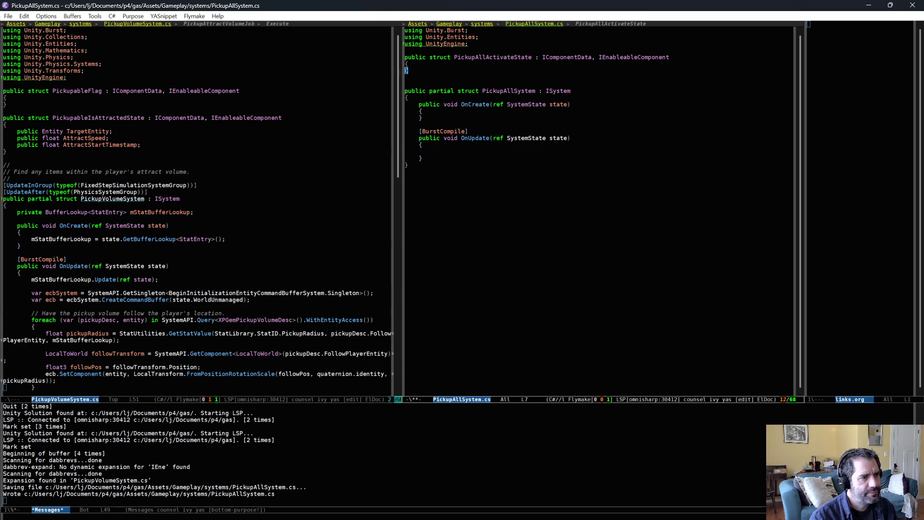
key("ctrl+x")
key("ctrl+s")
key("Down")
key("ctrl+k")
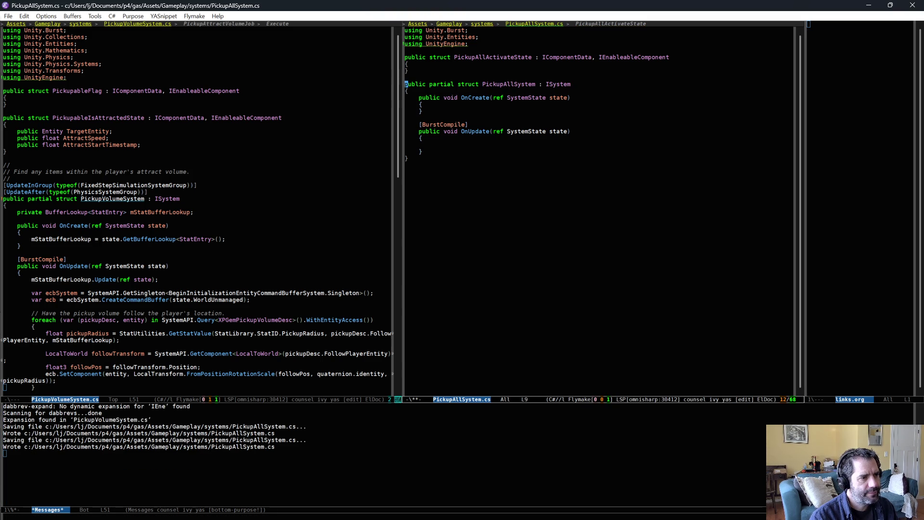
key("Down")
key("Down")
key("Down")
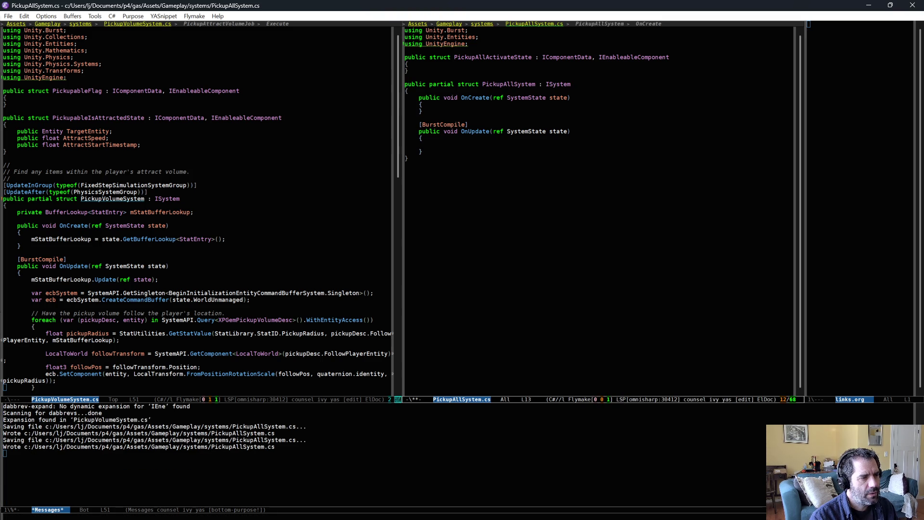
Step: Add state.RequireForUpdate<PickupAllActivateState>(); to OnCreate and save PickupAllSystem.cs
key("Return")
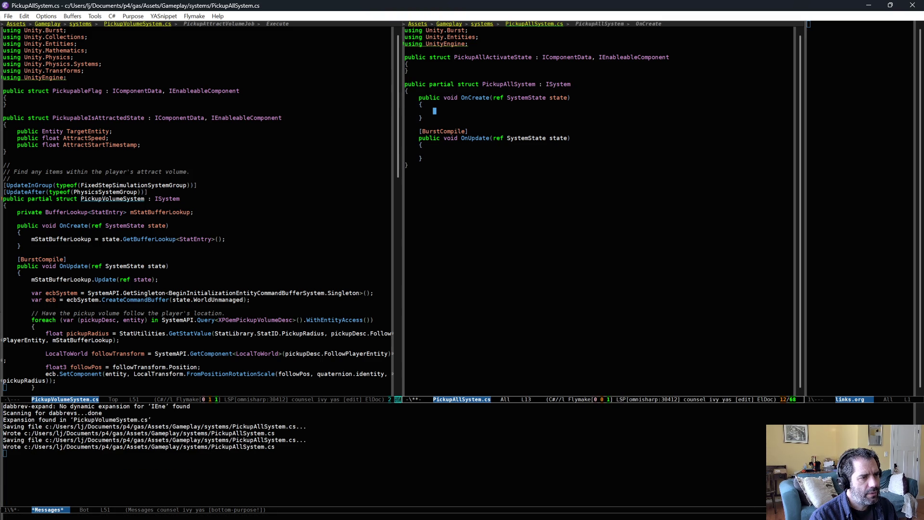
type("state.")
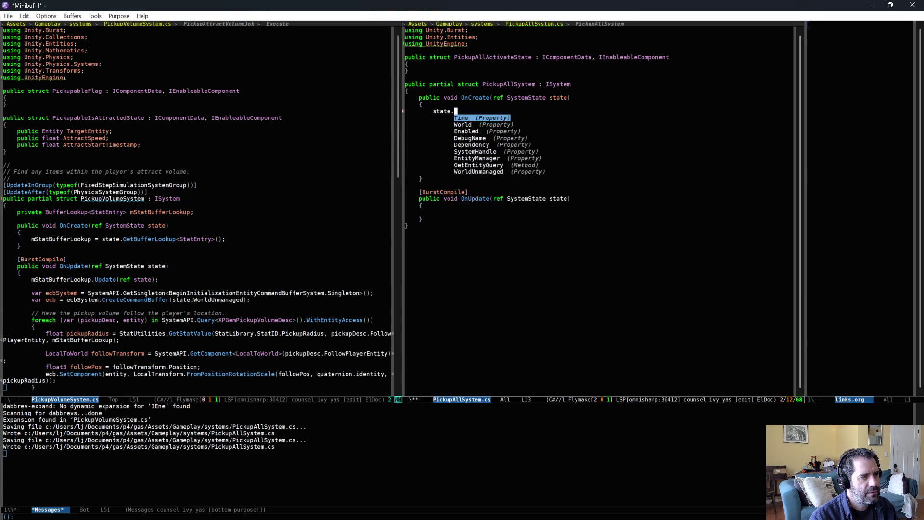
type("req")
key("Return")
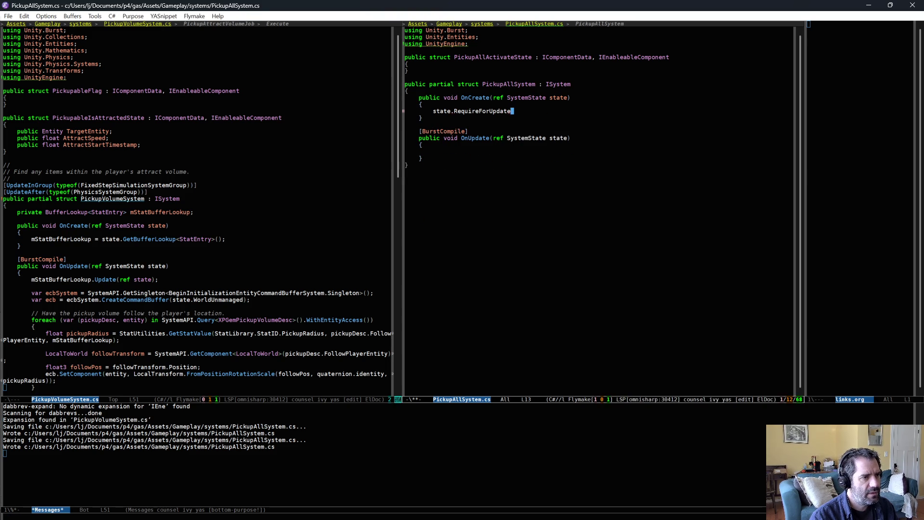
type("<PickupAllSystem")
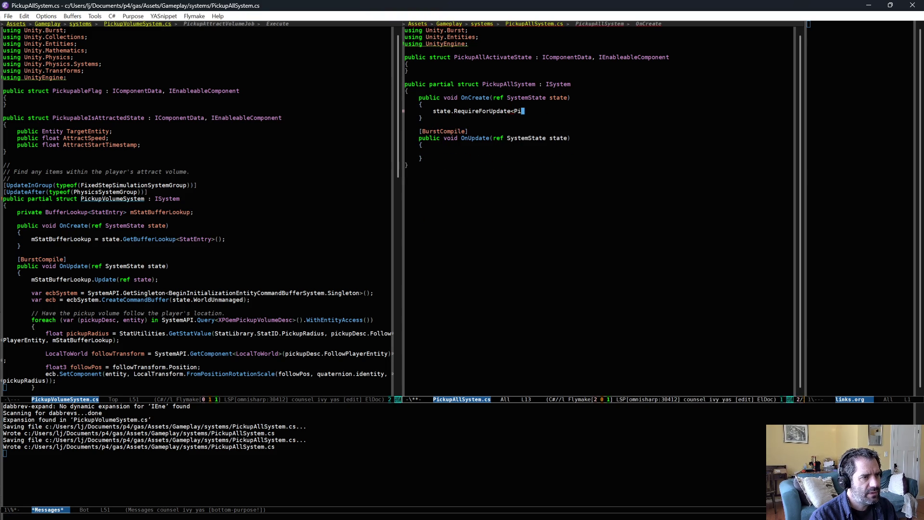
key("alt+slash")
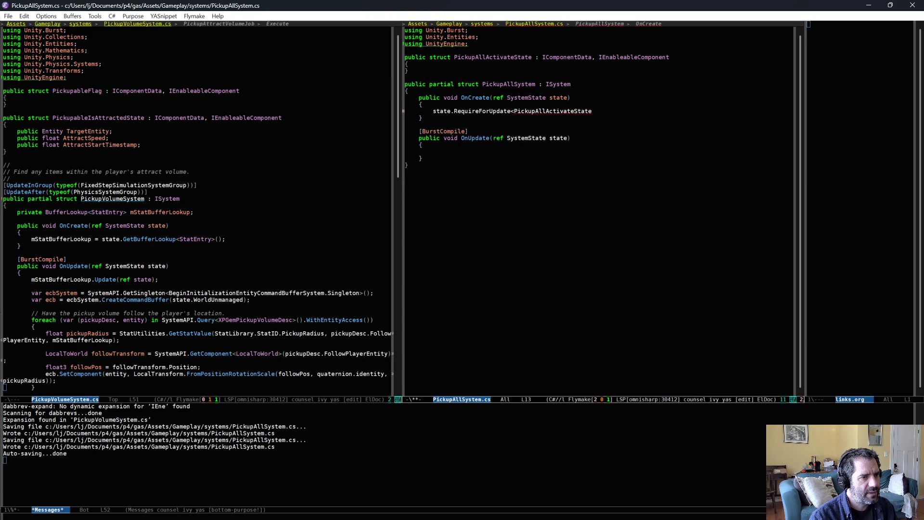
type(">();")
key("ctrl+x")
key("ctrl+s")
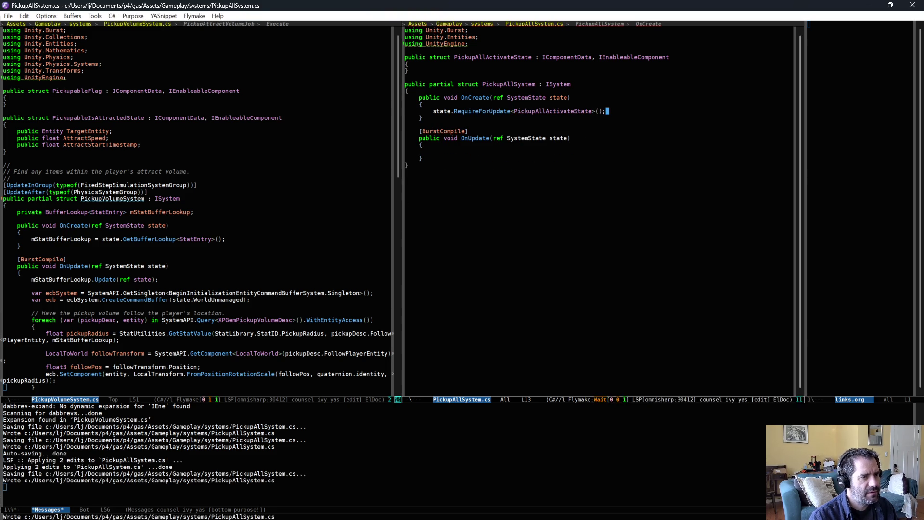
key("Down")
key("Down")
key("Down")
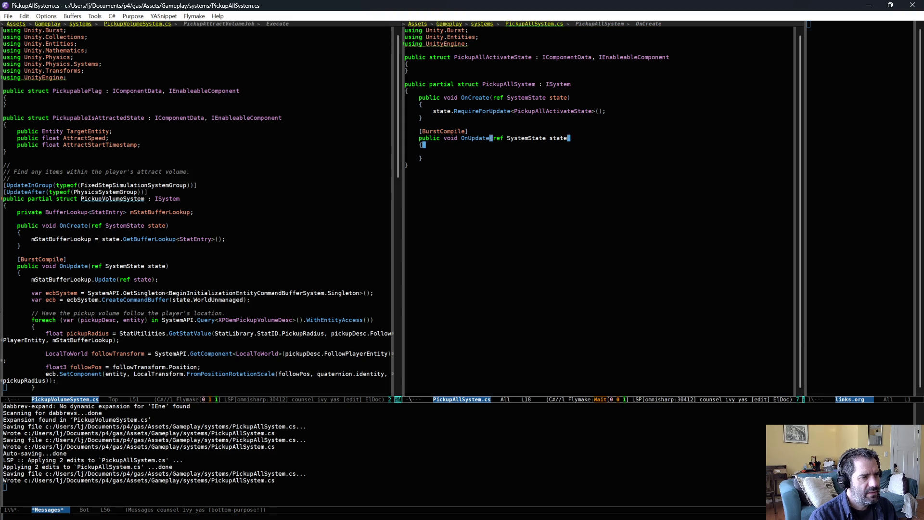
Step: Start an OnUpdate foreach over pickupState in SystemAPI.Query<, fixing the foreach typo
key("Tab")
type("forea")
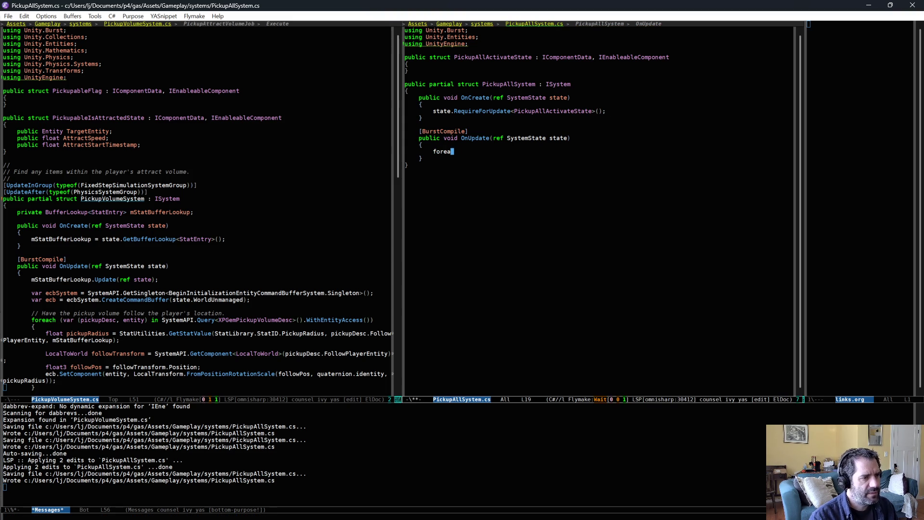
type("ch")
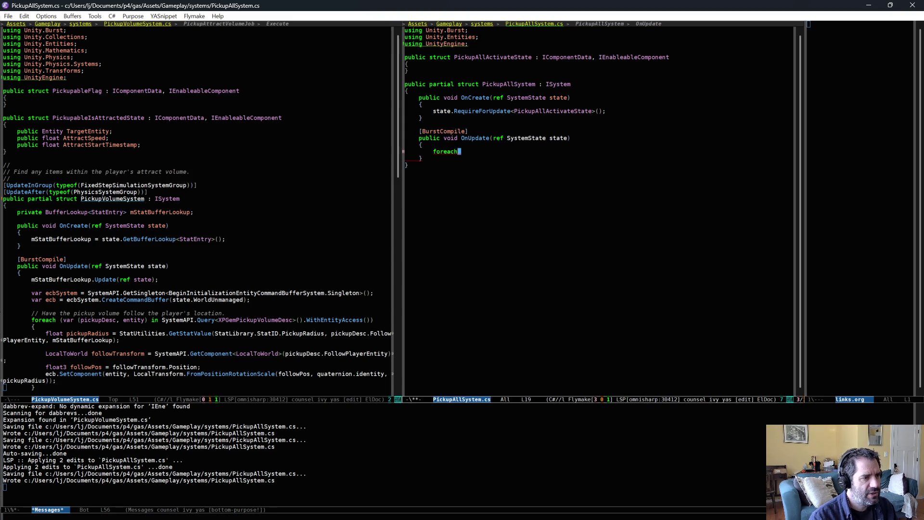
type(" (var")
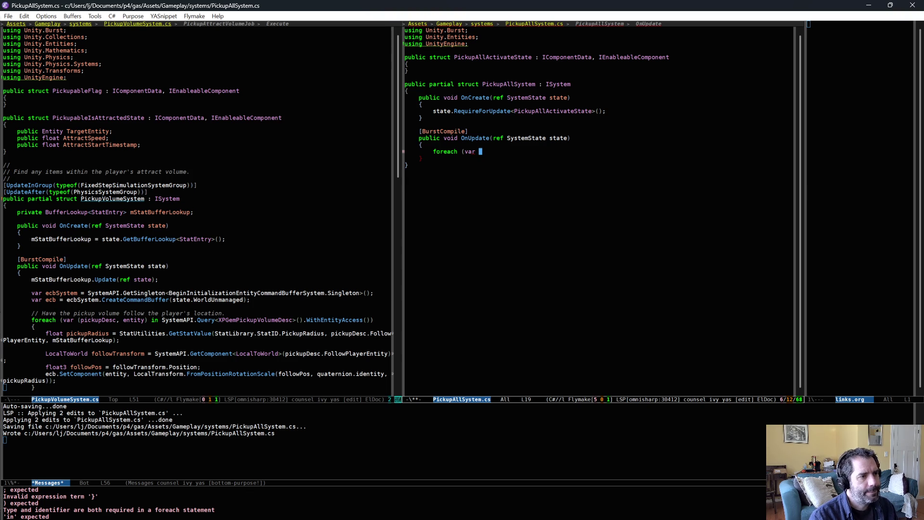
type(" pi")
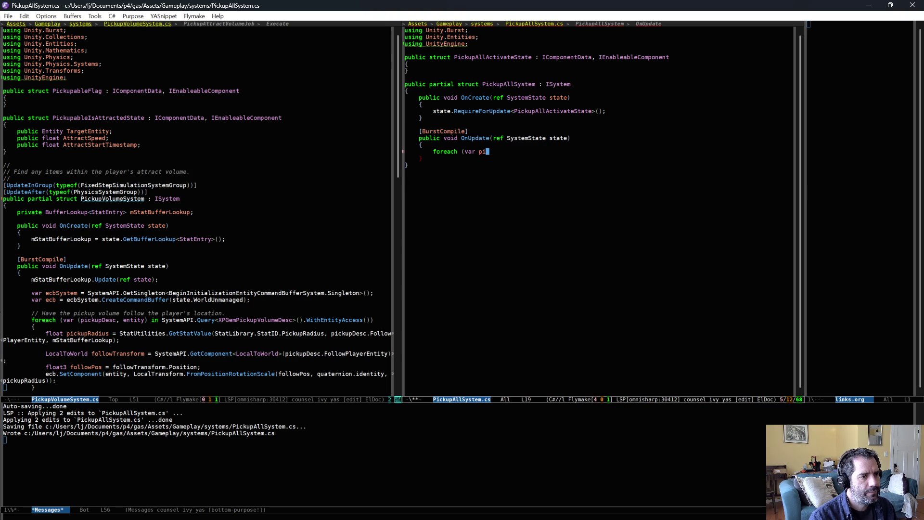
type("ckupState")
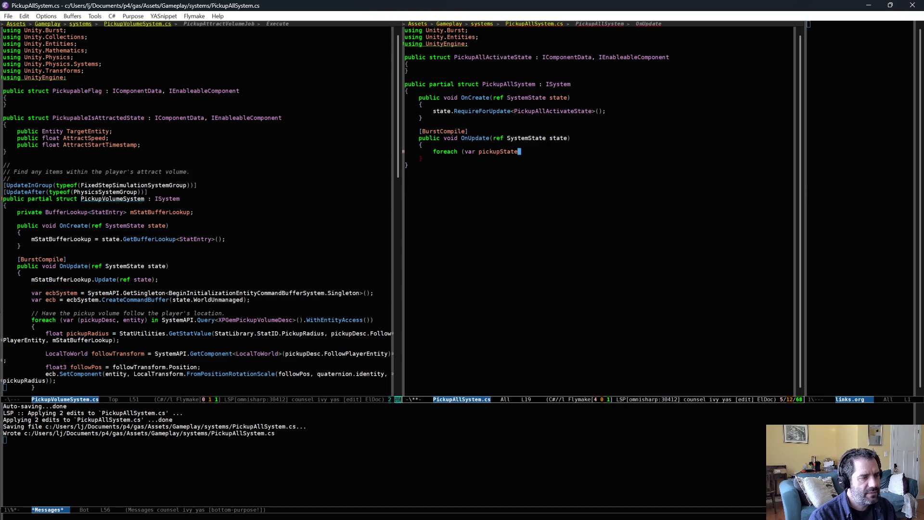
key("Return")
type("in SystemA")
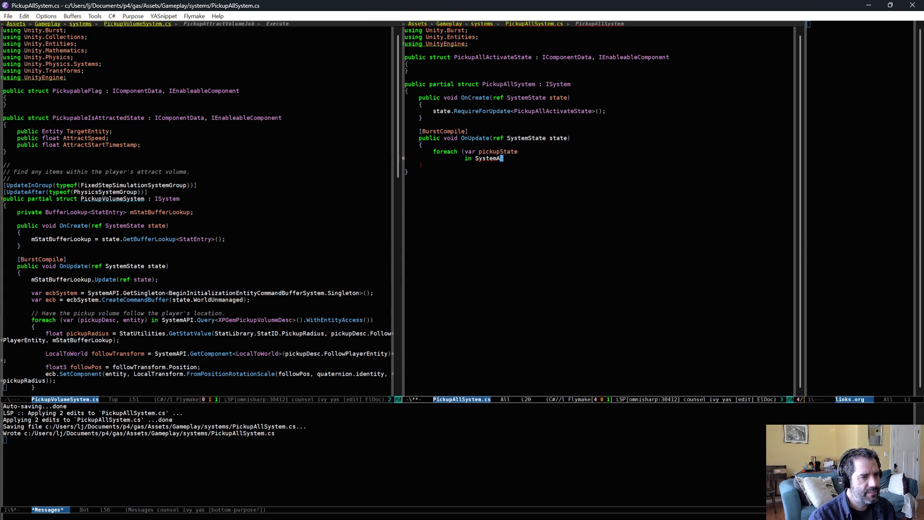
type("PI.QUe")
key("alt+slash")
key("BackSpace")
key("BackSpace")
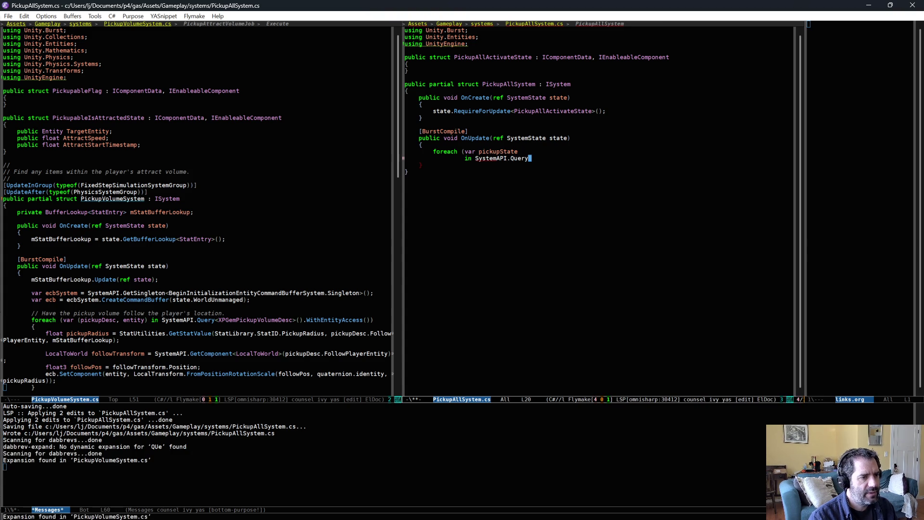
key("alt+slash")
type("<")
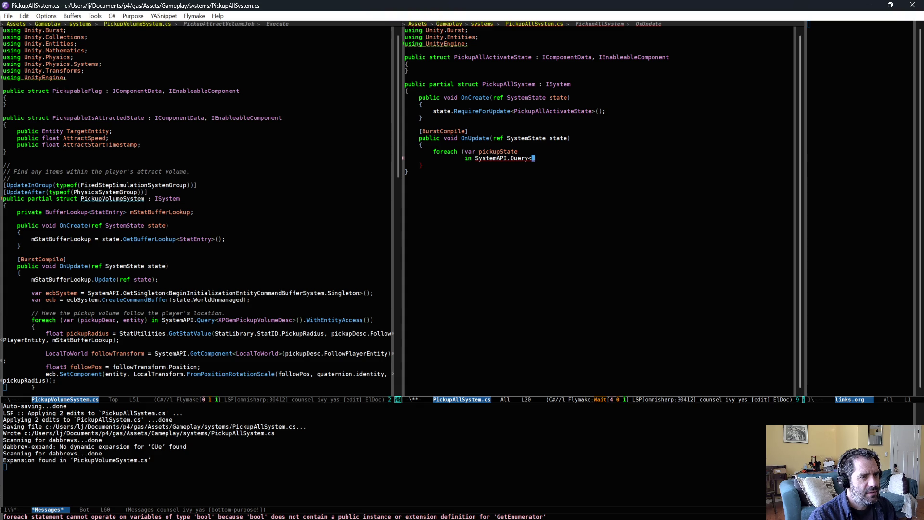
Step: Turn the loop variable into the tuple (pickupState, playerEntity)
key("alt+b")
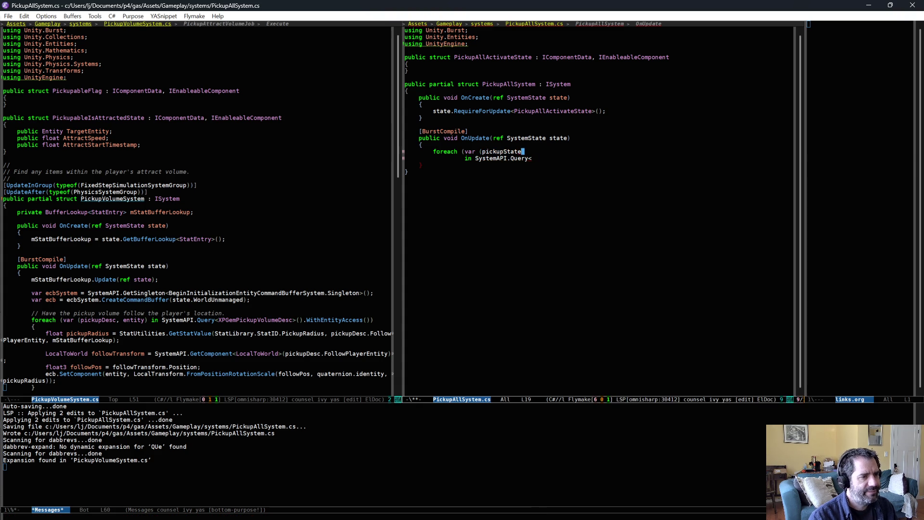
type("(")
key("alt+f")
type(",")
key("Return")
type("playerEntity)")
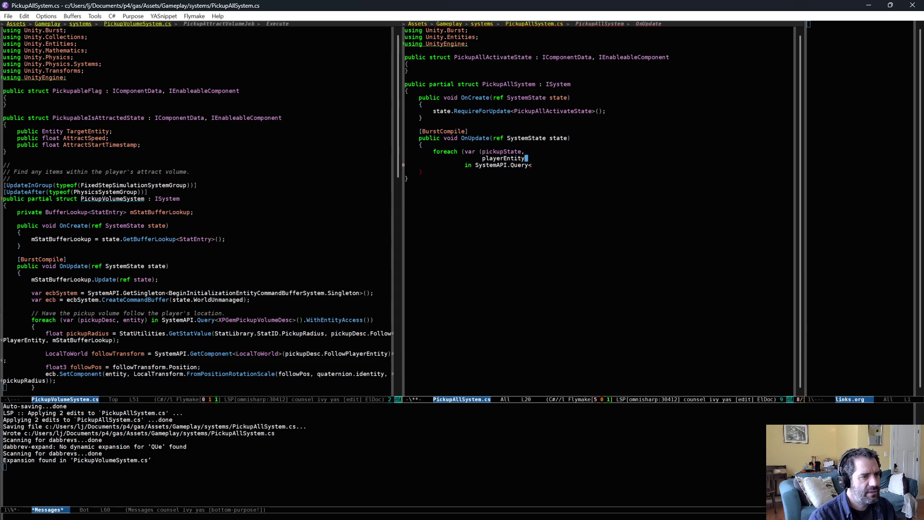
key("Down")
key("End")
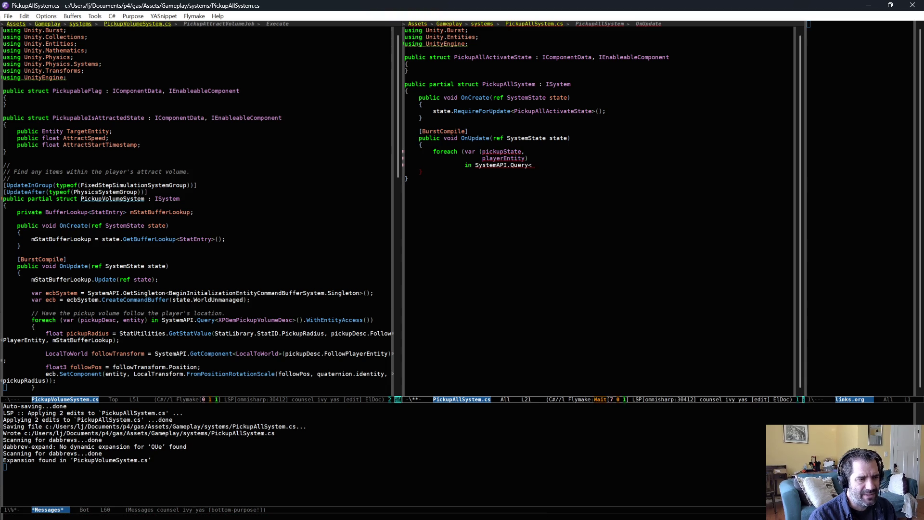
Step: Query PickupAllActivateState with .WithEntityAccess() and an empty loop body, then save
type("PickupAllActivateState,")
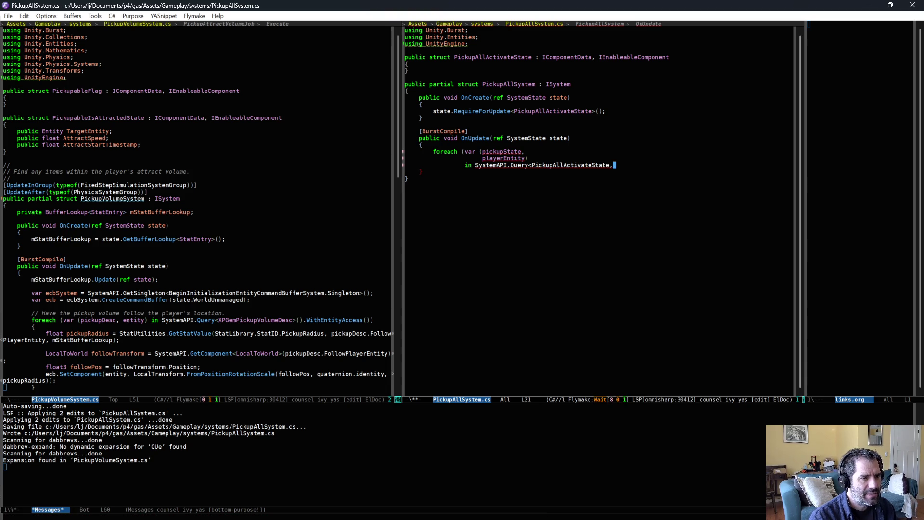
key("BackSpace")
type(">")
key("Return")
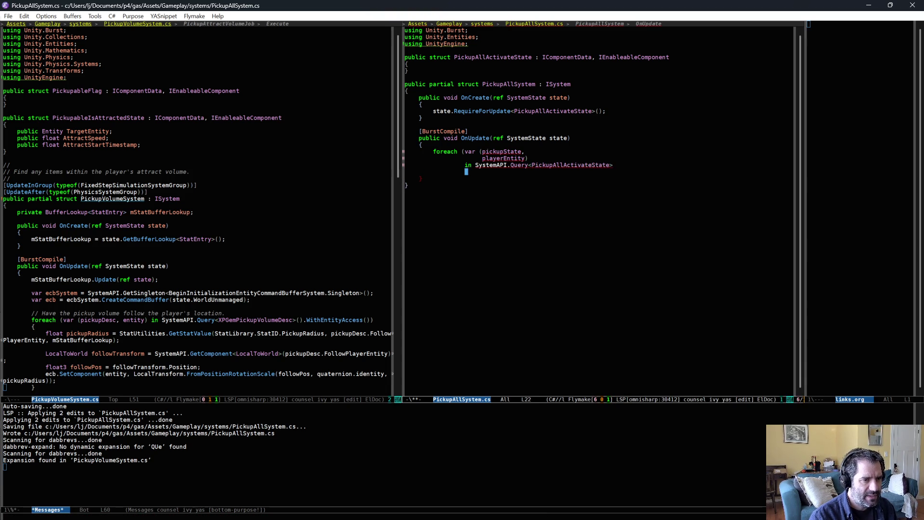
type(".WithE")
key("alt+slash")
type("()")
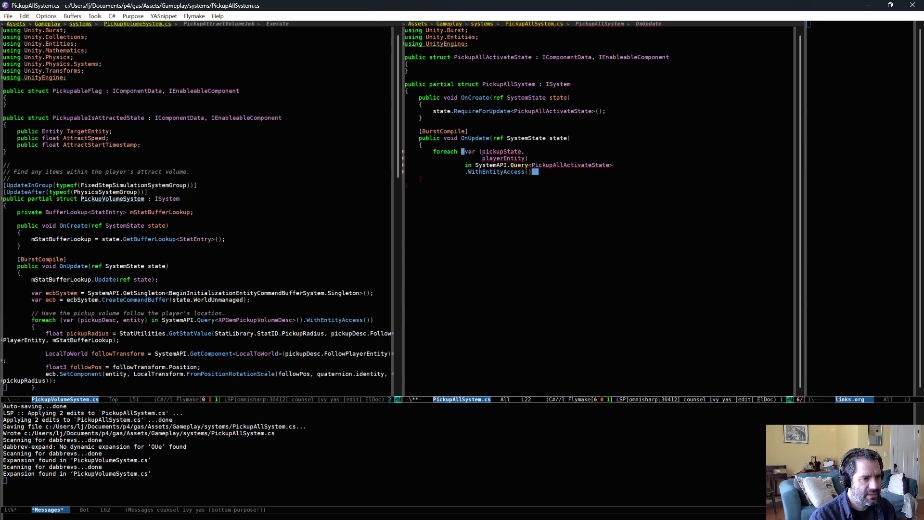
key("Return")
type("{")
key("Return")
key("ctrl+x")
key("ctrl+s")
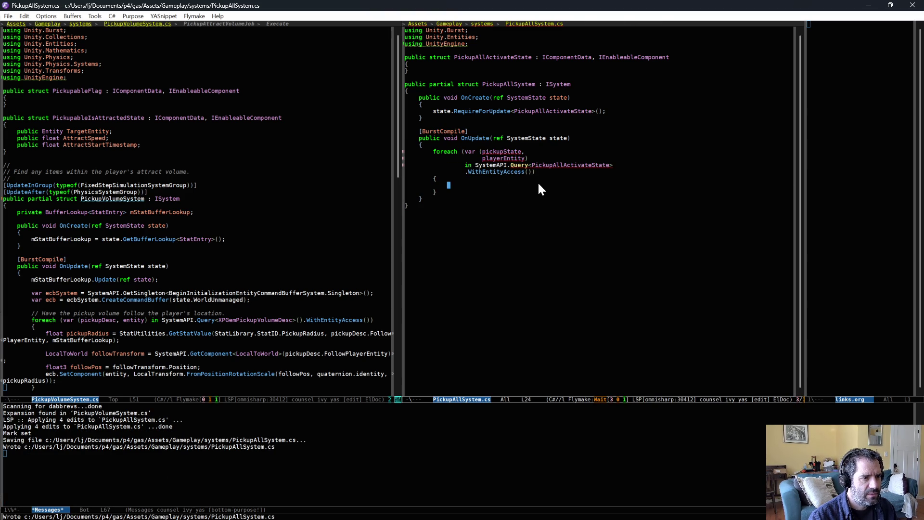
Step: Add the missing () after the Query type argument and save PickupAllSystem.cs
left_click(633, 163)
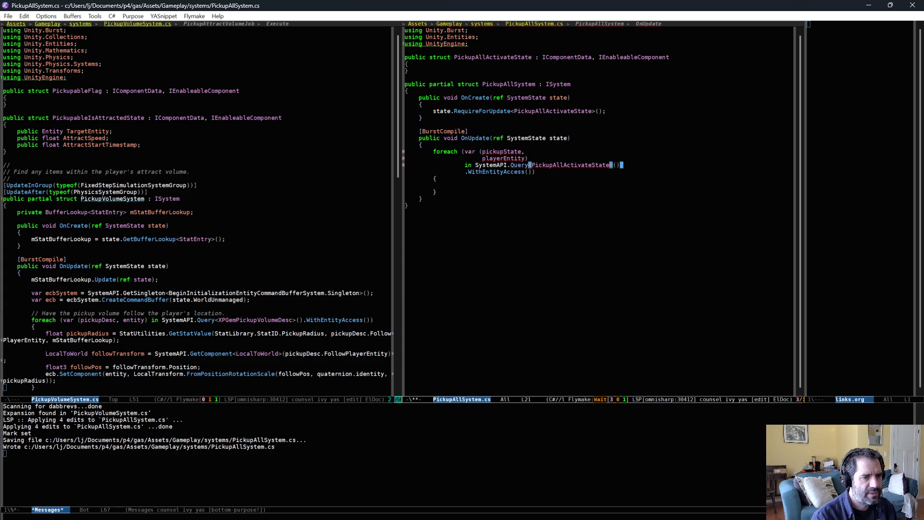
type("()")
key("ctrl+x")
key("ctrl+s")
left_click(562, 194)
left_click(565, 184)
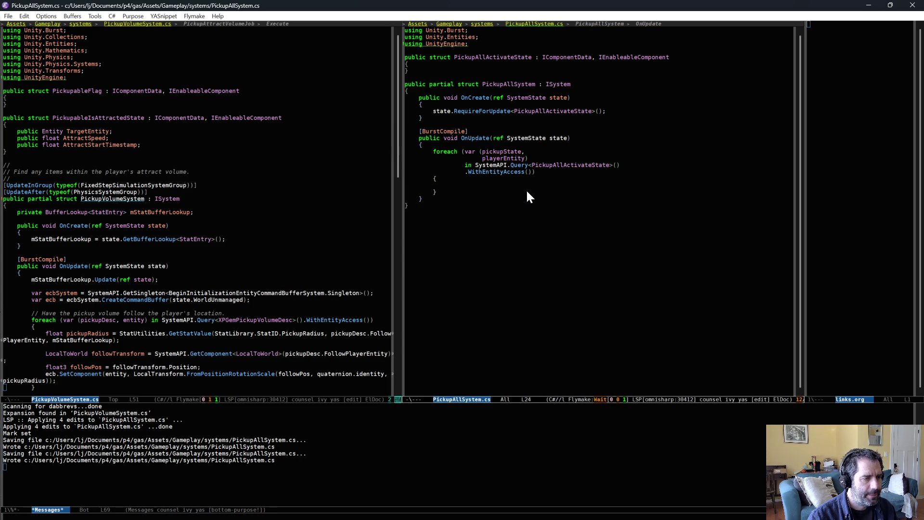
Step: Begin a find-file for a new file in the left window
left_click(278, 192)
key("ctrl+x")
key("ctrl+f")
Step: Open PlayerAuth.cs and go to the end of the gravity-factor AddComponent block
type("player")
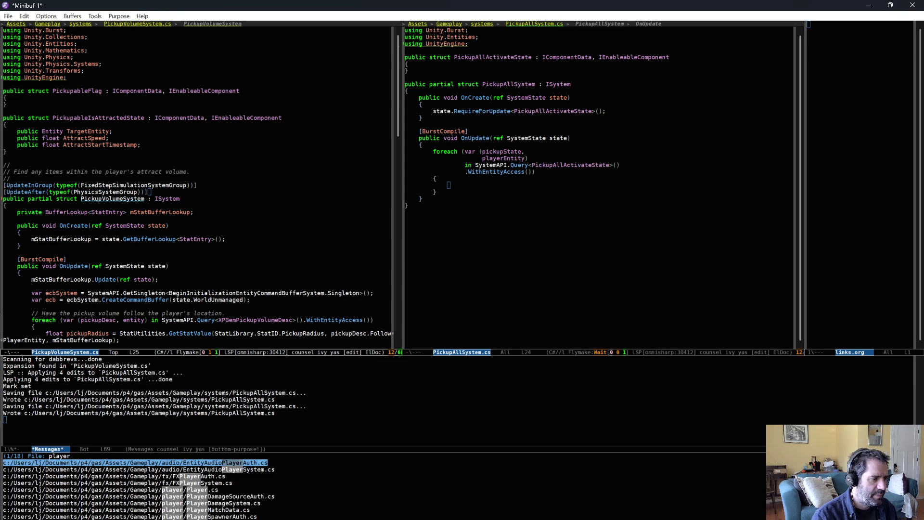
type("auth")
key("Down")
key("Down")
key("Return")
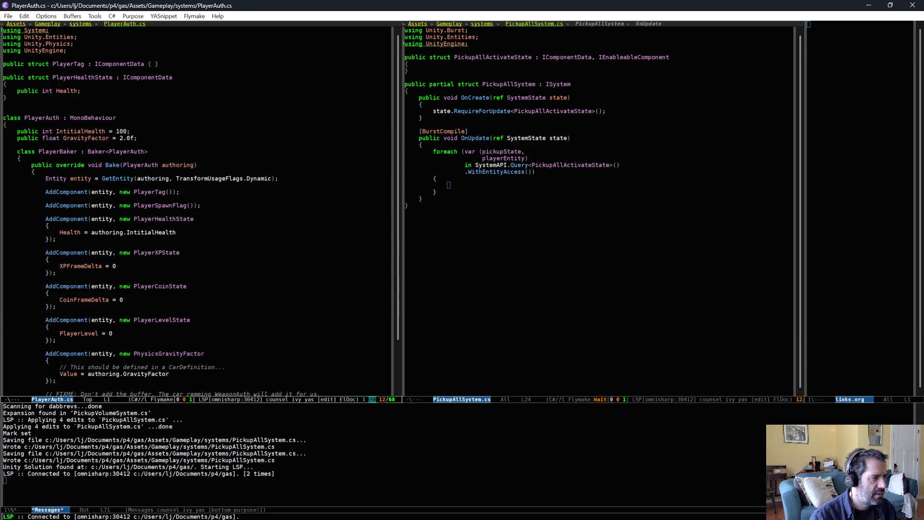
scroll(207, 250, "down", 2)
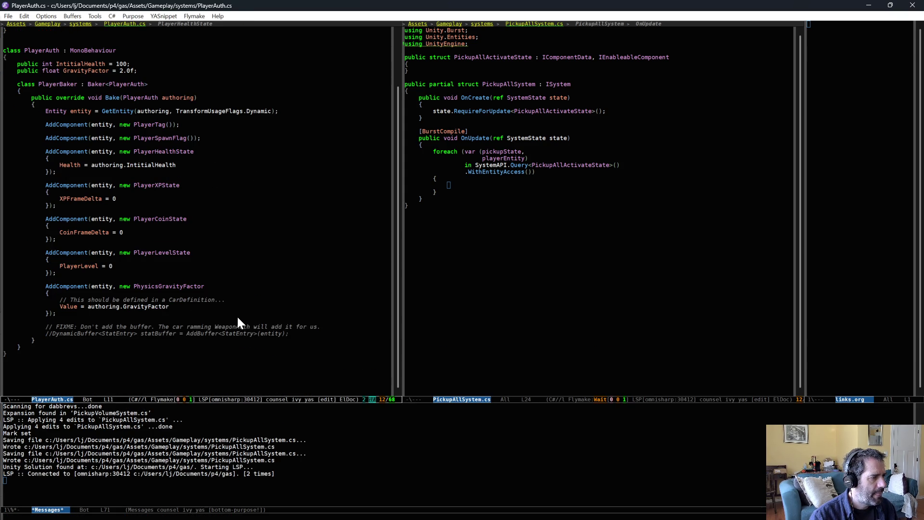
left_click(237, 313)
Step: Add AddComponent(entity, new PickupAllActivateState()); to the baker
key("Return")
key("Return")
type("AddComponent")
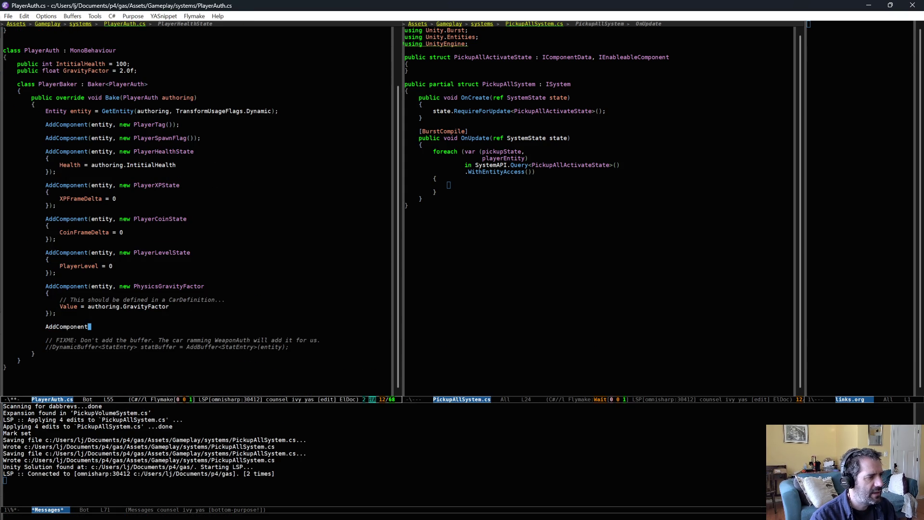
type("(entity, new ")
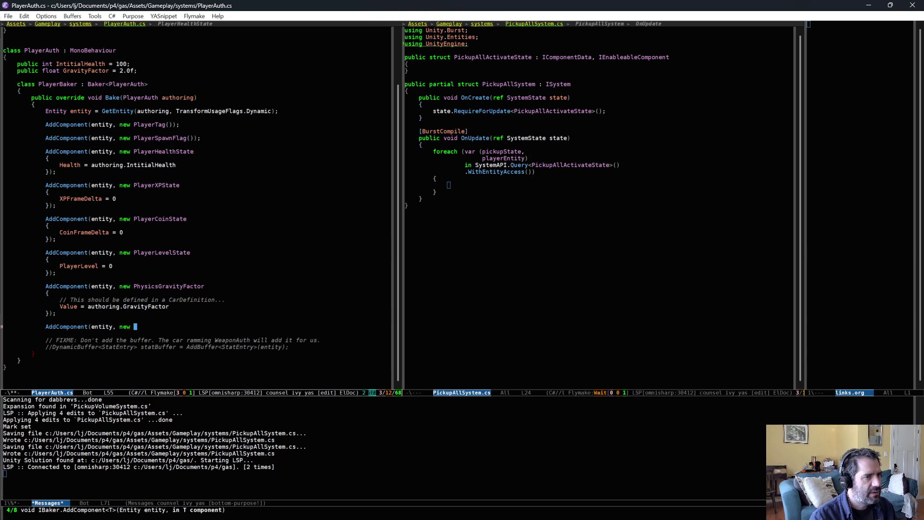
type("PickupAllA")
key("alt+slash")
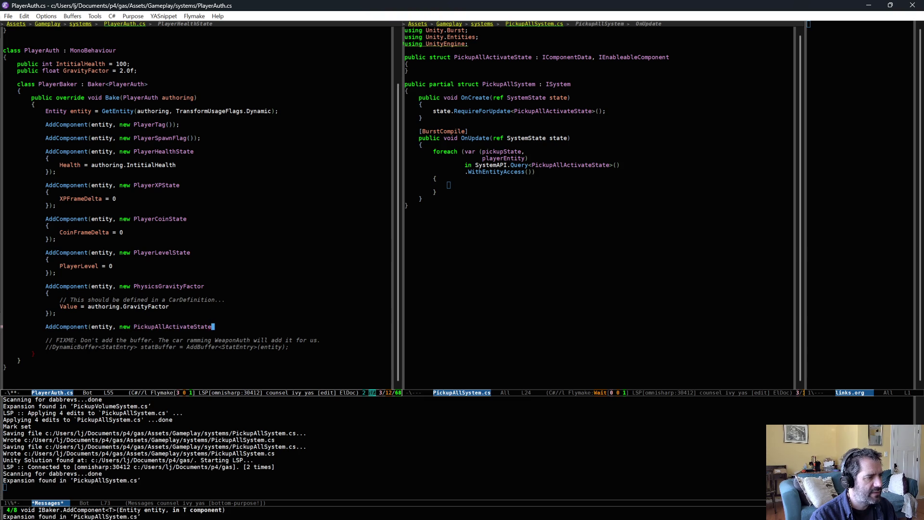
type("());")
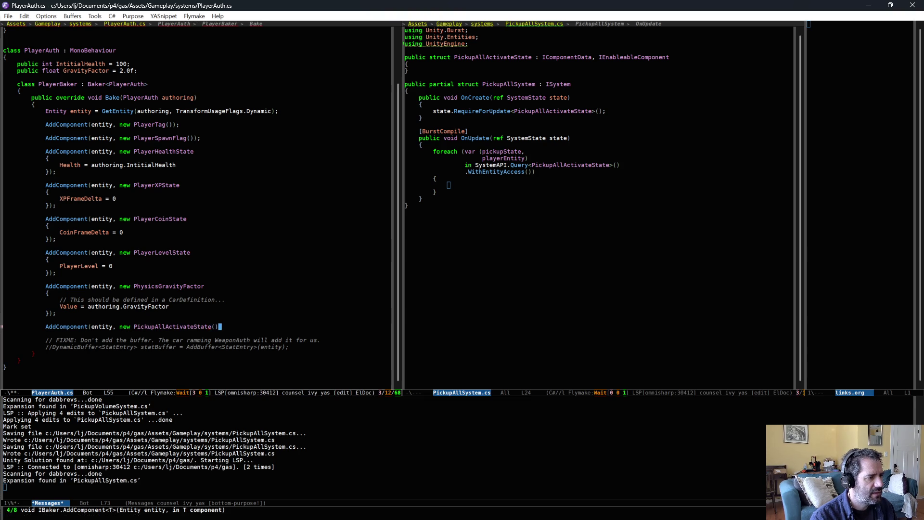
key("Return")
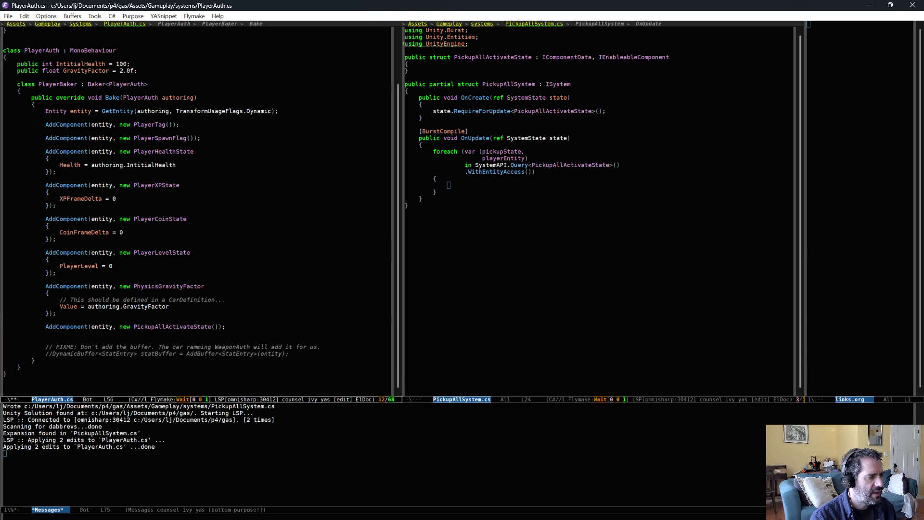
Step: Add SetComponentEnabled<PickupAllActivateState>(entity, false); and save PlayerAuth.cs
type("SetCo")
key("alt+slash")
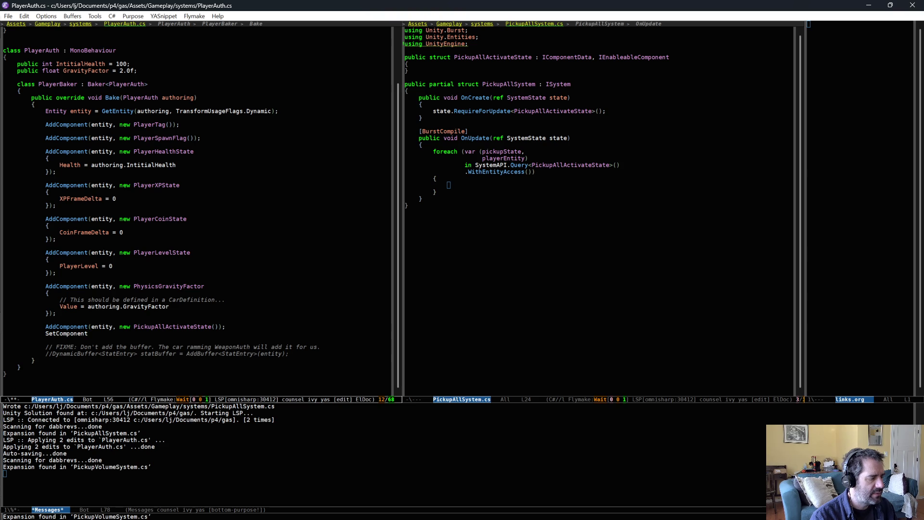
type("E")
key("alt+slash")
type("<P")
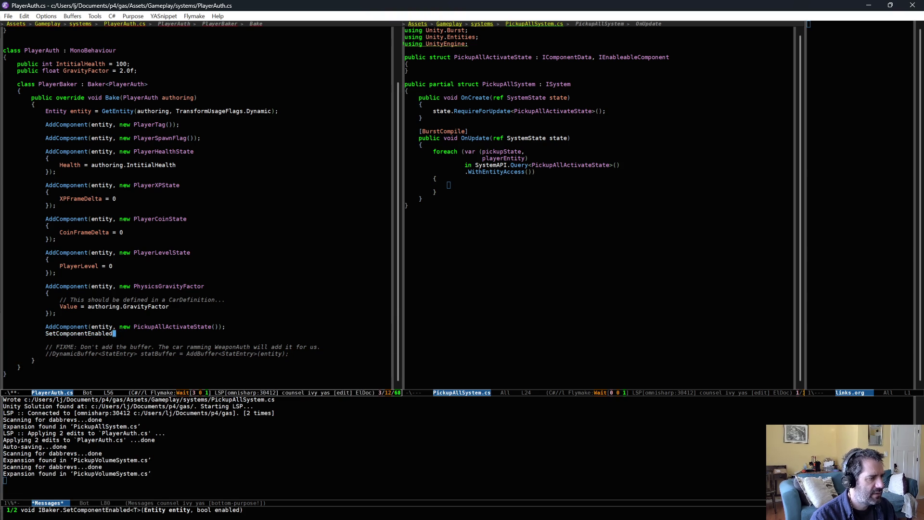
type("ickupAllActivateState")
key("Tab")
type(">(")
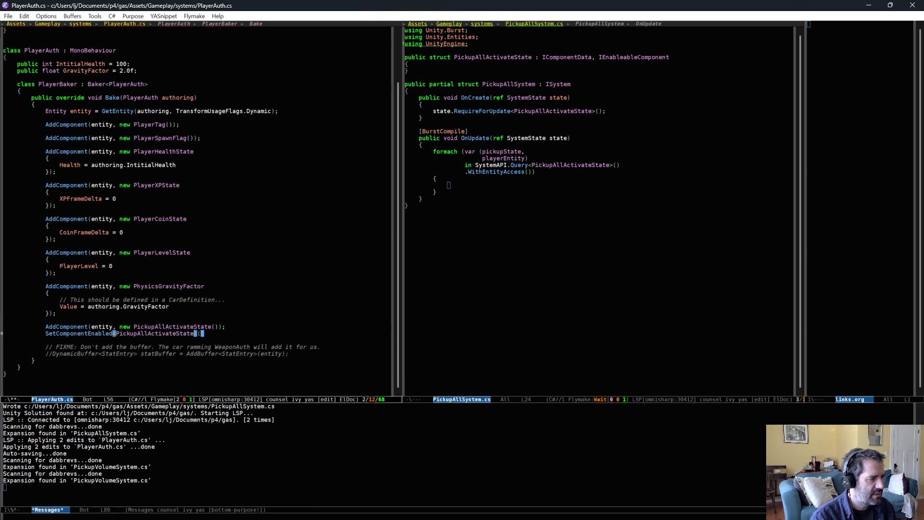
type("entity, false);")
key("ctrl+x")
key("ctrl+s")
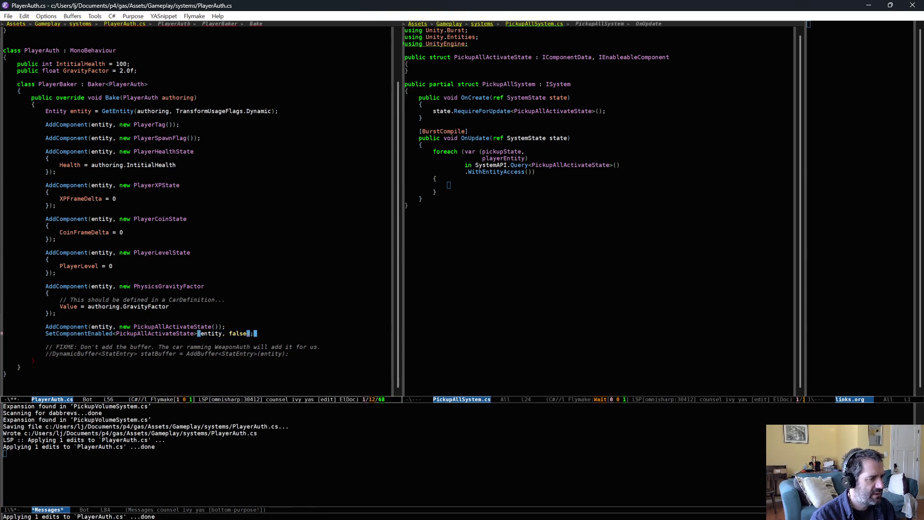
left_click(156, 333)
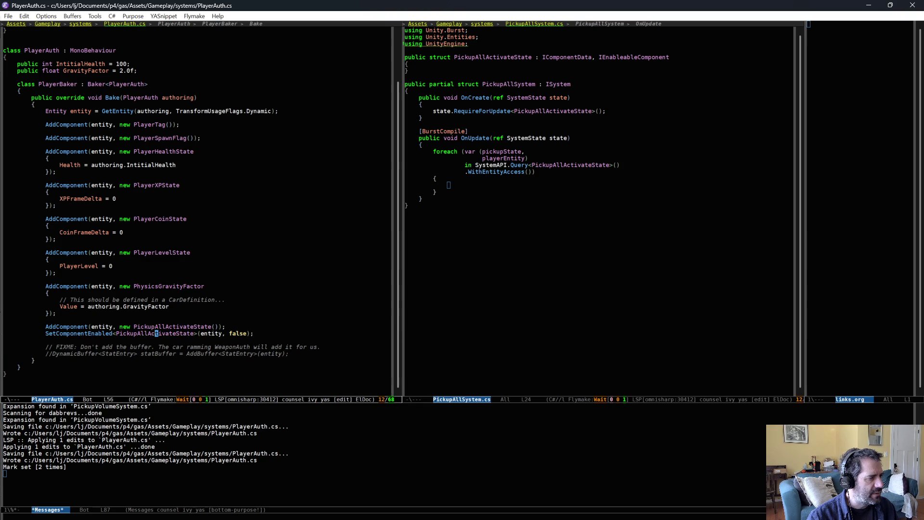
left_click(214, 319)
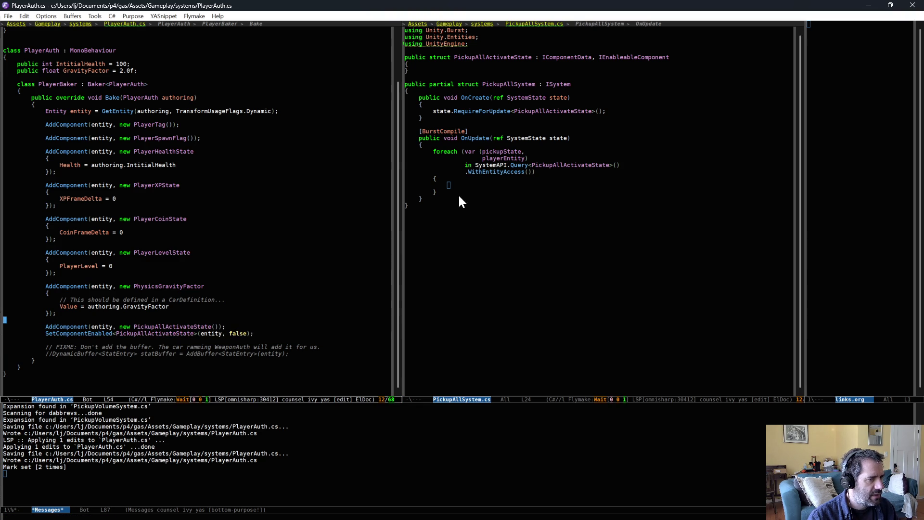
Step: Add pickupStateEnabled as a second loop variable in the foreach tuple
left_click(511, 188)
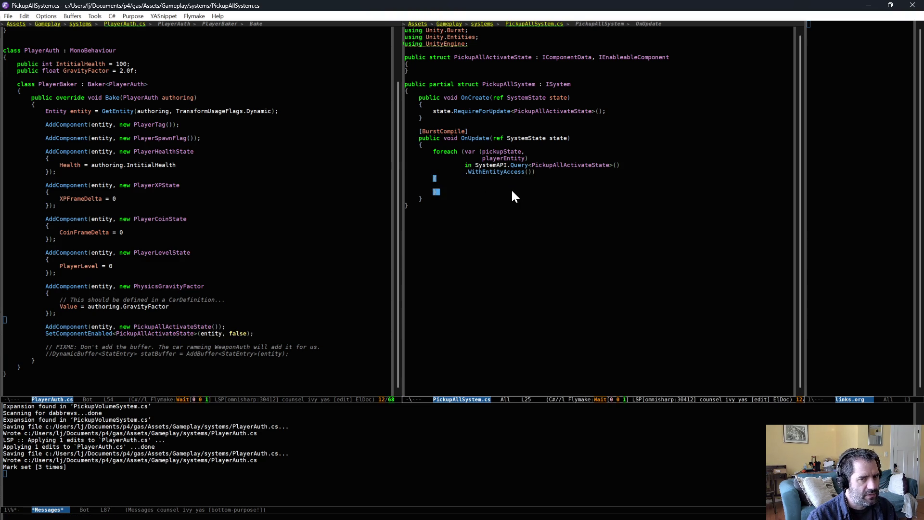
key("Down")
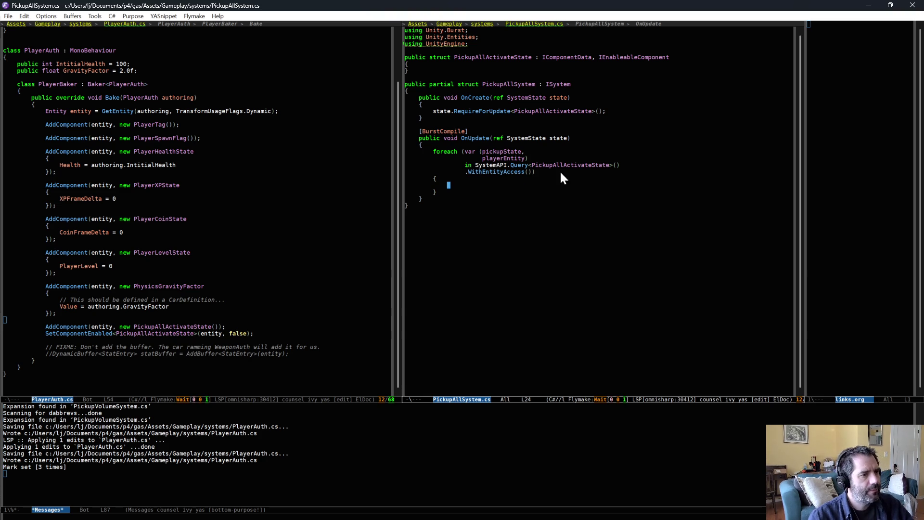
left_click(570, 155)
key("Return")
type("picku")
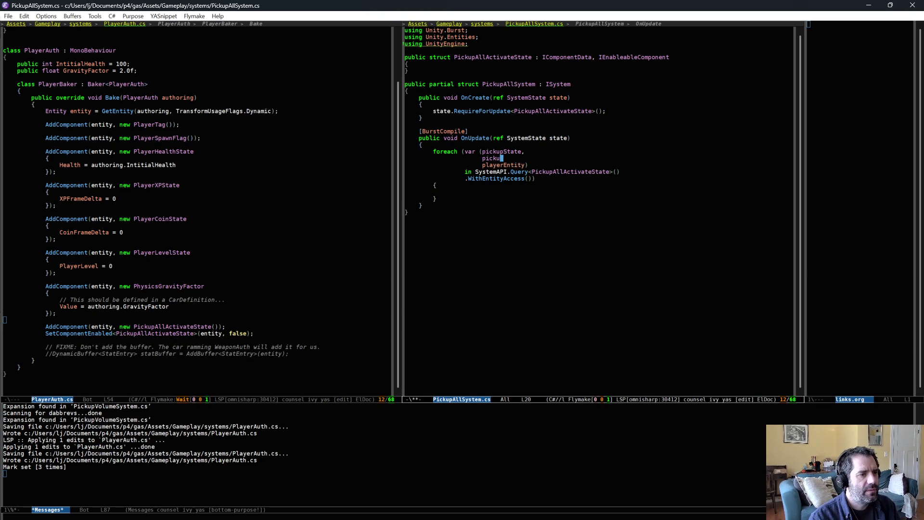
type("pStateEnabled,")
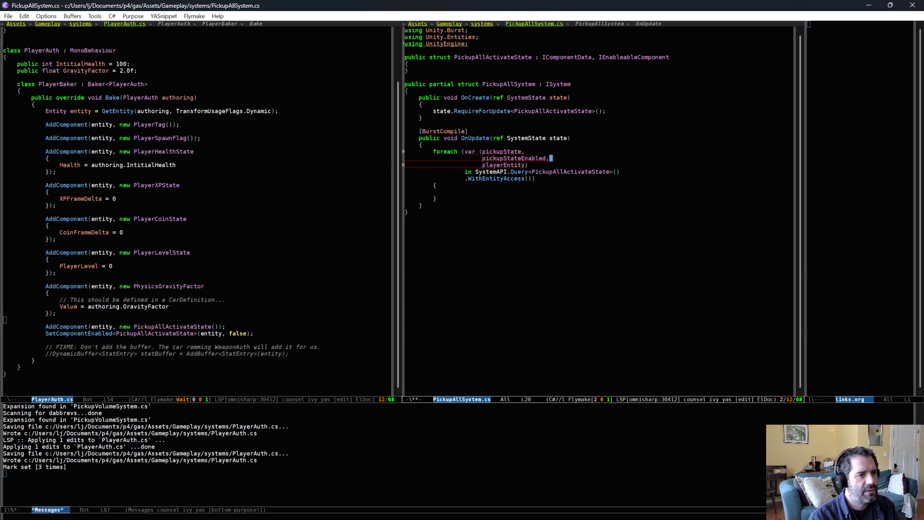
Step: Add EnabledRefRW<PickupAllActivateState> as a second type in the SystemAPI.Query
key("Down")
key("Down")
key("alt+f")
type(",")
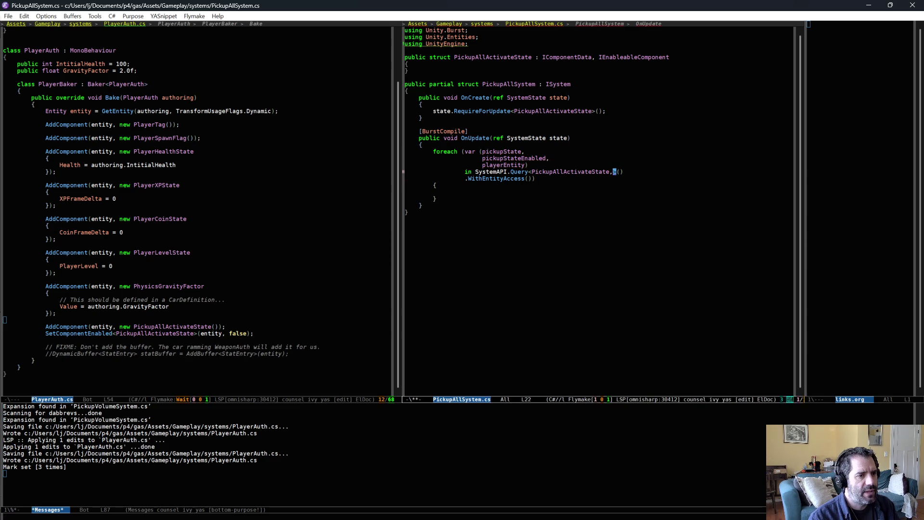
key("Return")
type("R")
key("BackSpace")
type("Enabled")
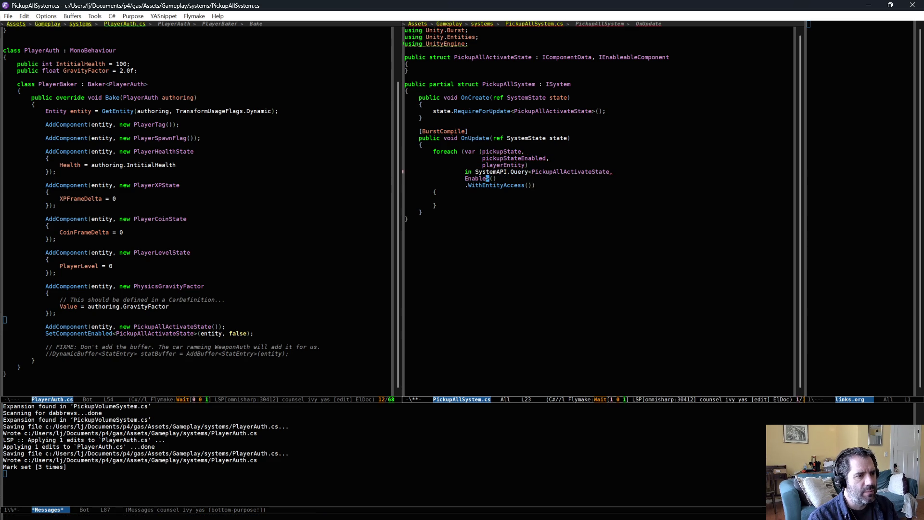
key("alt+slash")
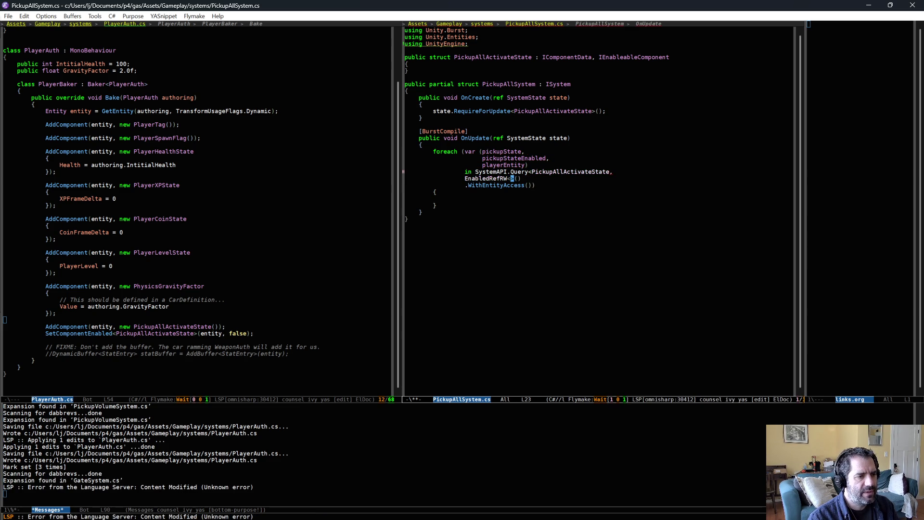
type("Pick")
key("alt+slash")
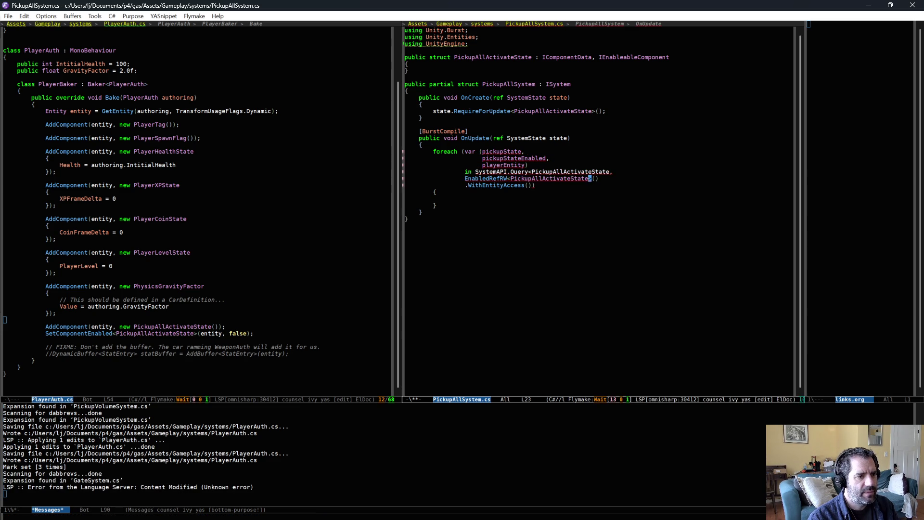
Step: Set pickupStateEnabled.ValueRW = false; inside the loop body and save
key("Down")
key("Down")
key("Down")
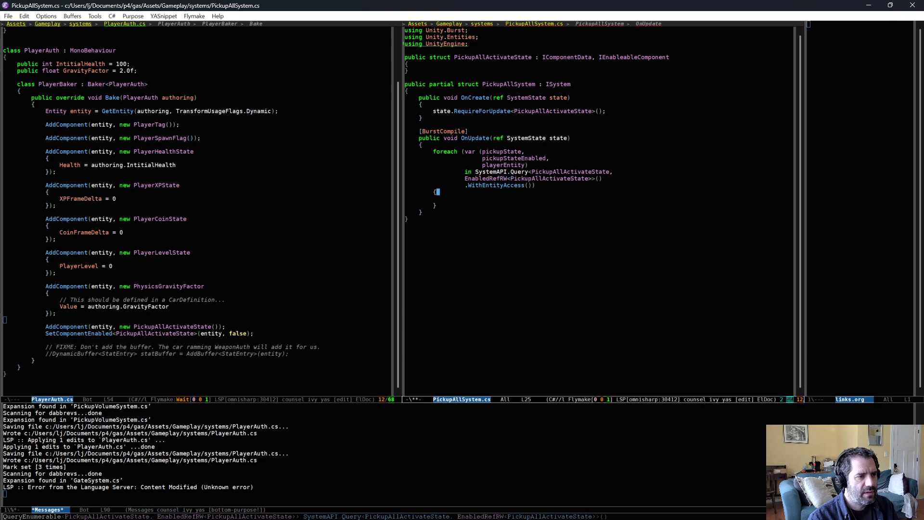
type("pickup")
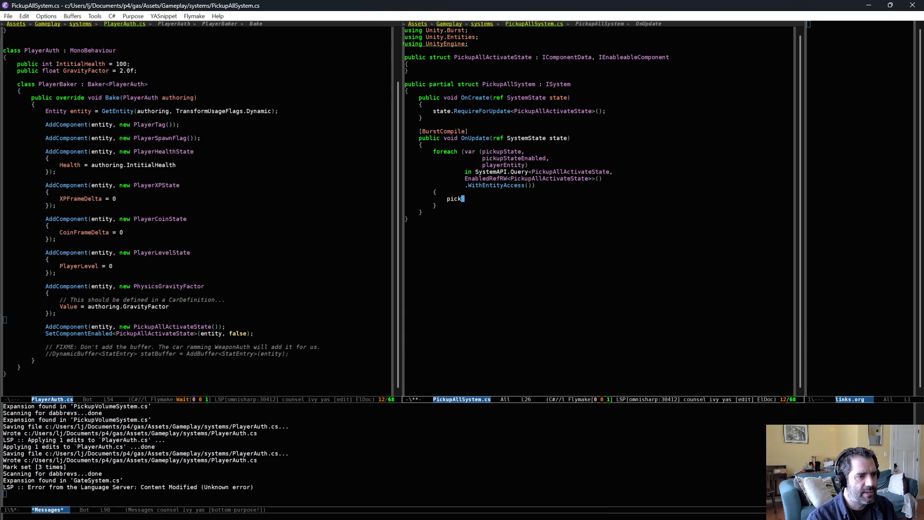
key("alt+slash")
type(".")
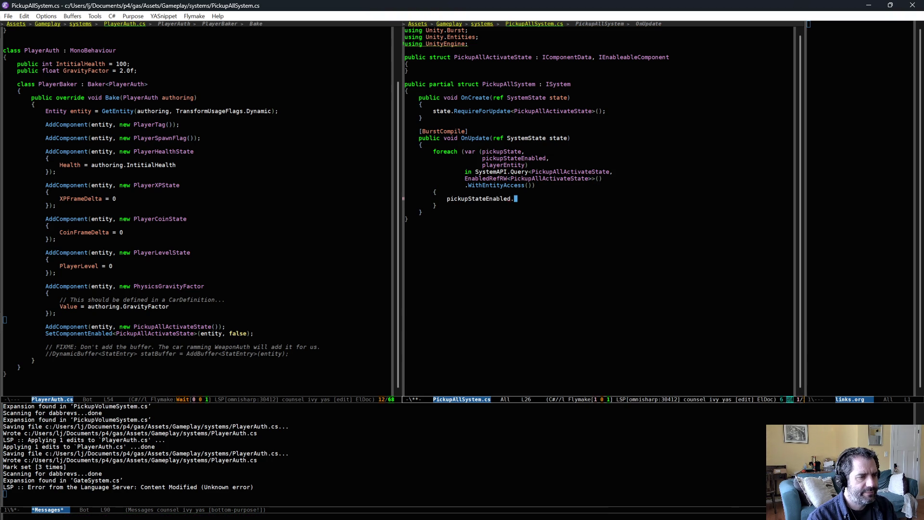
key("Down")
key("Down")
key("Down")
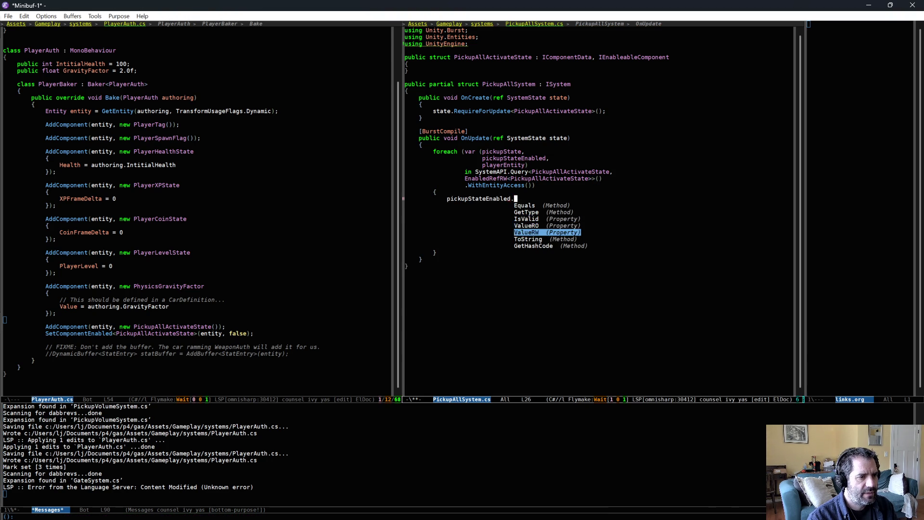
key("Return")
type("= false;")
key("ctrl+x")
key("ctrl+s")
Step: Add the comment '// Disable the activate component since we've handled it.' with spacing, and save
key("Up")
key("End")
key("Return")
type("// ")
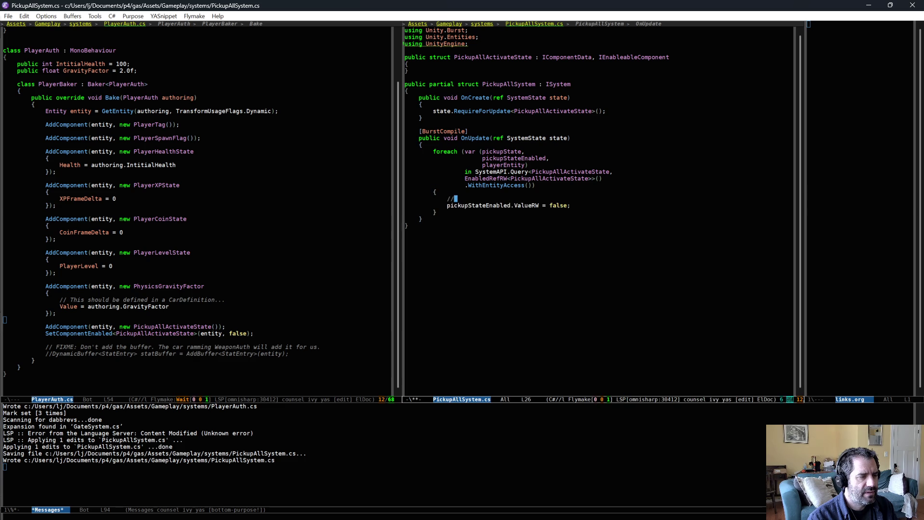
type("Disa")
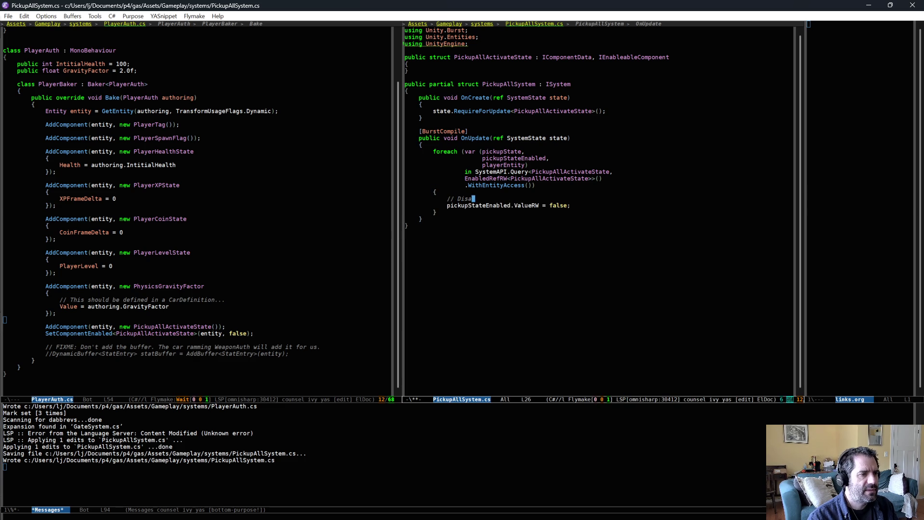
type("ble the ")
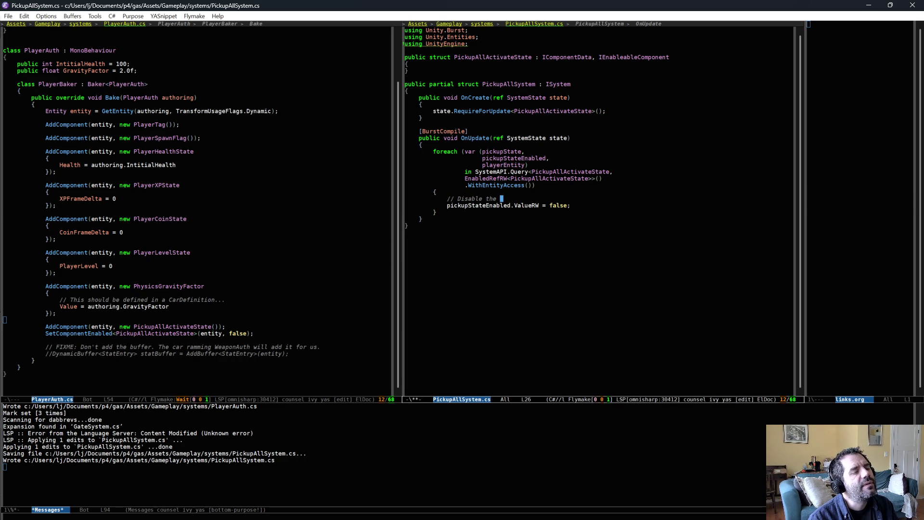
type("act")
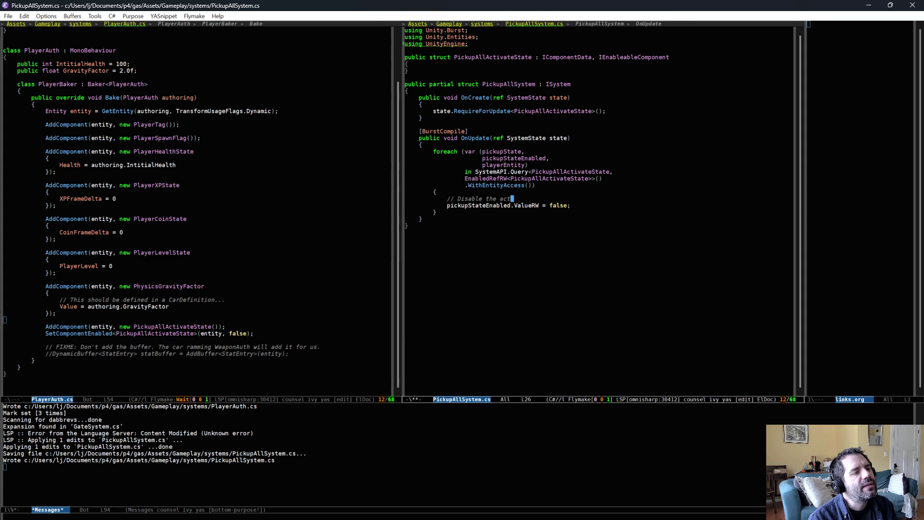
type("ivate component ")
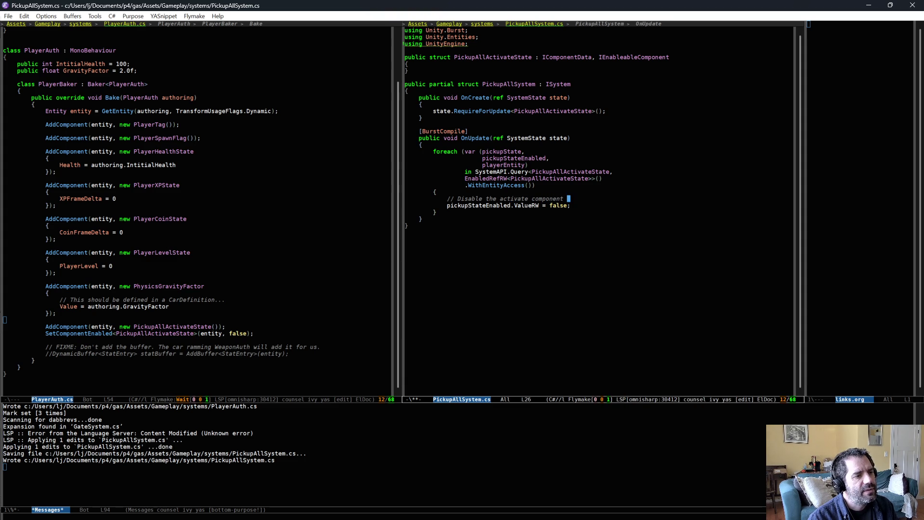
type("since we've handle")
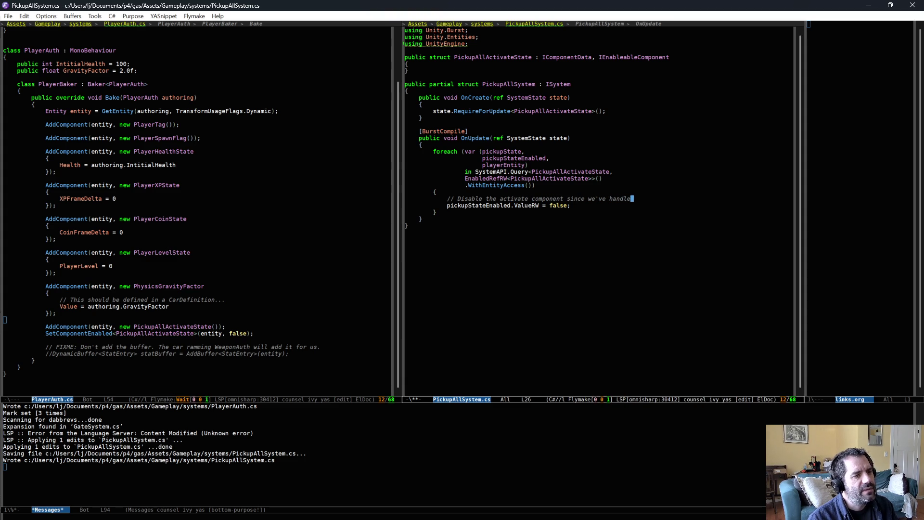
type("d it.")
key("Up")
key("Return")
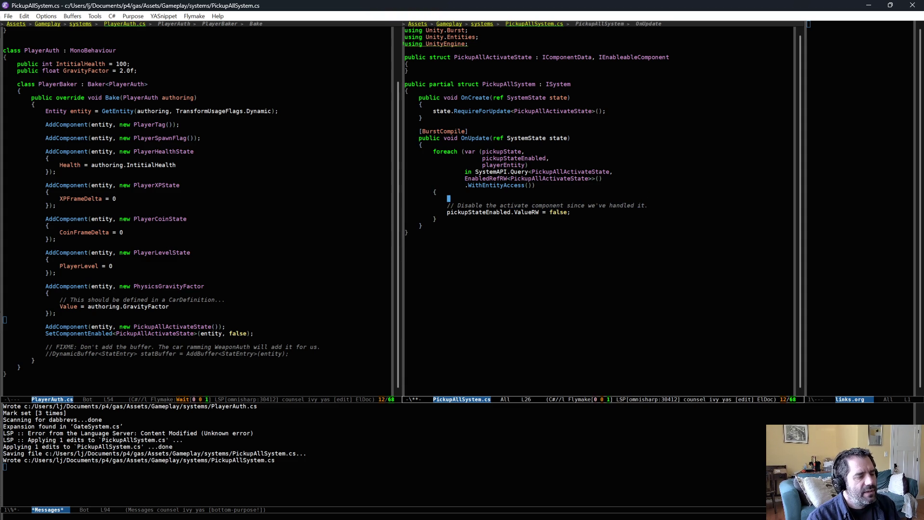
key("Return")
key("ctrl+x")
key("ctrl+s")
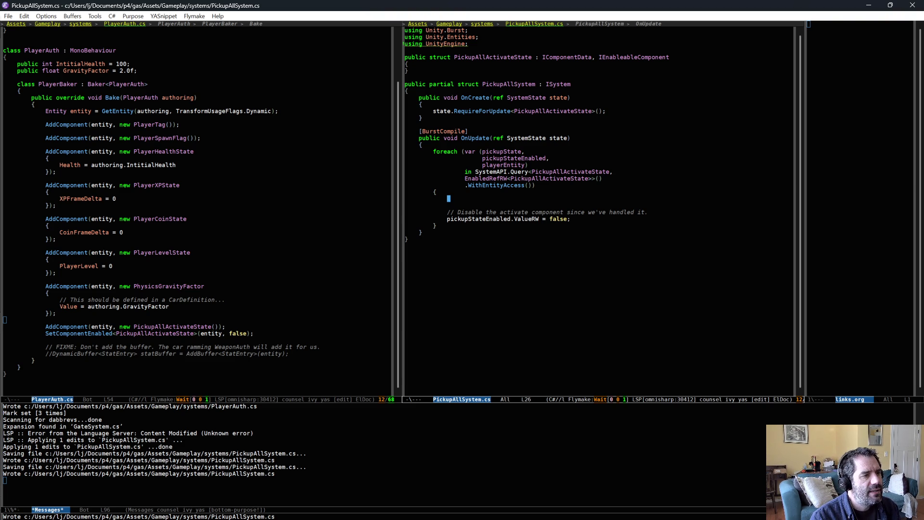
Step: Begin an inner foreach (var ( and open XPGemSystem.cs at the top in the left window
type("foreach")
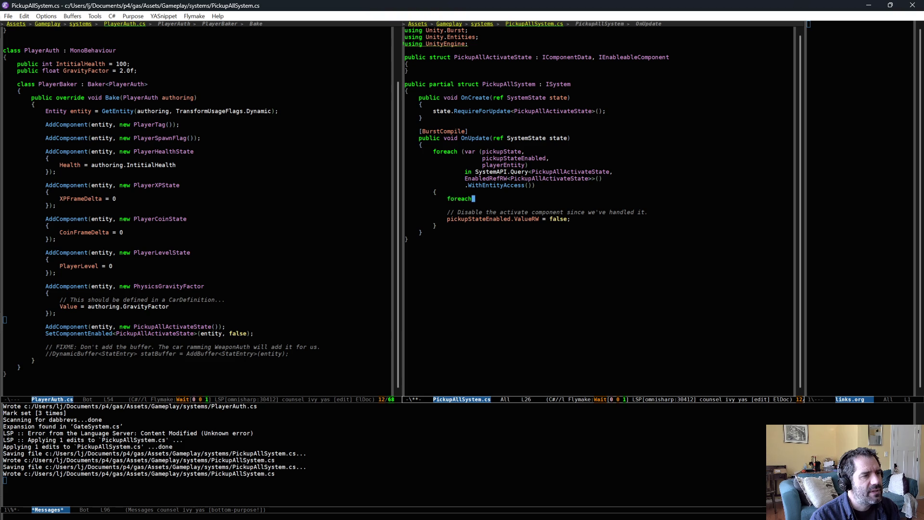
type(" (var (")
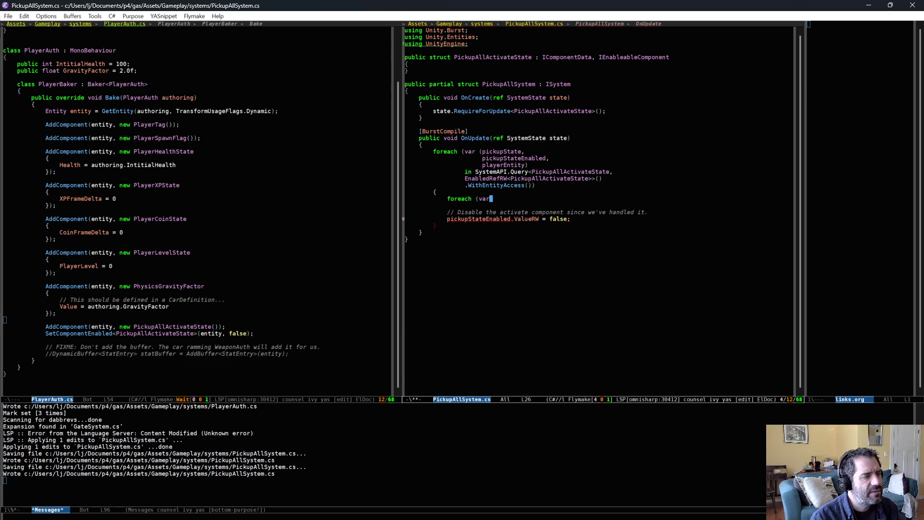
left_click(156, 151)
key("ctrl+x")
key("ctrl+f")
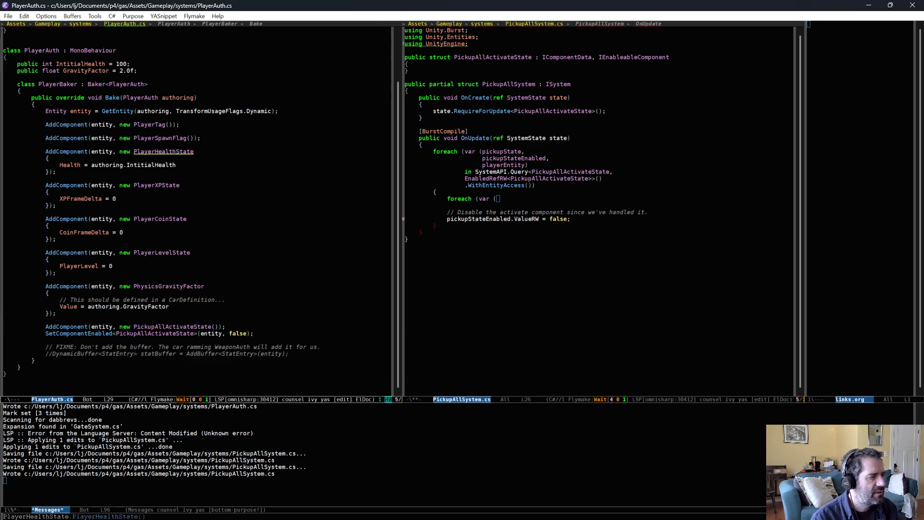
type("xpgem")
key("Down")
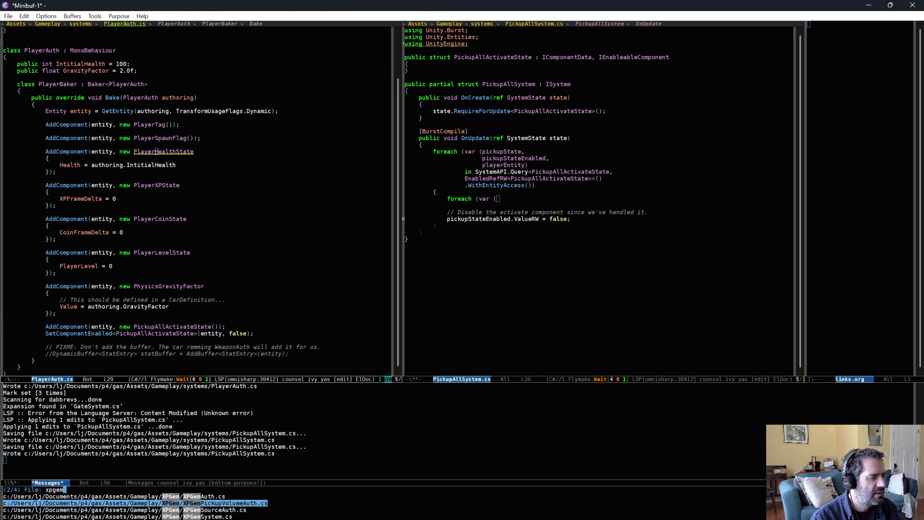
key("Return")
key("alt+less")
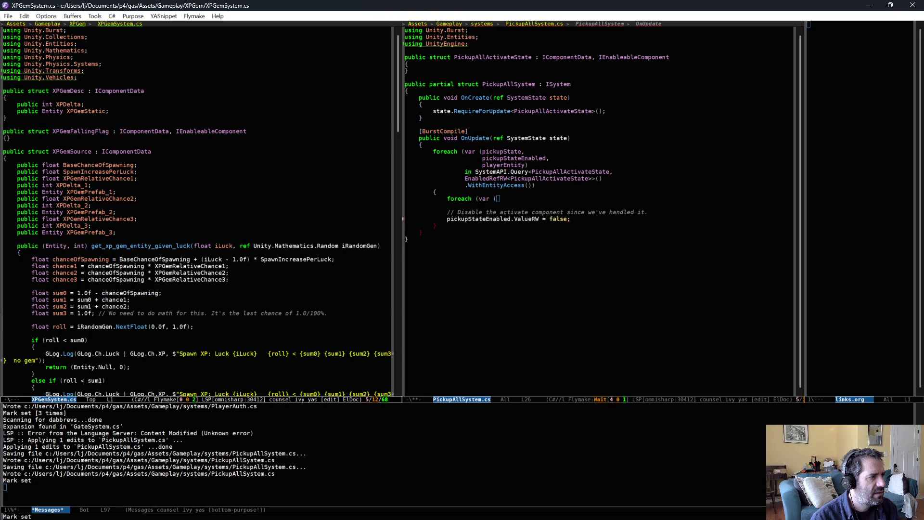
Step: Switch the left window back to PlayerAuth.cs
left_click(504, 198)
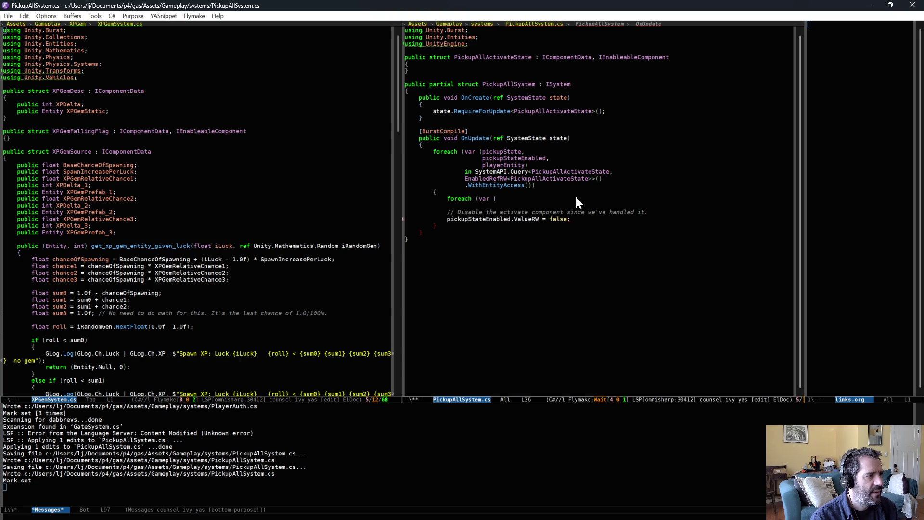
left_click(289, 197)
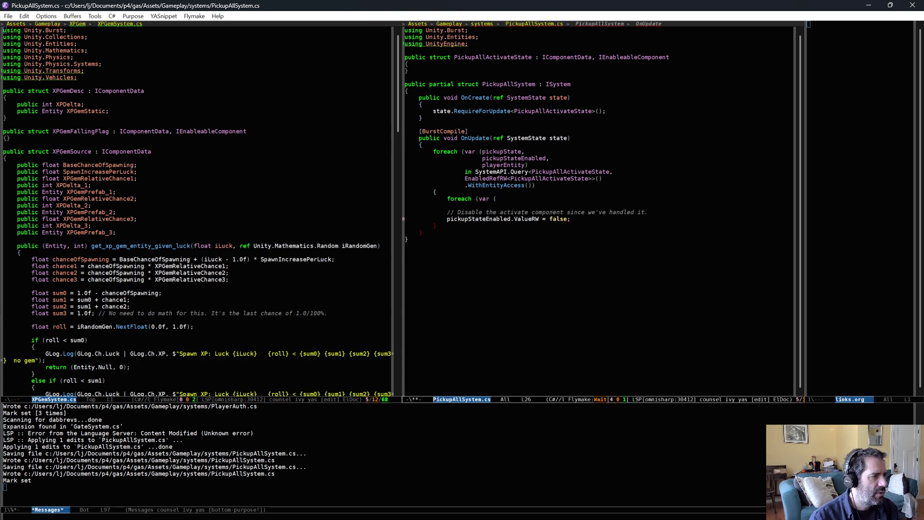
key("ctrl+x")
key("b")
key("Return")
Step: Show PickupVolumeSystem.cs in the left window and select the PickupableIsAttractedState type name
key("ctrl+x")
key("b")
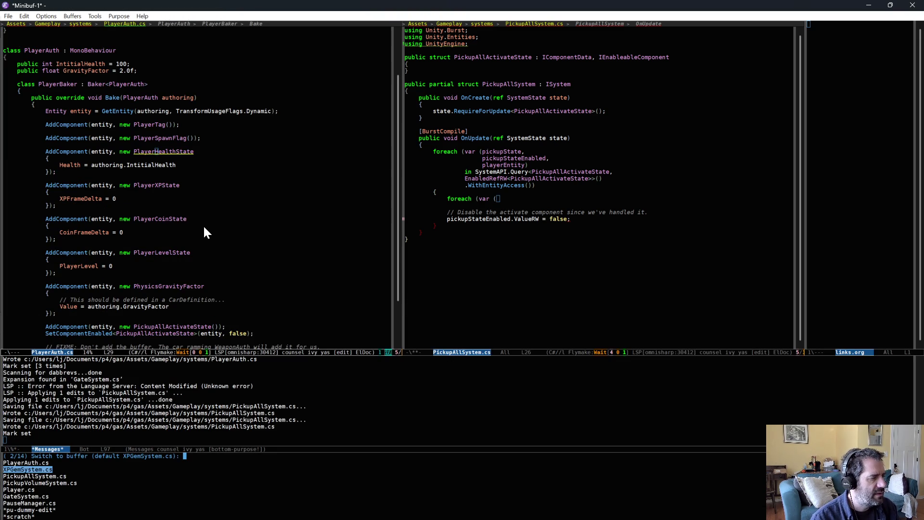
key("Down")
key("Down")
key("Return")
scroll(187, 237, "down", 15)
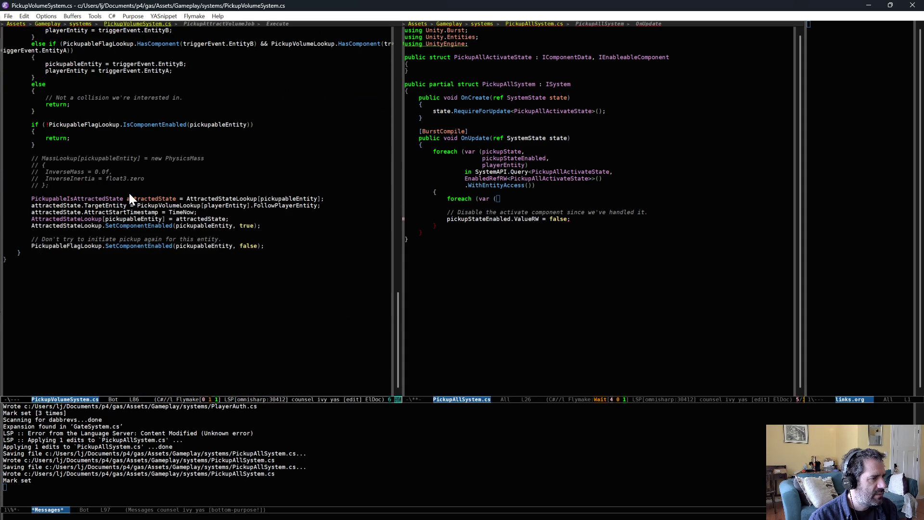
scroll(198, 202, "up", 2)
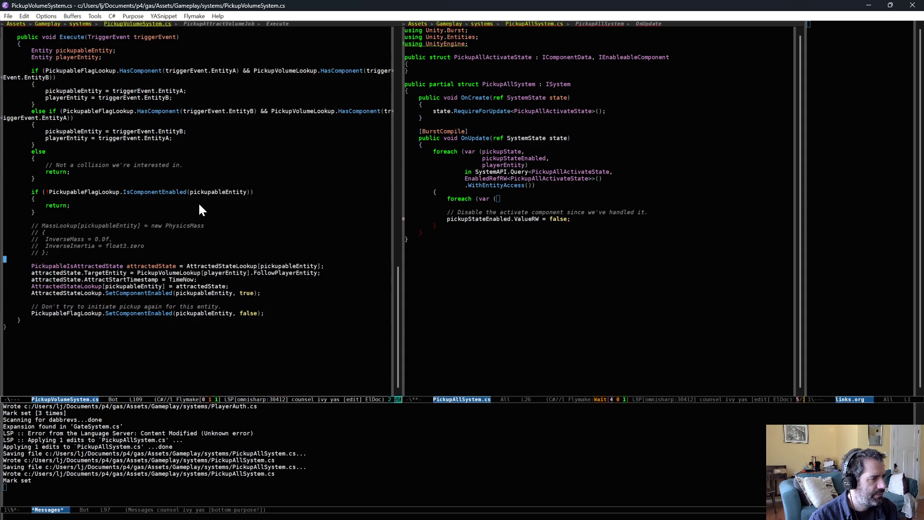
double_click(96, 266)
left_click(500, 199)
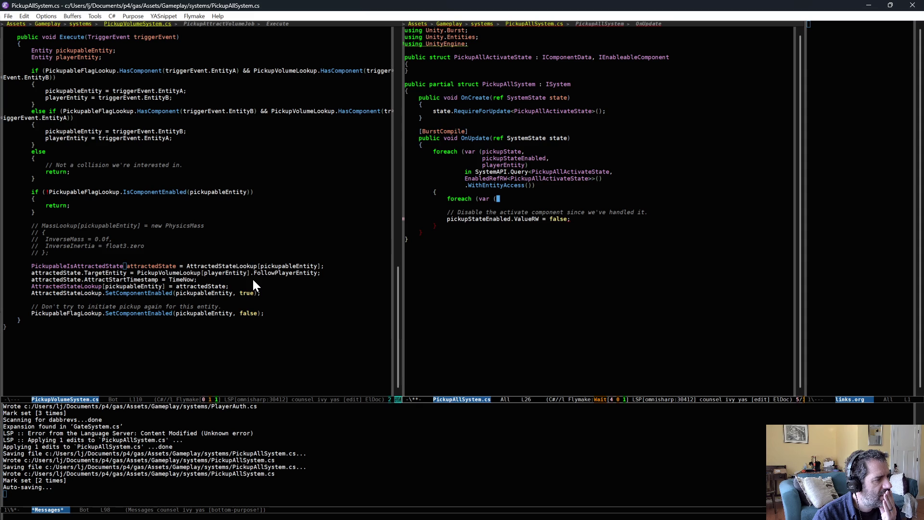
Step: Rearrange the windows so PlayerAuth.cs is on the left and PickupAllSystem.cs on the right
key("ctrl+x")
key("b")
key("Return")
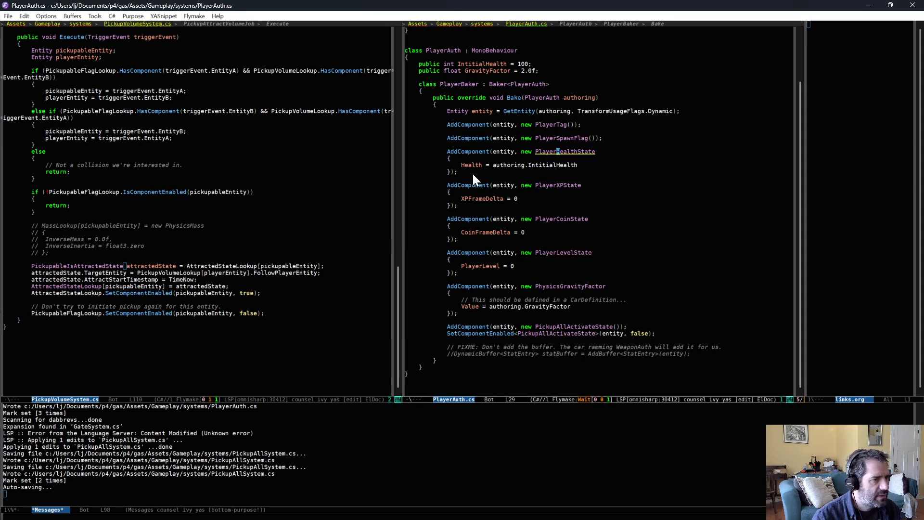
key("alt+v")
key("ctrl+x")
key("b")
key("Return")
left_click(149, 150)
key("ctrl+x")
key("b")
key("Return")
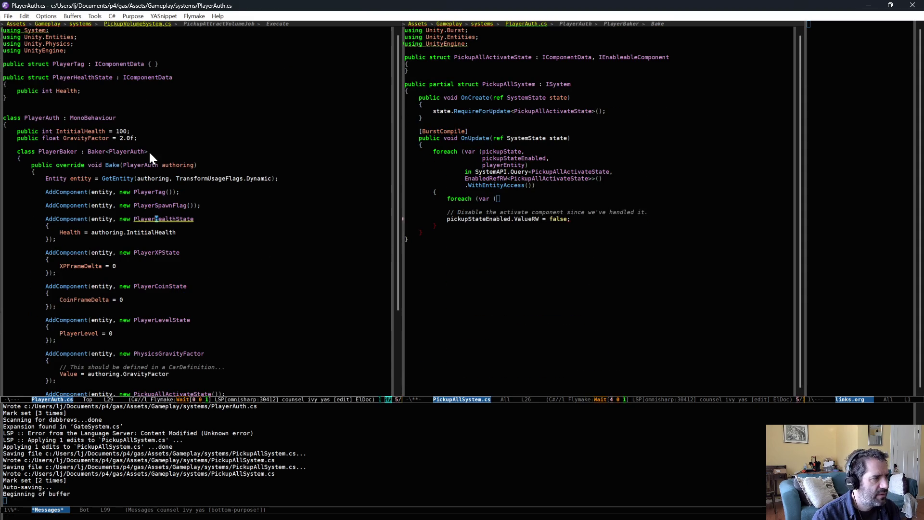
scroll(148, 149, "up", 3)
Step: Bring XPGemSystem.cs back into the left window and return to the inner foreach (var ( line
key("ctrl+x")
key("b")
key("Return")
key("ctrl+x")
key("b")
type("x")
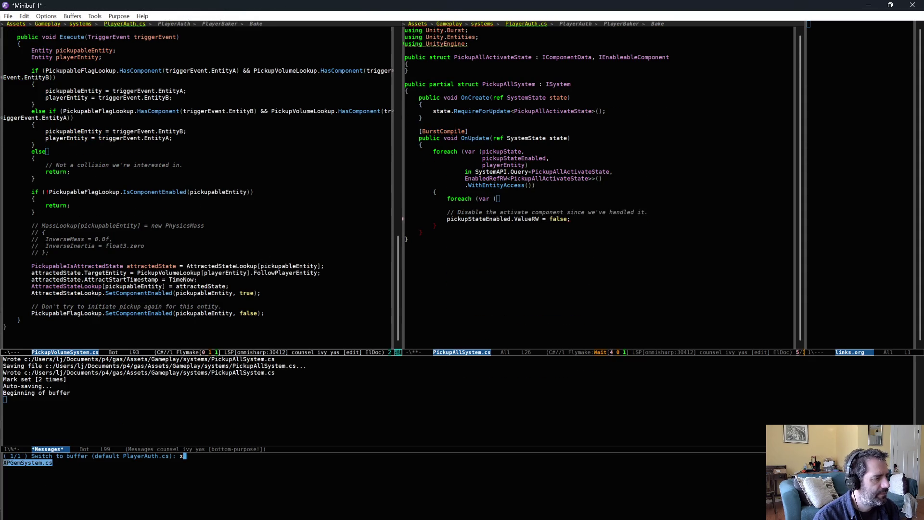
key("Return")
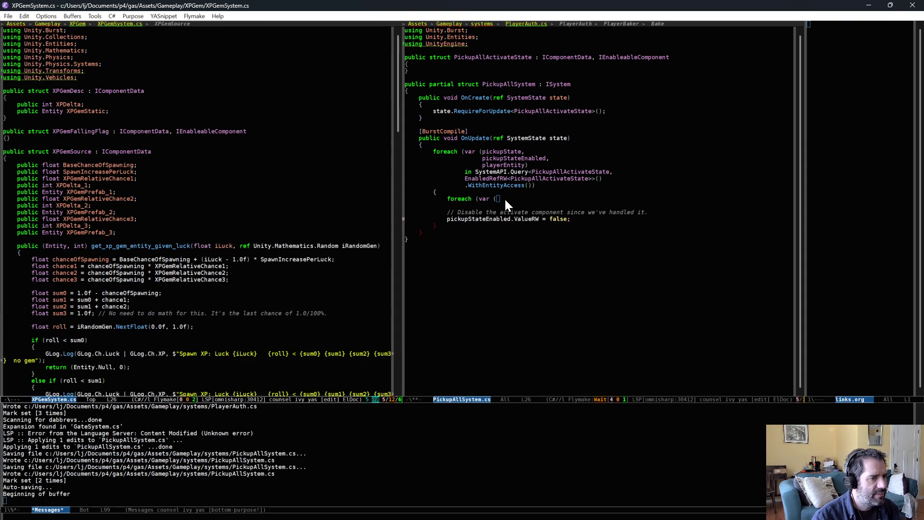
left_click(508, 198)
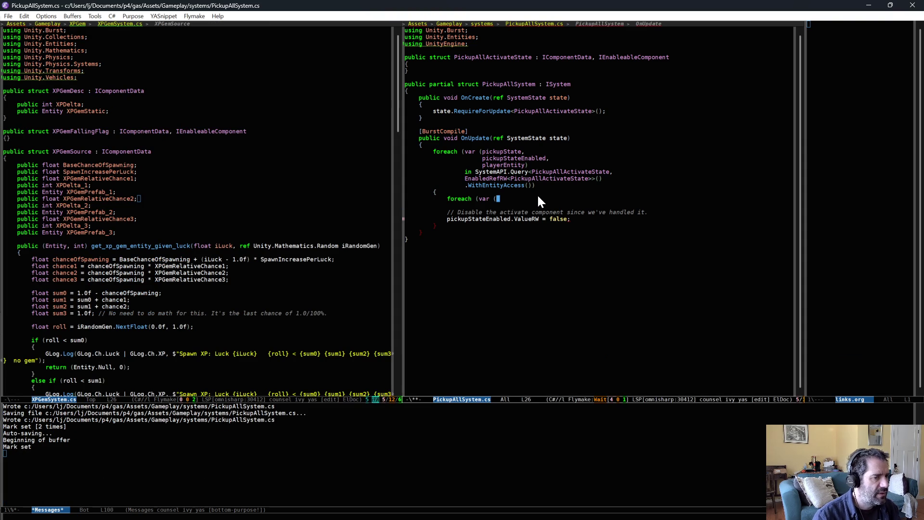
Step: Write the inner foreach header over (xpGemDesc, xpGemEntity) in SystemAPI.Query<XPGemDesc>()
type("xpGemDesc")
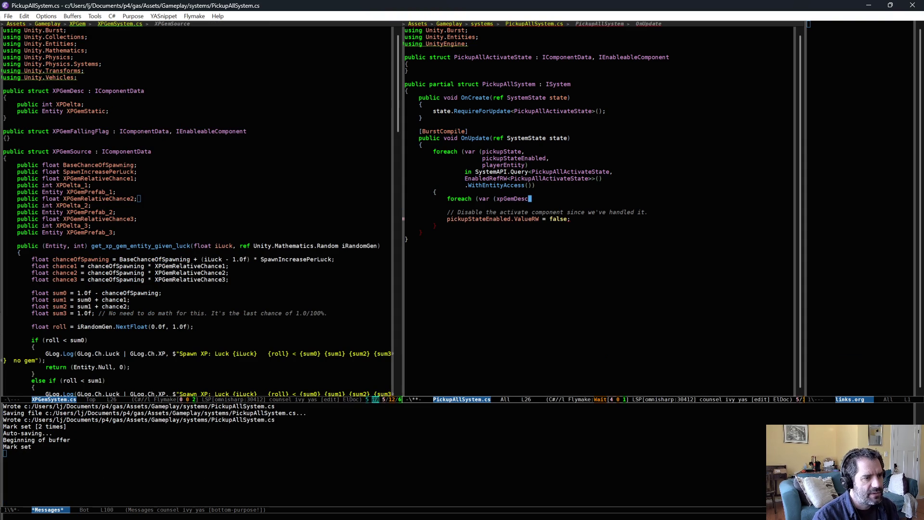
key("alt+b")
key("BackSpace")
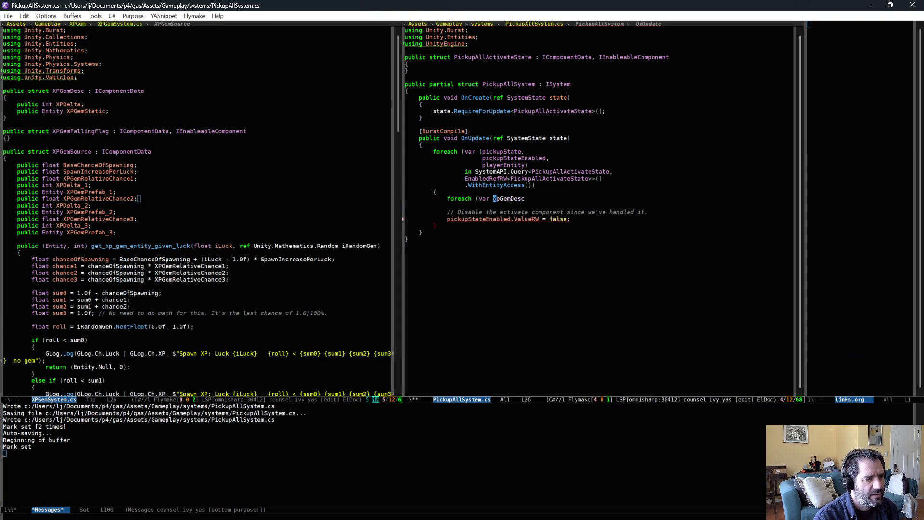
key("ctrl+e")
key("Return")
type("in SystemAPI")
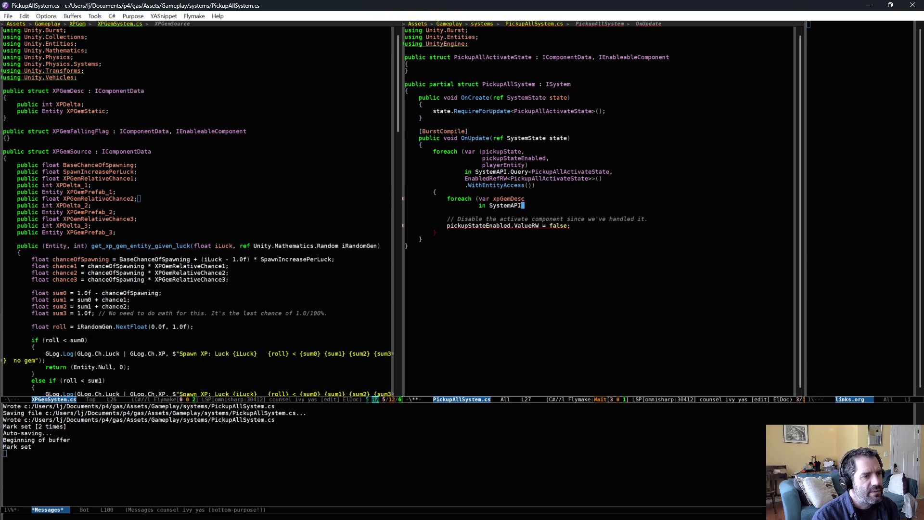
type(".Query<")
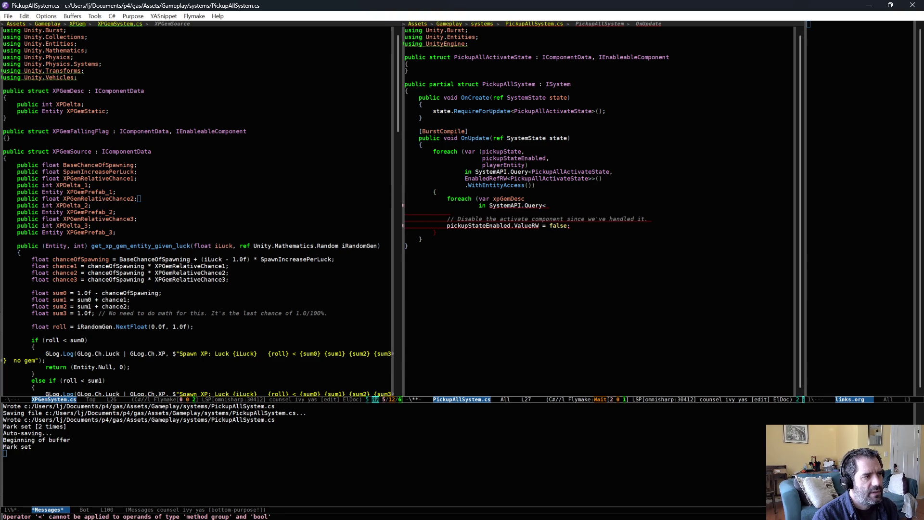
type("XPGemD")
key("alt+slash")
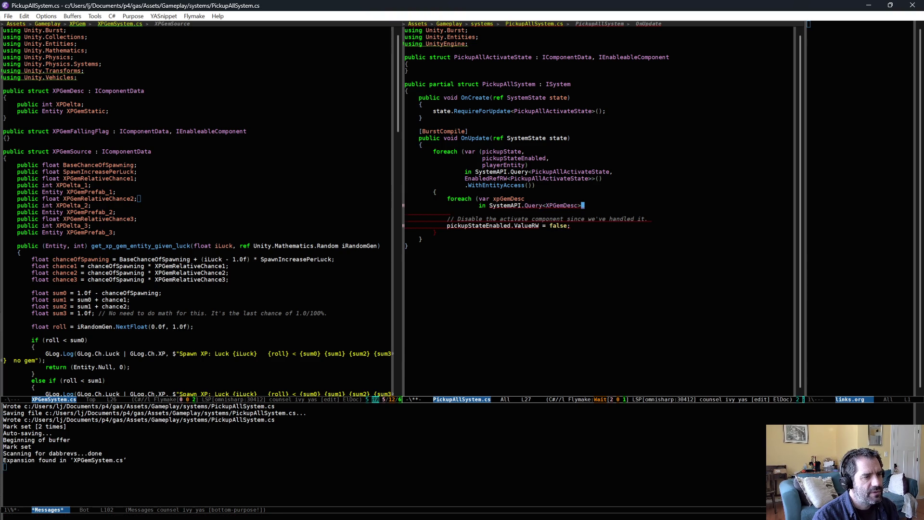
type(">())")
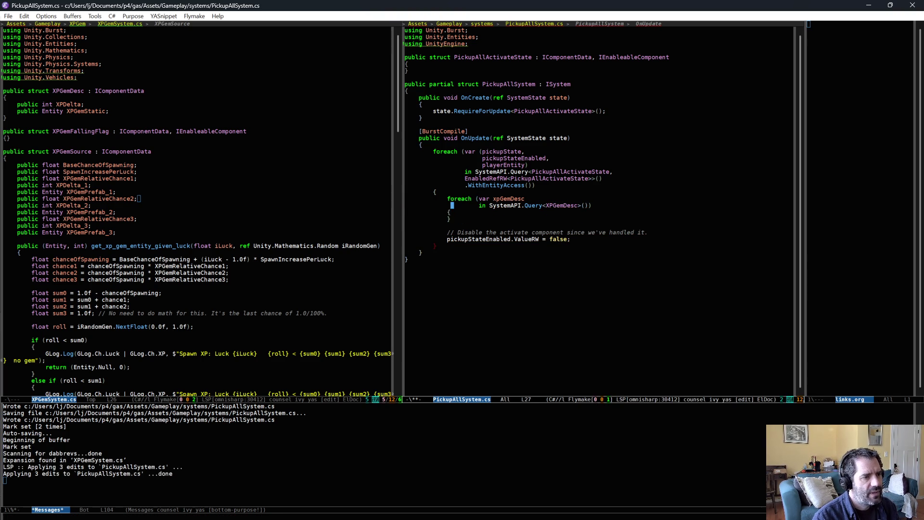
type("((,")
key("Return")
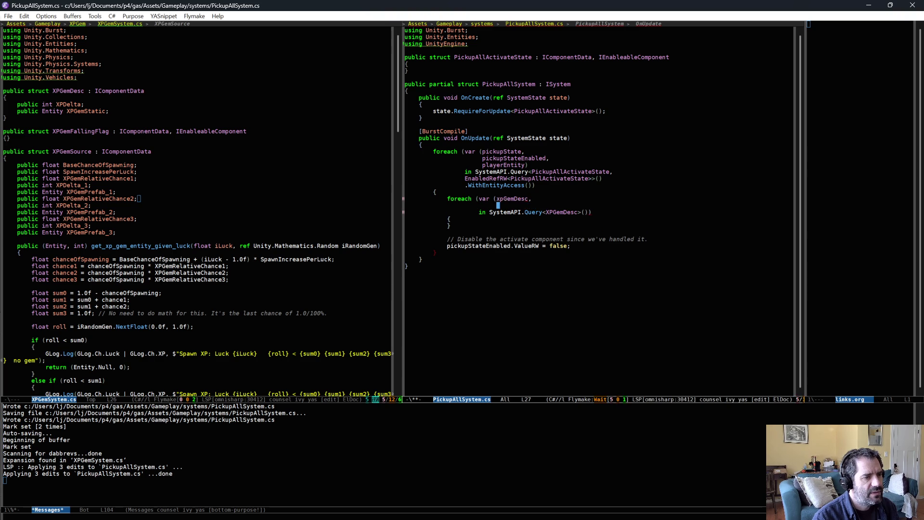
type("xpGemEnt")
type("ity)")
Step: Chain .WithEntityAccess() onto the XPGemDesc query on a continuation line
key("Down")
key("End")
key("Left")
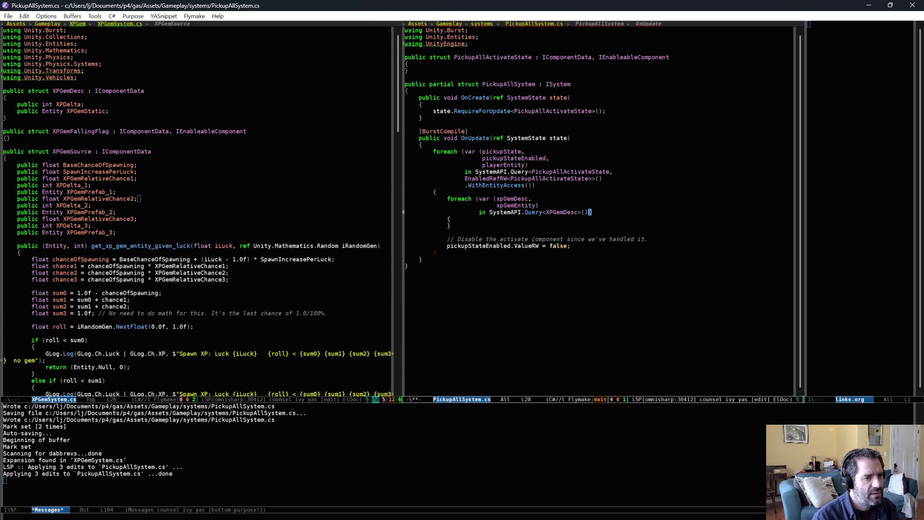
type(".")
key("Return")
type("WithEn")
key("BackSpace")
key("BackSpace")
key("BackSpace")
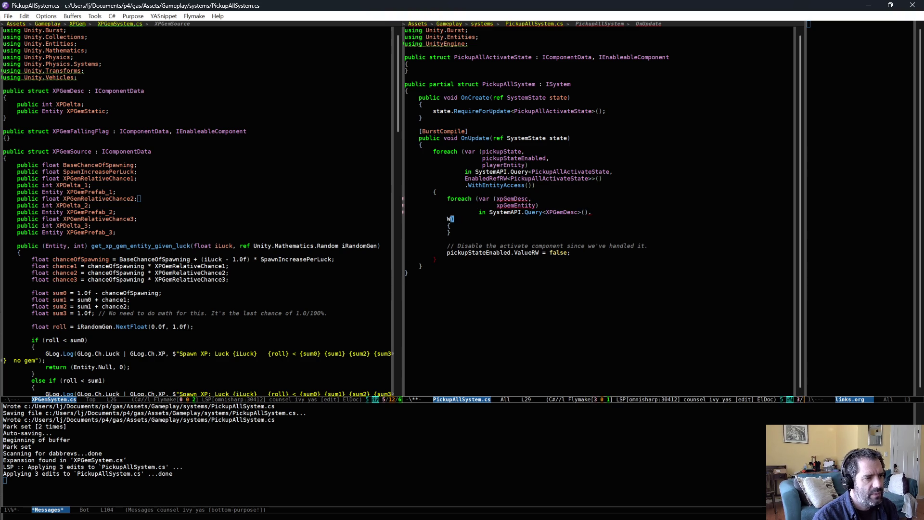
type("WithEntityAccess()")
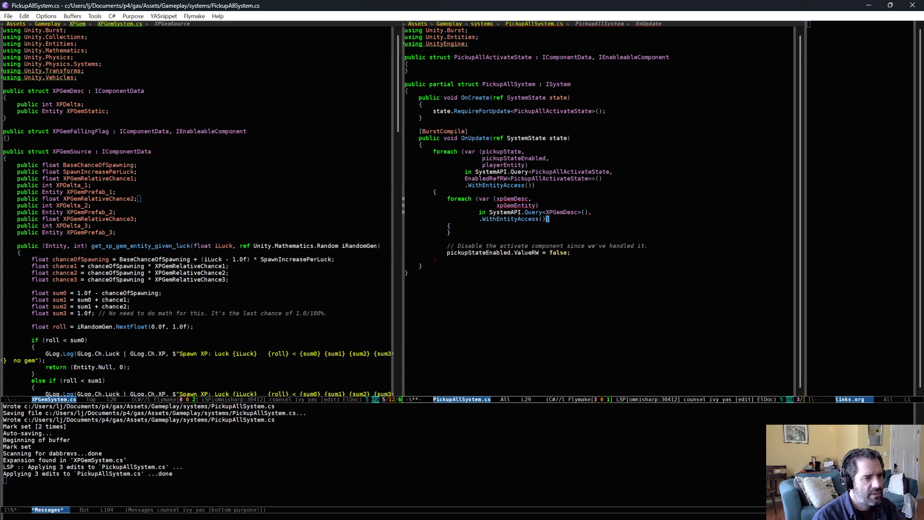
Step: Save PickupAllSystem.cs and open a blank line inside the inner loop body
key("Down")
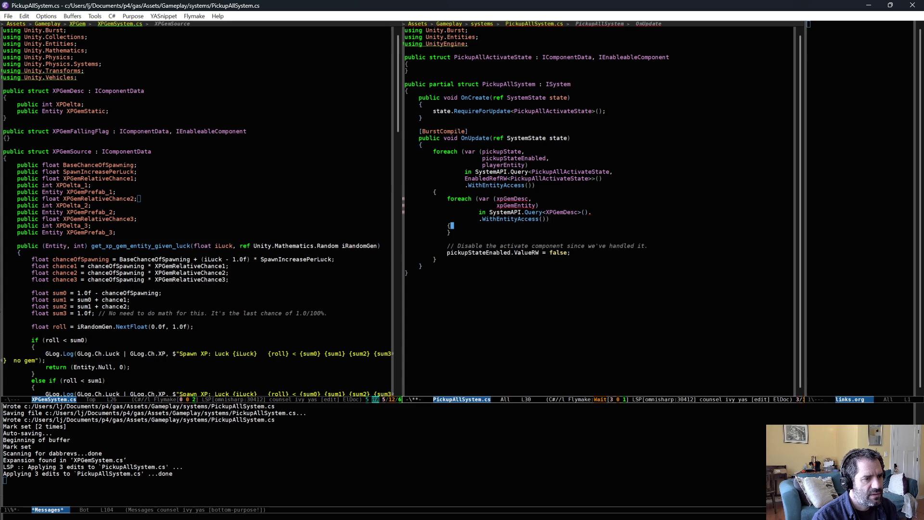
key("ctrl+x")
key("ctrl+s")
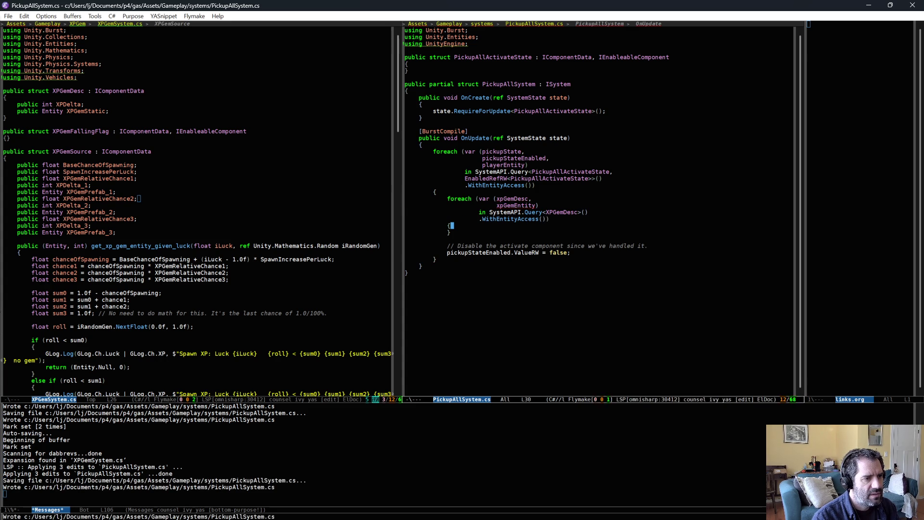
key("Return")
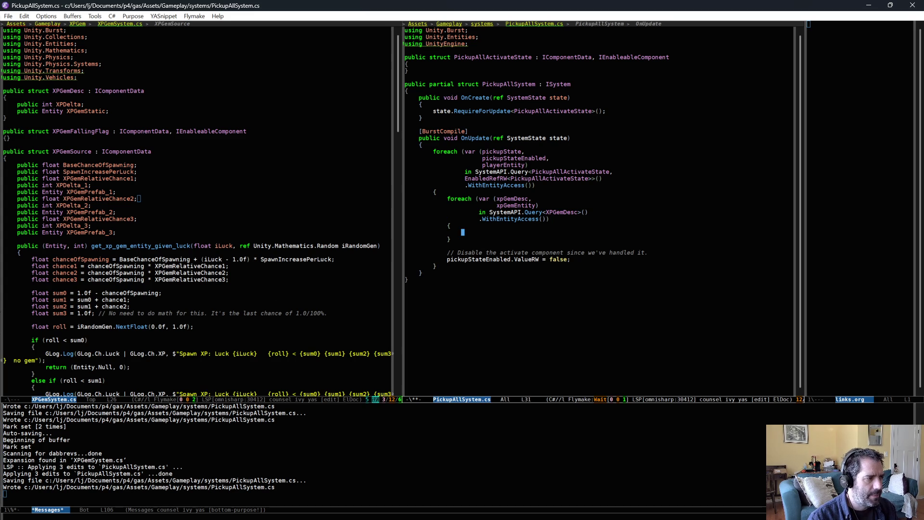
Step: Show PickupVolumeSystem.cs in the left code pane and scroll up through it
left_click(279, 233)
key("ctrl+x")
key("Left")
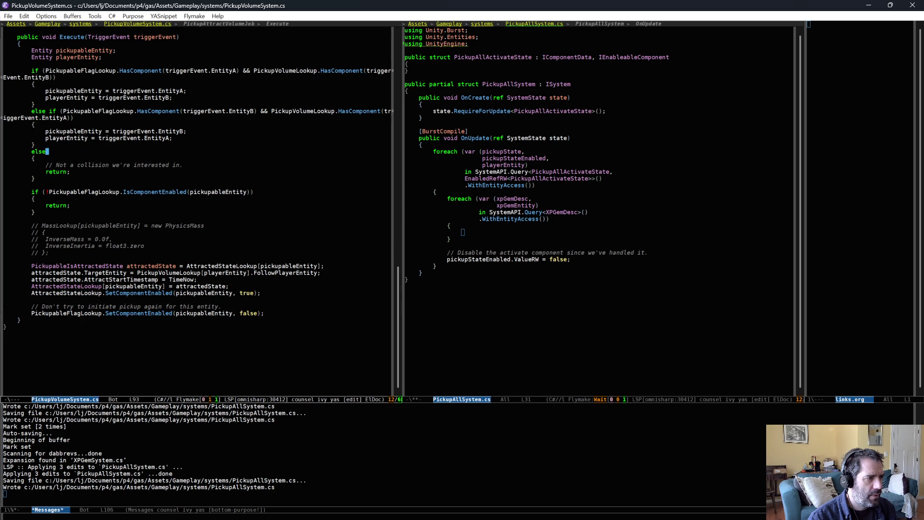
scroll(130, 225, "up", 1)
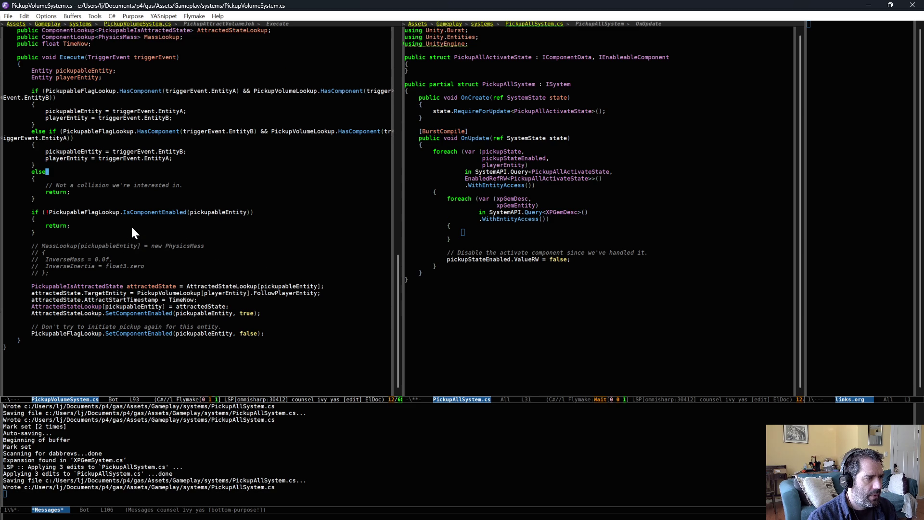
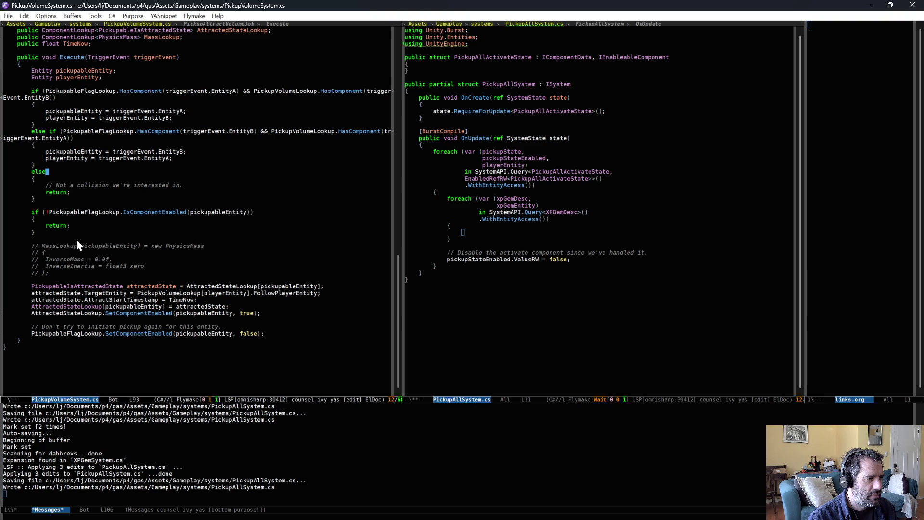
Step: Check PickupableFlagLookup usage, then add .WithAll<PickupableFlag>() above .WithEntityAccess() in the inner query
left_click(86, 334)
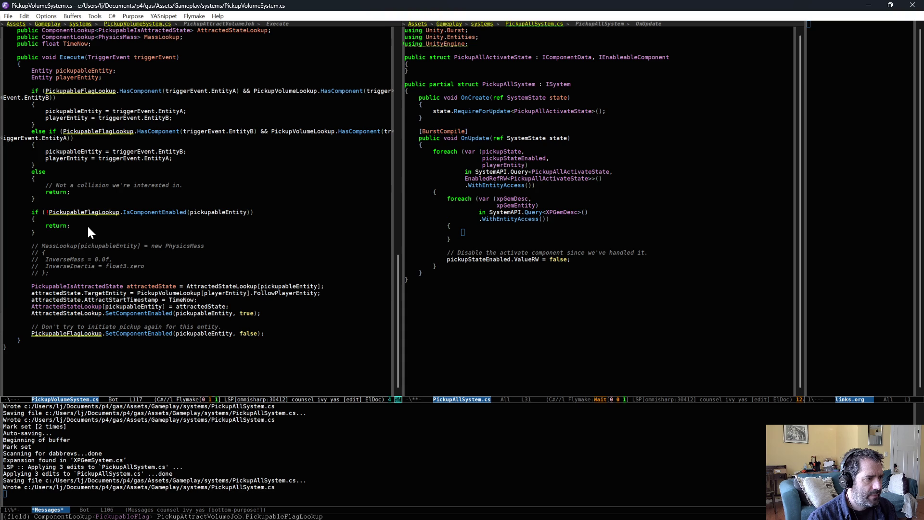
key("alt+p")
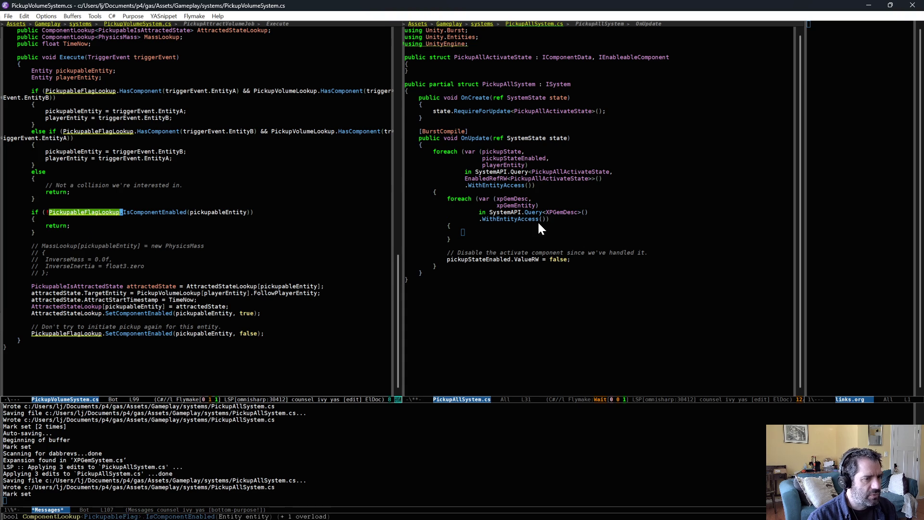
left_click(551, 220)
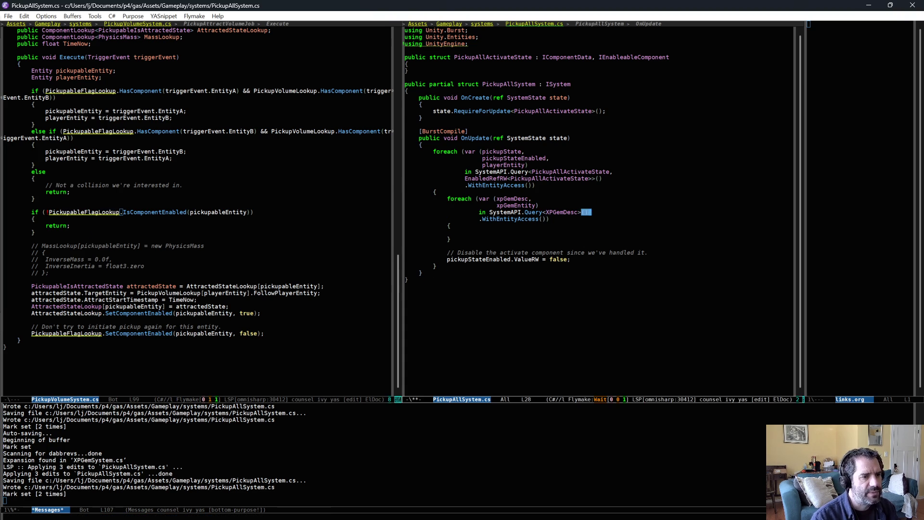
key("Return")
type(".WithAll<")
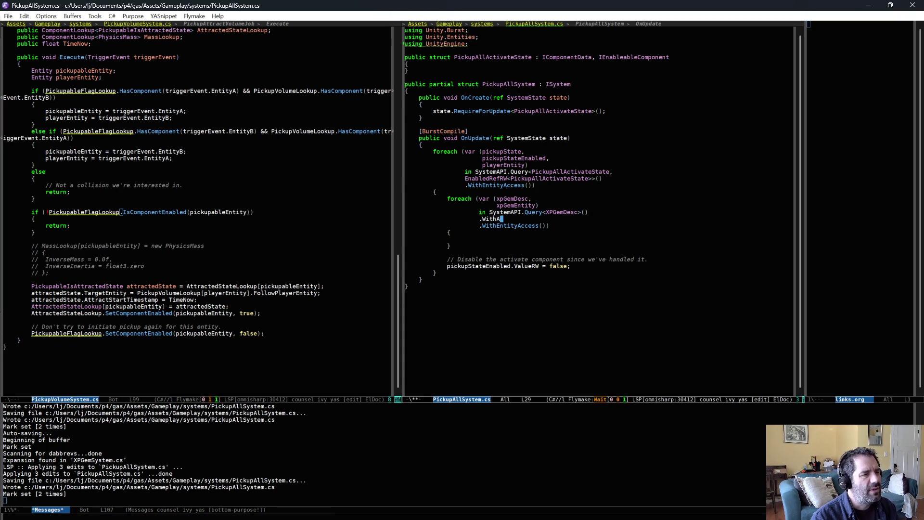
type("Pi")
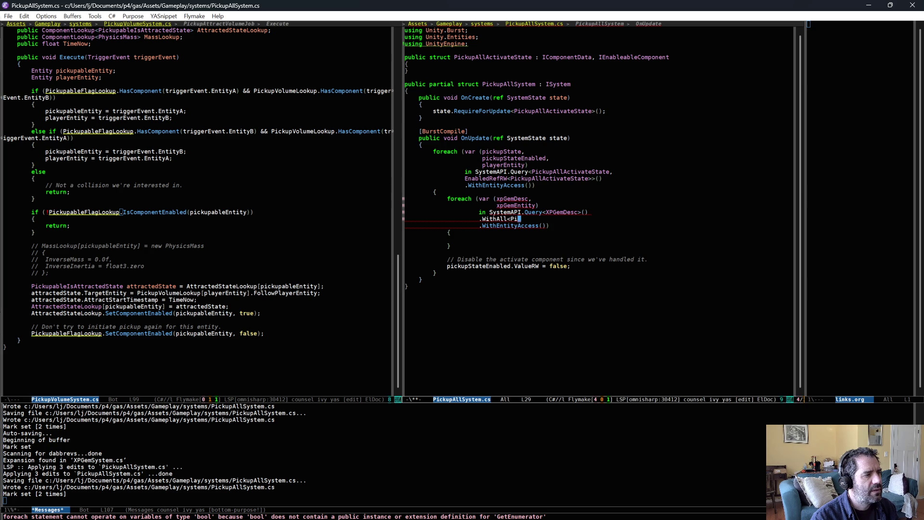
type("ckupableF")
key("alt+slash")
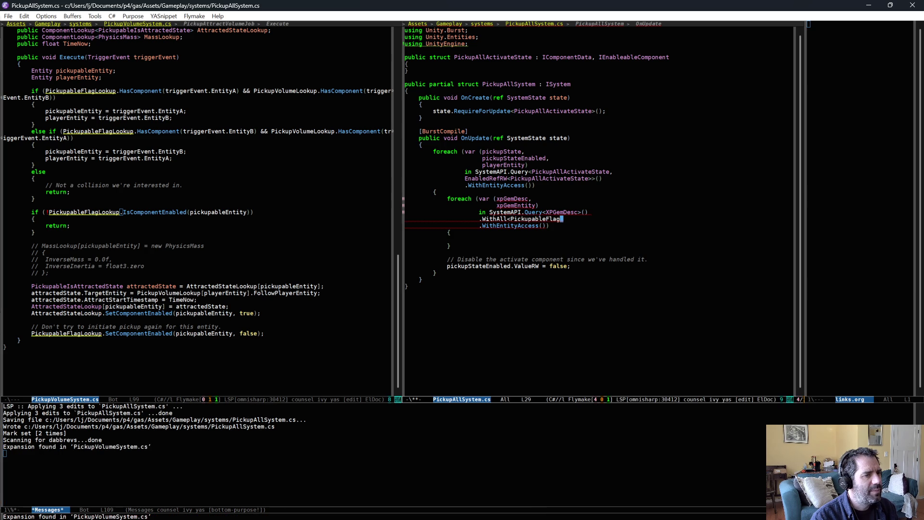
type(">()")
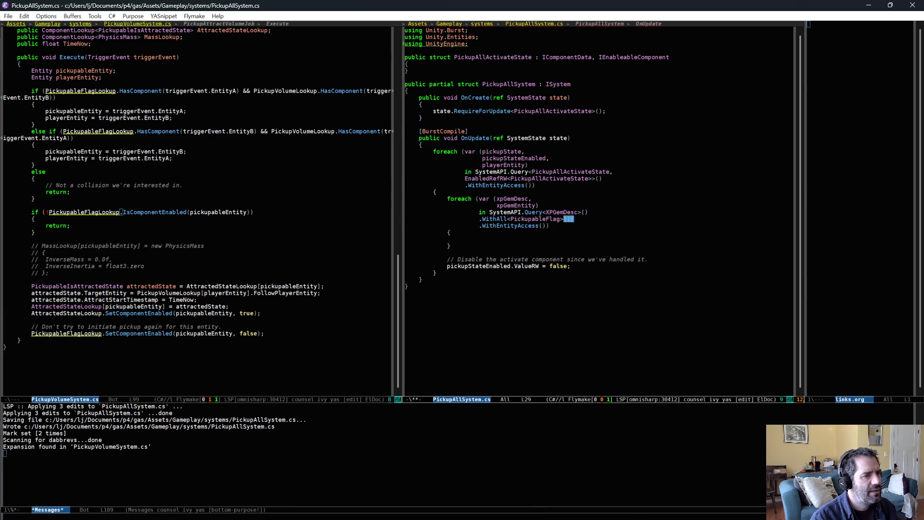
Step: Save PickupAllSystem.cs and select the xpGemDesc loop variable in the inner loop
key("ctrl+x")
key("ctrl+s")
left_click(591, 242)
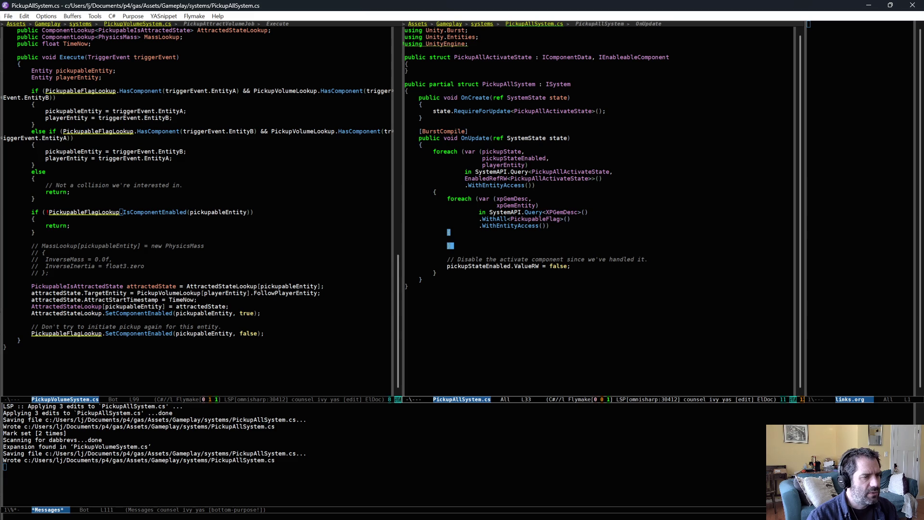
double_click(514, 199)
type("{")
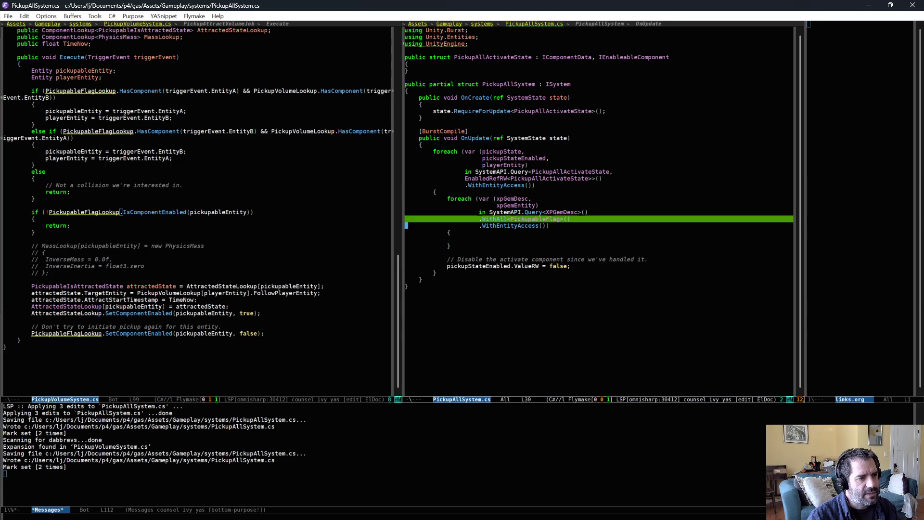
left_click(537, 236)
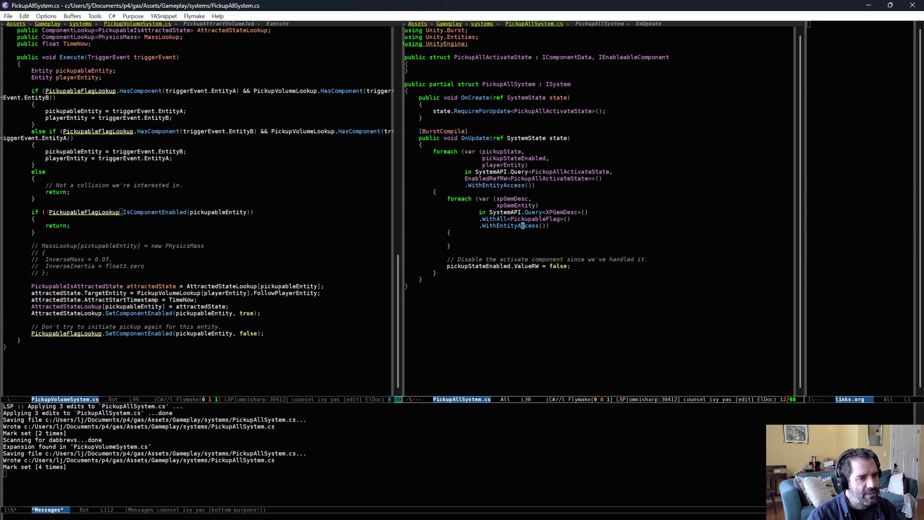
left_click(523, 236)
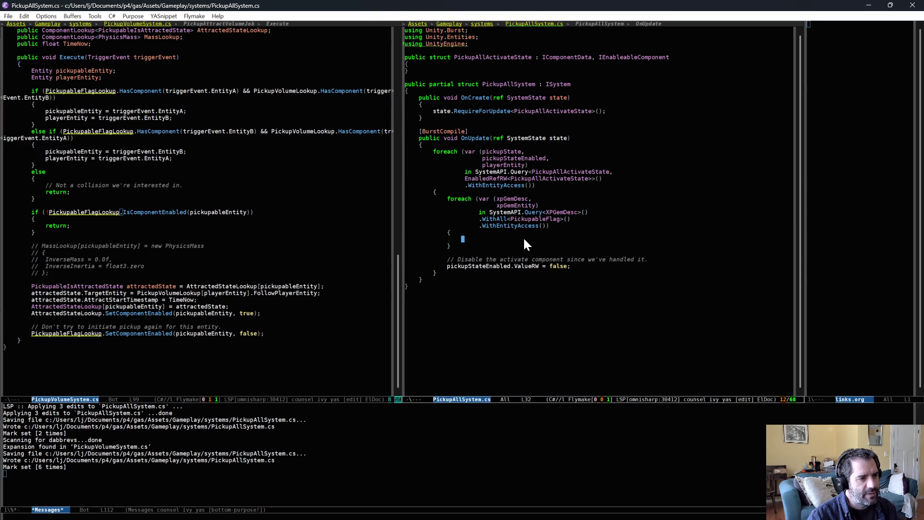
left_click(172, 282)
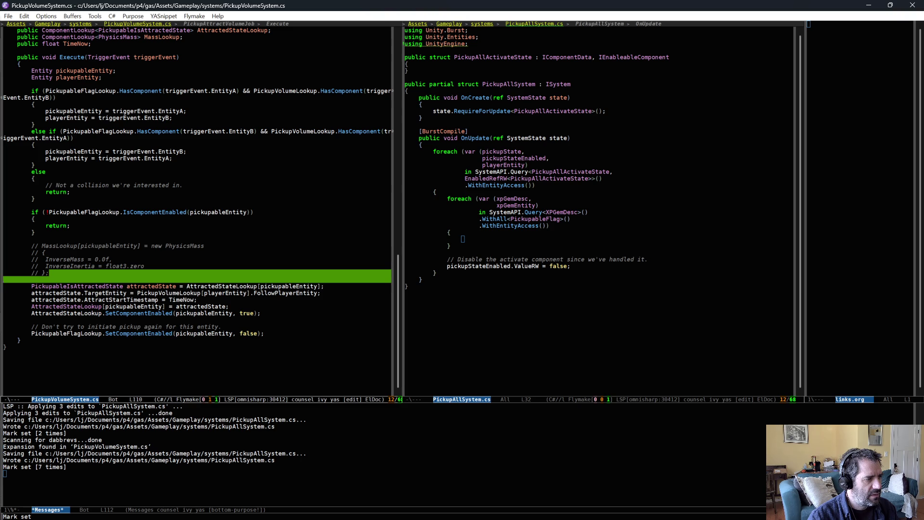
key("Down")
key("alt+period")
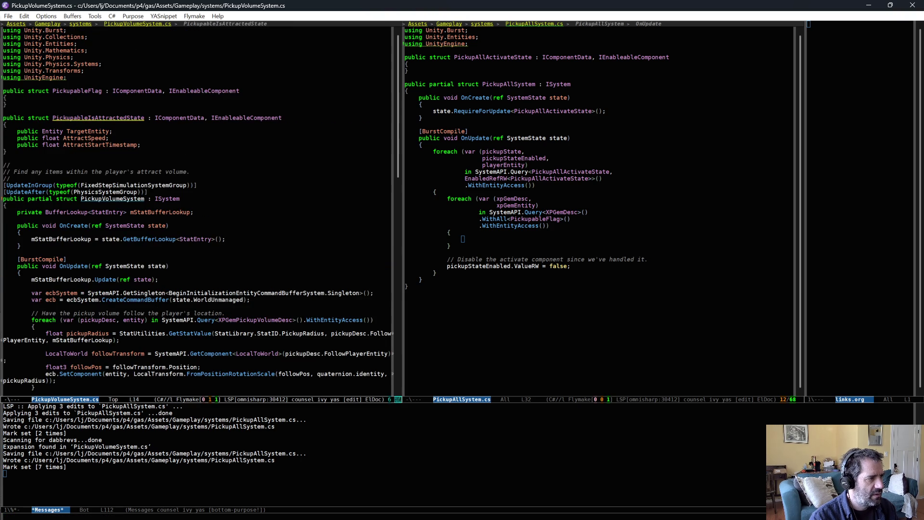
key("alt+comma")
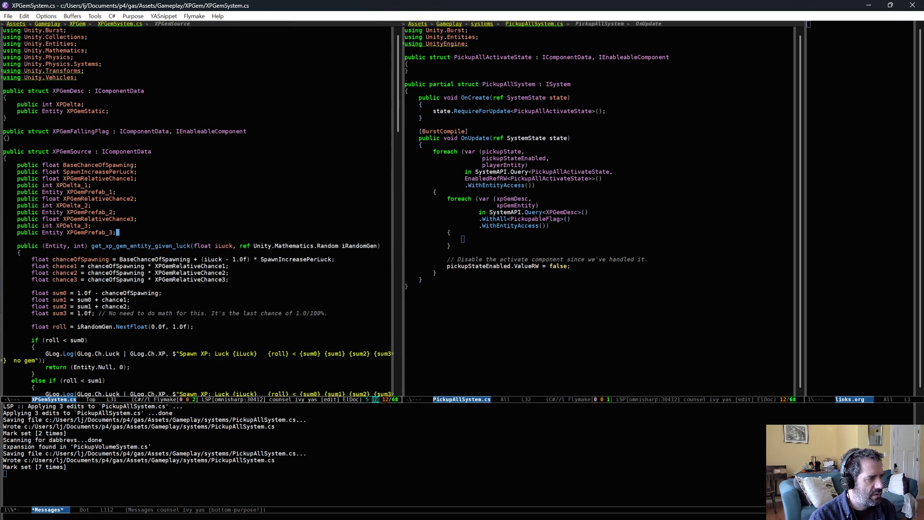
key("ctrl+x")
key("b")
key("Return")
key("alt+comma")
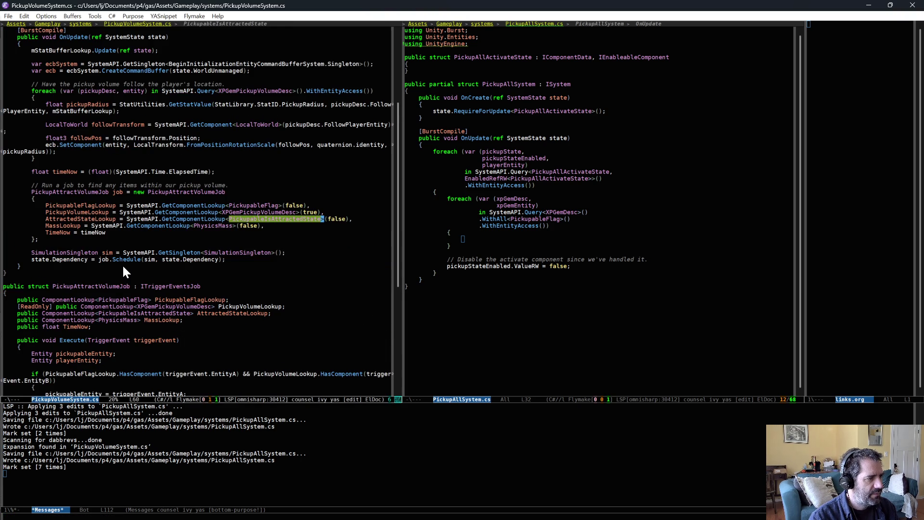
key("ctrl+l")
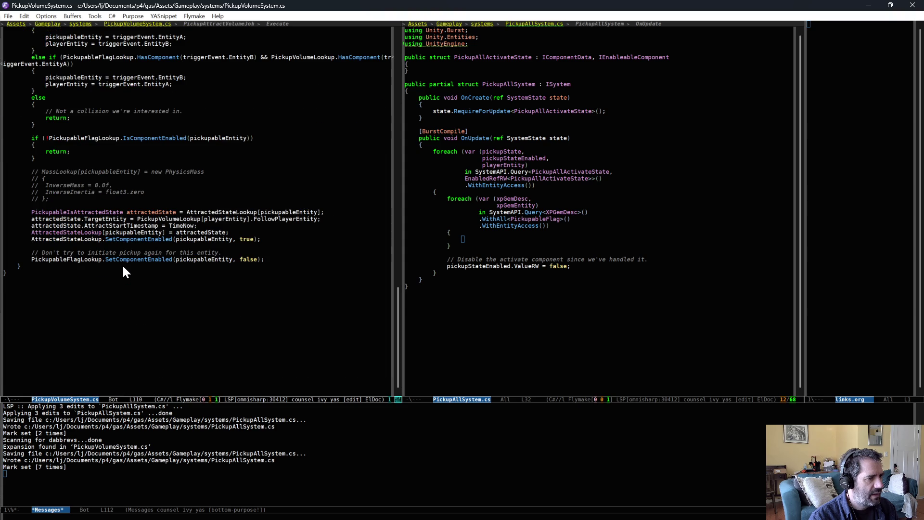
key("alt+comma")
key("alt+comma")
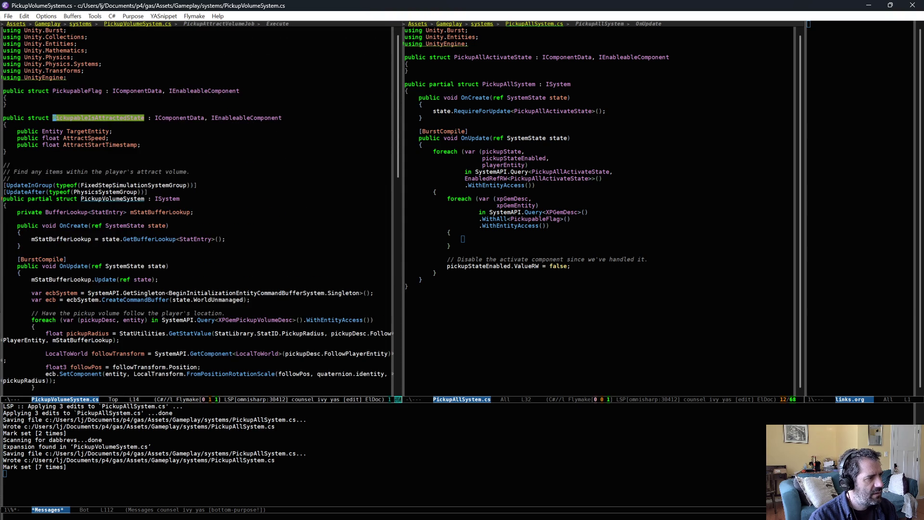
key("alt+comma")
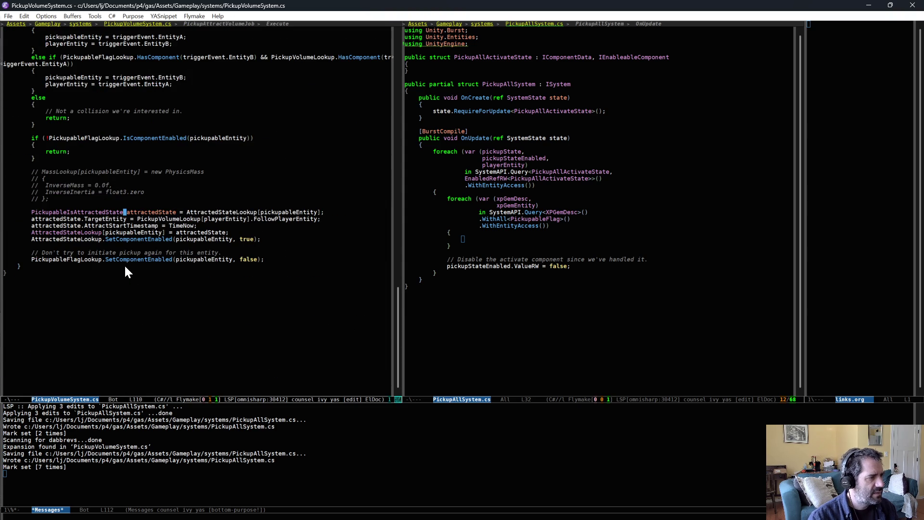
left_click(491, 236)
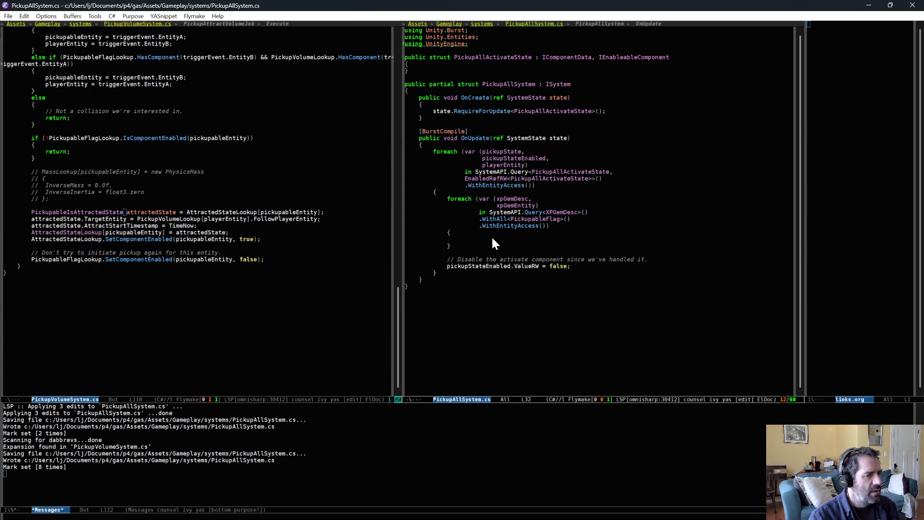
Step: Start a SystemAPI.SetComponent call on xpGemEntity with a new PickupableIsAttractedState initializer
type("SystemAPI.")
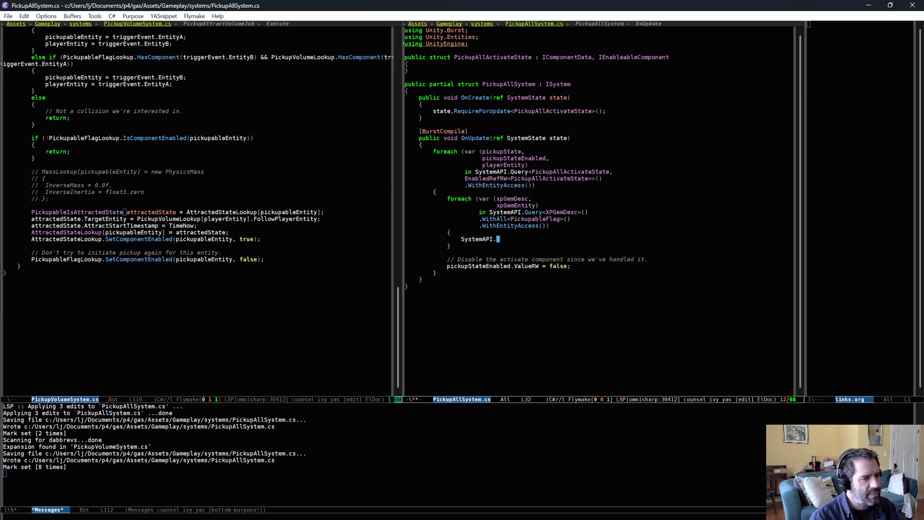
type("SetC")
key("alt+slash")
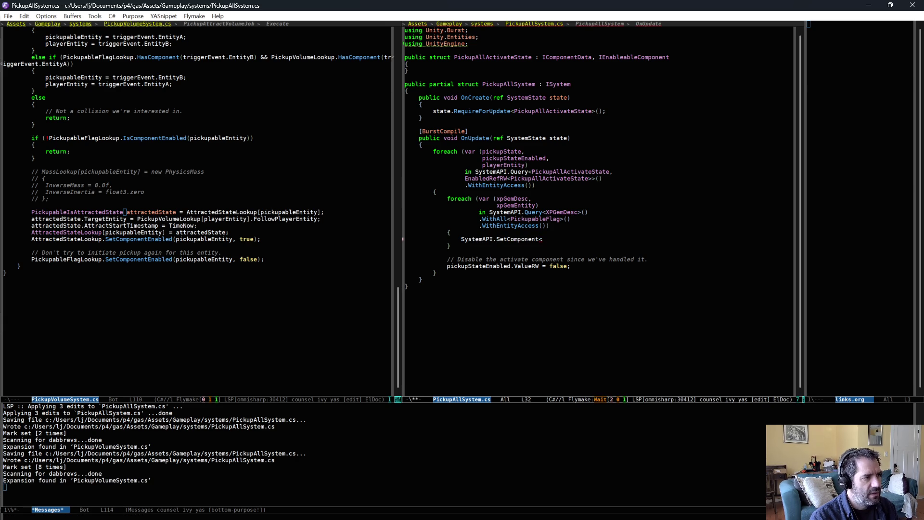
type("(xp")
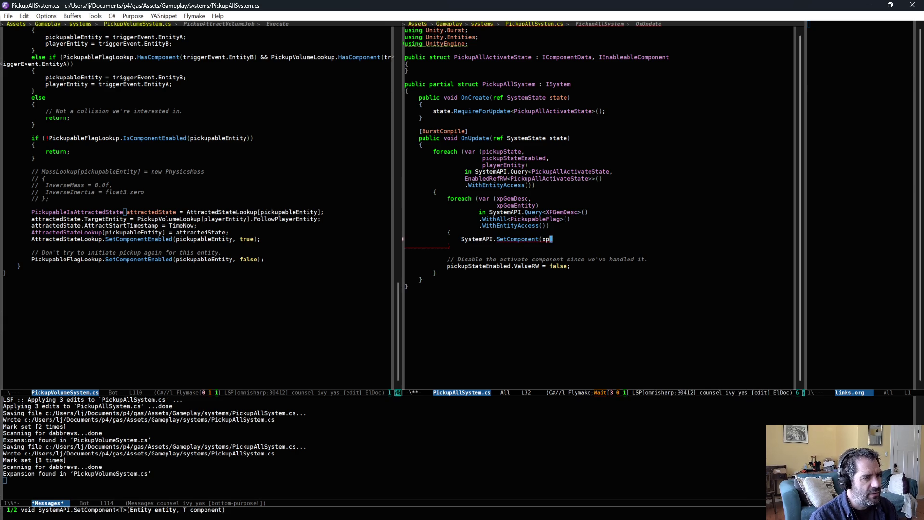
type("GemEntity, new P")
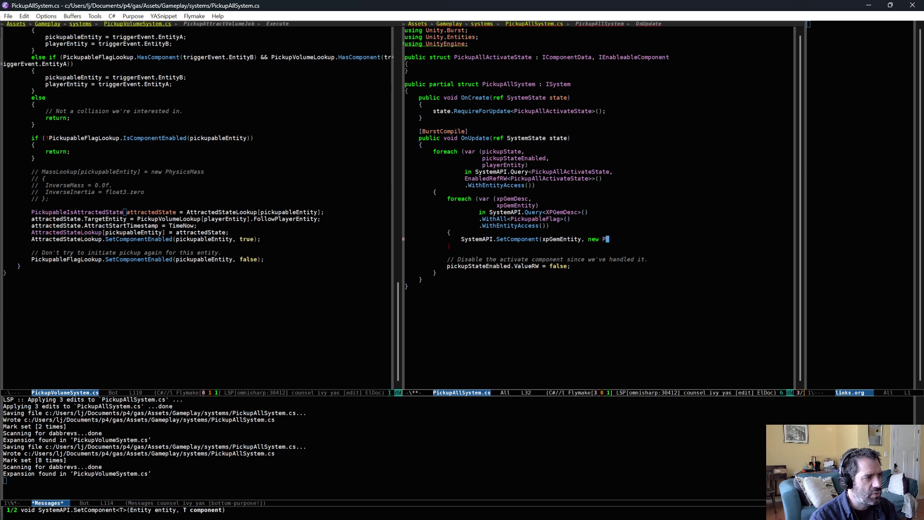
type("ickupa")
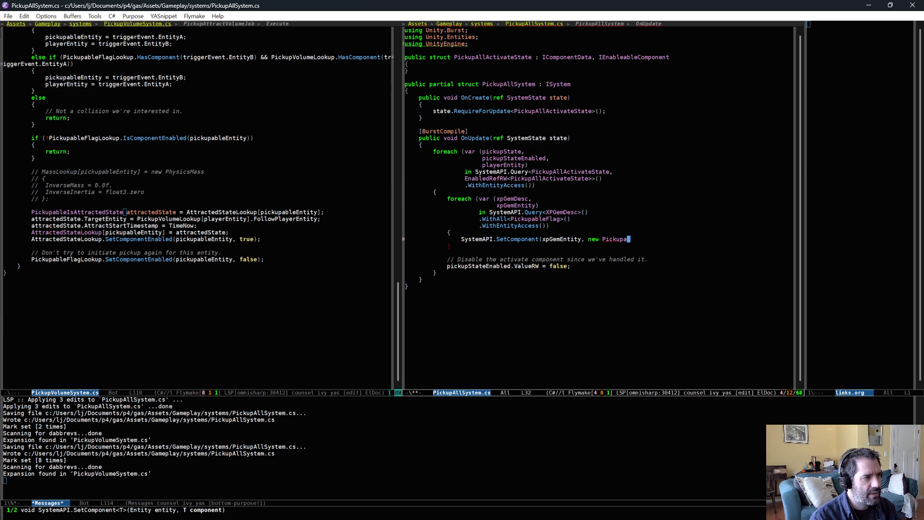
type("bleIsAt")
key("alt+slash")
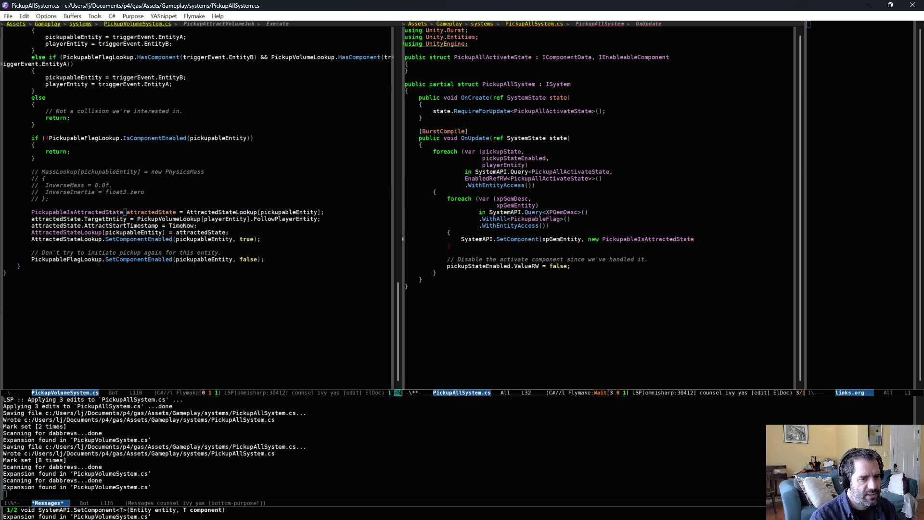
key("Return")
type("{")
key("Return")
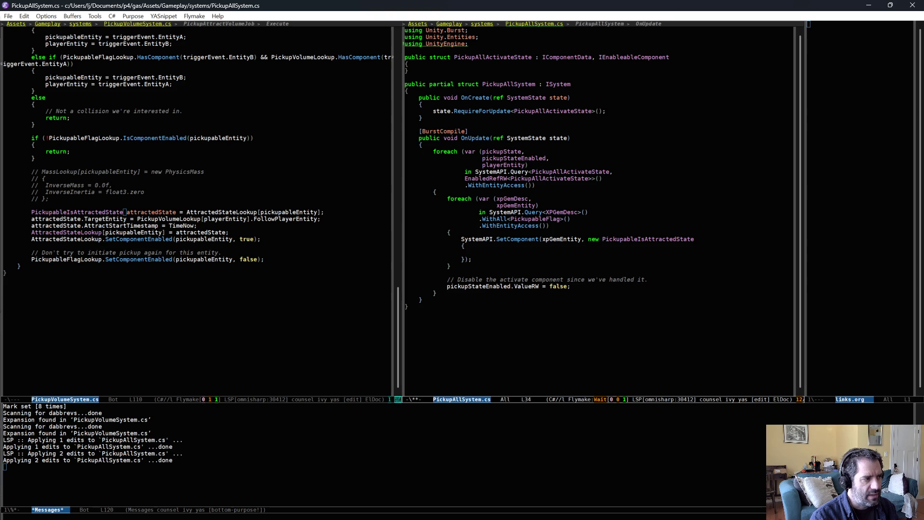
Step: Set TargetEntity = playerEntity and begin the AttractStartTimestamp assignment in the initializer
type("T")
key("alt+slash")
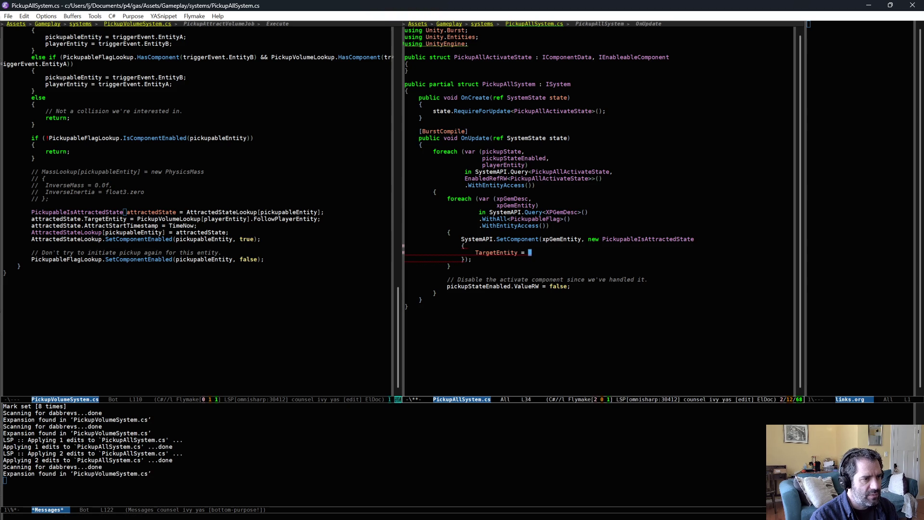
type("= pla")
key("alt+slash")
type(",")
key("Return")
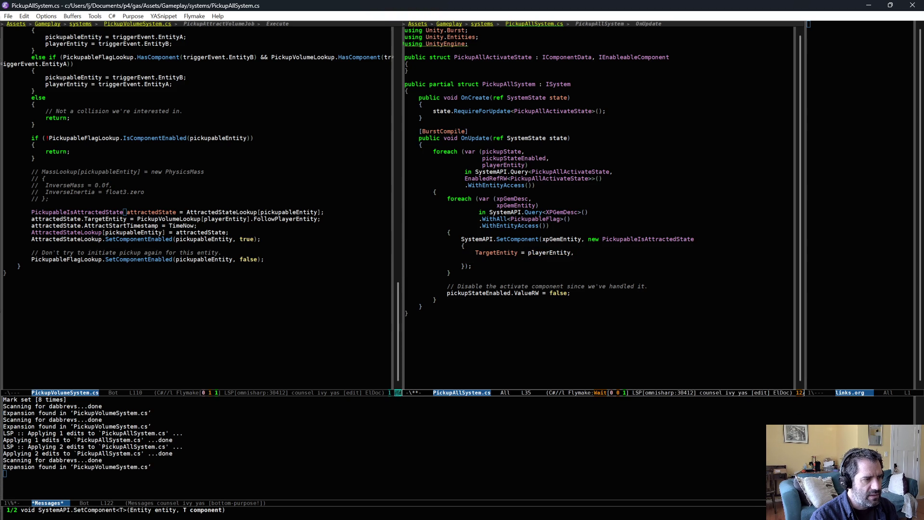
type("Att")
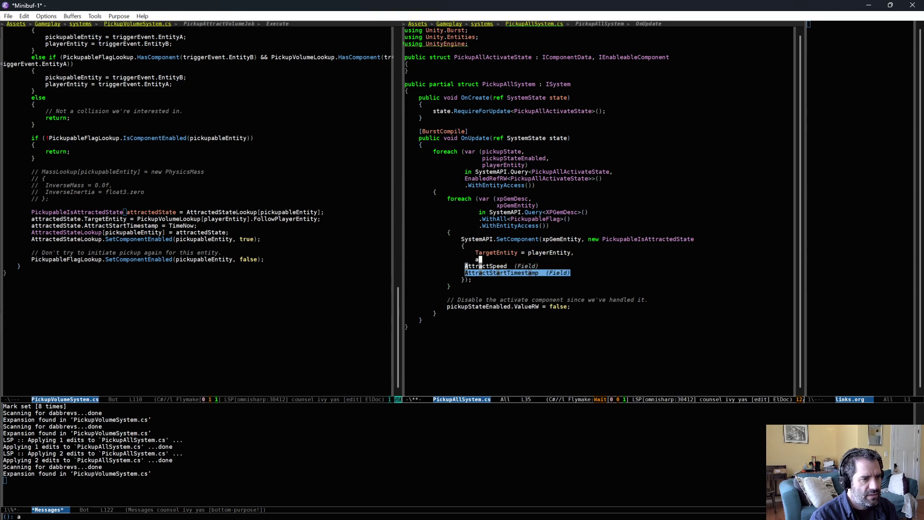
key("Return")
type("=")
Step: Insert the 'time' snippet above the loops to define timeNow from elapsed time
key("Up")
key("Up")
key("Up")
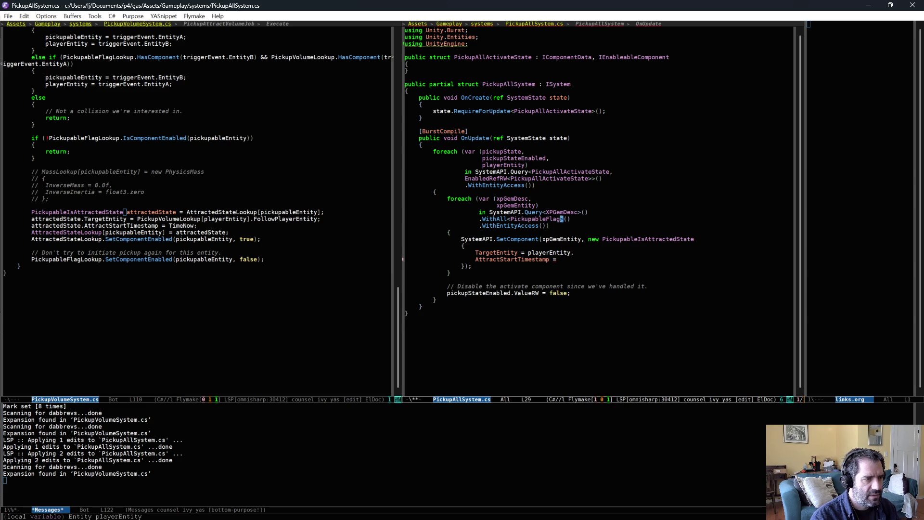
key("Return")
key("ctrl+/")
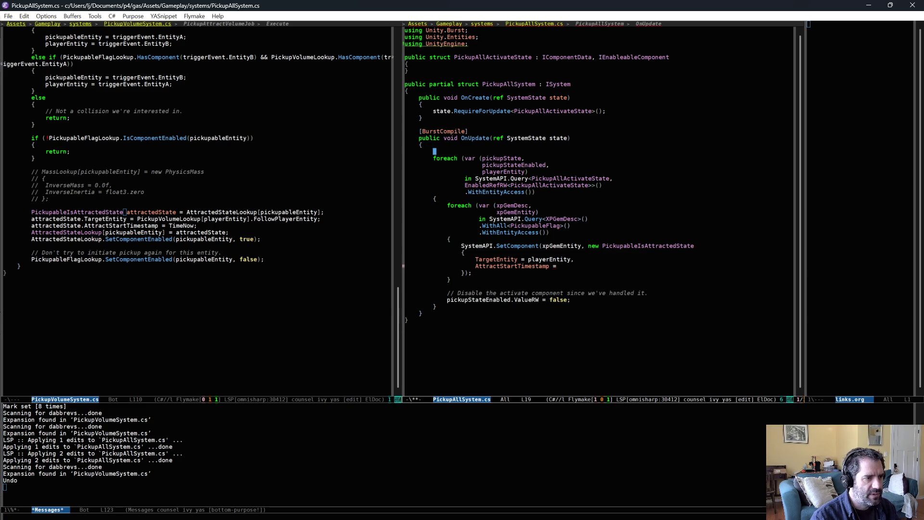
key("ctrl+o")
key("ctrl+c")
key("&")
key("ctrl+s")
type("time")
key("Return")
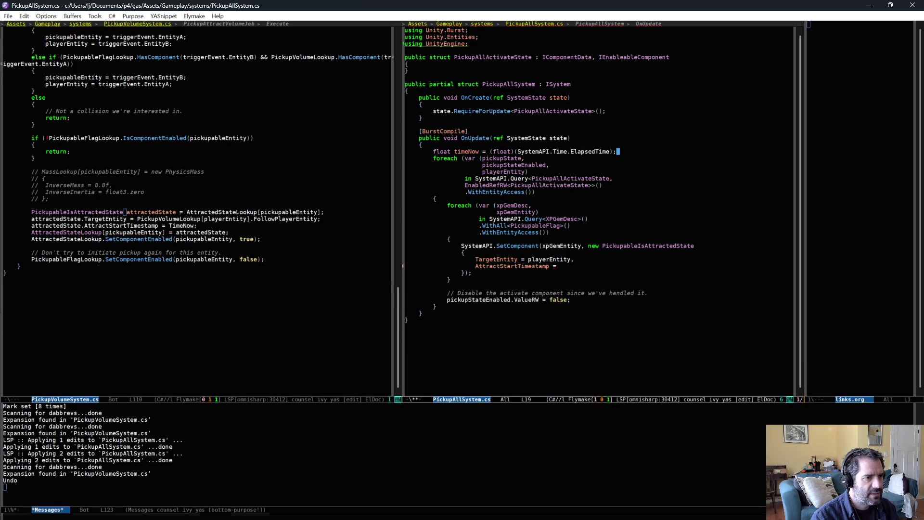
key("Down")
key("Down")
key("Down")
key("Down")
key("Down")
key("Down")
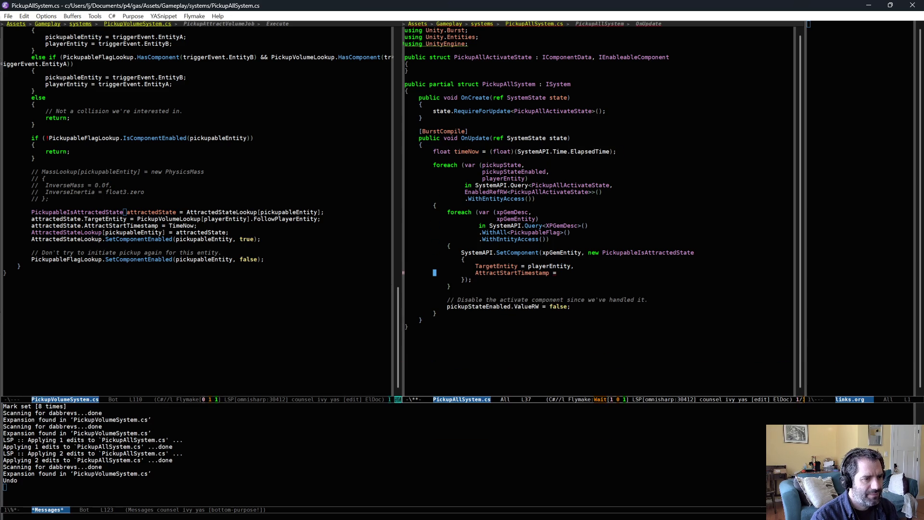
Step: Assign AttractStartTimestamp = timeNow and add an AttractSpeed field line
key("ctrl+e")
type("timeNow,")
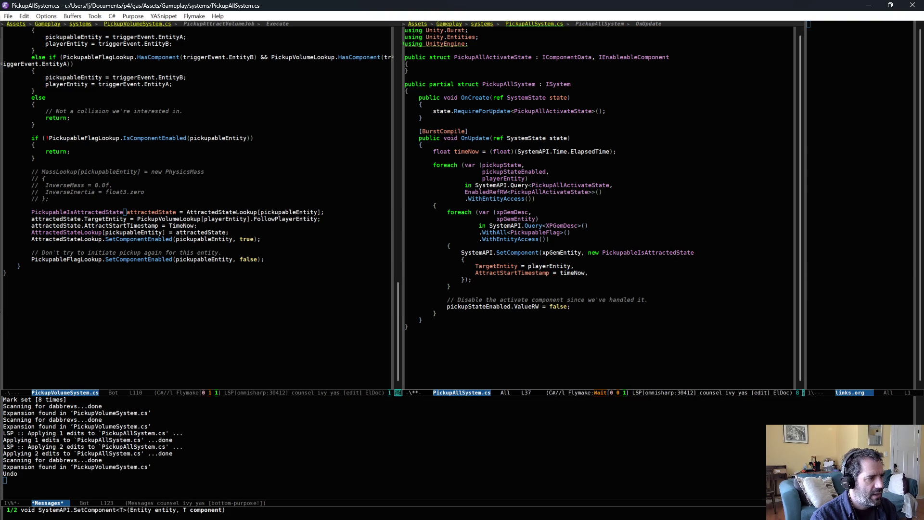
key("Return")
type("AttractSpeed")
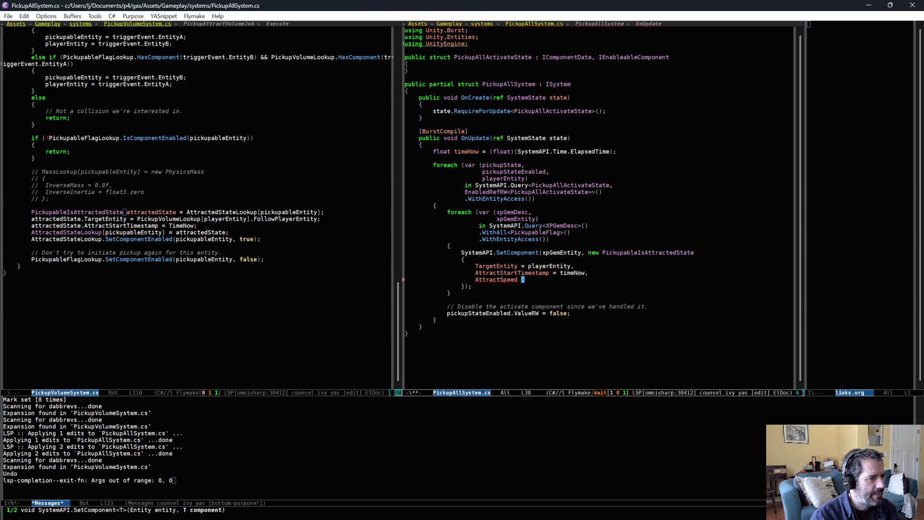
Step: Begin a PickupableIsAttractedState attractedState local above the SetComponent call
key("Up")
key("Up")
key("Up")
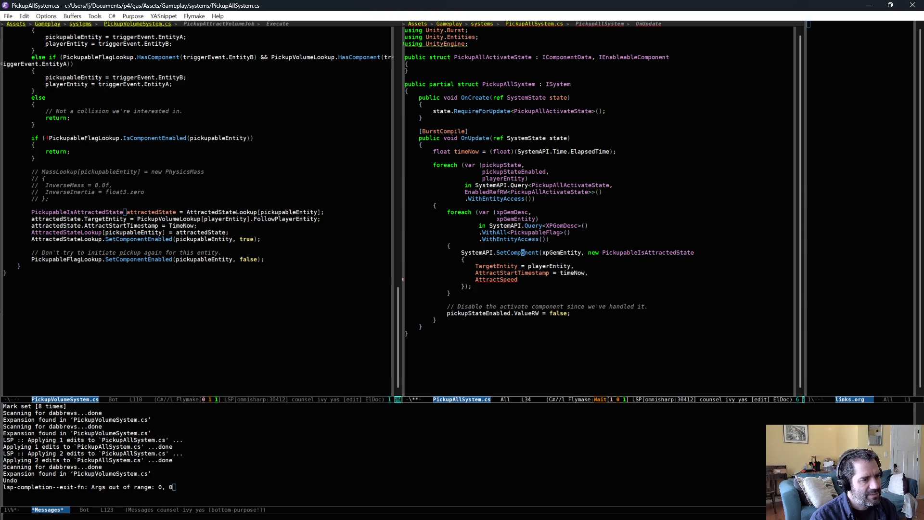
key("Up")
key("Up")
key("Return")
key("Return")
key("Up")
type("PickupAllActivateState")
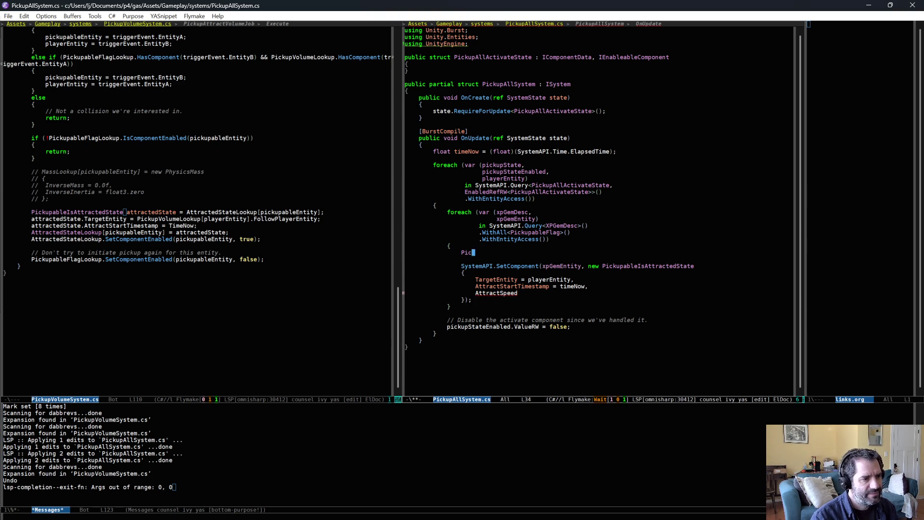
key("ctrl+BackSpace")
key("ctrl+BackSpace")
key("ctrl+BackSpace")
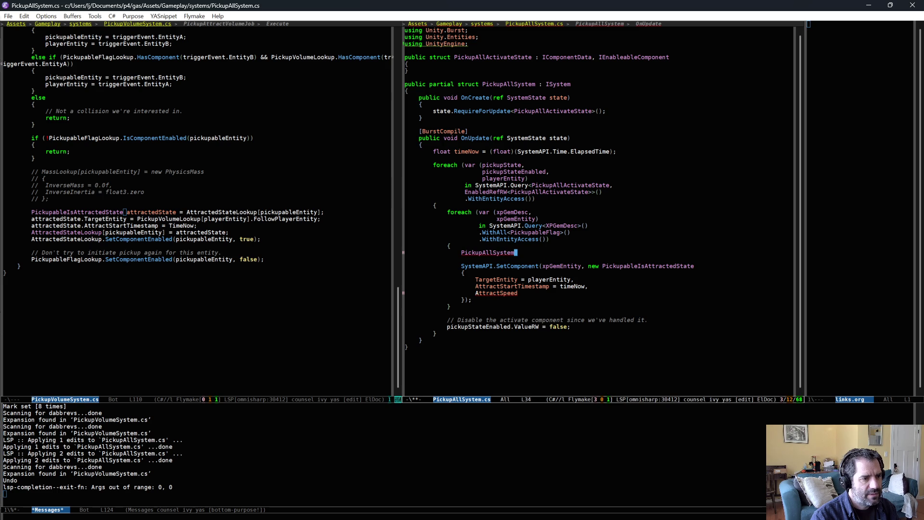
type("ableIsAttractedState")
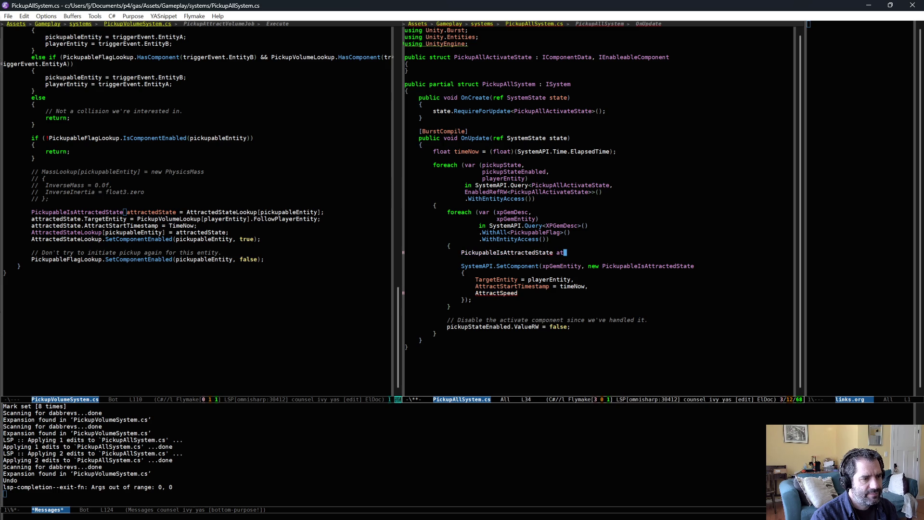
type("attractedState =")
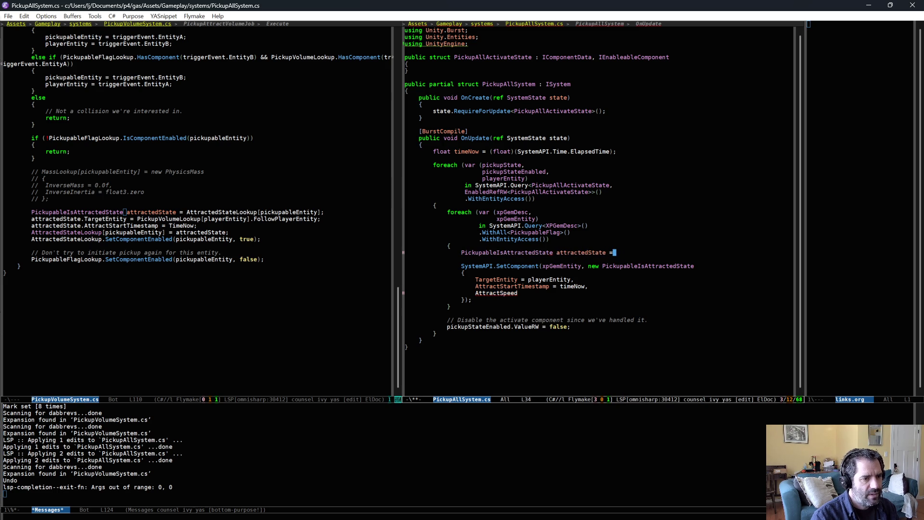
Step: Assign attractedState from SystemAPI.GetComponent<PickupableIsAttractedState>(xpGemEntity)
type(" SystemAPI.")
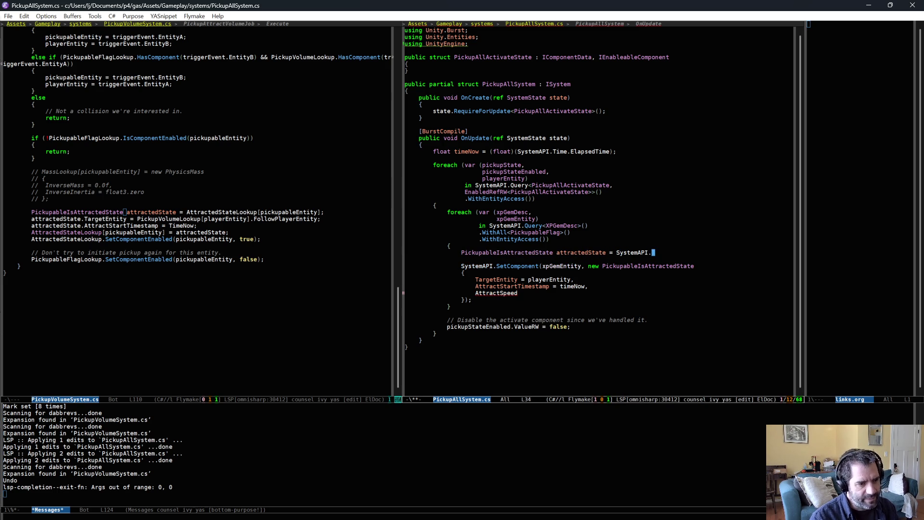
type("GetComponent<Pi")
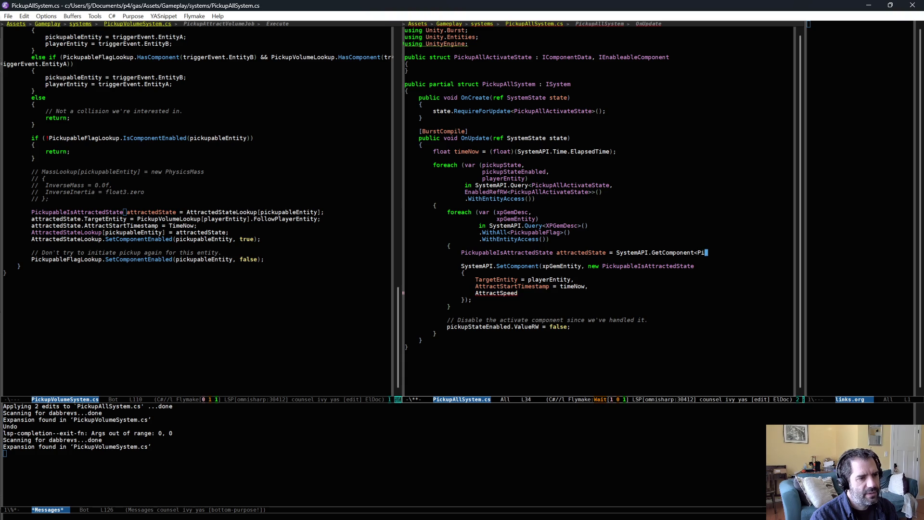
type("ckupableIsAttractedState>(xpg")
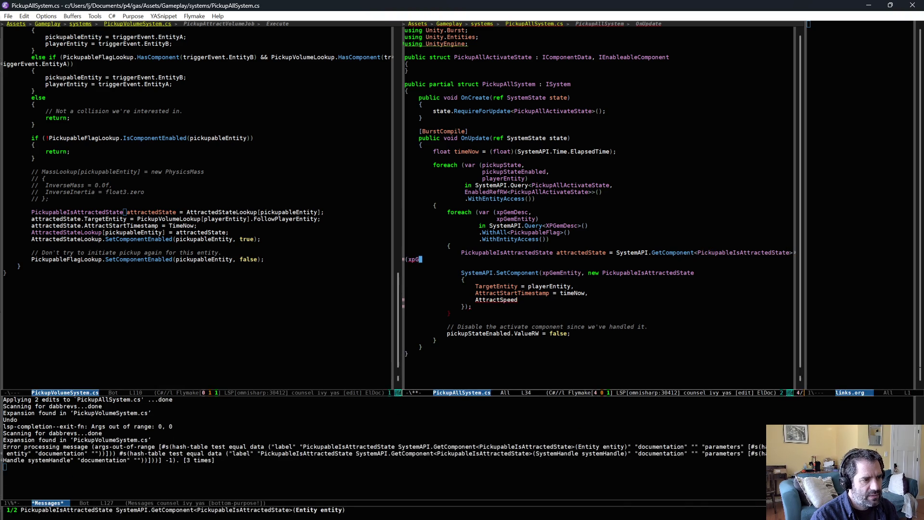
key("Tab")
type(");")
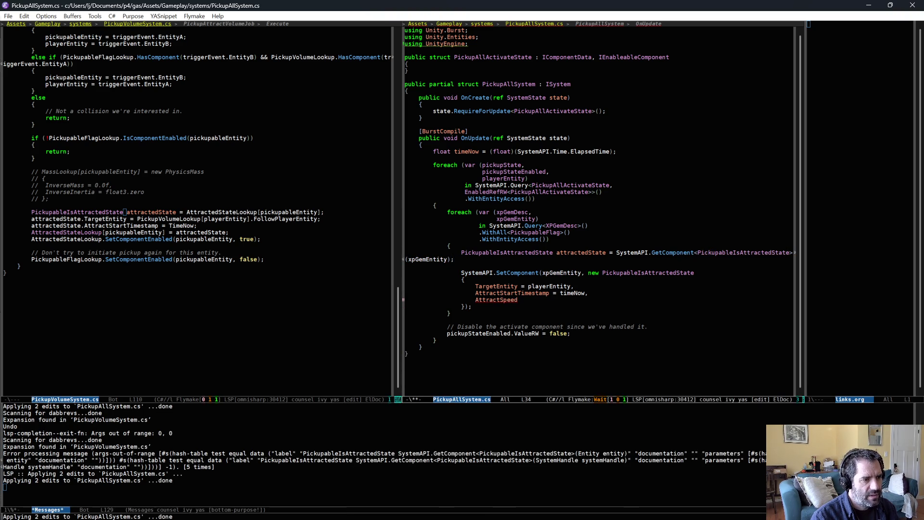
Step: Pass attractedState to SetComponent and delete the old field initializer lines
key("Down")
key("Down")
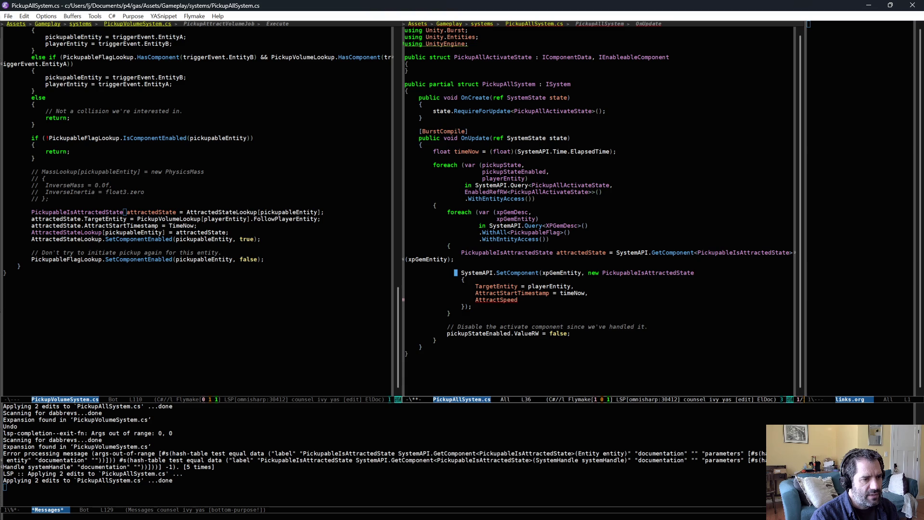
key("End")
key("alt+BackSpace")
key("alt+BackSpace")
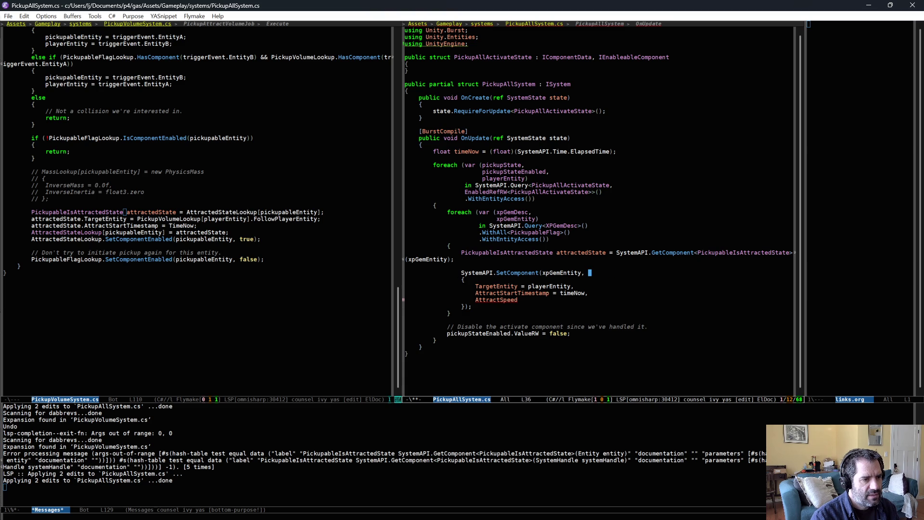
type("attractedState);")
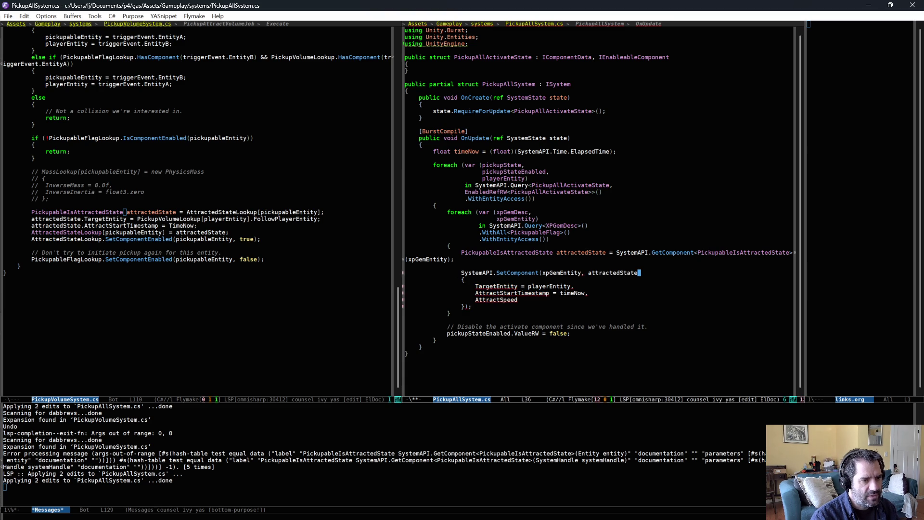
key("Right")
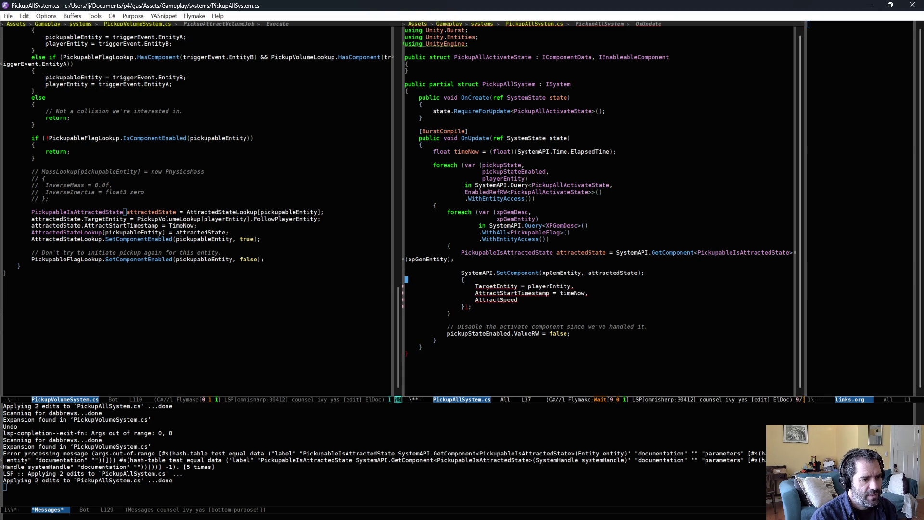
key("ctrl+shift+BackSpace")
key("ctrl+shift+BackSpace")
key("ctrl+shift+BackSpace")
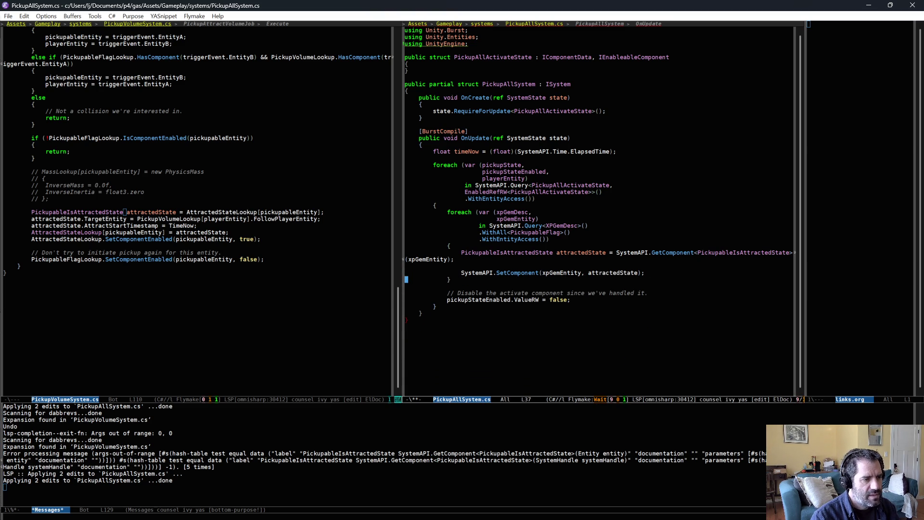
key("Up")
key("Up")
Step: Set attractedState.TargetEntity = playerEntity and AttractStartTimestamp = timeNow, then save
key("Tab")
type("attractedState.")
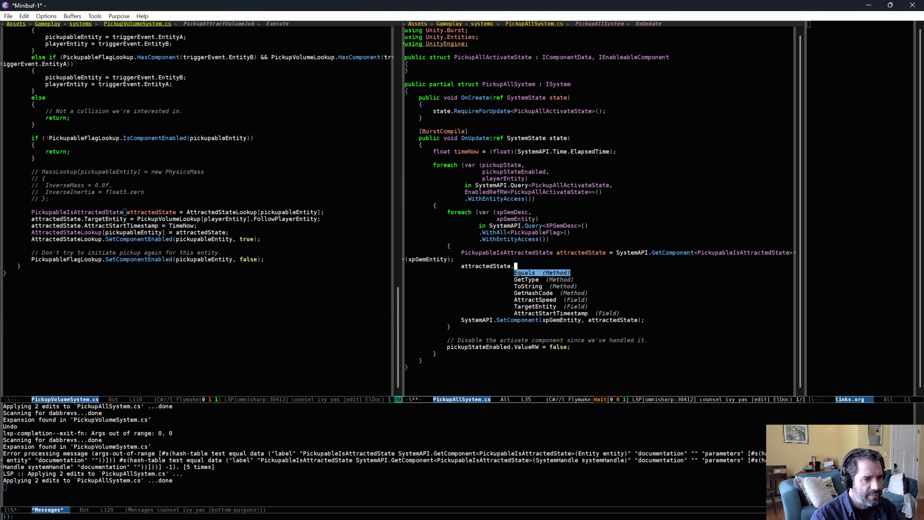
type("TargetEntity = ")
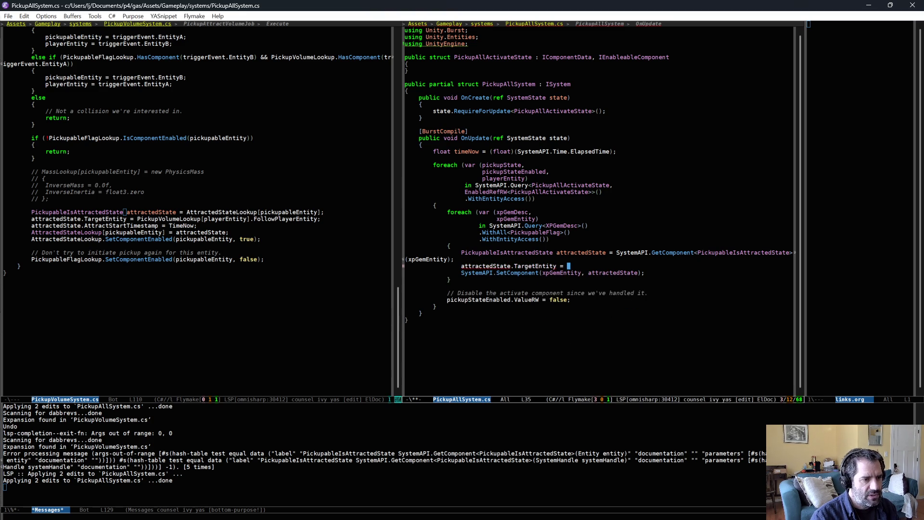
type("playerEntity;")
key("Return")
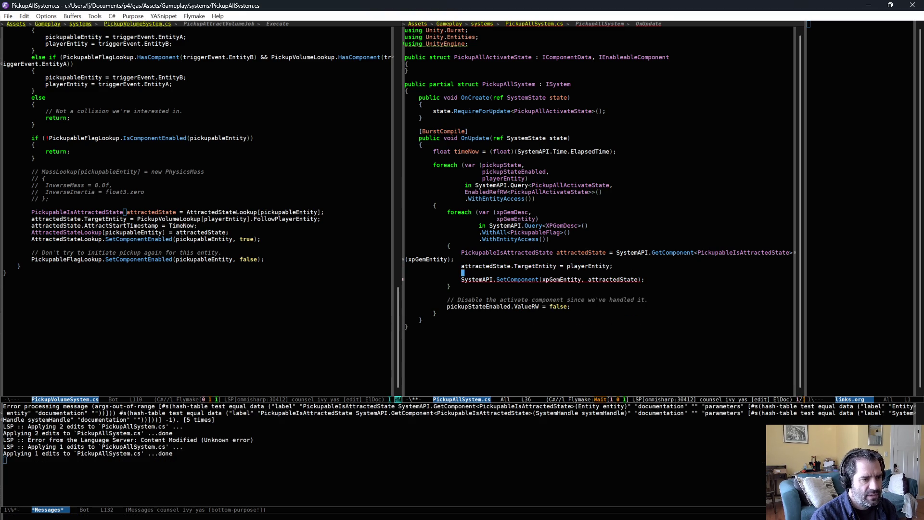
type("attractedState.")
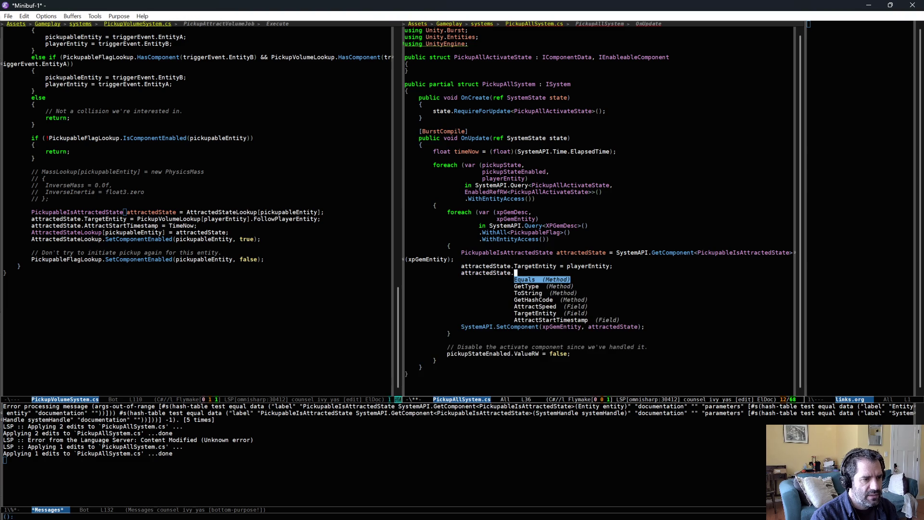
key("Down")
key("Down")
key("Down")
key("Down")
key("Return")
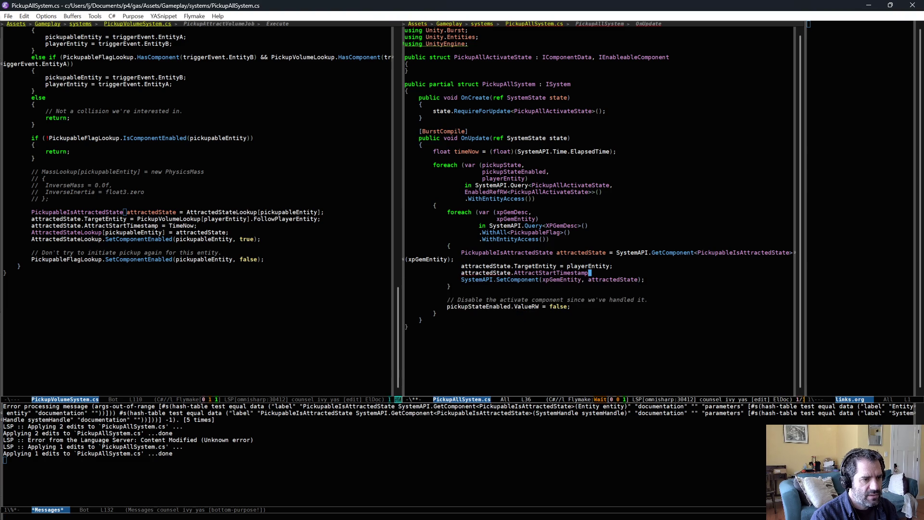
type(" = tim")
key("Return")
type(";")
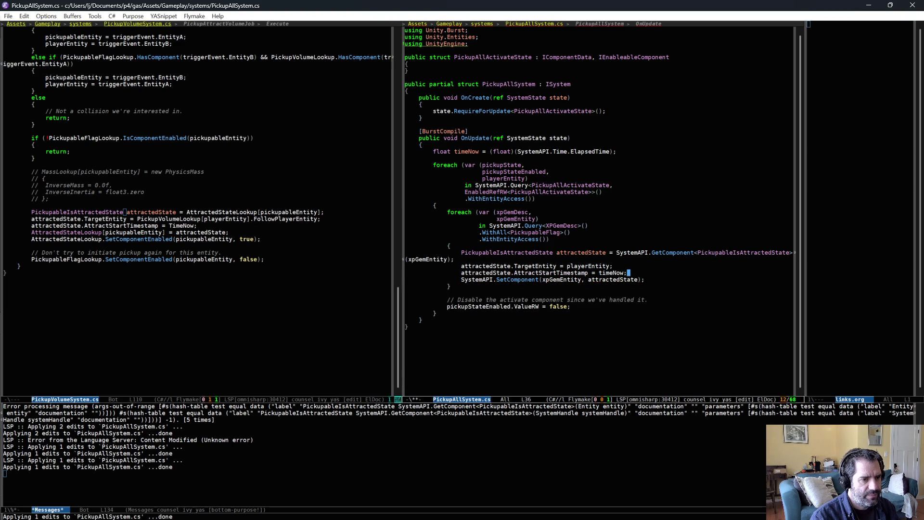
key("ctrl+x")
key("ctrl+s")
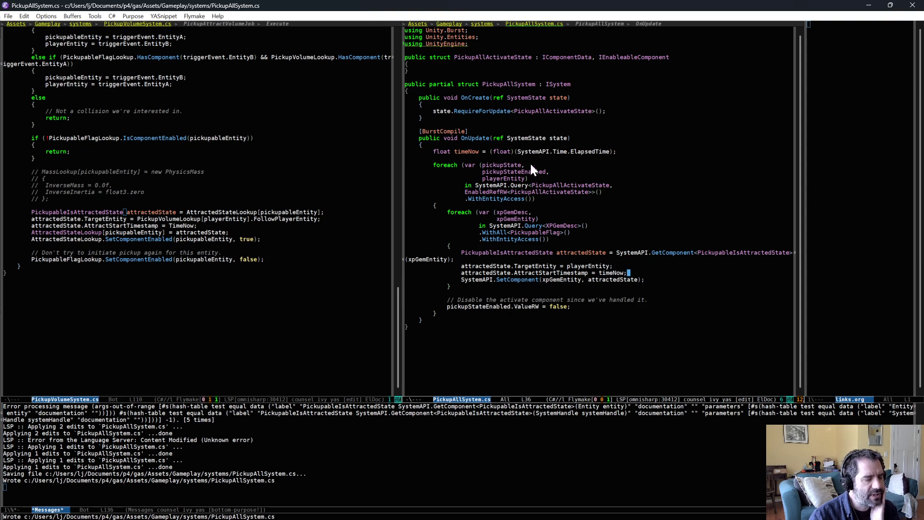
double_click(503, 57)
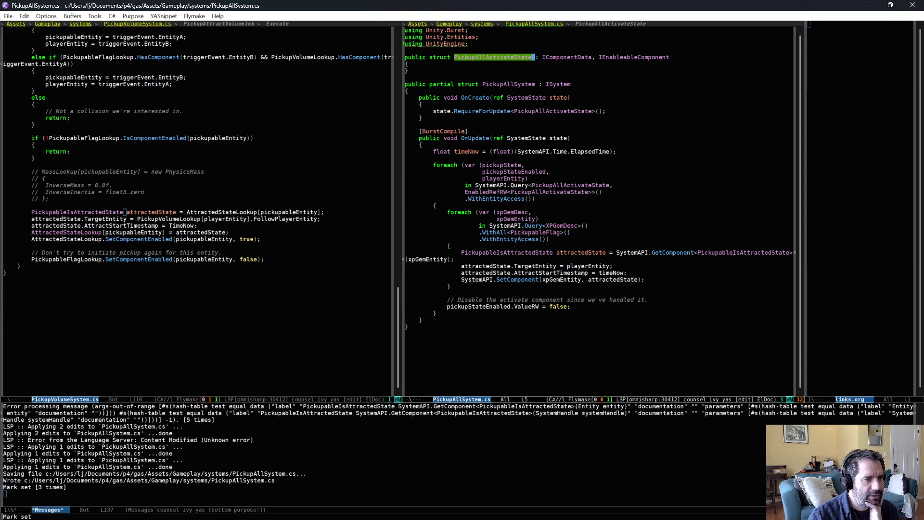
double_click(514, 172)
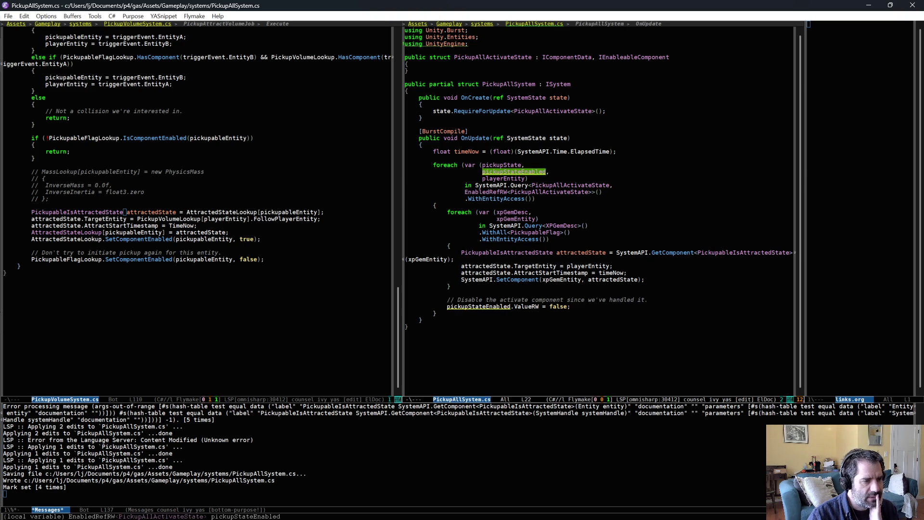
double_click(527, 307)
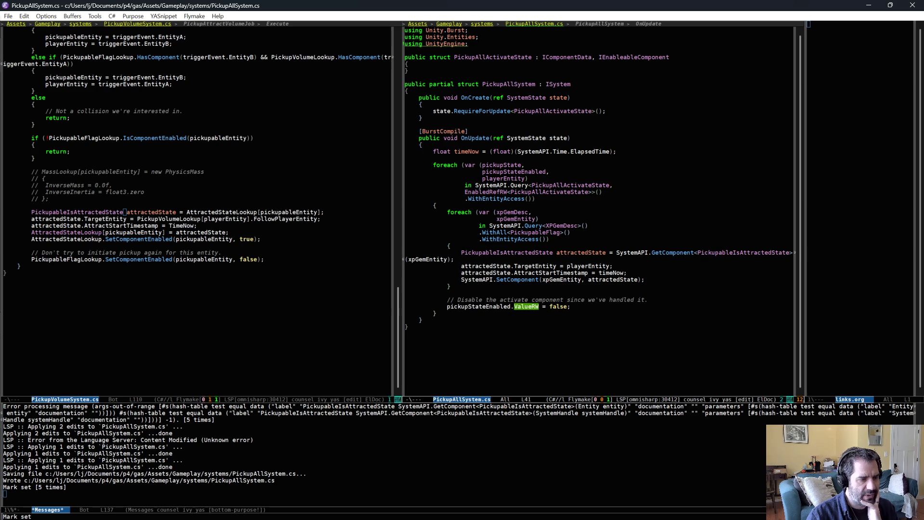
double_click(512, 213)
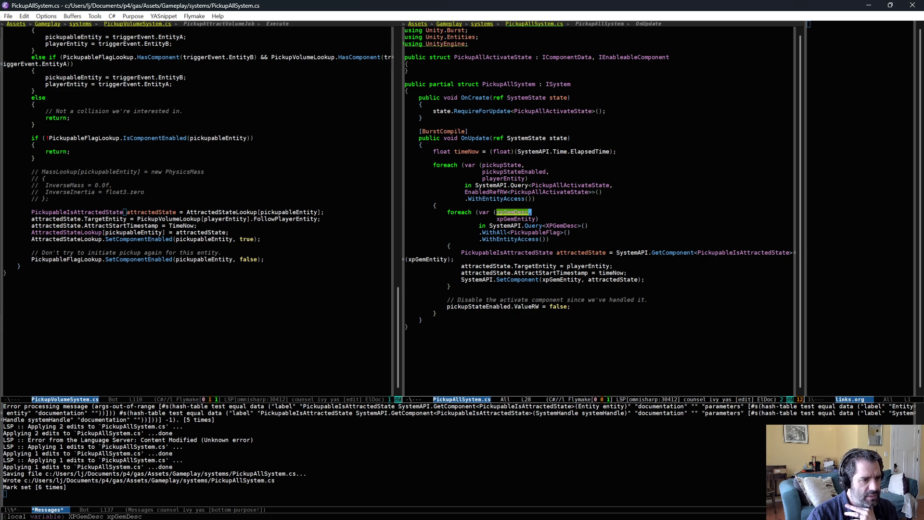
double_click(536, 233)
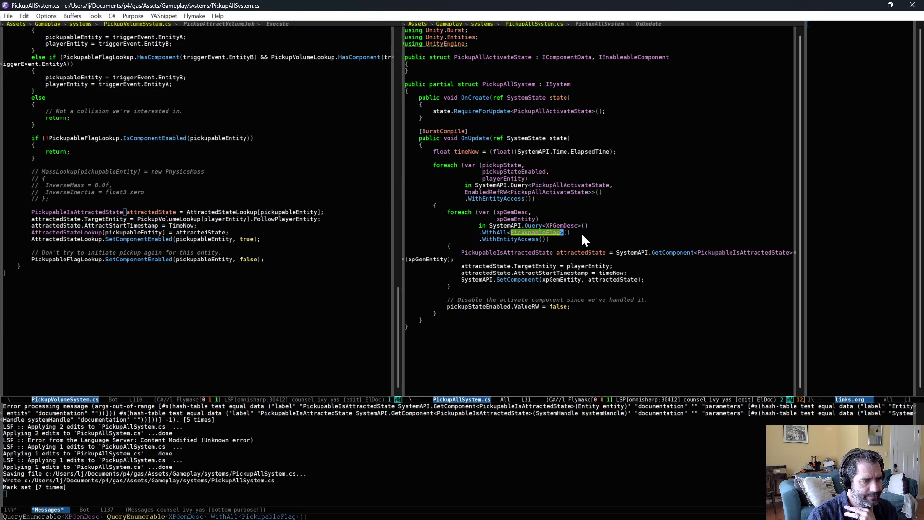
left_click(526, 266)
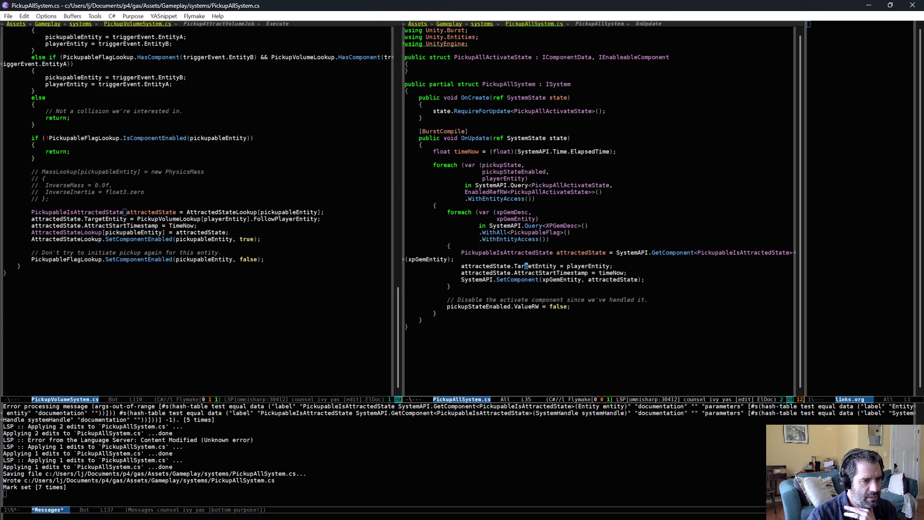
Step: Add attractedState to the inner foreach loop variables
left_click(538, 212)
key("Return")
type("a")
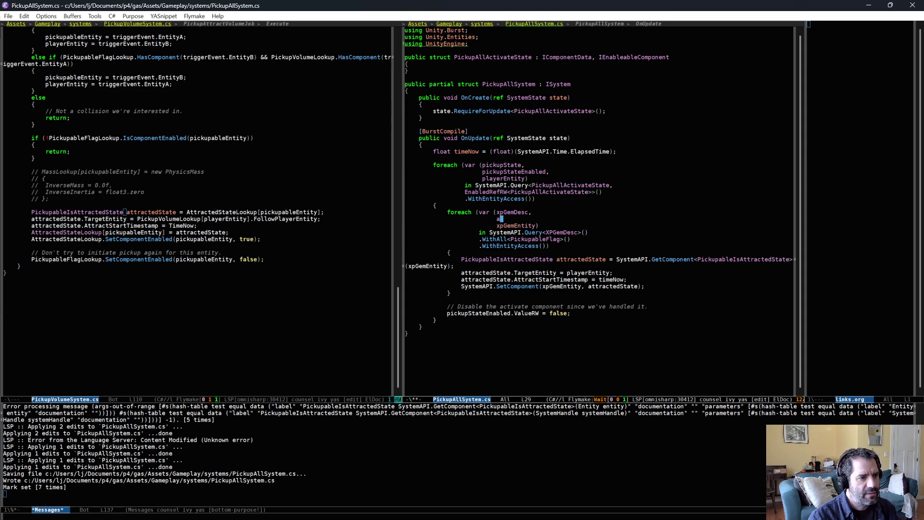
type("ttractedState,")
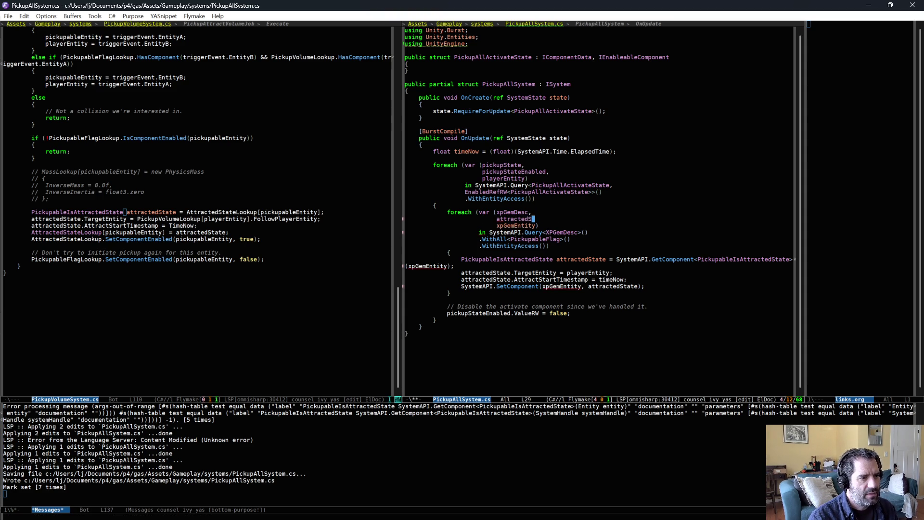
left_click(538, 225)
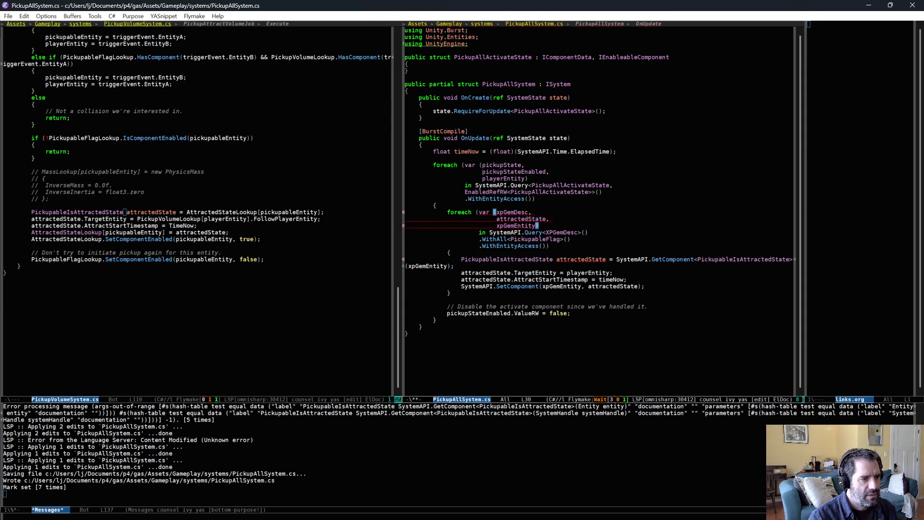
Step: Change the query type to RefRW<PickupableIsAttractedState> and drop xpGemDesc from the loop variables
left_click(546, 233)
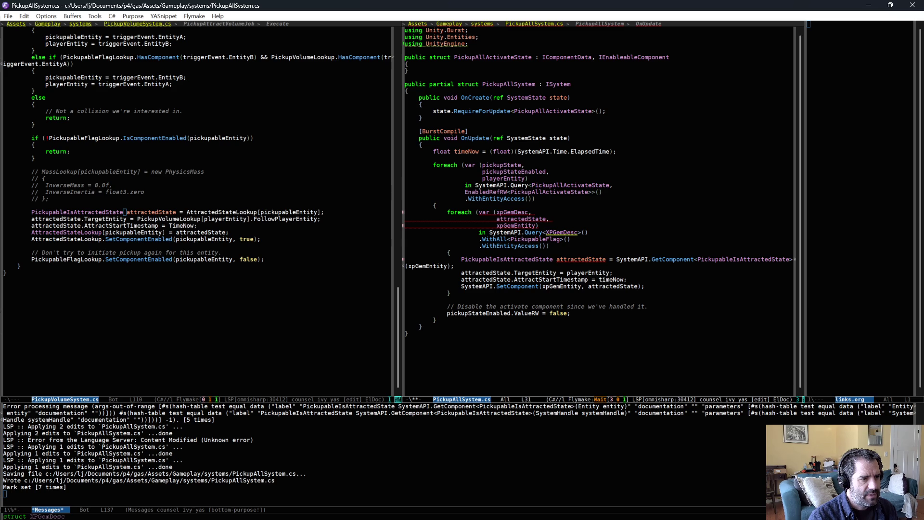
left_click(587, 233)
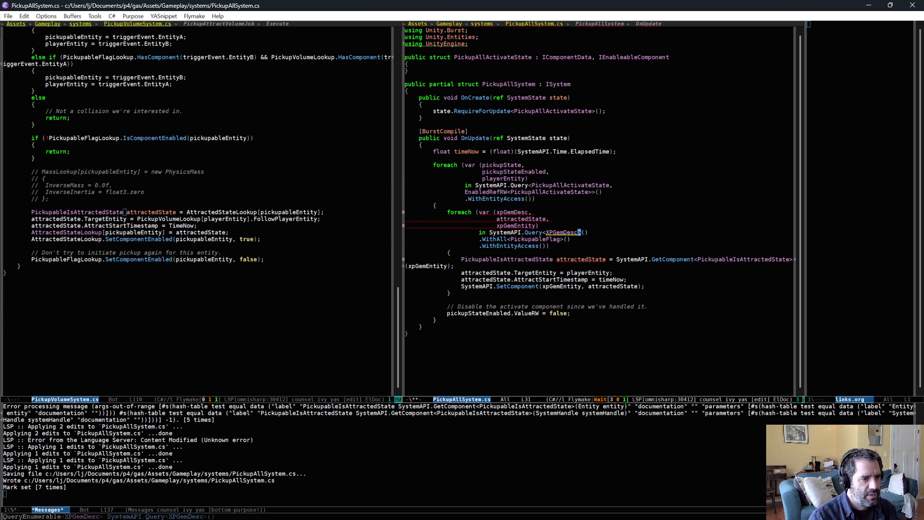
key("ctrl+BackSpace")
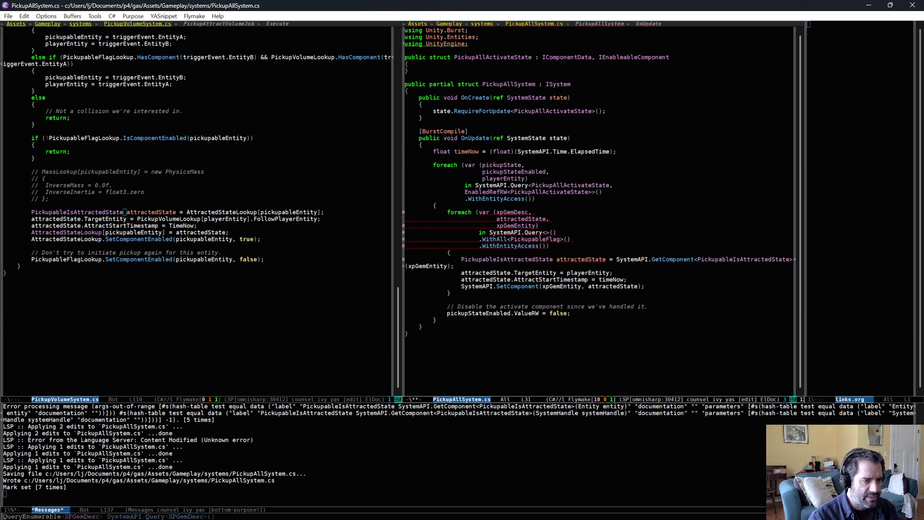
type("RefRW")
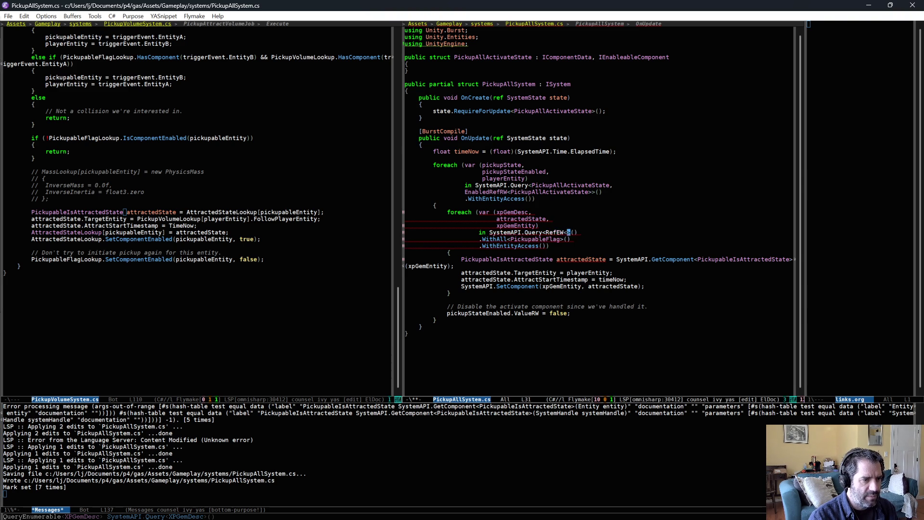
type("<")
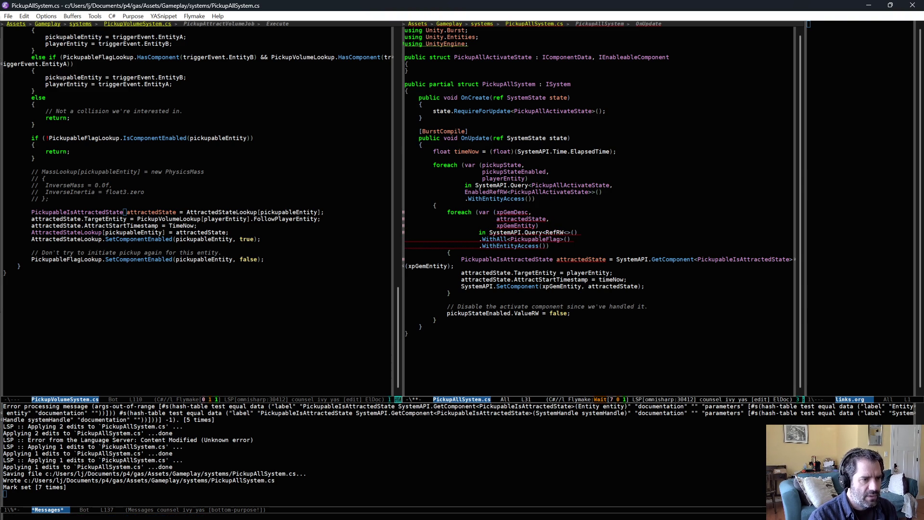
type("Pickupabl")
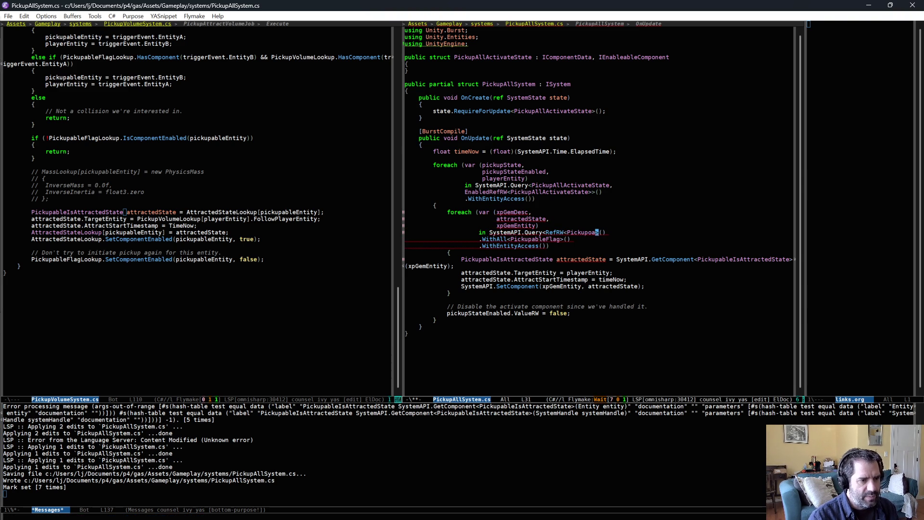
type("eIs")
key("Return")
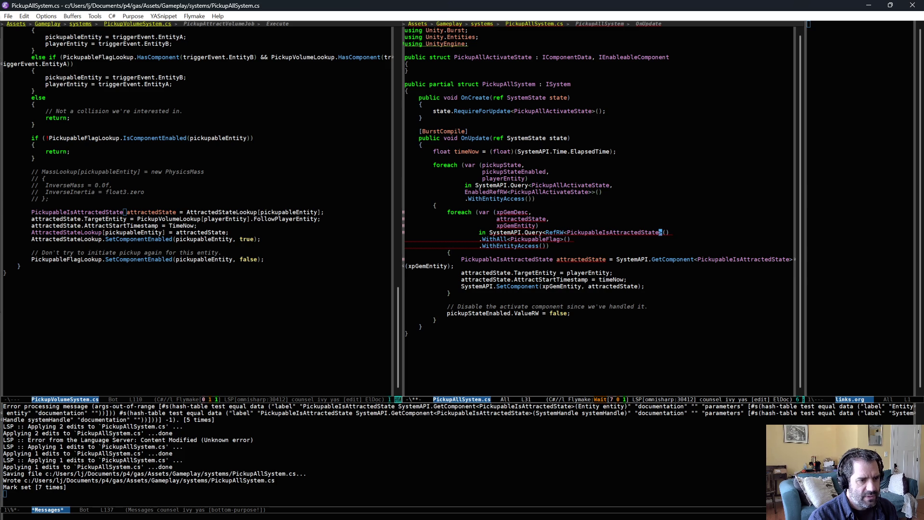
type(">>")
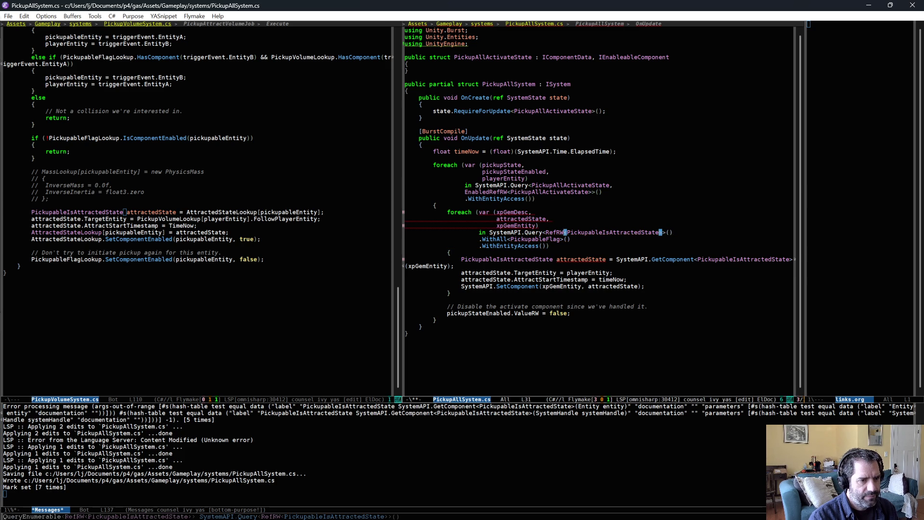
left_click(497, 212)
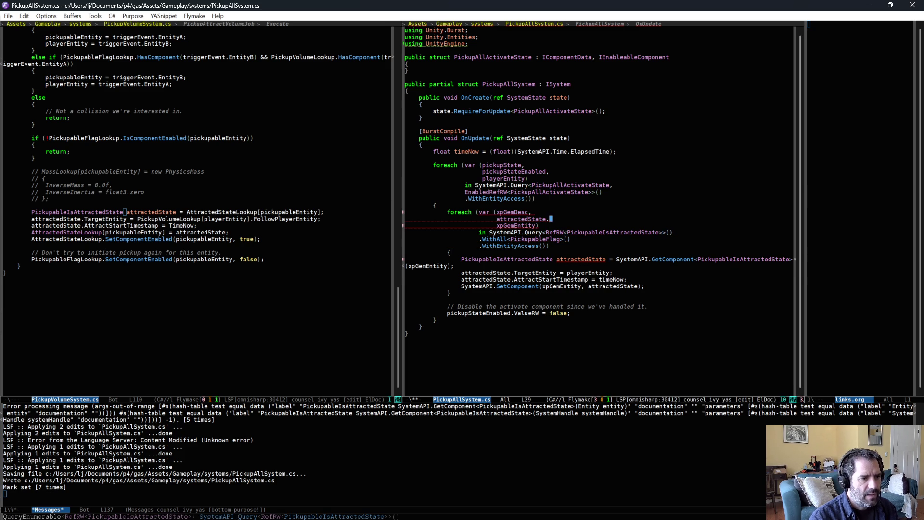
key("ctrl+k")
key("ctrl+k")
Step: Make the query require WithAll<XPGemDesc, PickupableFlag> and save the file
key("Down")
key("Down")
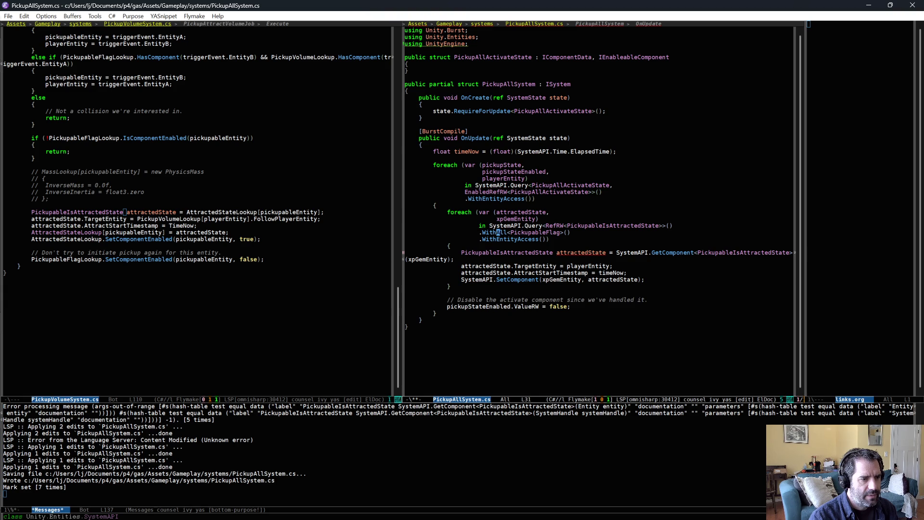
key("ctrl+e")
key("Return")
type(".WithAll")
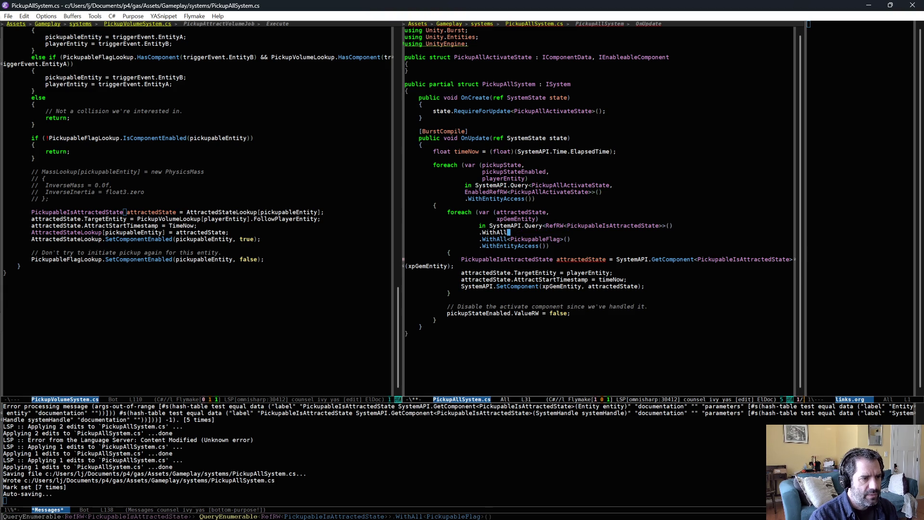
key("ctrl+a")
key("ctrl+k")
key("ctrl+k")
key("alt+f")
key("alt+f")
key("alt+b")
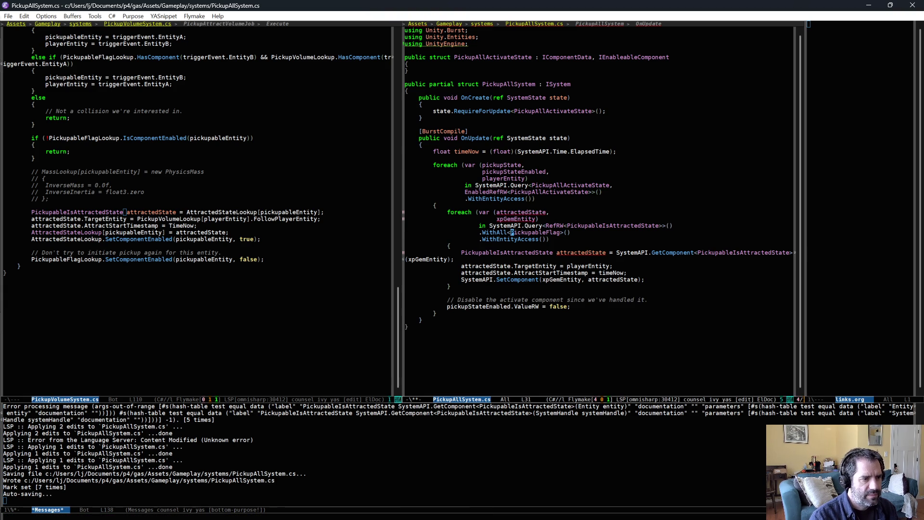
type("XP")
key("alt+/")
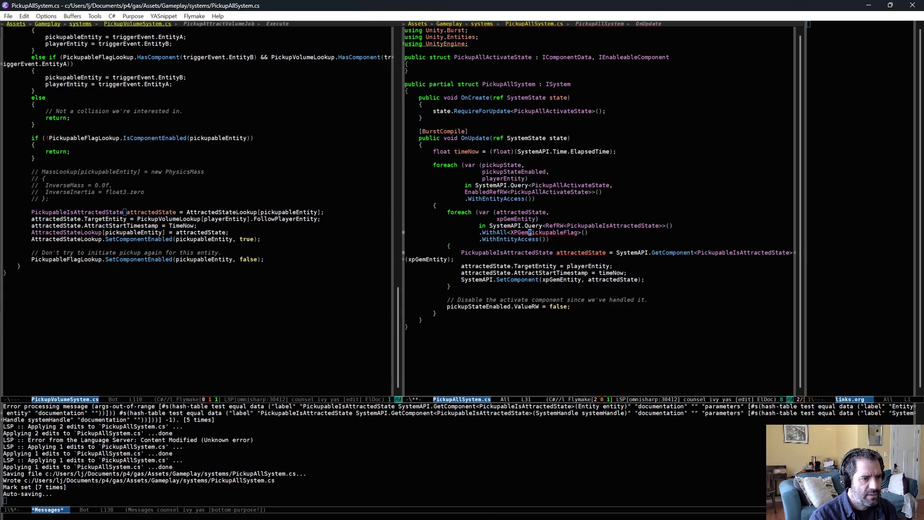
type(",")
key("ctrl+x")
key("ctrl+s")
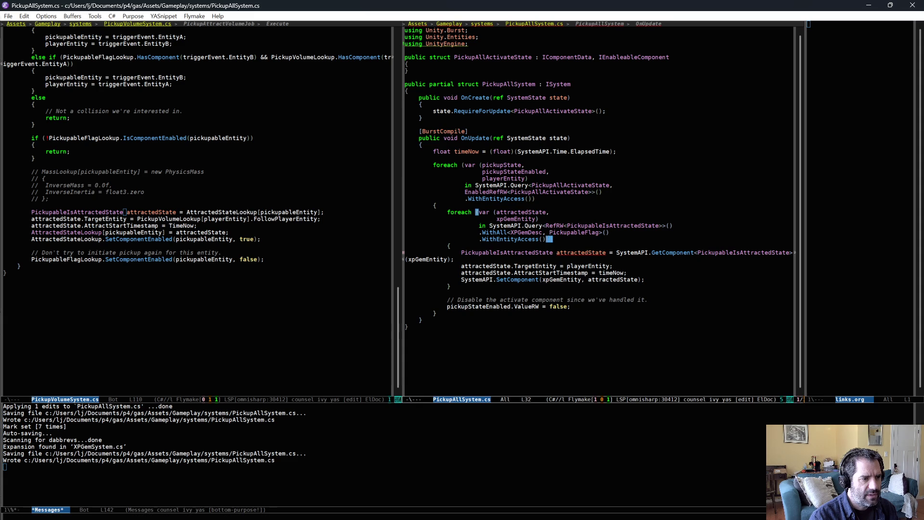
Step: Remove the GetComponent and SetComponent lines, writing TargetEntity and AttractStartTimestamp via ValueRW, and save
key("Down")
key("Down")
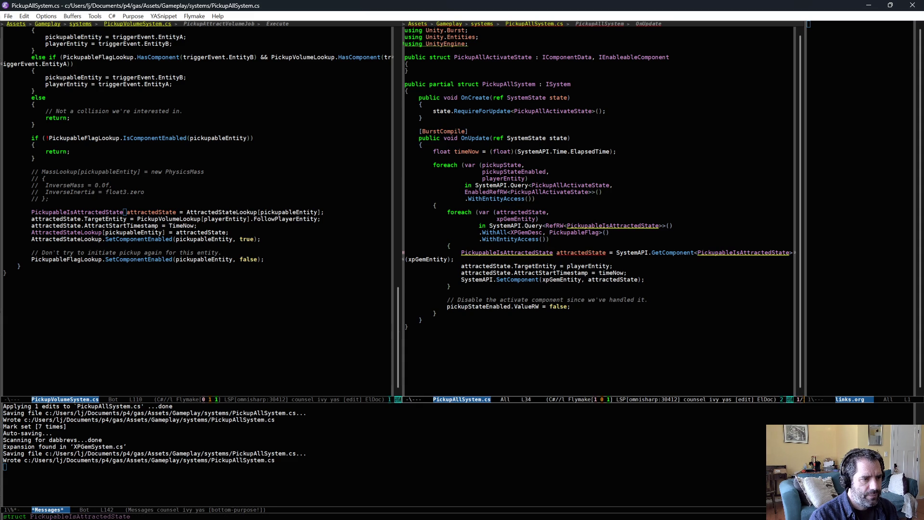
key("ctrl+shift+BackSpace")
key("alt+f")
key("alt+f")
key("alt+b")
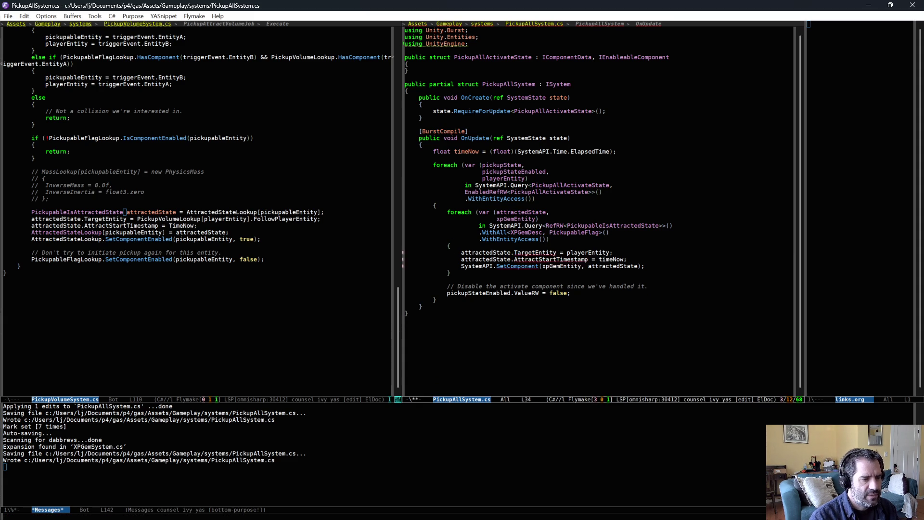
type("ValueRW.")
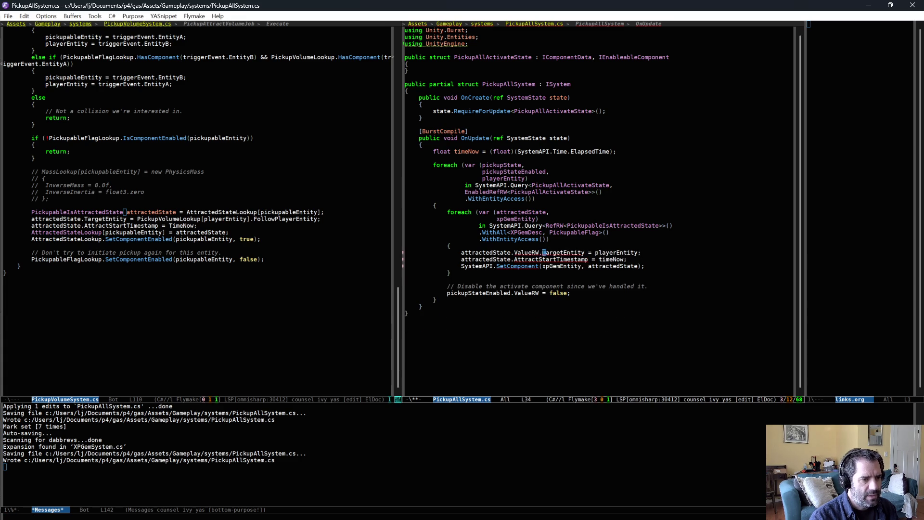
key("Down")
key("alt+b")
type("ValueRW.")
key("Down")
key("ctrl+a")
key("ctrl+shift+BackSpace")
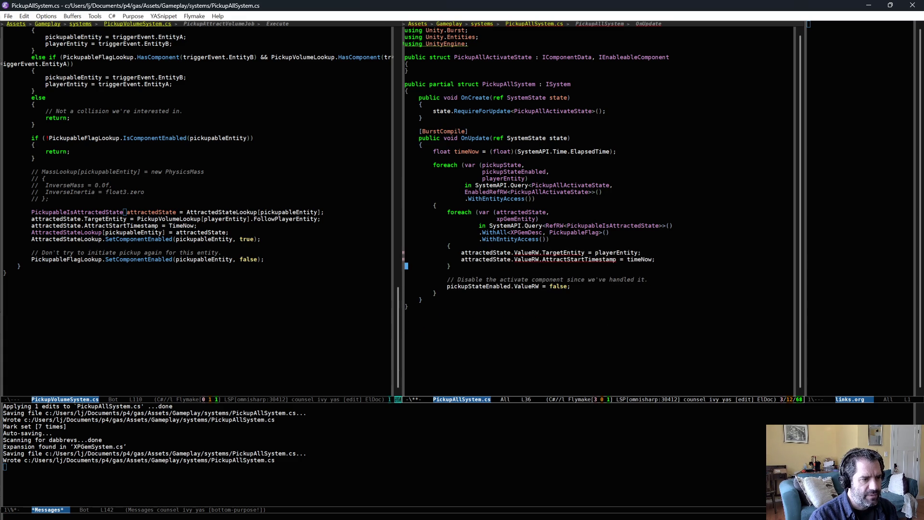
key("ctrl+x")
key("ctrl+s")
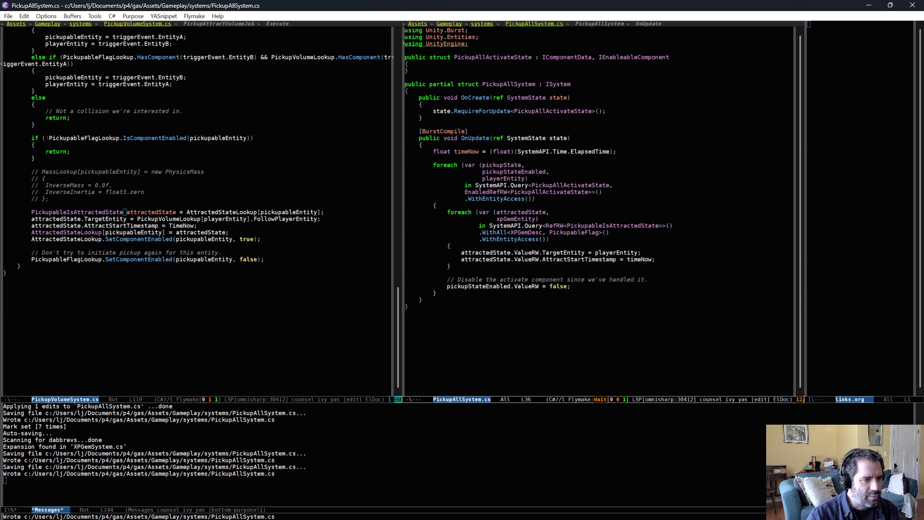
Step: Compare with pickupableEntity in PickupVolumeSystem.cs, then undo to restore the SetComponent line
key("ctrl+equal")
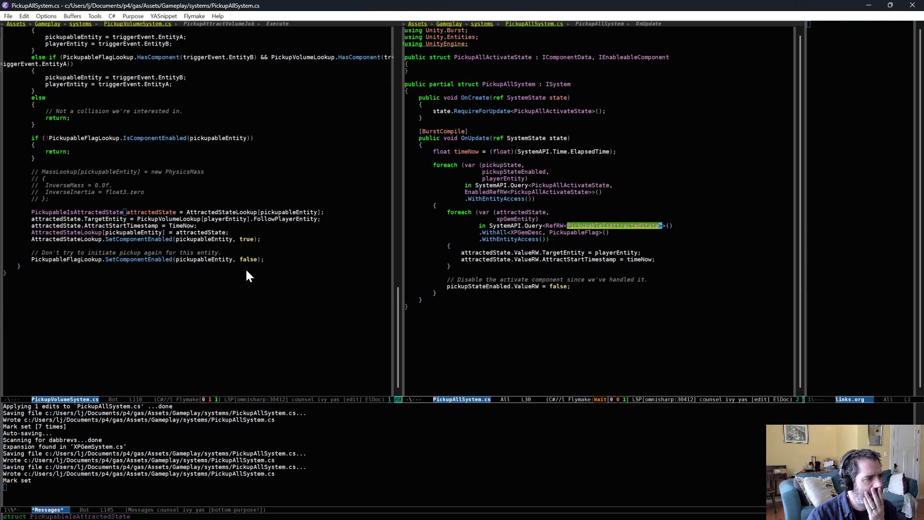
left_click(232, 241)
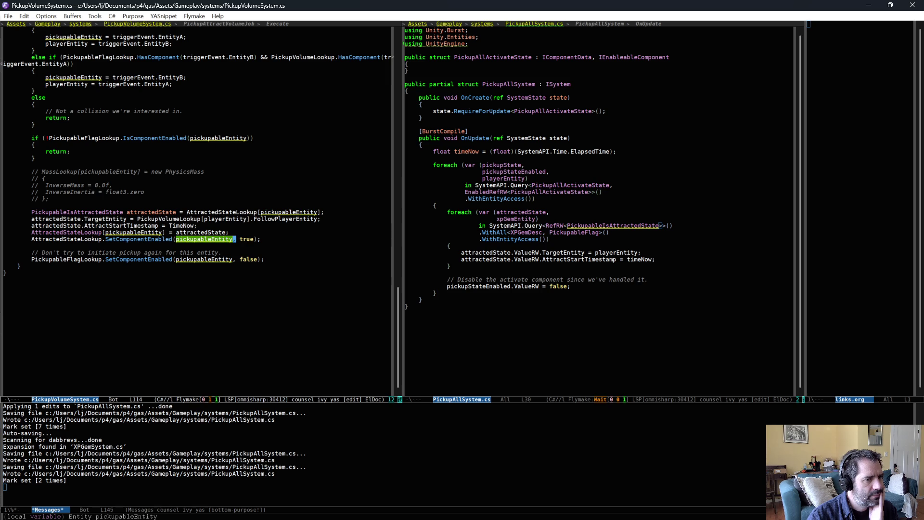
left_click(594, 225)
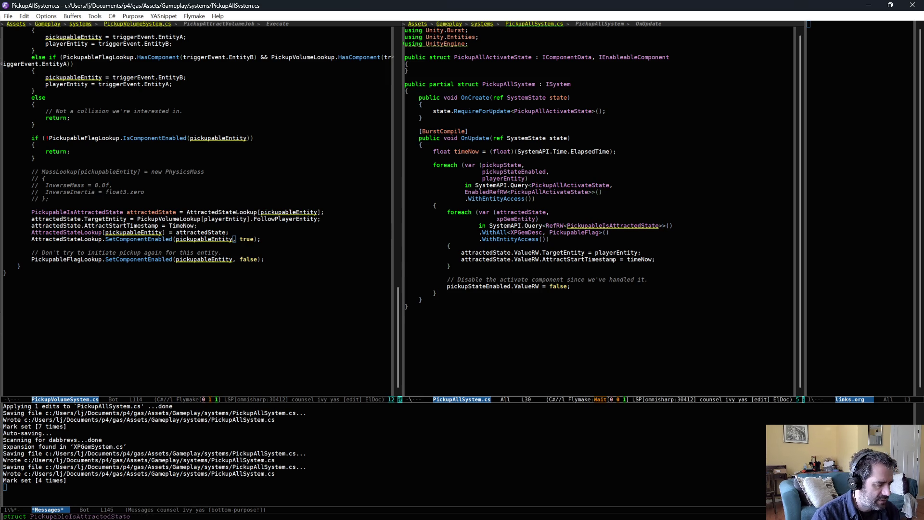
key("ctrl+/")
key("ctrl+/")
key("ctrl+/")
key("ctrl+/")
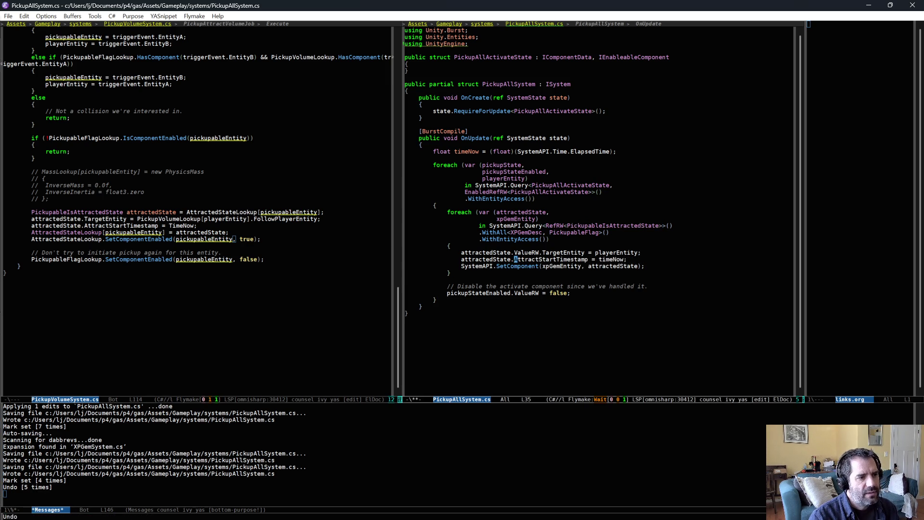
key("ctrl+/")
key("ctrl+/")
key("ctrl+/")
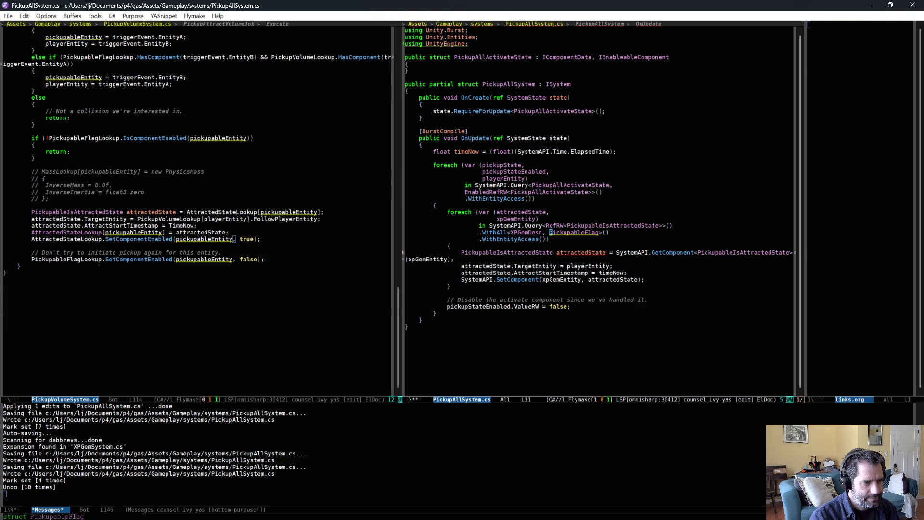
Step: Undo the RefRW attracted-state query type, drop attractedState from the loop variables, and save
left_click(667, 225)
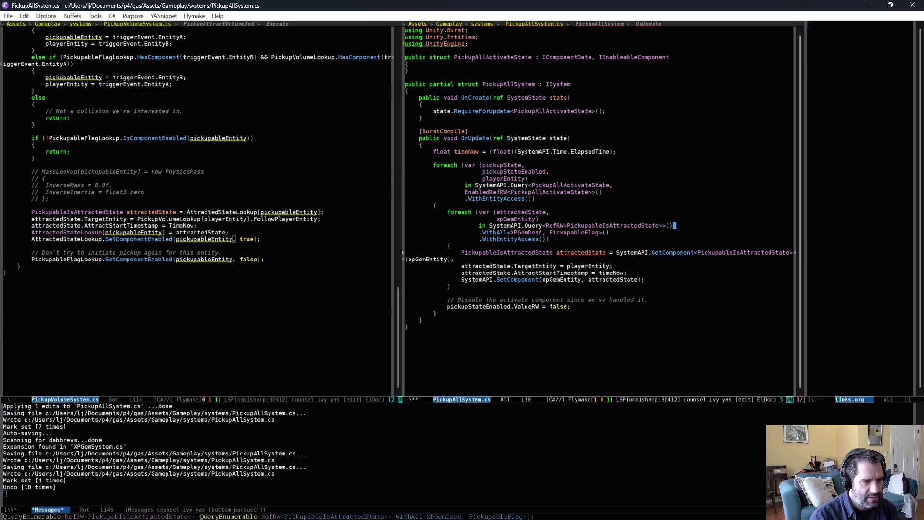
key("ctrl+/")
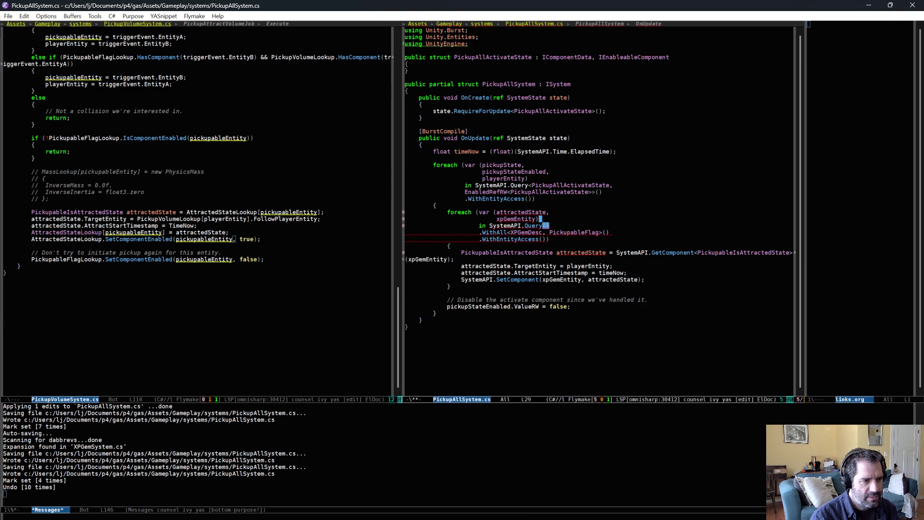
key("ctrl+/")
key("alt+b")
key("alt+BackSpace")
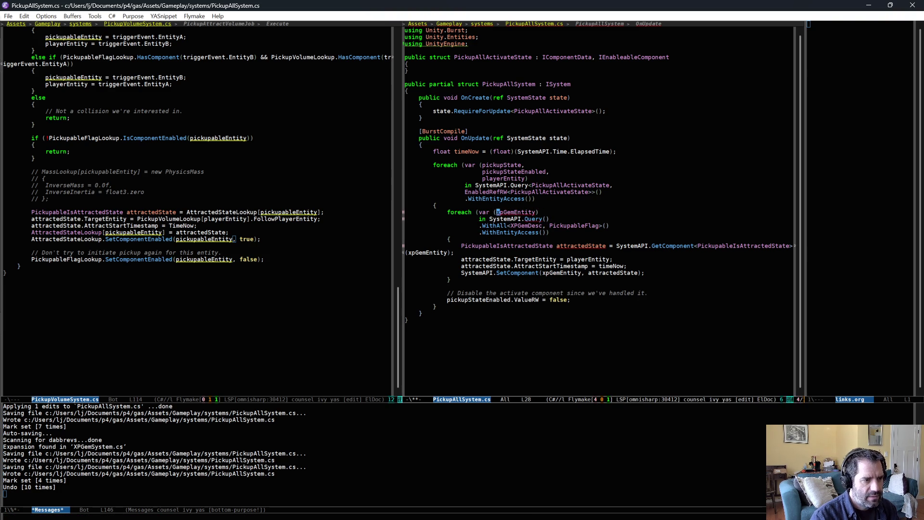
key("ctrl+x")
key("ctrl+s")
Step: Restore the loop variables and put XPGemDesc as the Query type argument
left_click(498, 218)
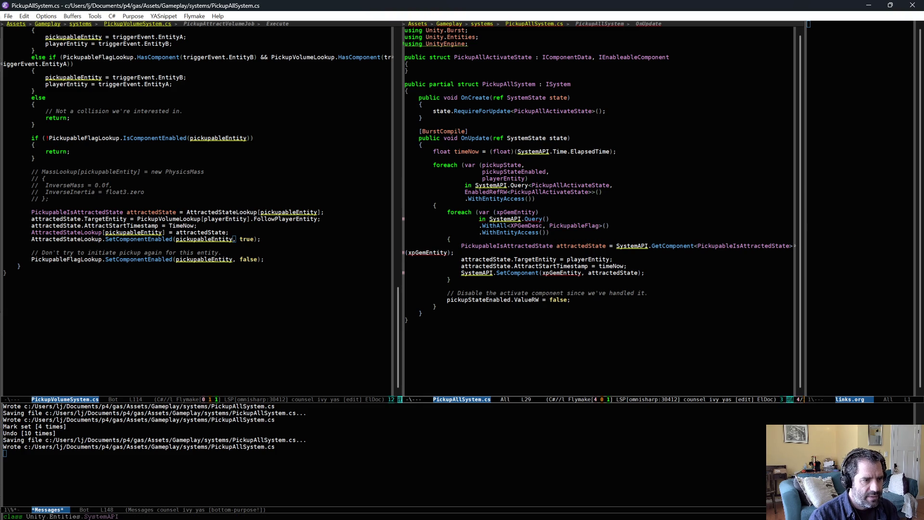
key("ctrl+e")
key("ctrl+/")
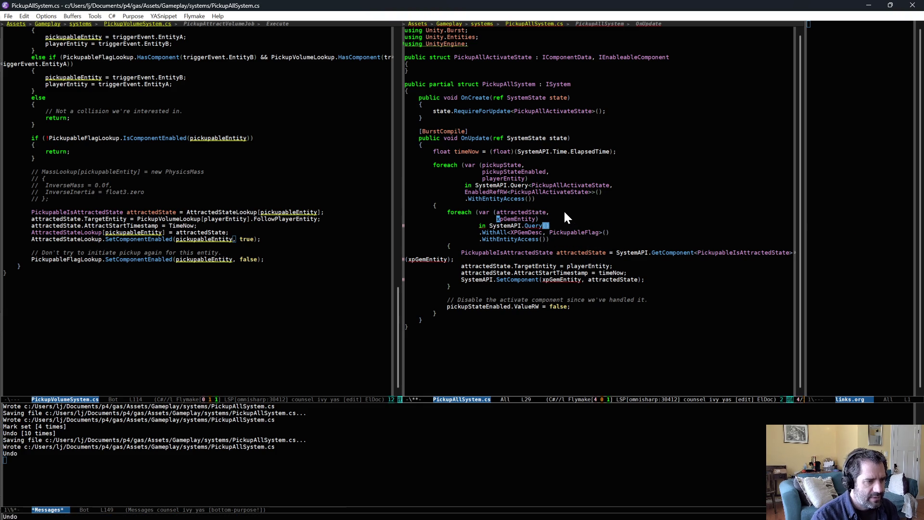
key("ctrl+/")
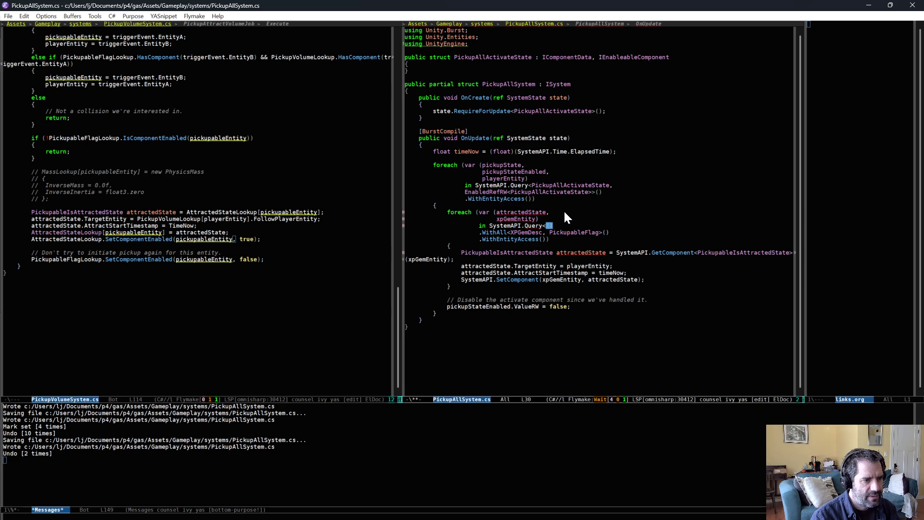
key("ctrl+x")
key("ctrl+g")
type("XP")
key("Tab")
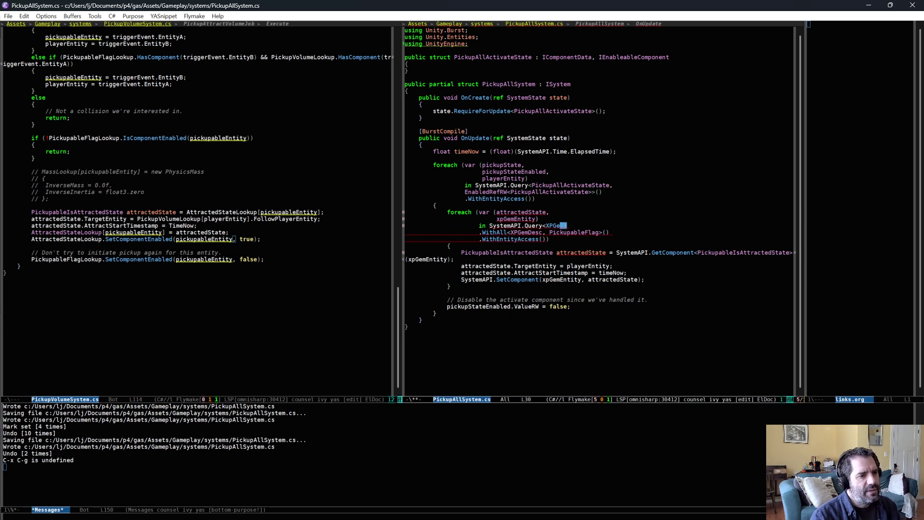
type(",")
Step: Remove XPGemDesc from the WithAll filter and rename the attractedState loop variable to xpGemDesc
key("Down")
key("ctrl+BackSpace")
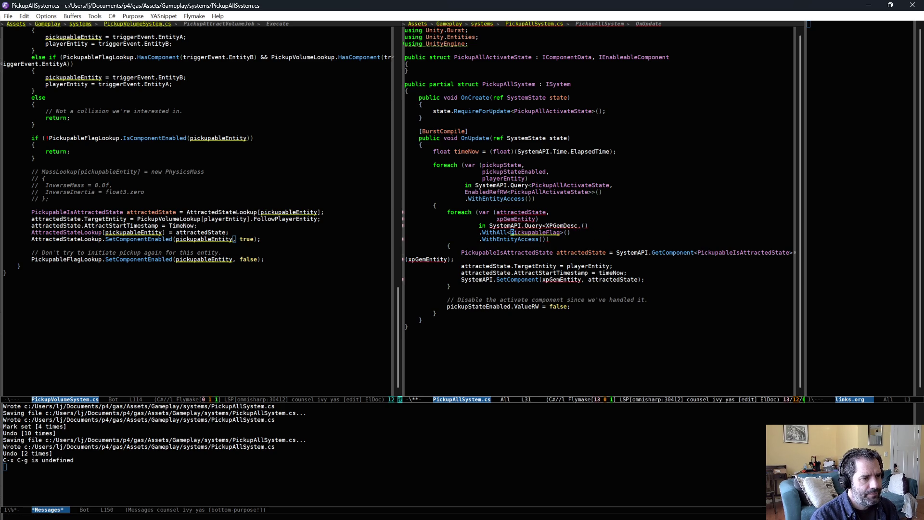
key("Up")
key("Up")
key("Up")
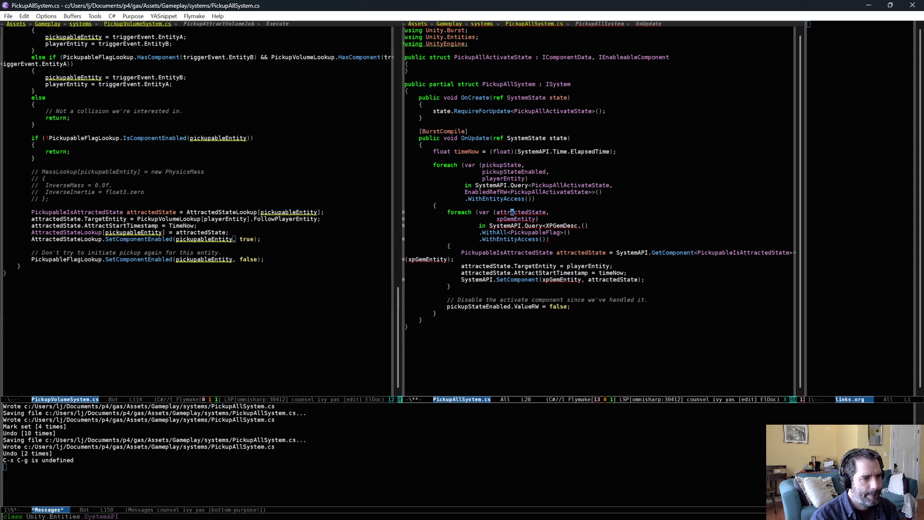
key("alt+b")
key("ctrl+k")
type("xp")
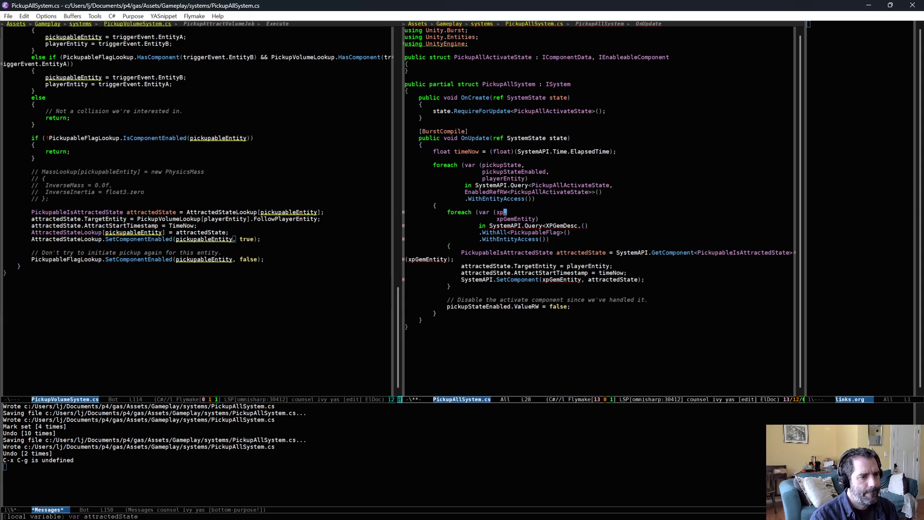
type("GemDesc,")
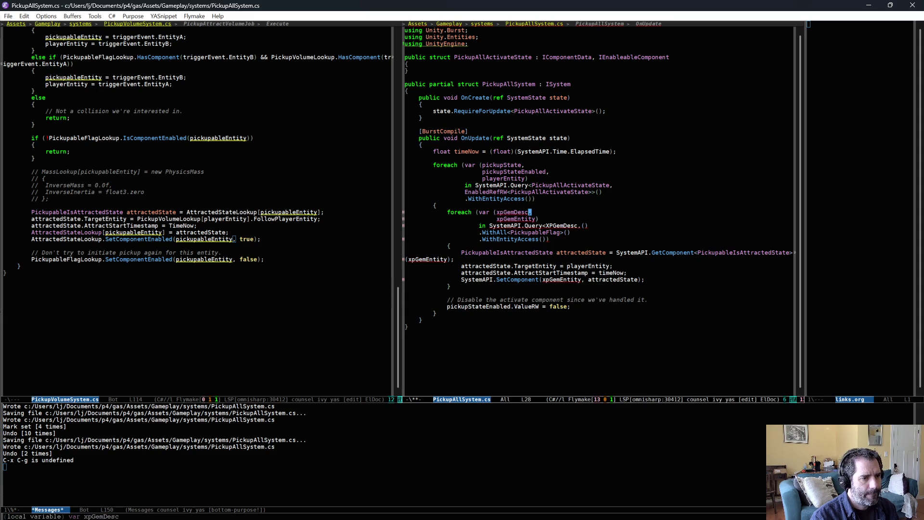
Step: Replace the stray comma after XPGemDesc with a closing angle bracket and save PickupAllSystem.cs
key("Down")
key("Down")
key("ctrl+e")
key("Left")
key("Left")
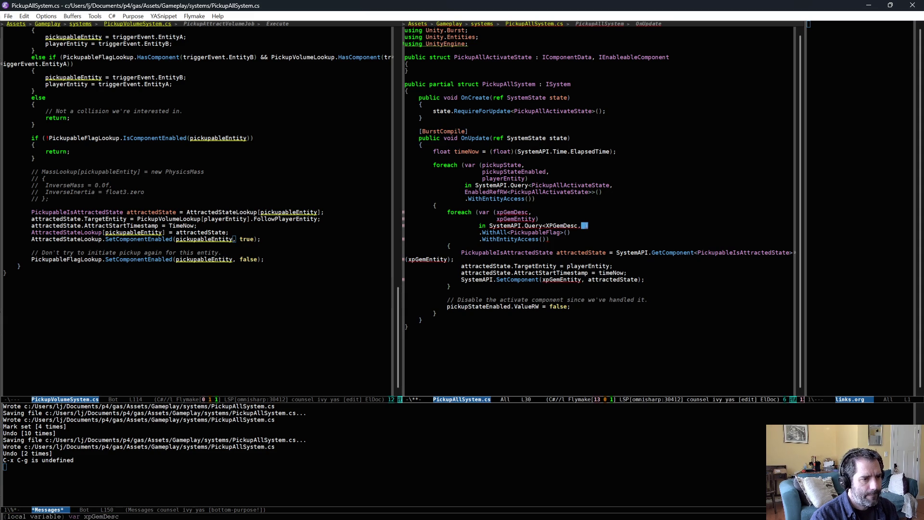
key("BackSpace")
type(">")
key("ctrl+x")
key("ctrl+s")
key("Down")
key("Down")
key("Down")
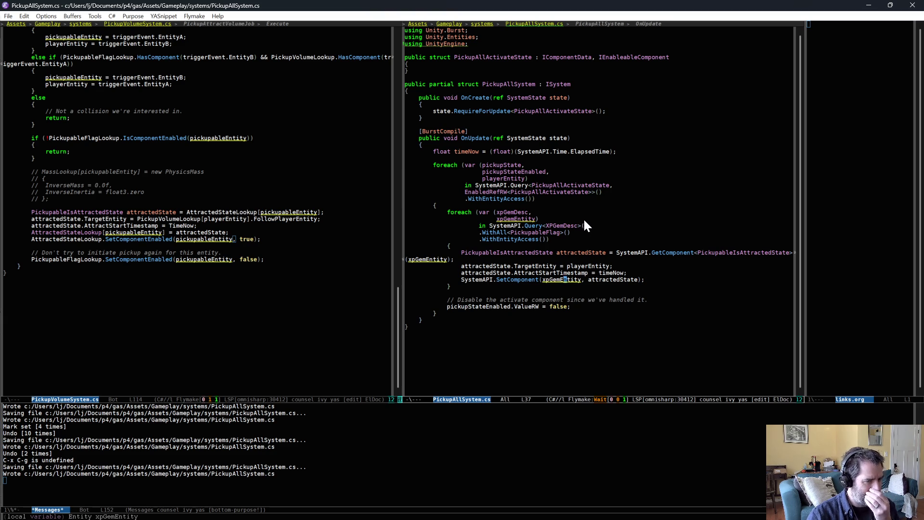
Step: Review the XPGemDesc query, PickupableFlag filter, WithEntityAccess, GetComponent and TargetEntity lines
double_click(563, 225)
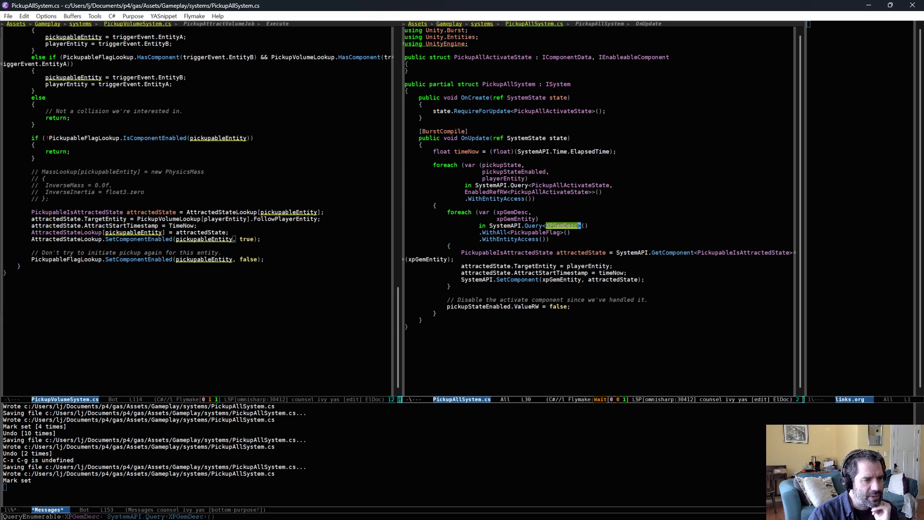
double_click(537, 232)
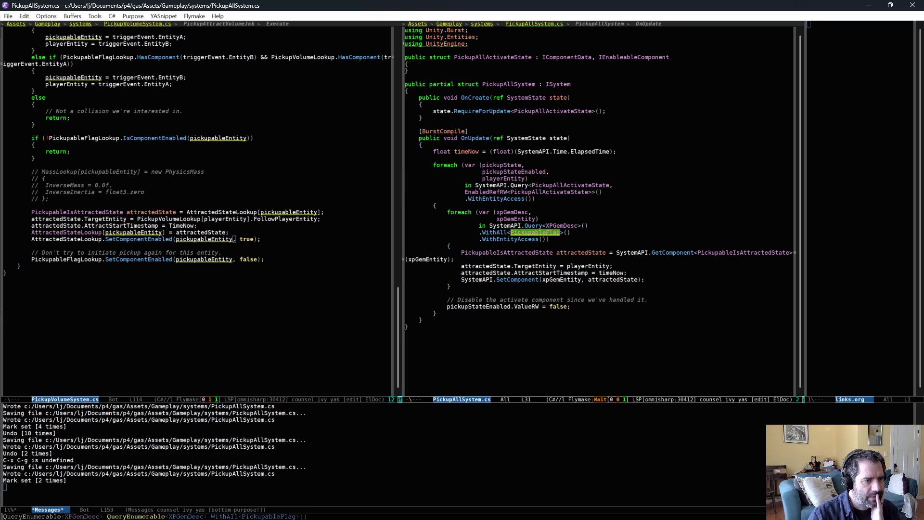
double_click(510, 239)
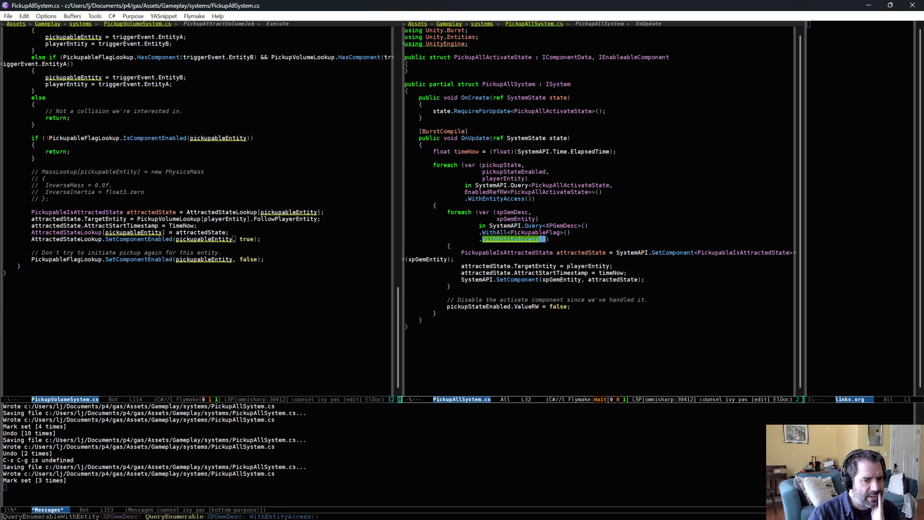
double_click(745, 252)
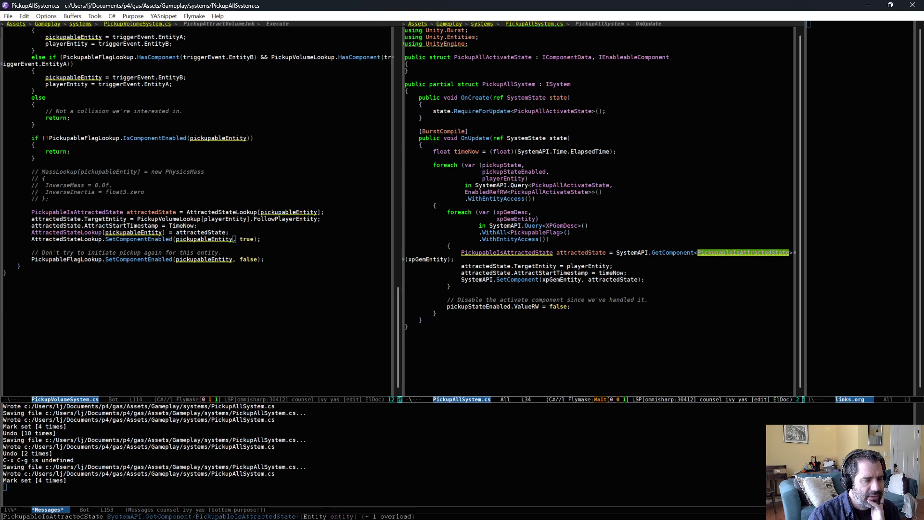
double_click(535, 266)
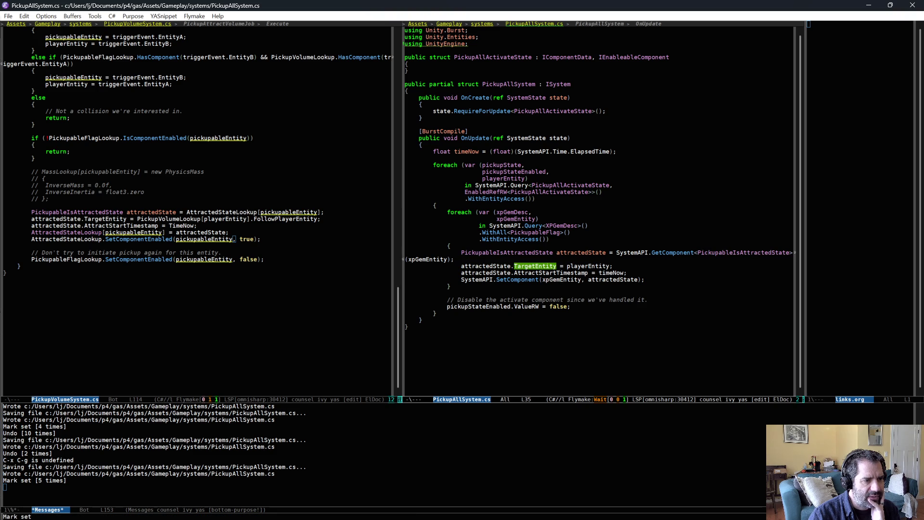
Step: Add SystemAPI.SetComponentEnabled<PickupableIsAttractedState>(xpGemEntity, true); after SetComponent and save
key("Down")
key("Down")
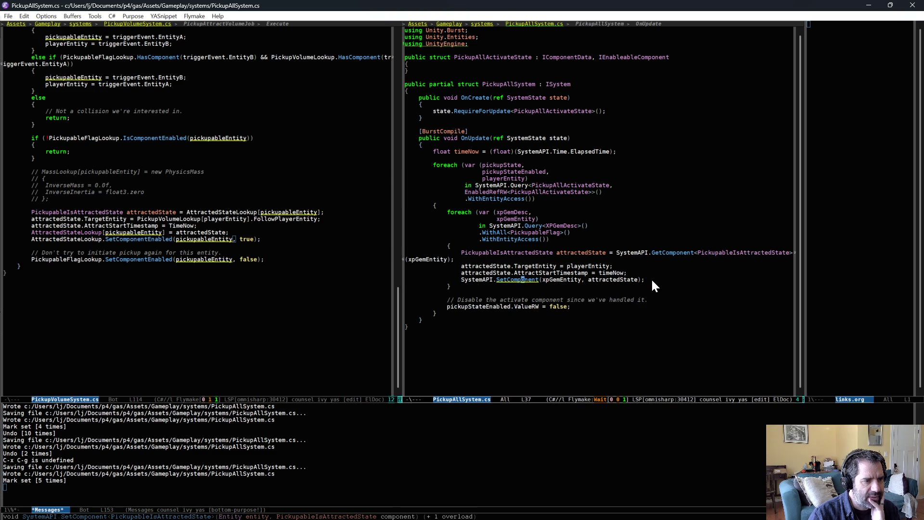
key("End")
key("Return")
type("SystemAPI.Set")
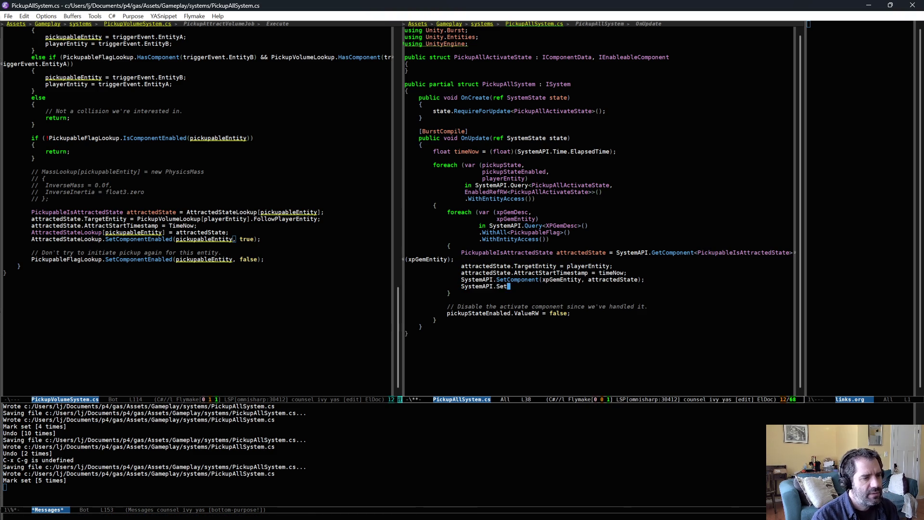
type("ComponentE")
key("alt+slash")
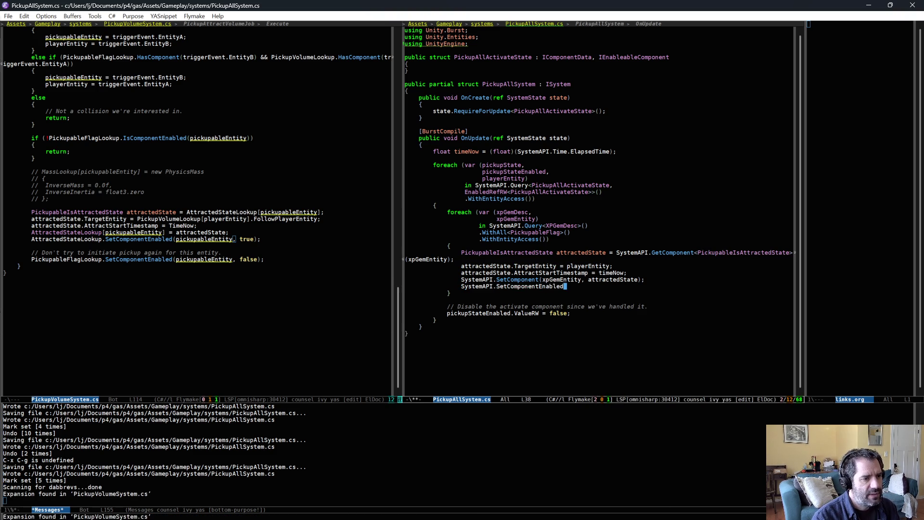
type("<")
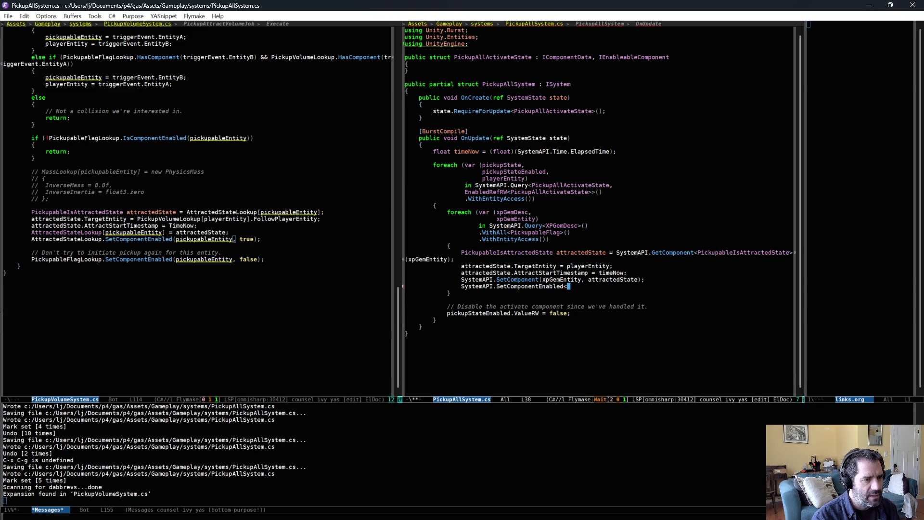
type("Pick")
key("alt+slash")
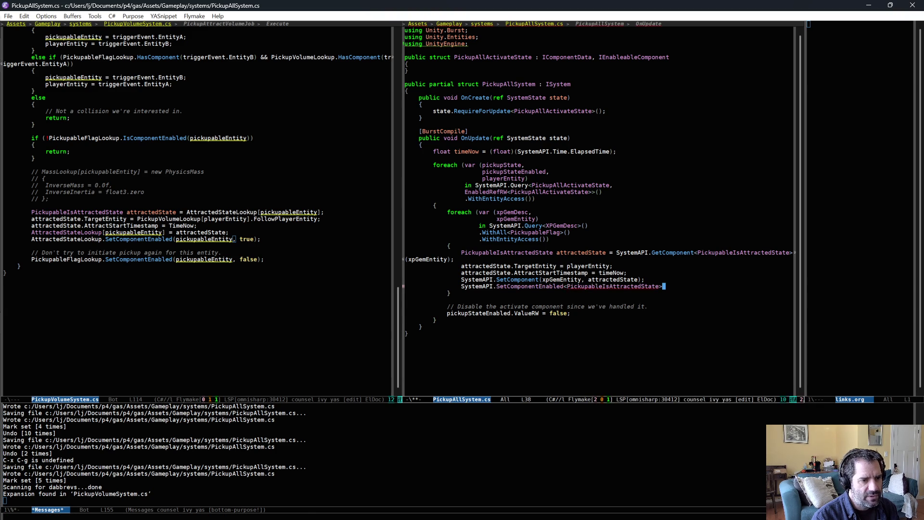
type(">(xpGemEntity, true);")
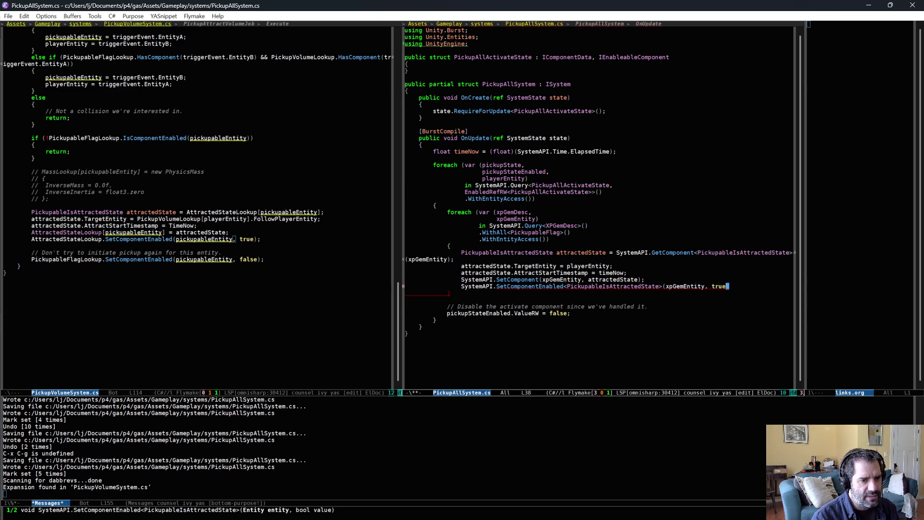
key("ctrl+x")
key("ctrl+s")
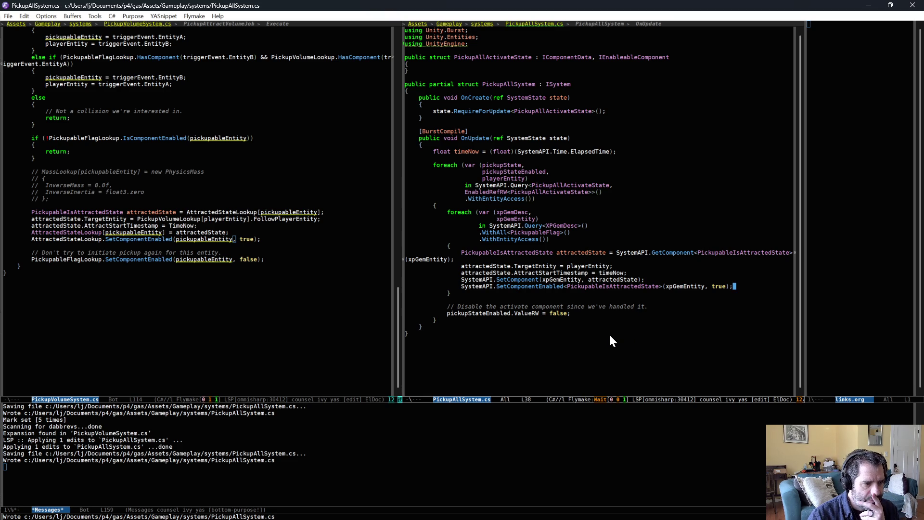
Step: Switch the left window from PickupVolumeSystem.cs to the Player.cs buffer
left_click(250, 278)
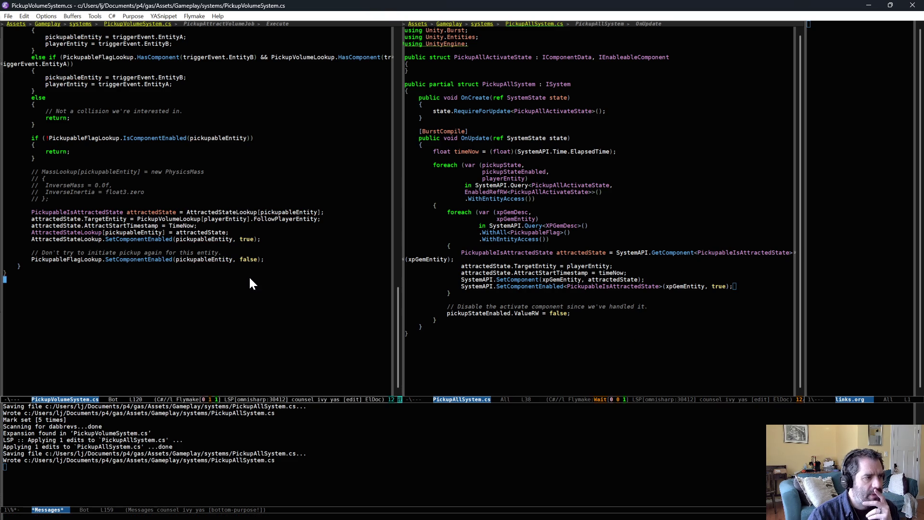
key("ctrl+x")
type("bPlayer")
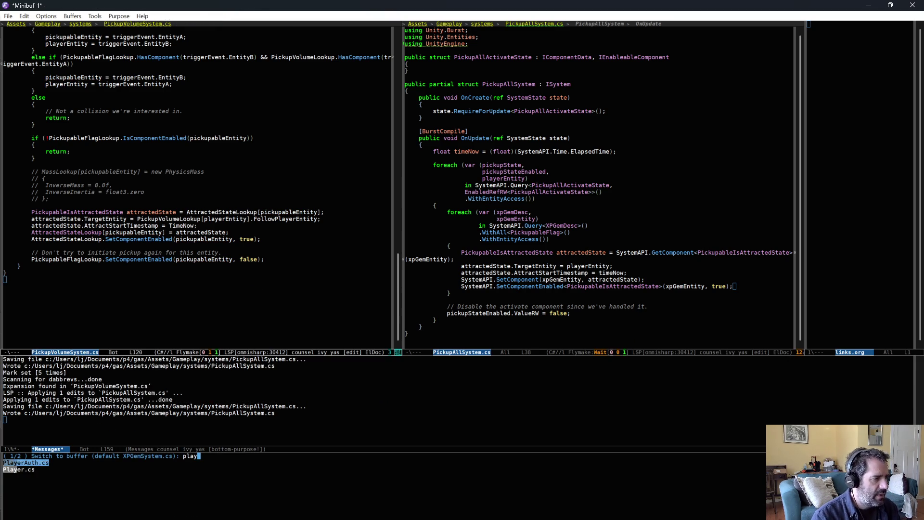